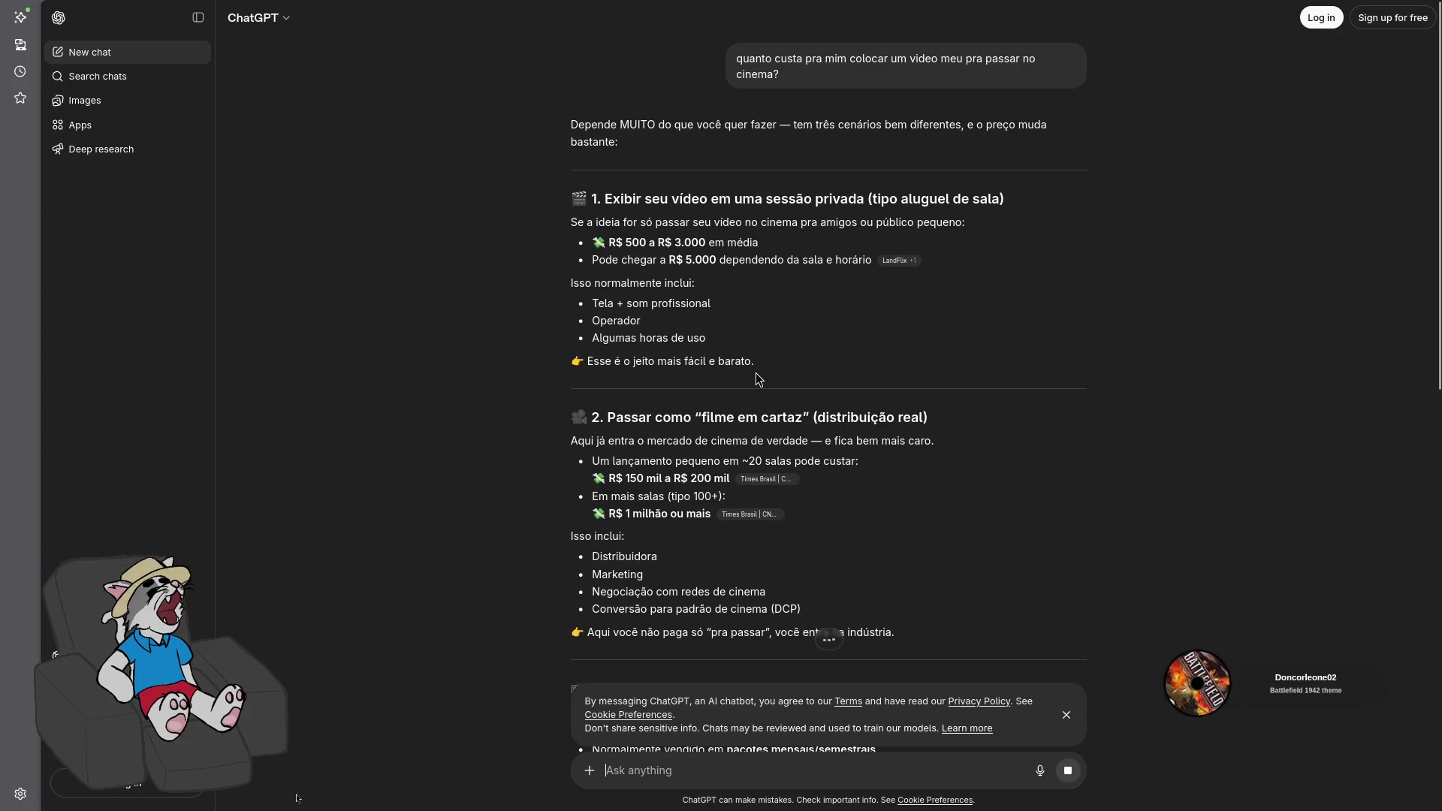
Ask ChatGPT the follow-up 'se eu quiser que passe em todo o brasil?' about nationwide release
scroll(789, 526, "down", 2)
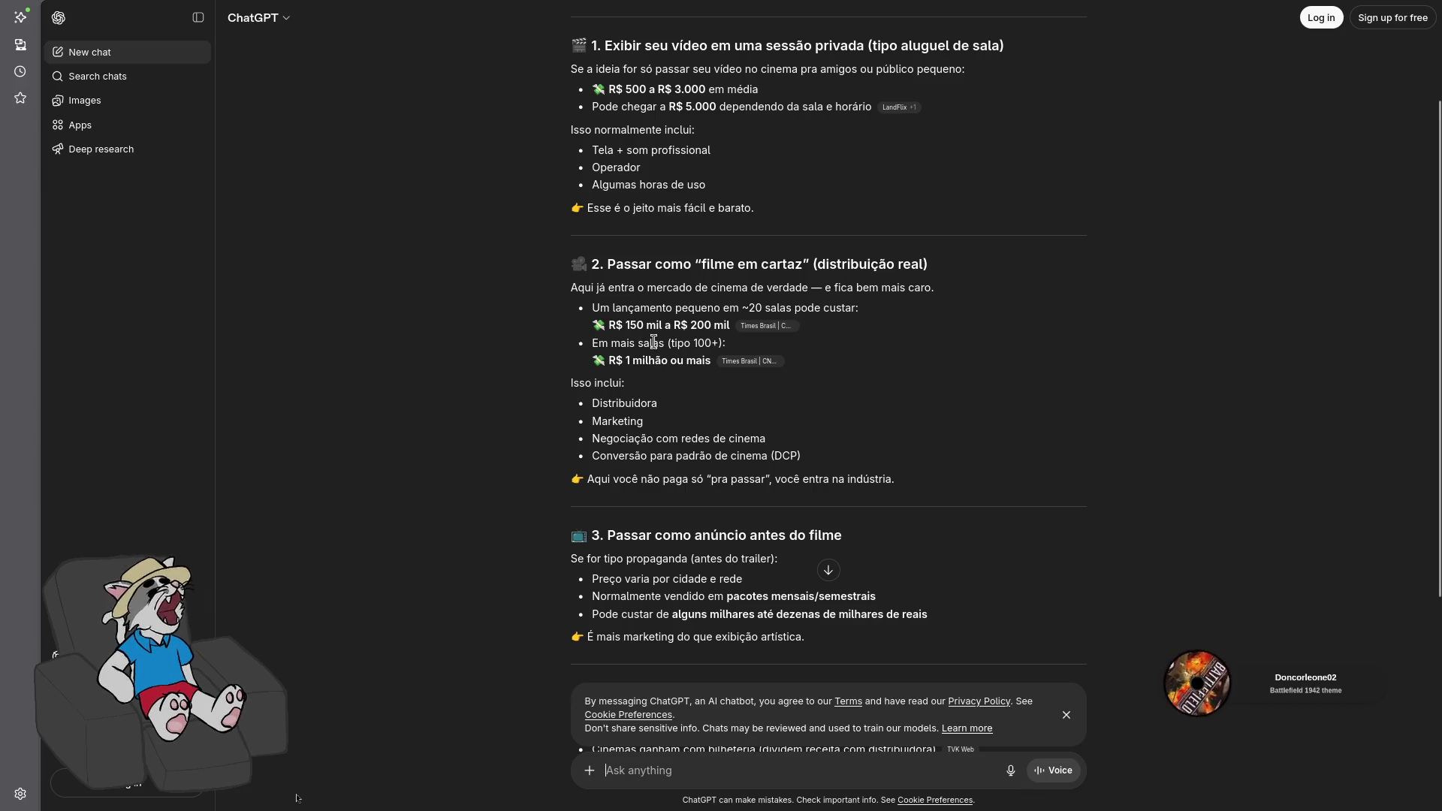
scroll(661, 383, "down", 1)
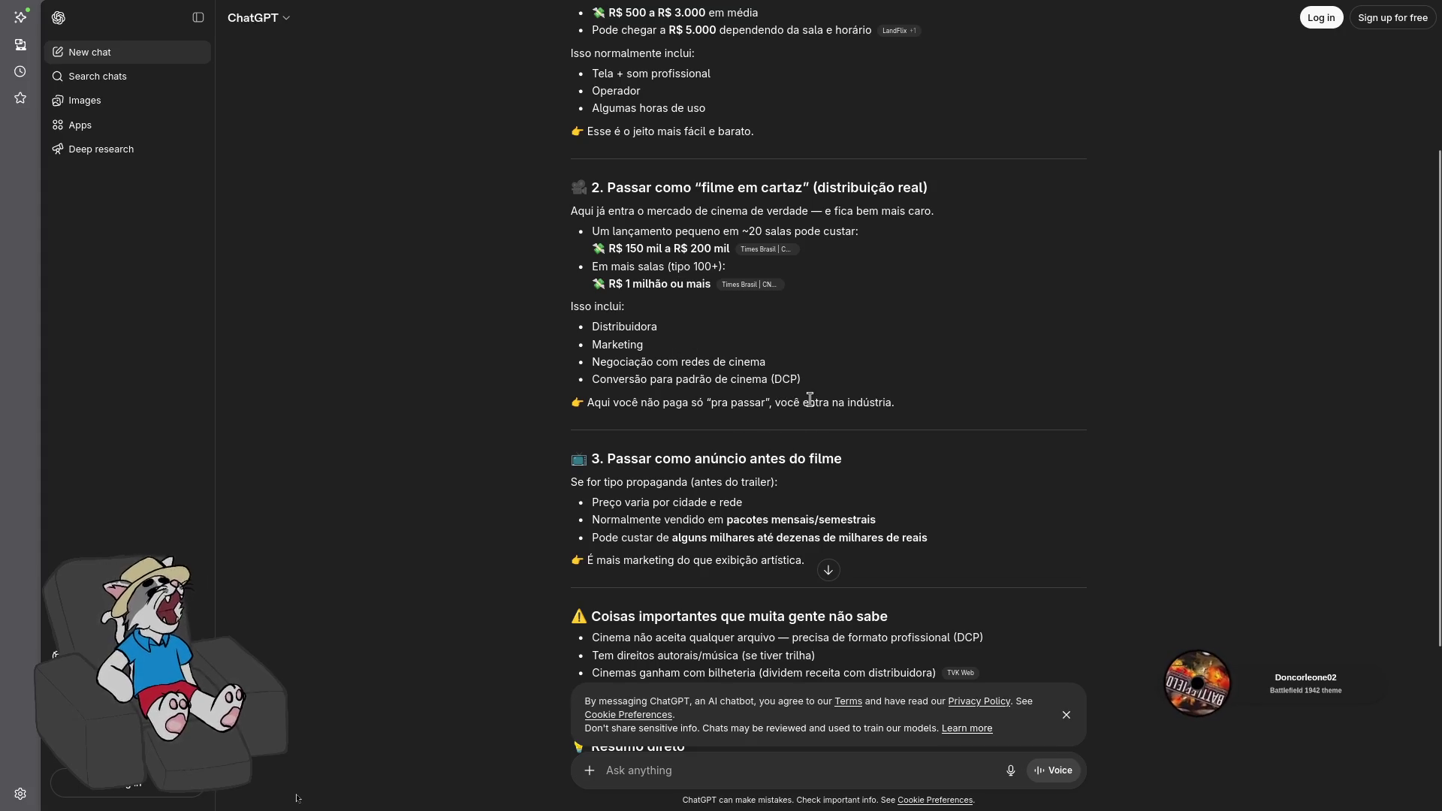
scroll(815, 419, "down", 2)
scroll(826, 466, "down", 2)
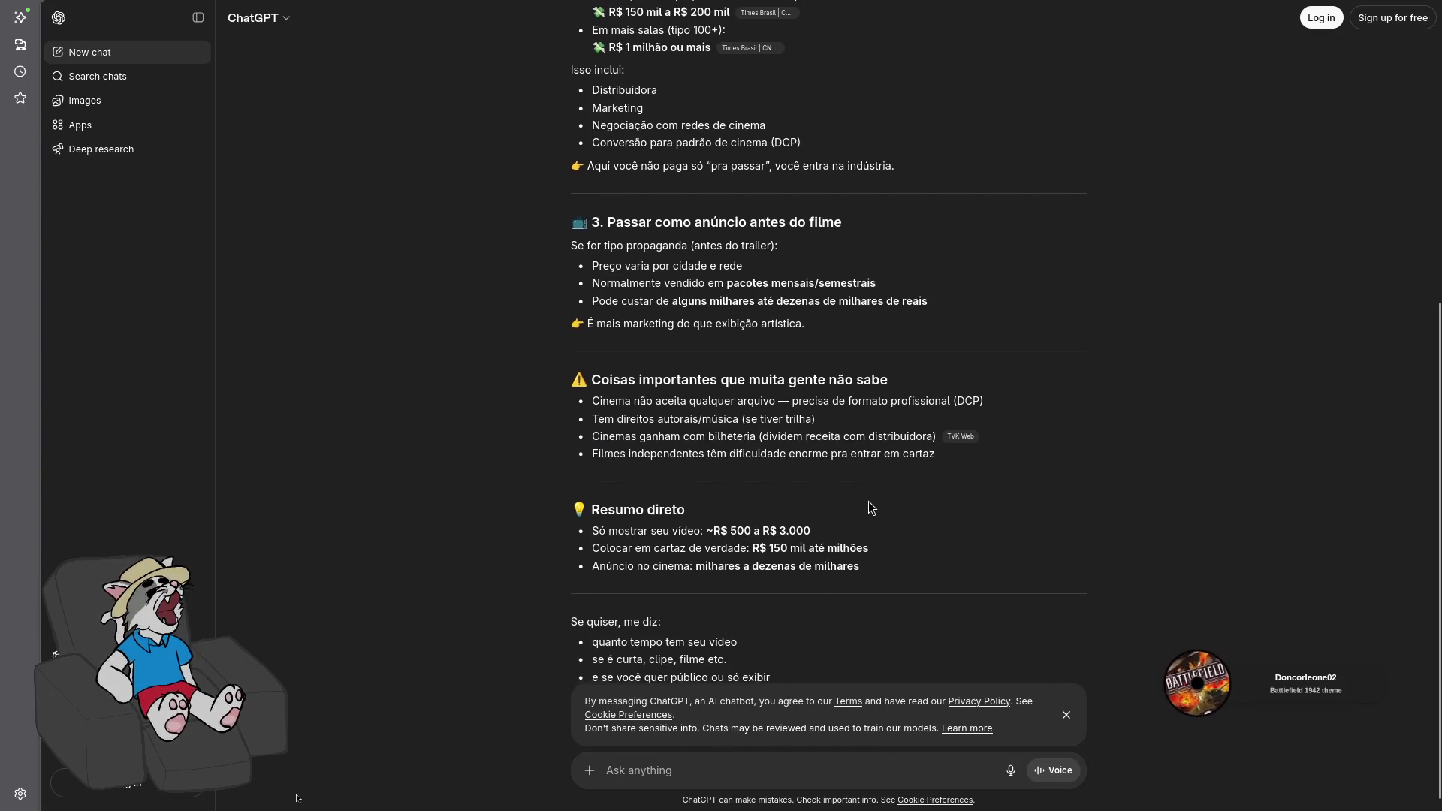
left_click(832, 774)
type("quiser que passe ")
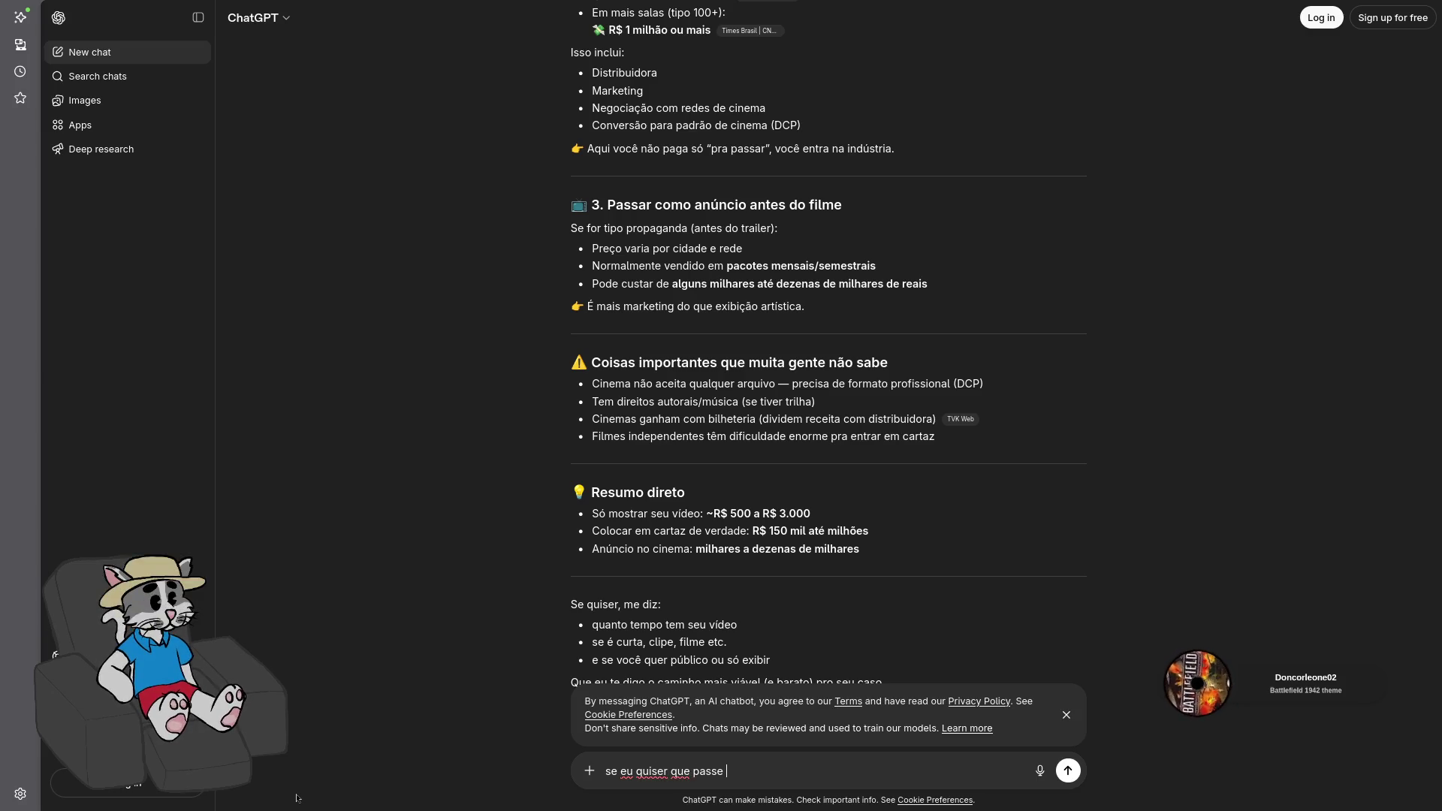
type("em todo o brasil?")
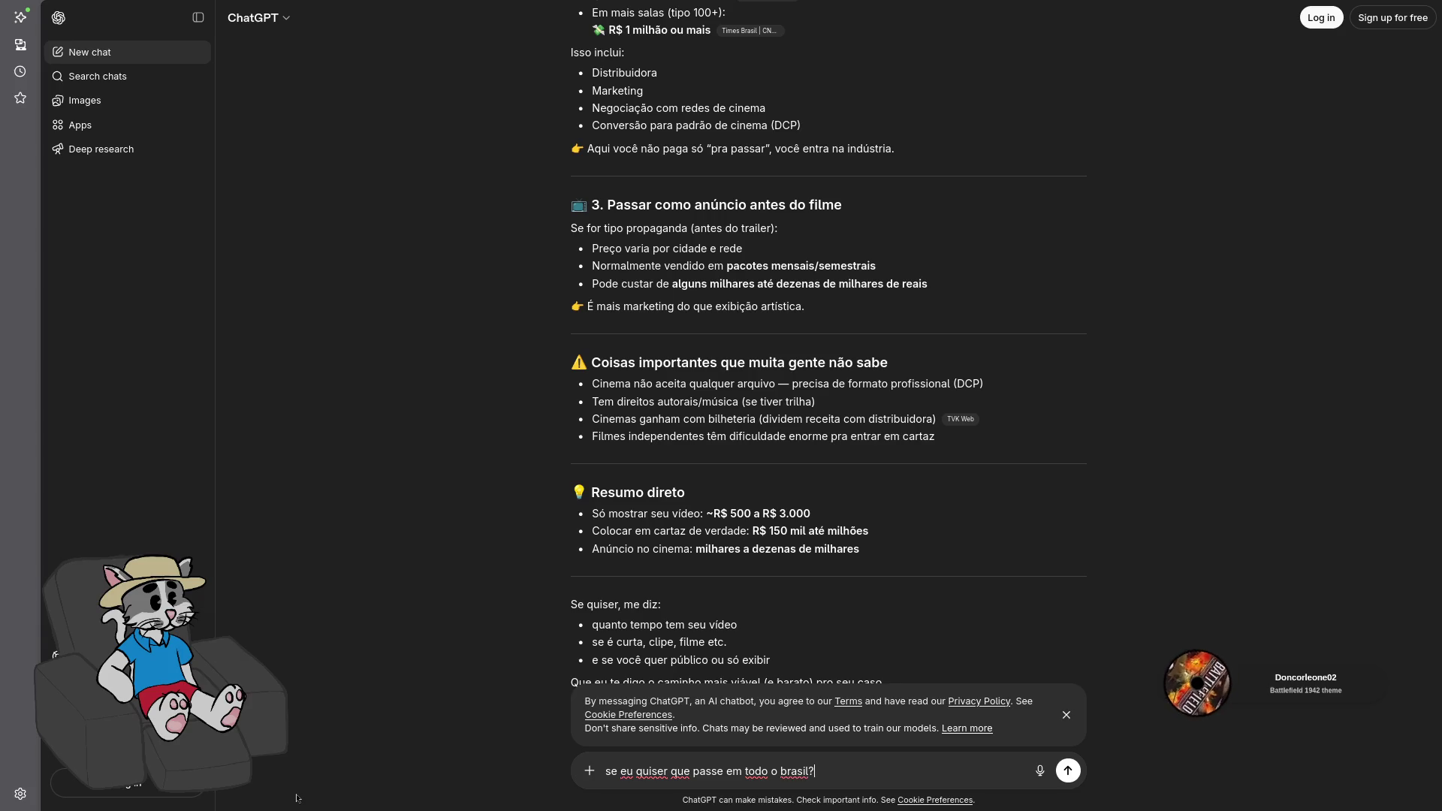
key("Return")
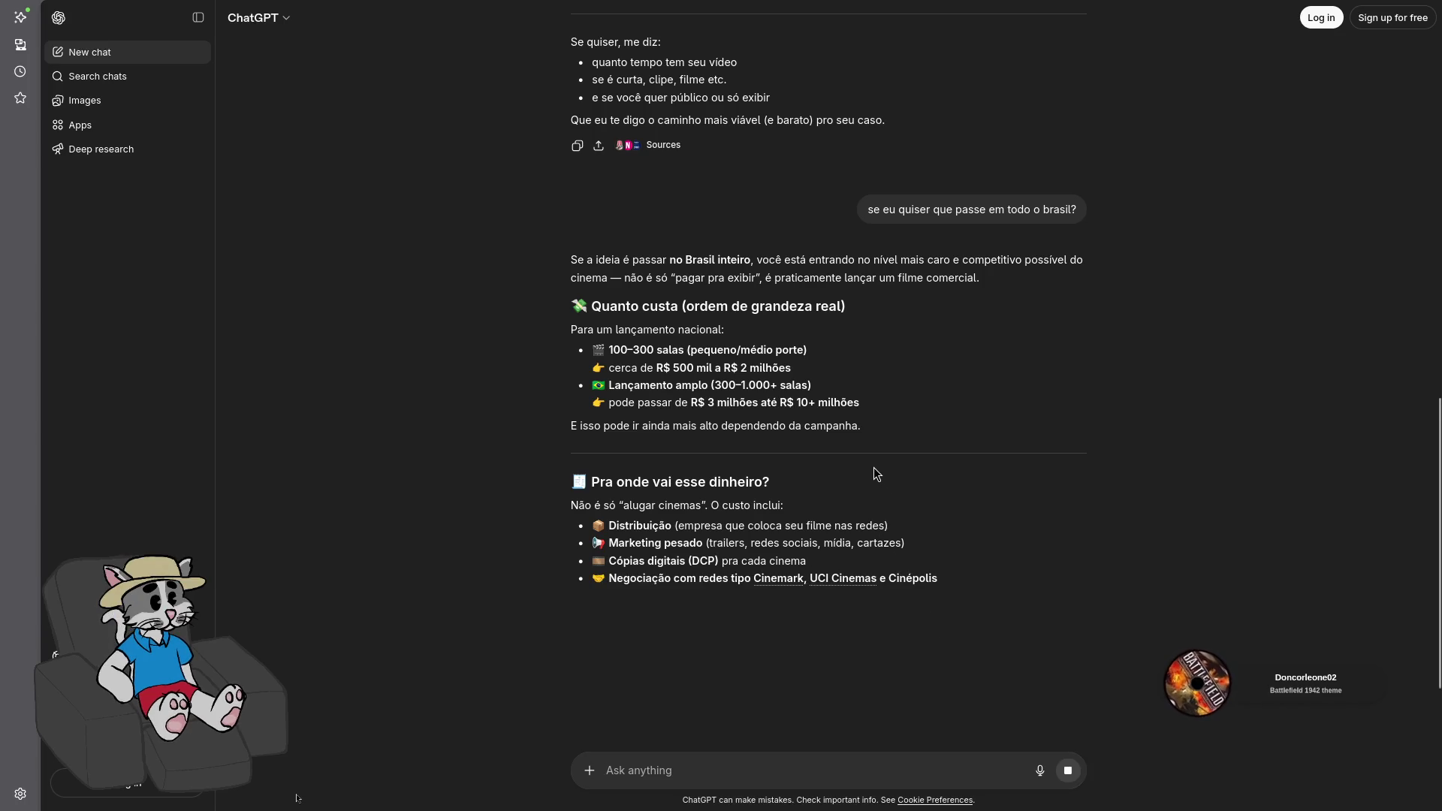
Scroll through ChatGPT's answer on the costs of a nationwide cinema release
scroll(881, 477, "down", 1)
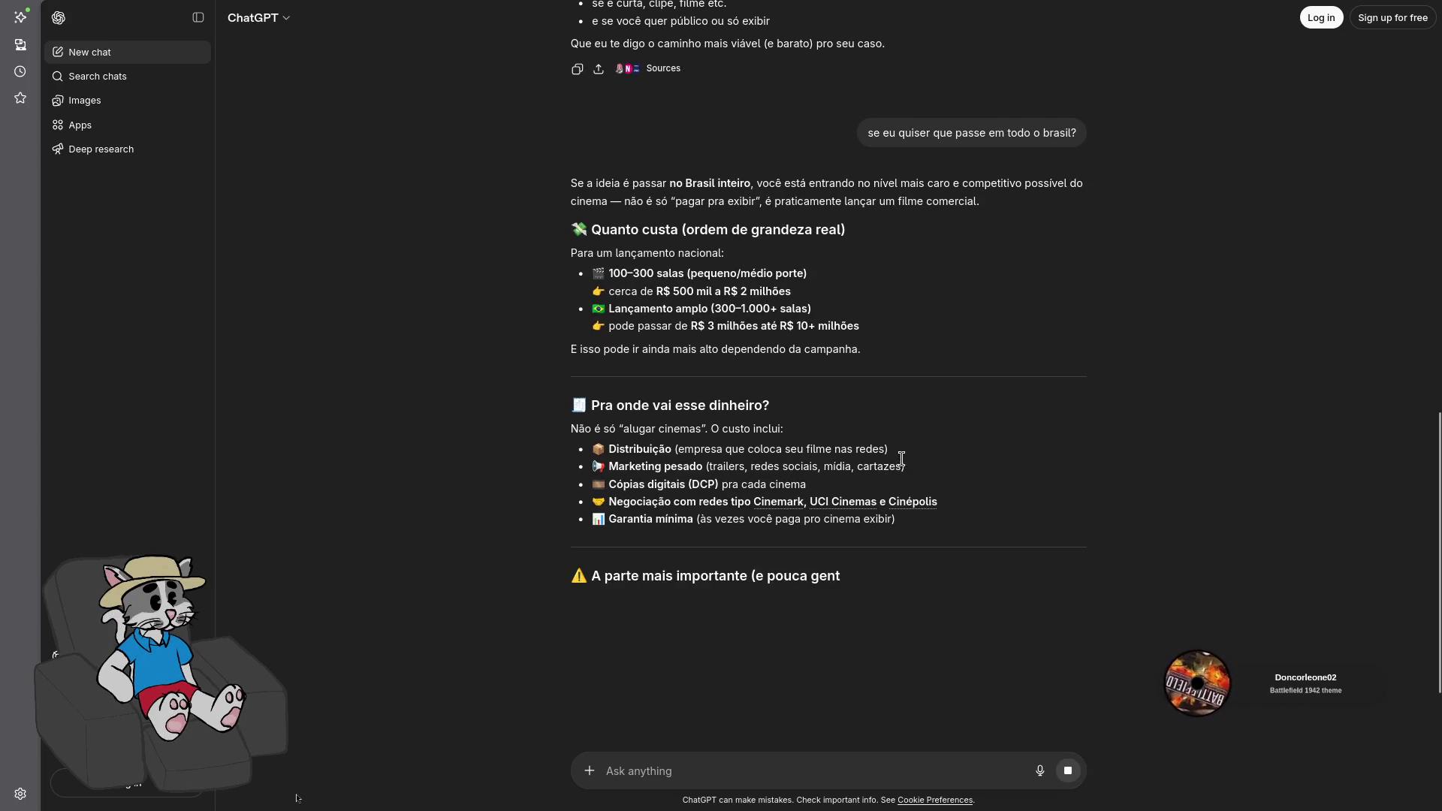
scroll(900, 460, "down", 2)
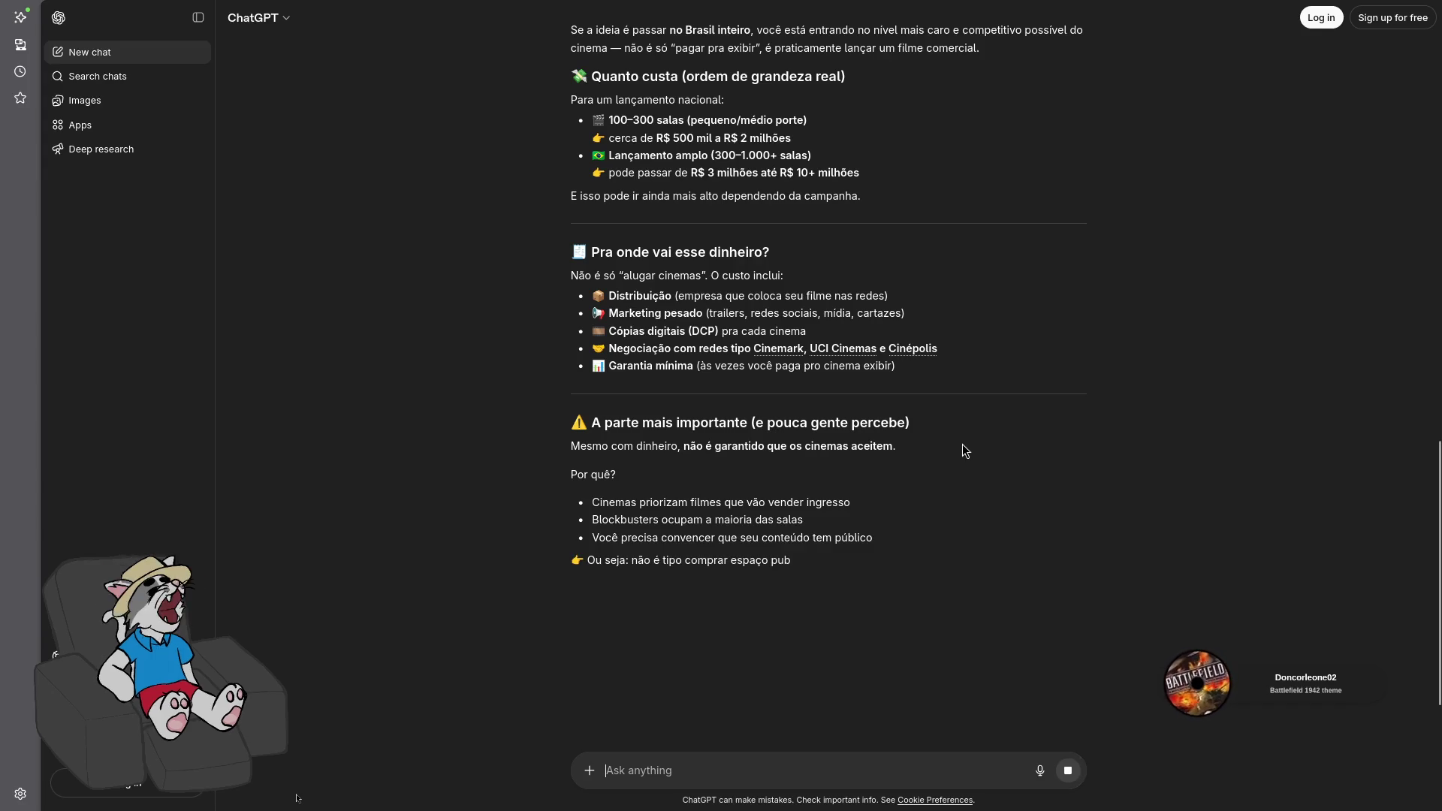
scroll(962, 450, "down", 3)
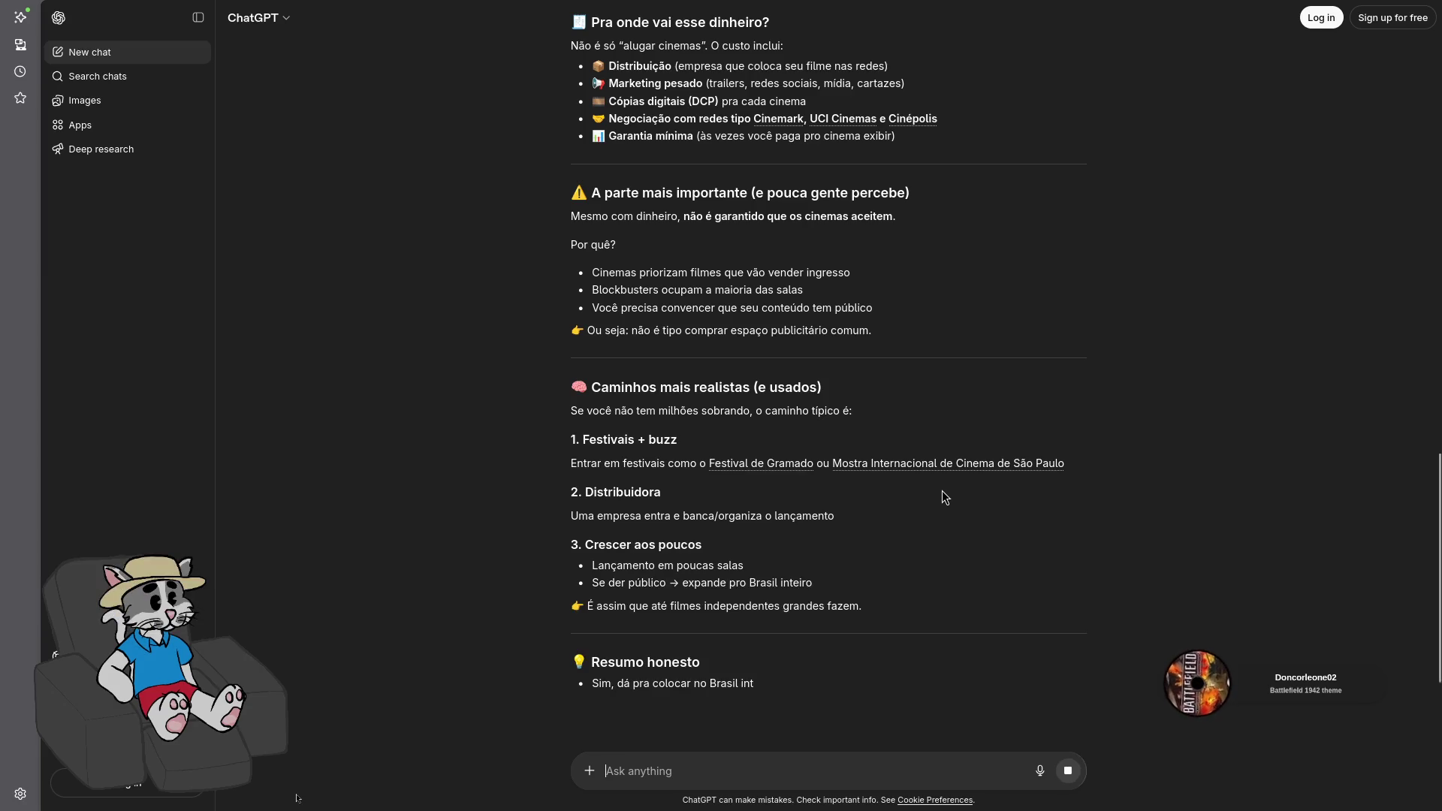
scroll(941, 493, "up", 2)
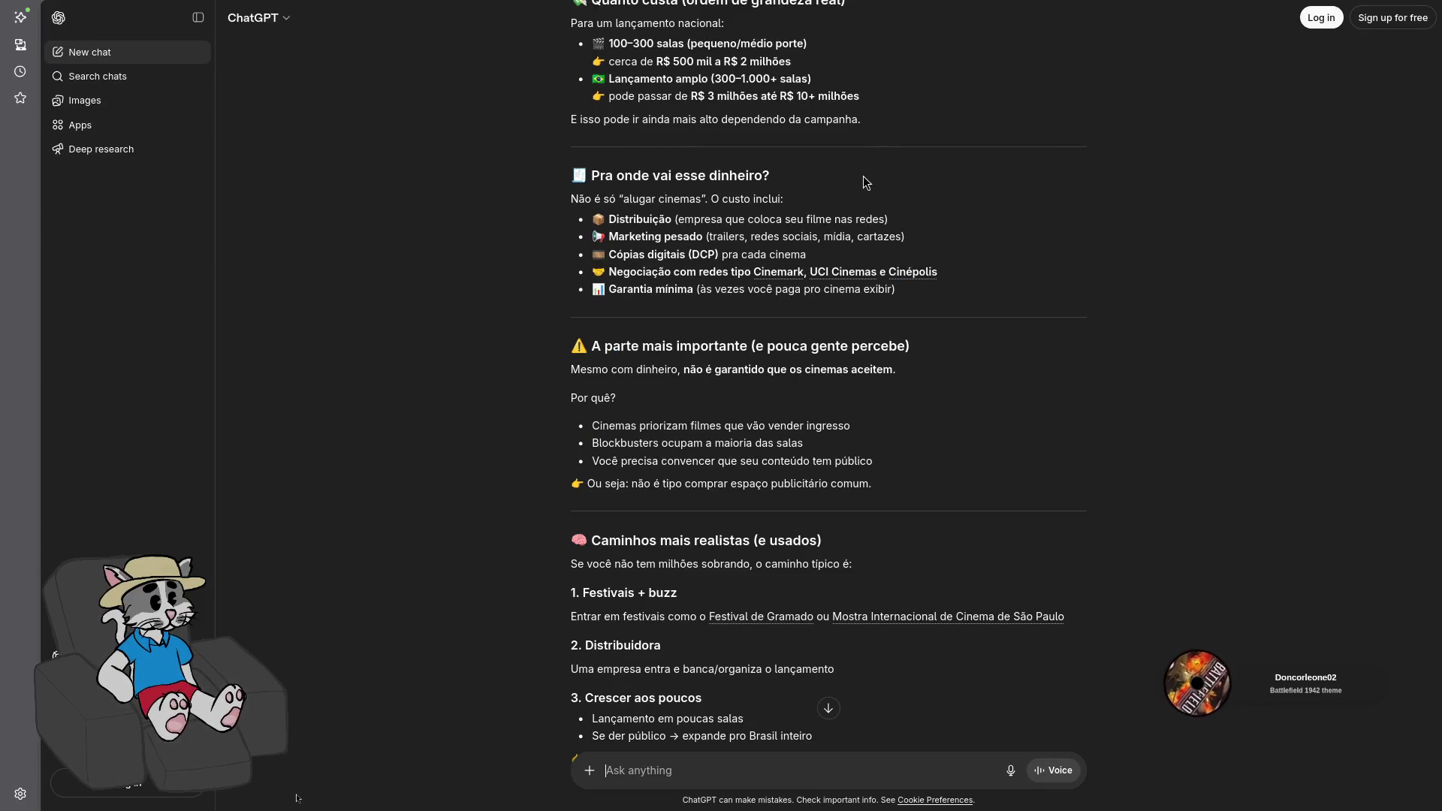
scroll(889, 302, "down", 4)
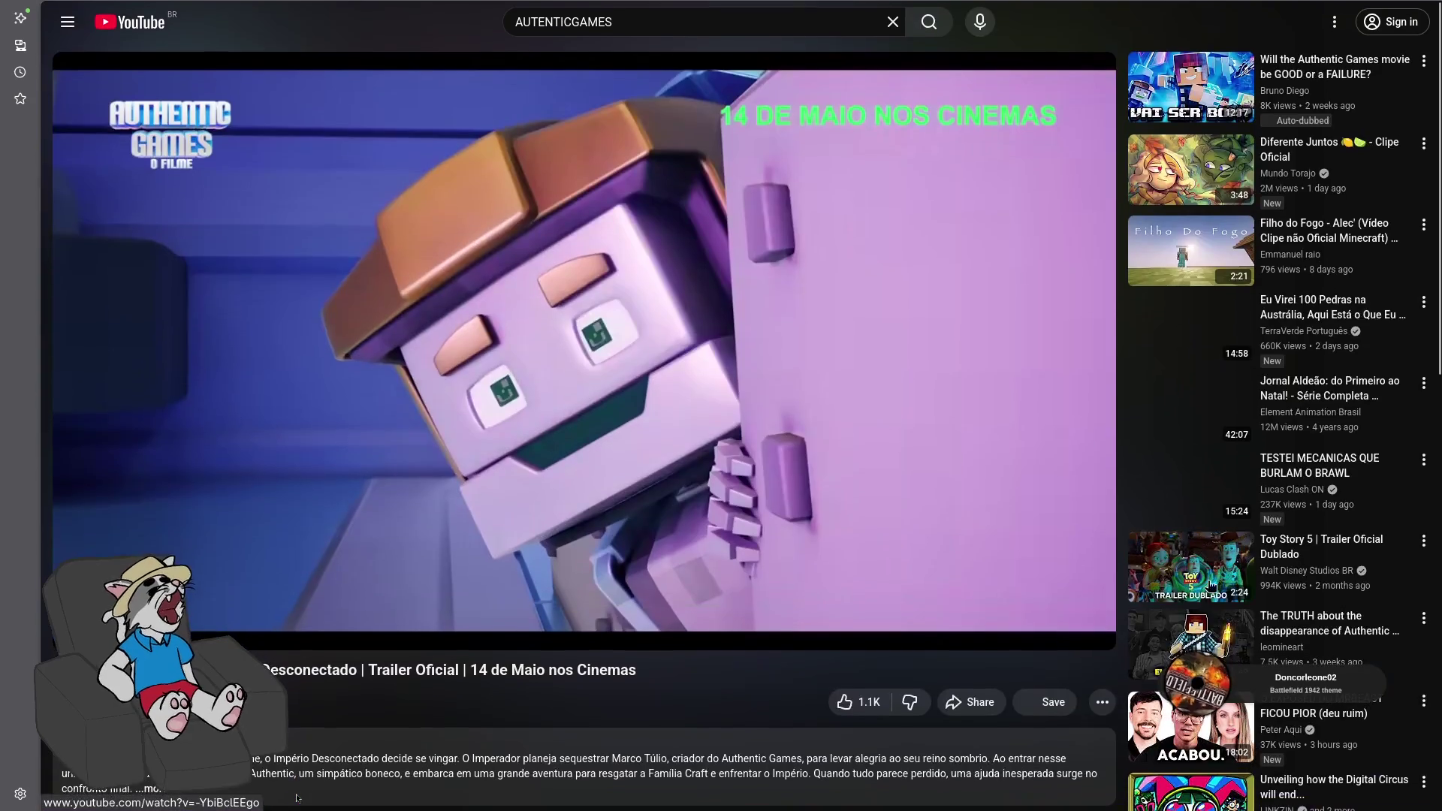
Put the trailer in fullscreen and nudge playback back a few seconds
double_click(835, 435)
left_click(834, 434)
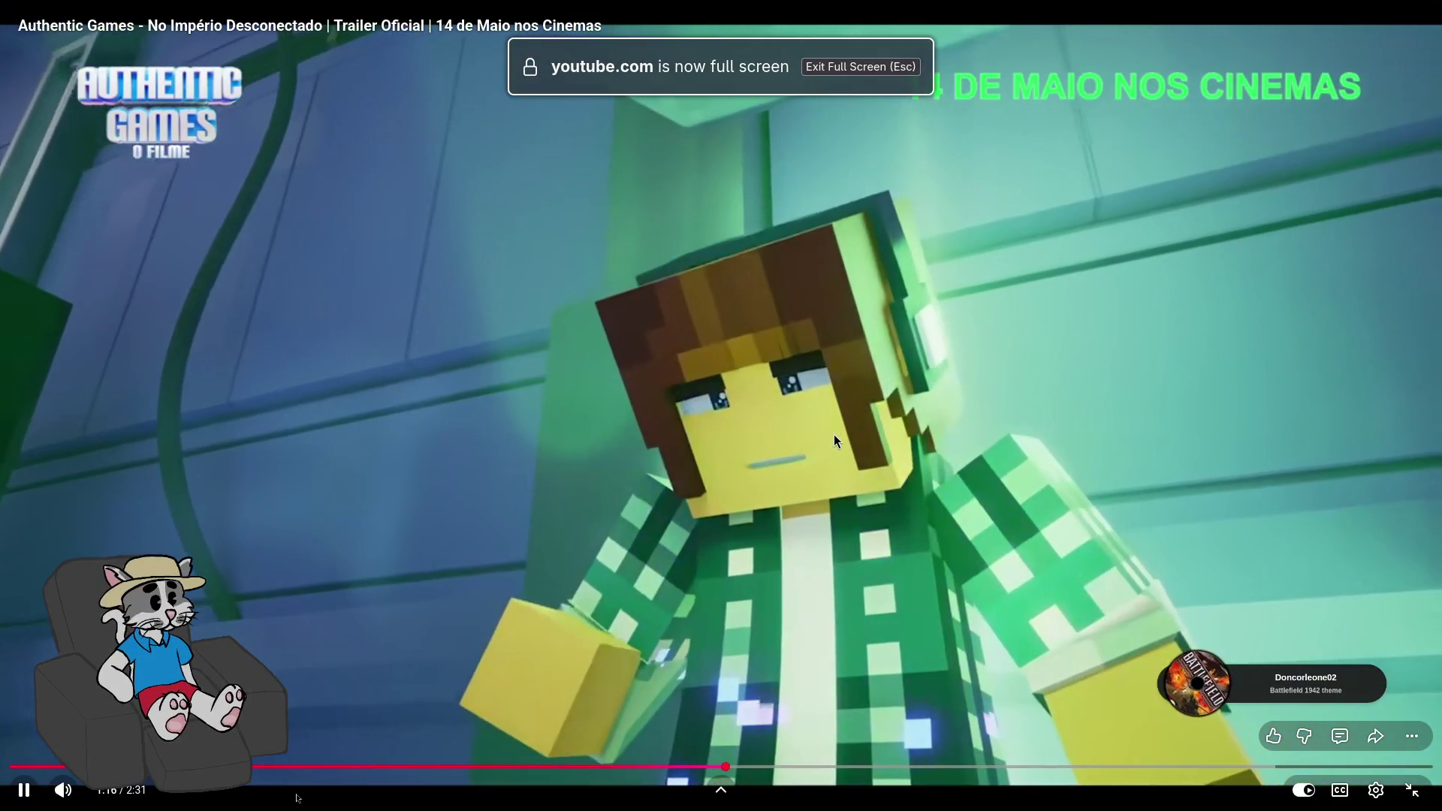
key("Left")
left_click(834, 434)
key("Left")
key("Right")
left_click(834, 435)
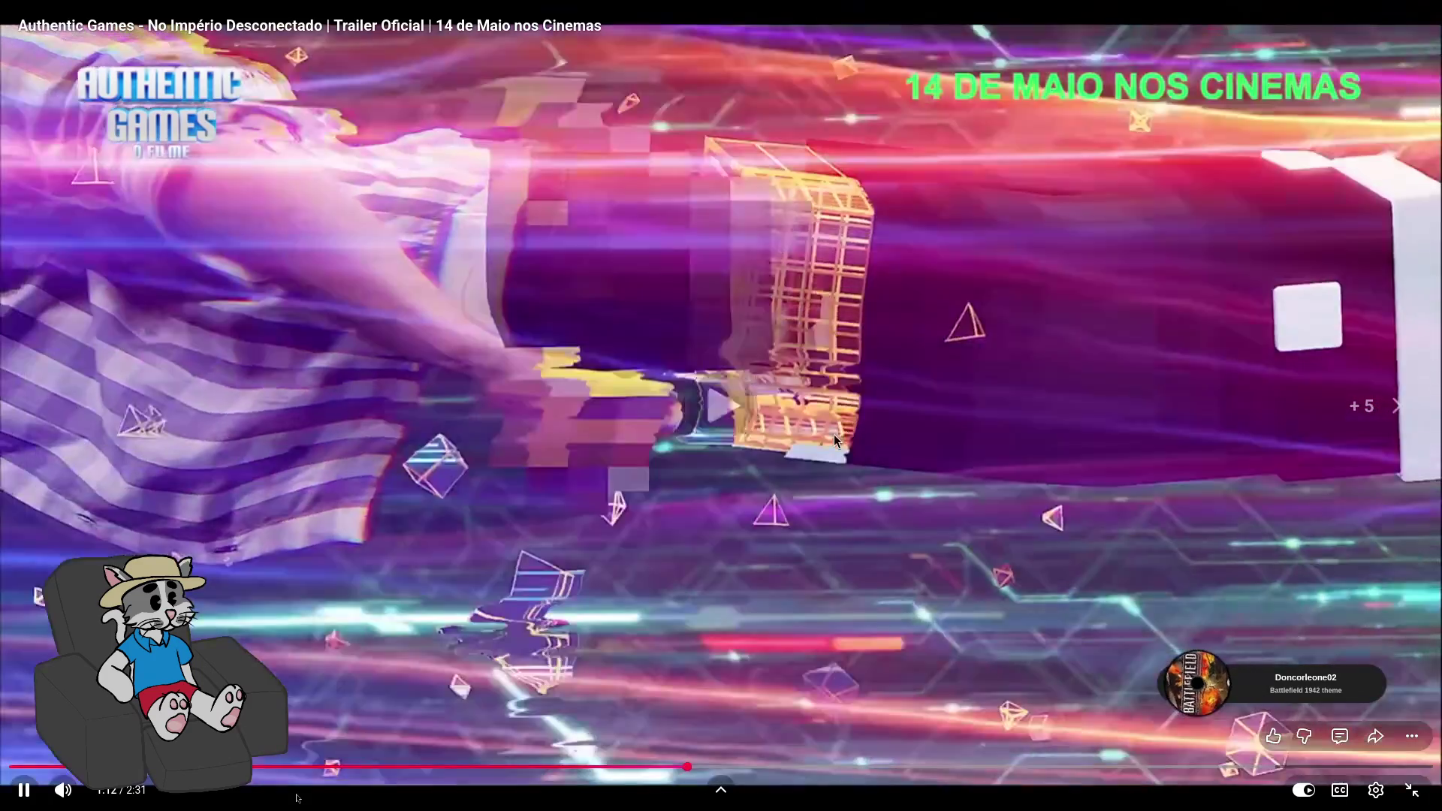
Watch the trailer onward, pausing and resuming it several times
left_click(834, 434)
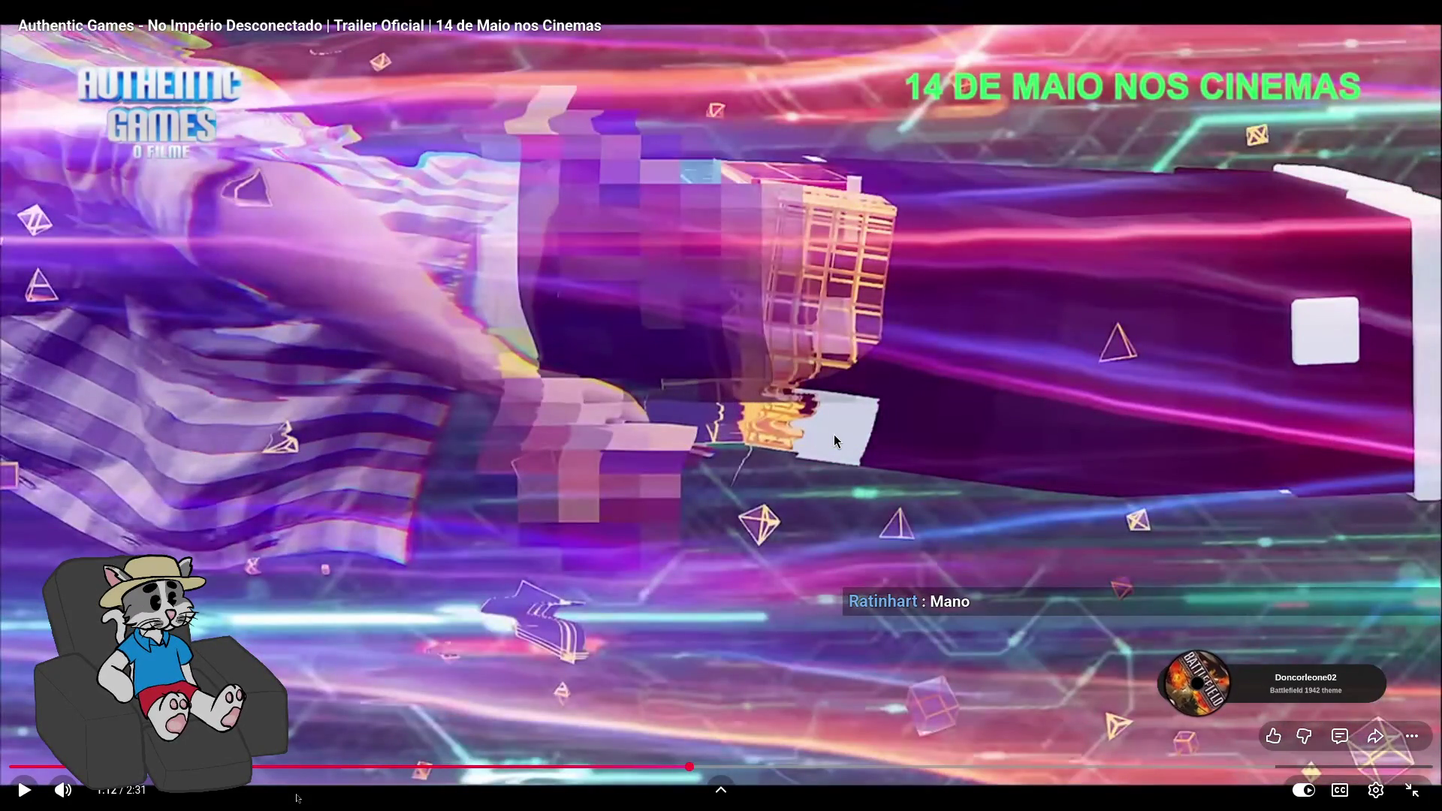
left_click(834, 434)
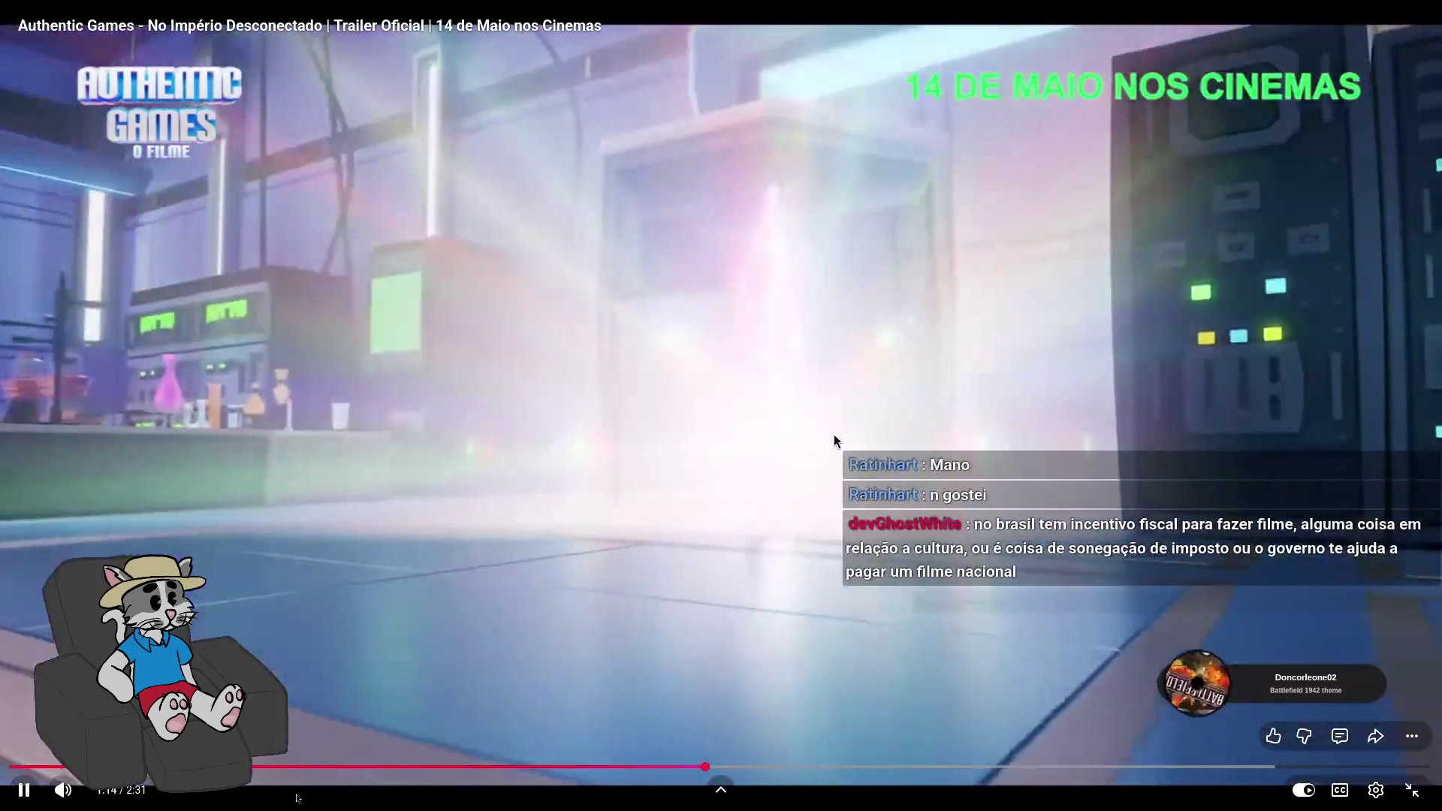
left_click(834, 434)
left_click(834, 434)
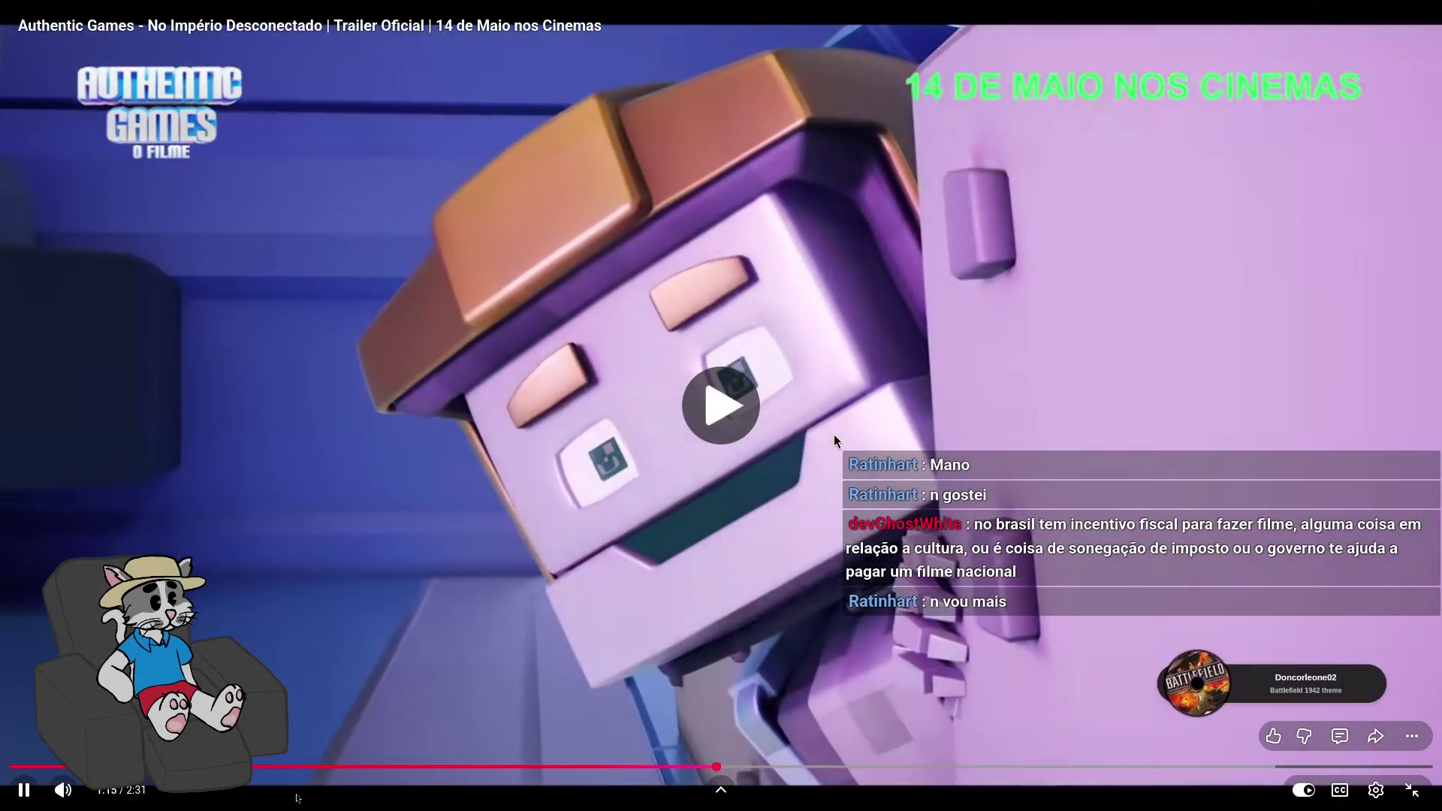
left_click(834, 434)
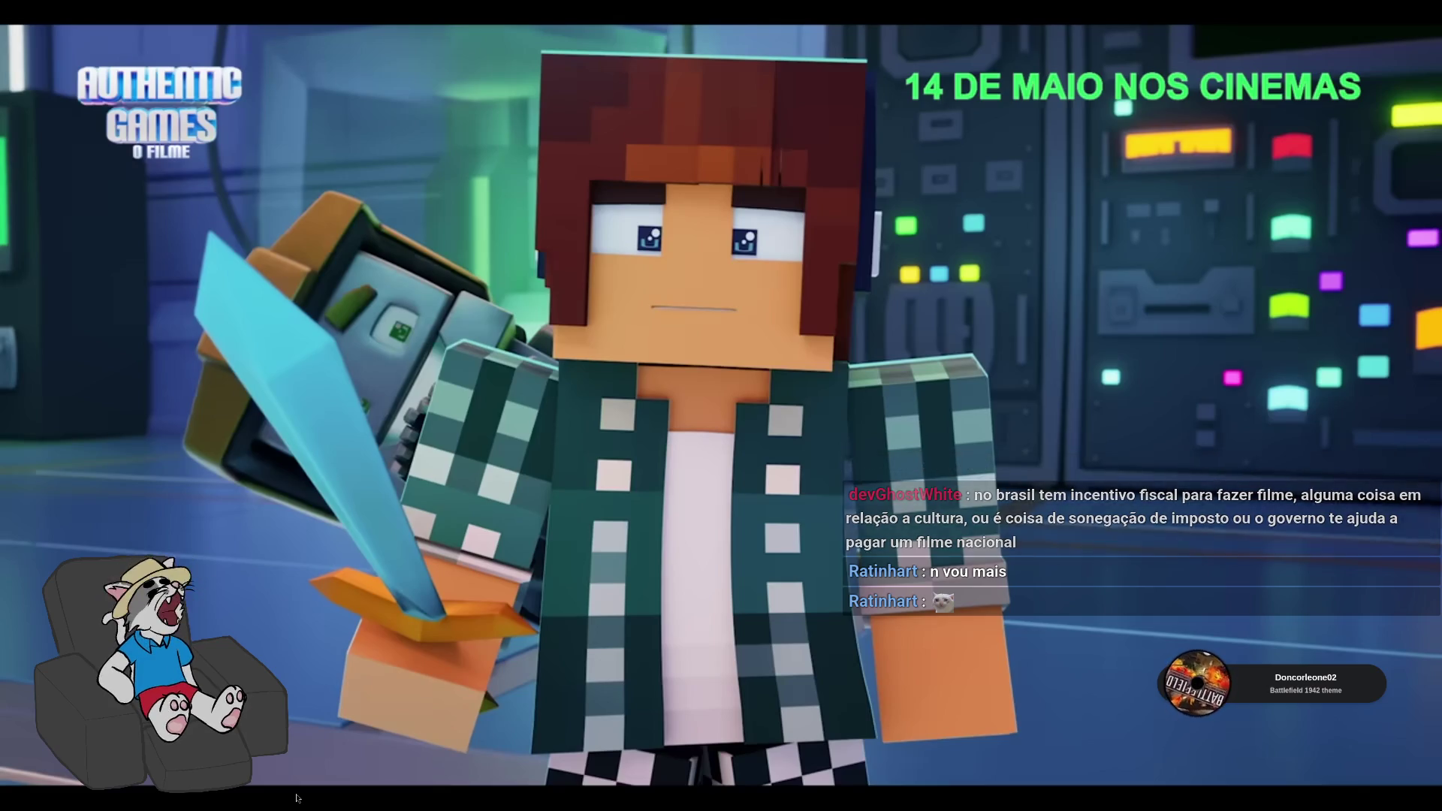
left_click(834, 434)
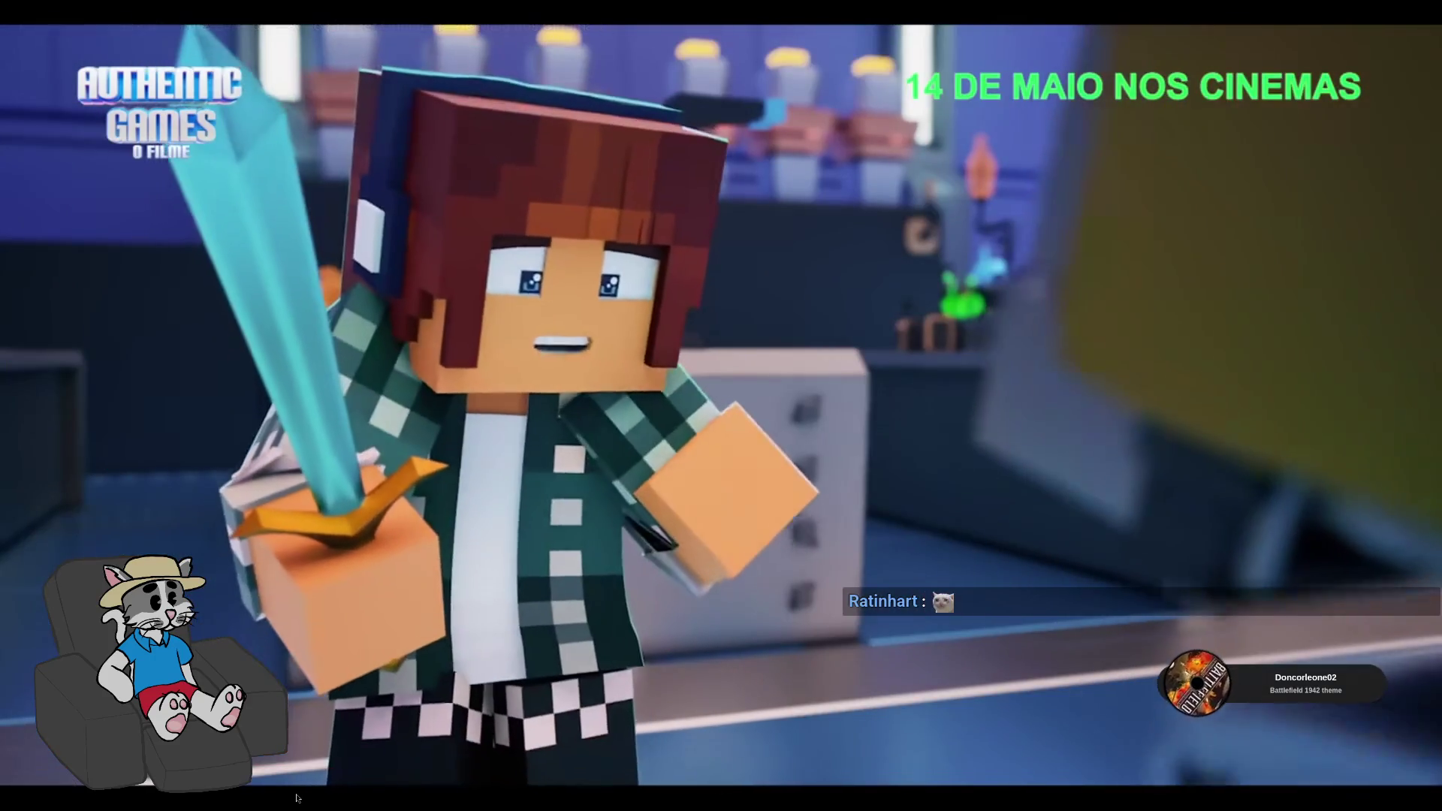
left_click(834, 435)
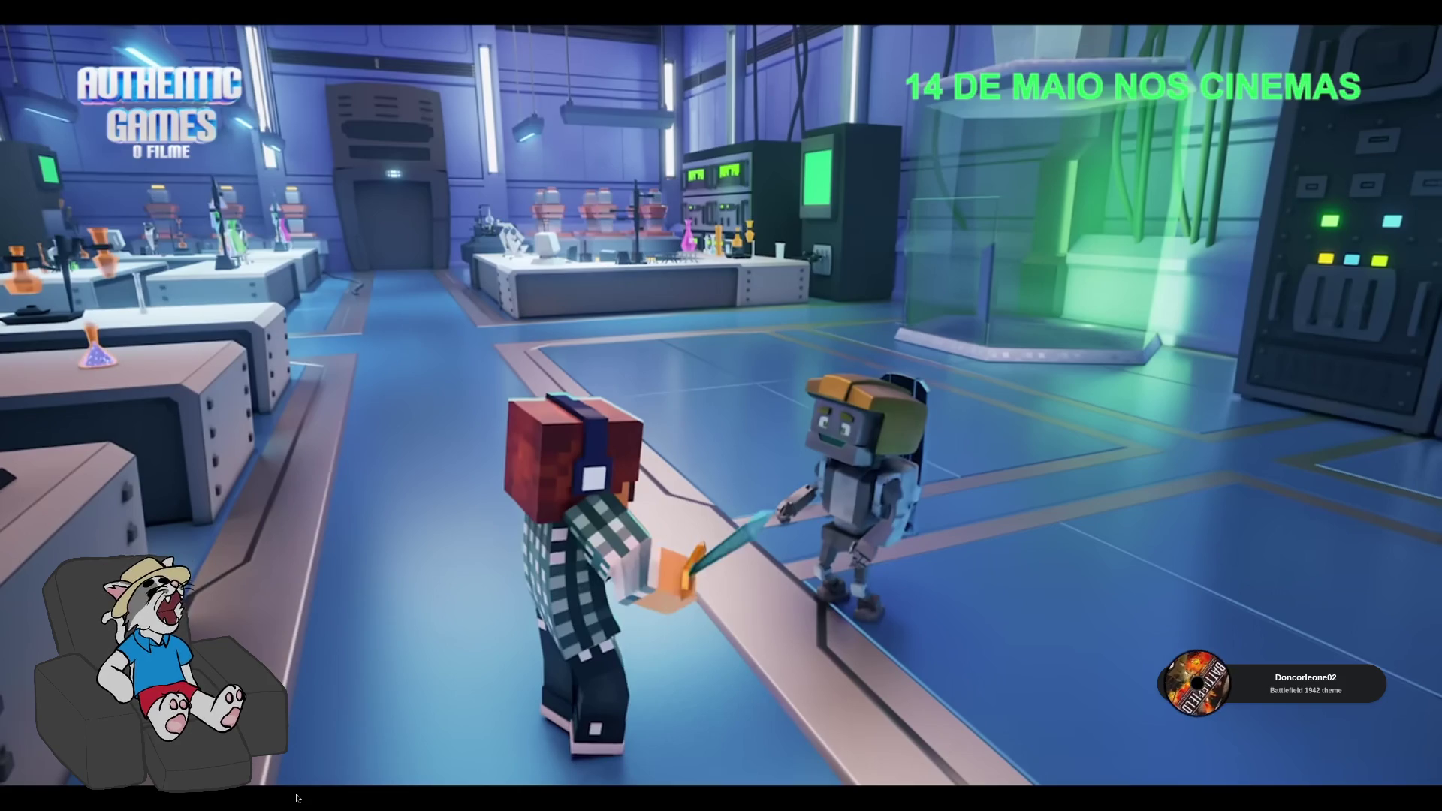
Raise the volume to full and rewind five seconds to replay the lab scene near 1:21
left_click(834, 434)
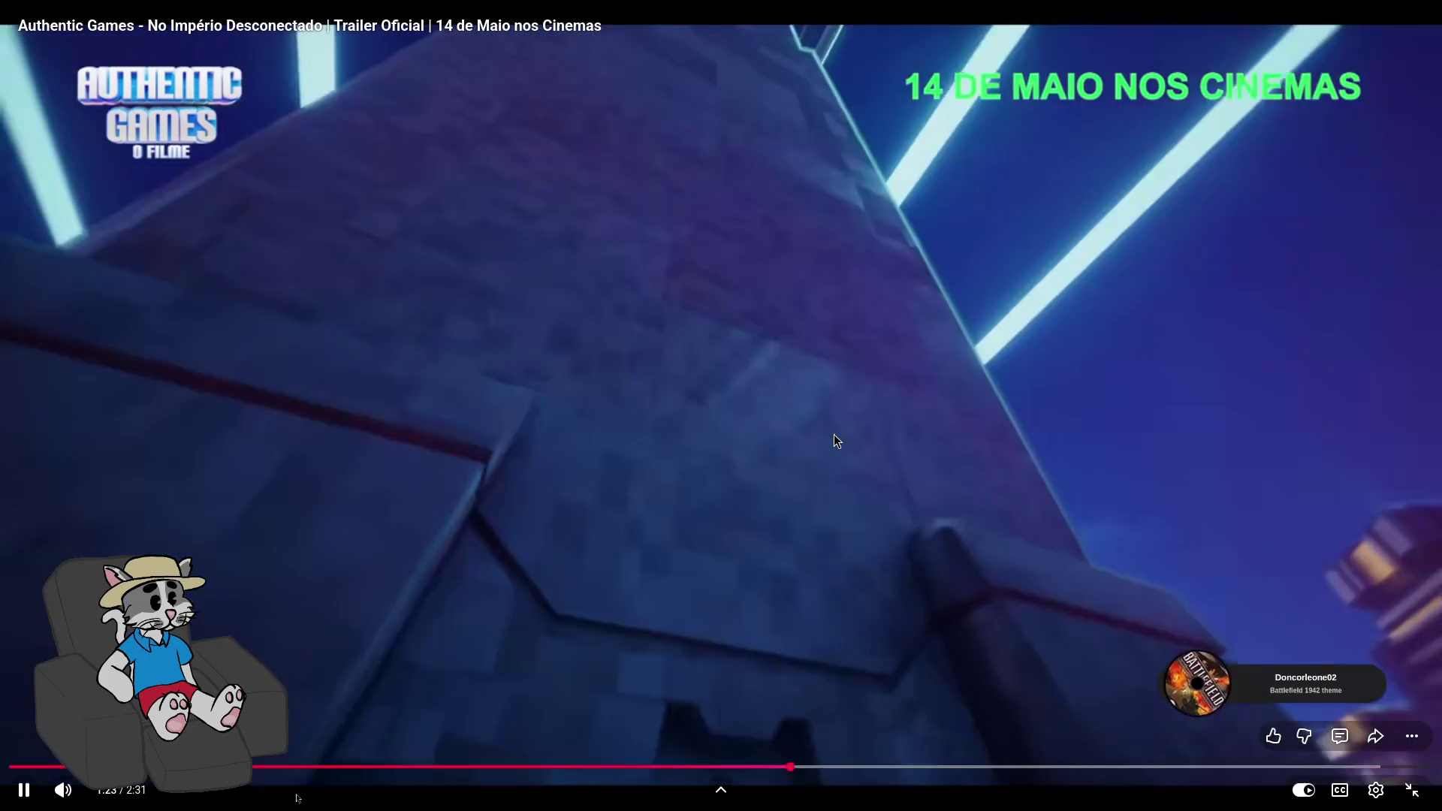
left_click(833, 434)
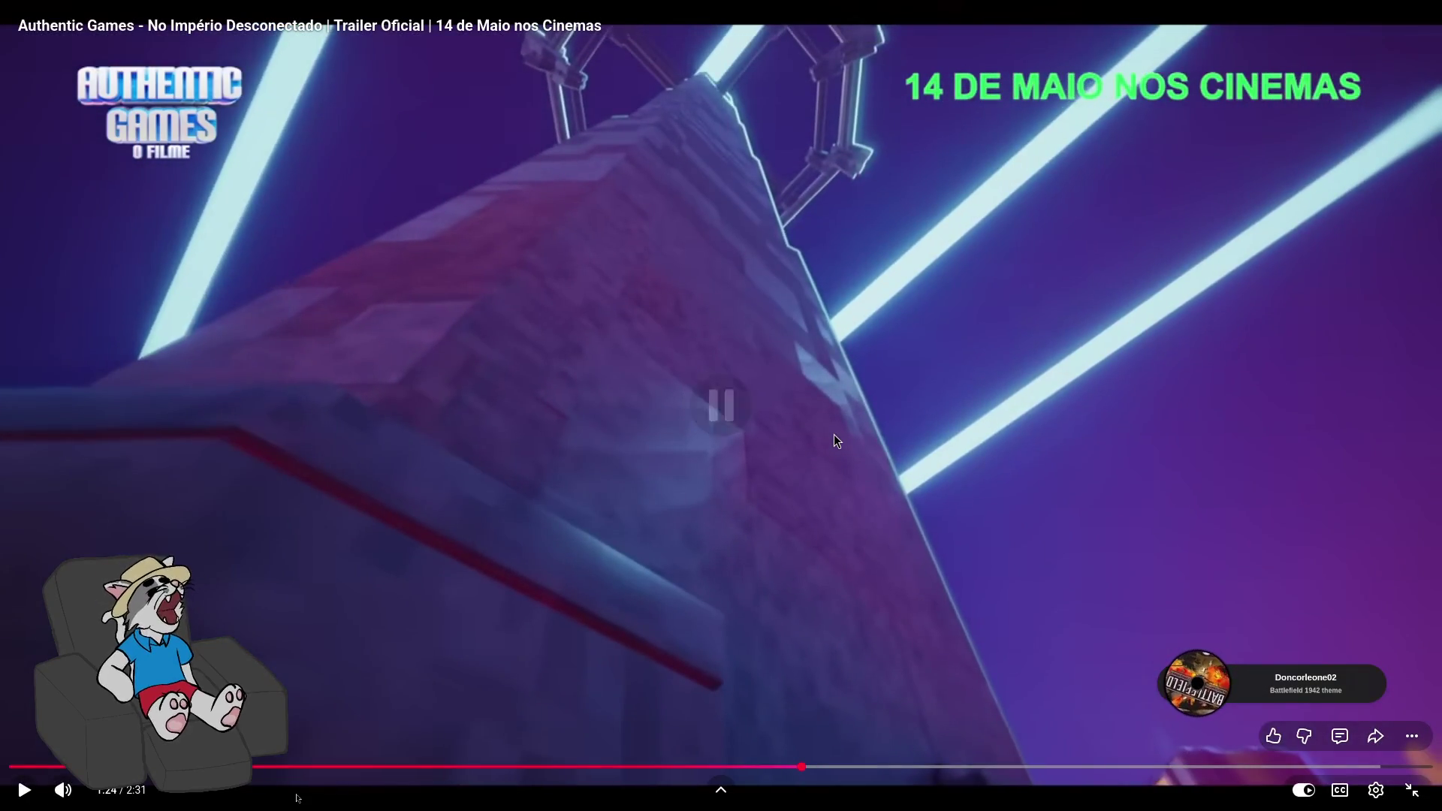
left_click(833, 434)
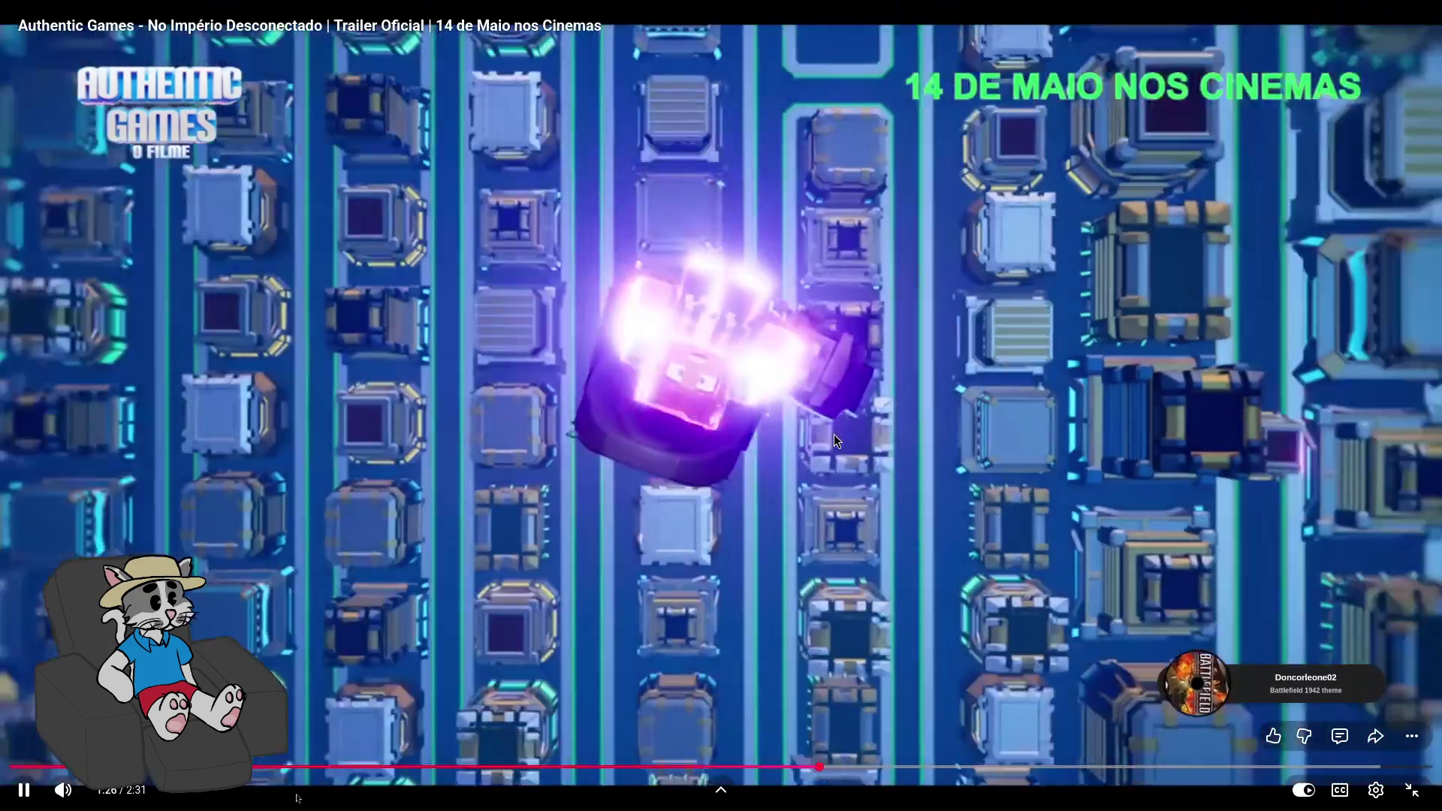
left_click(833, 434)
key("Up")
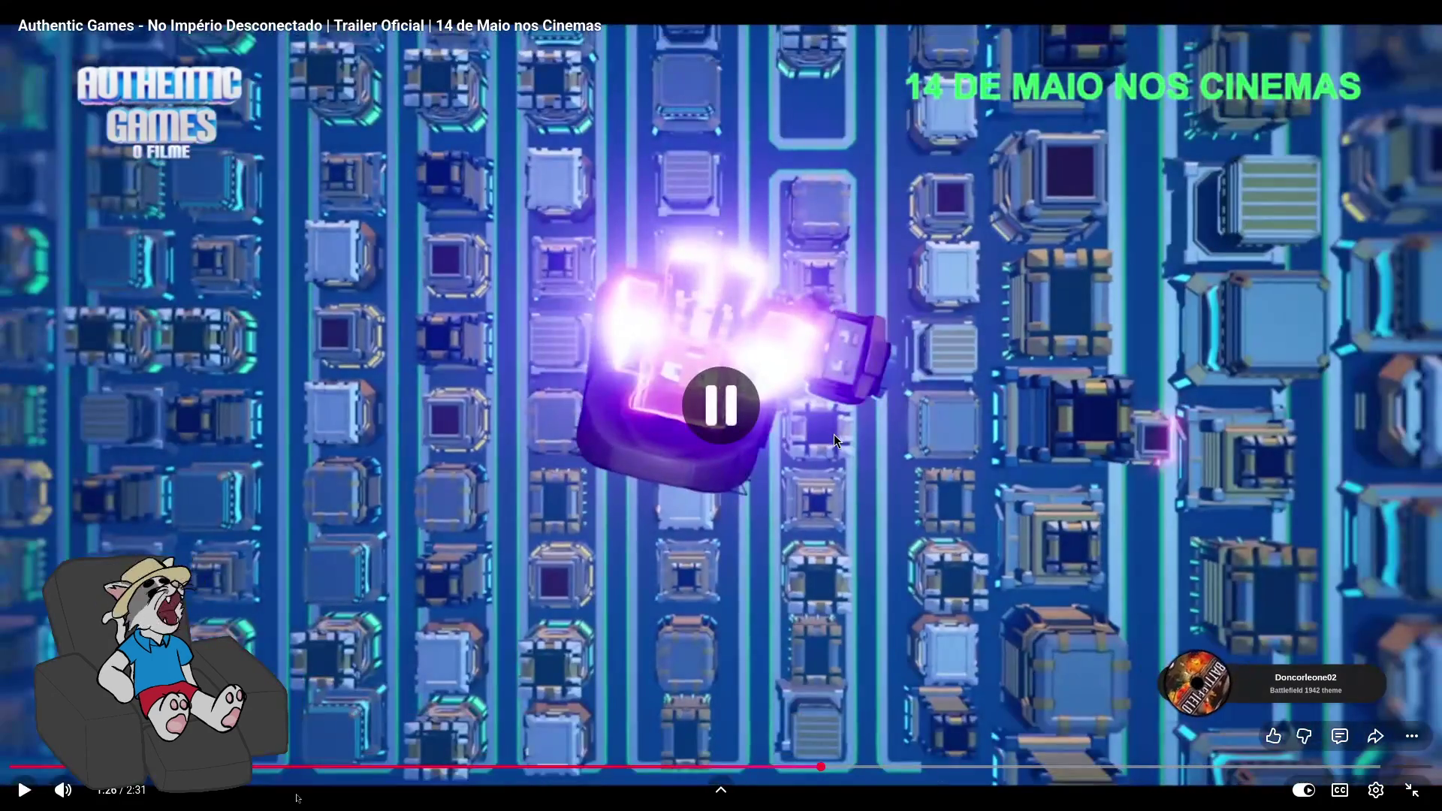
key("Left")
left_click(834, 434)
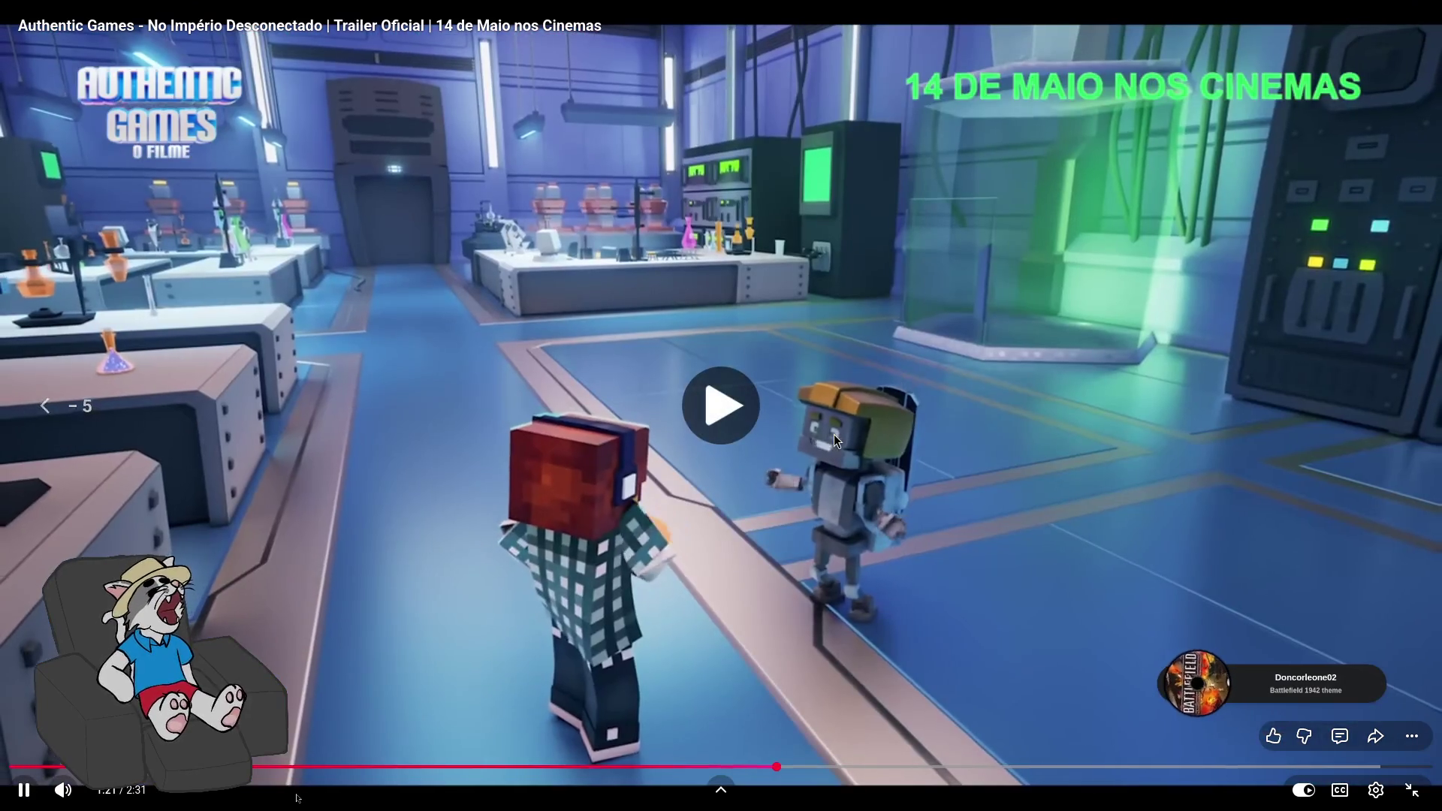
Keep watching the fullscreen trailer, pausing and resuming it repeatedly
left_click(834, 435)
left_click(834, 434)
left_click(833, 434)
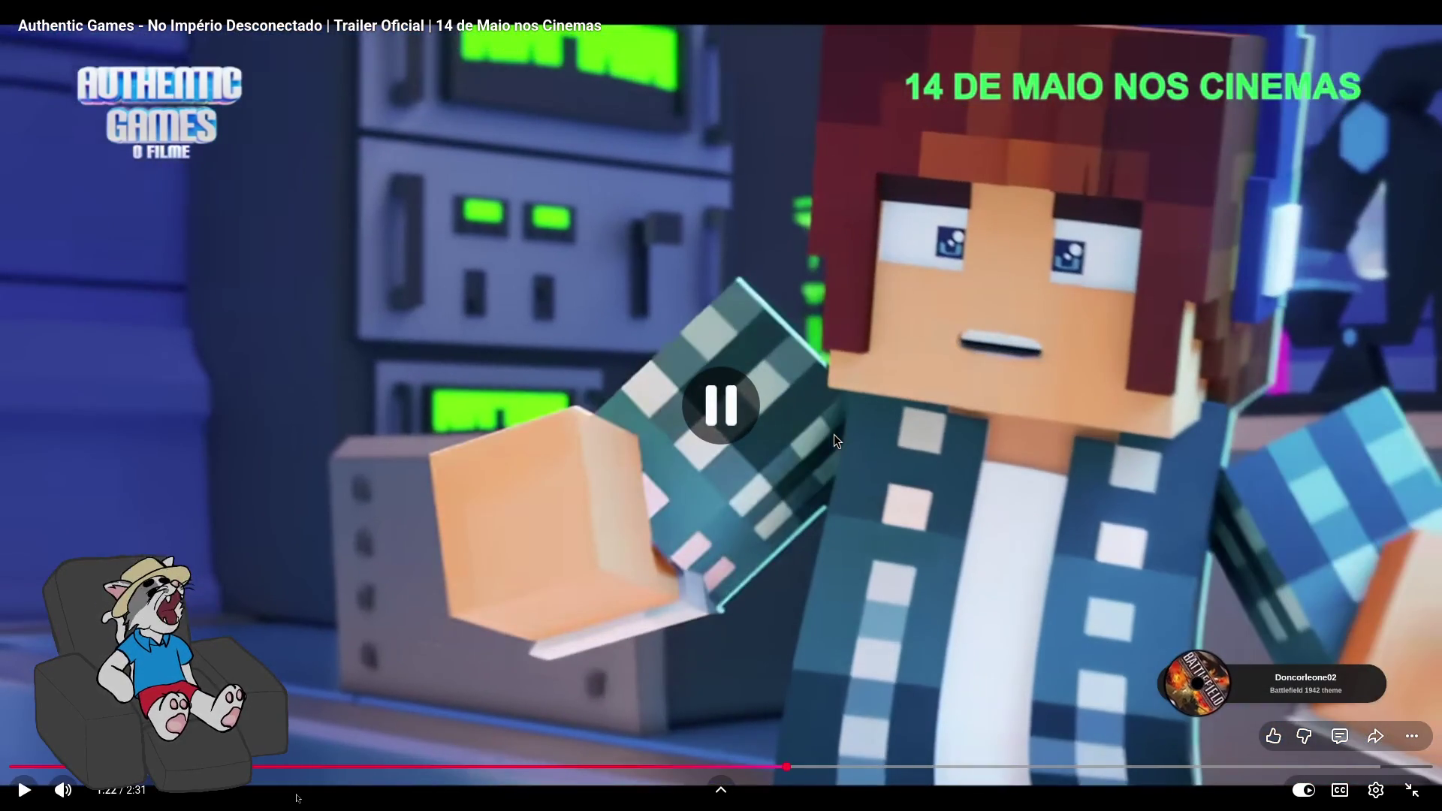
left_click(834, 434)
left_click(834, 434)
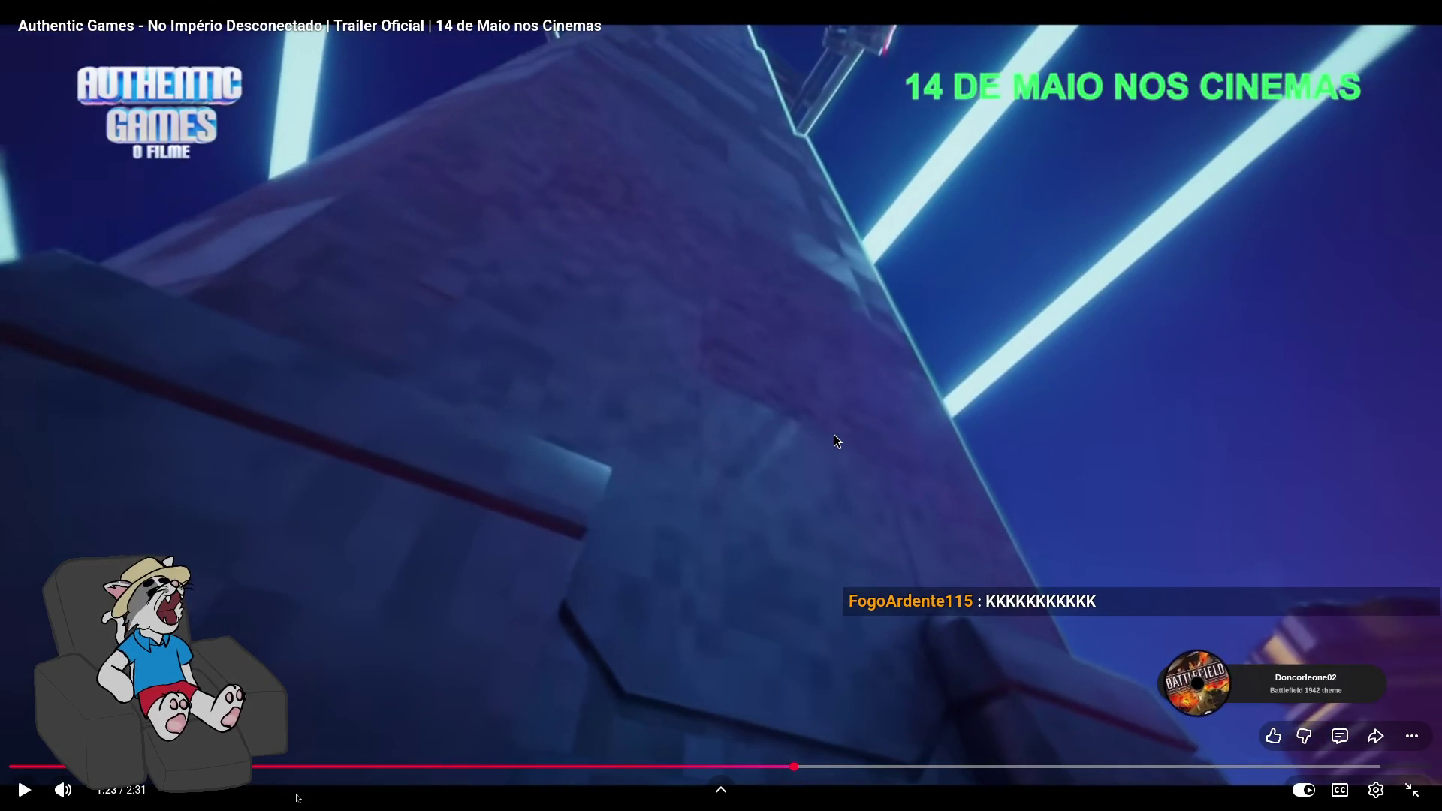
left_click(834, 436)
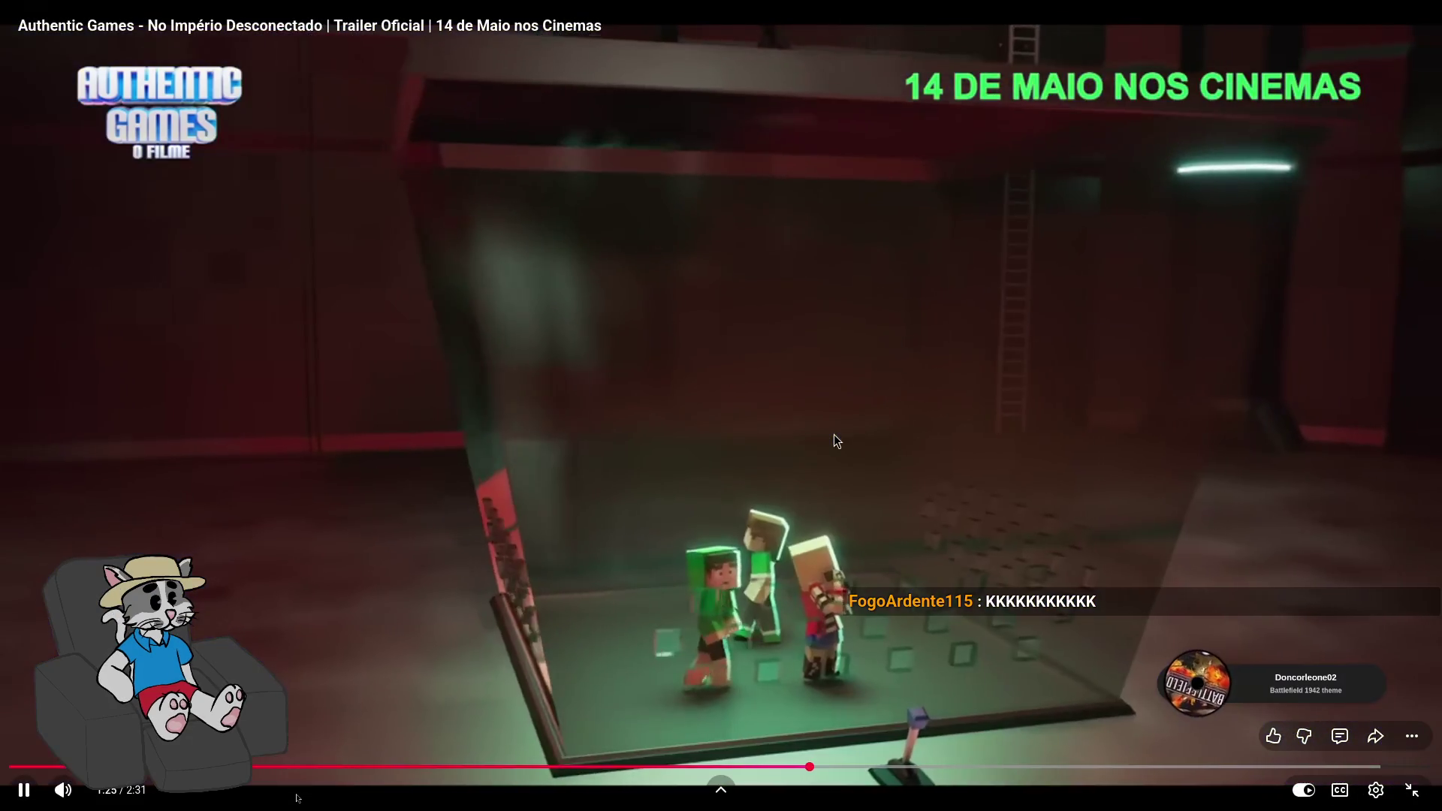
left_click(834, 436)
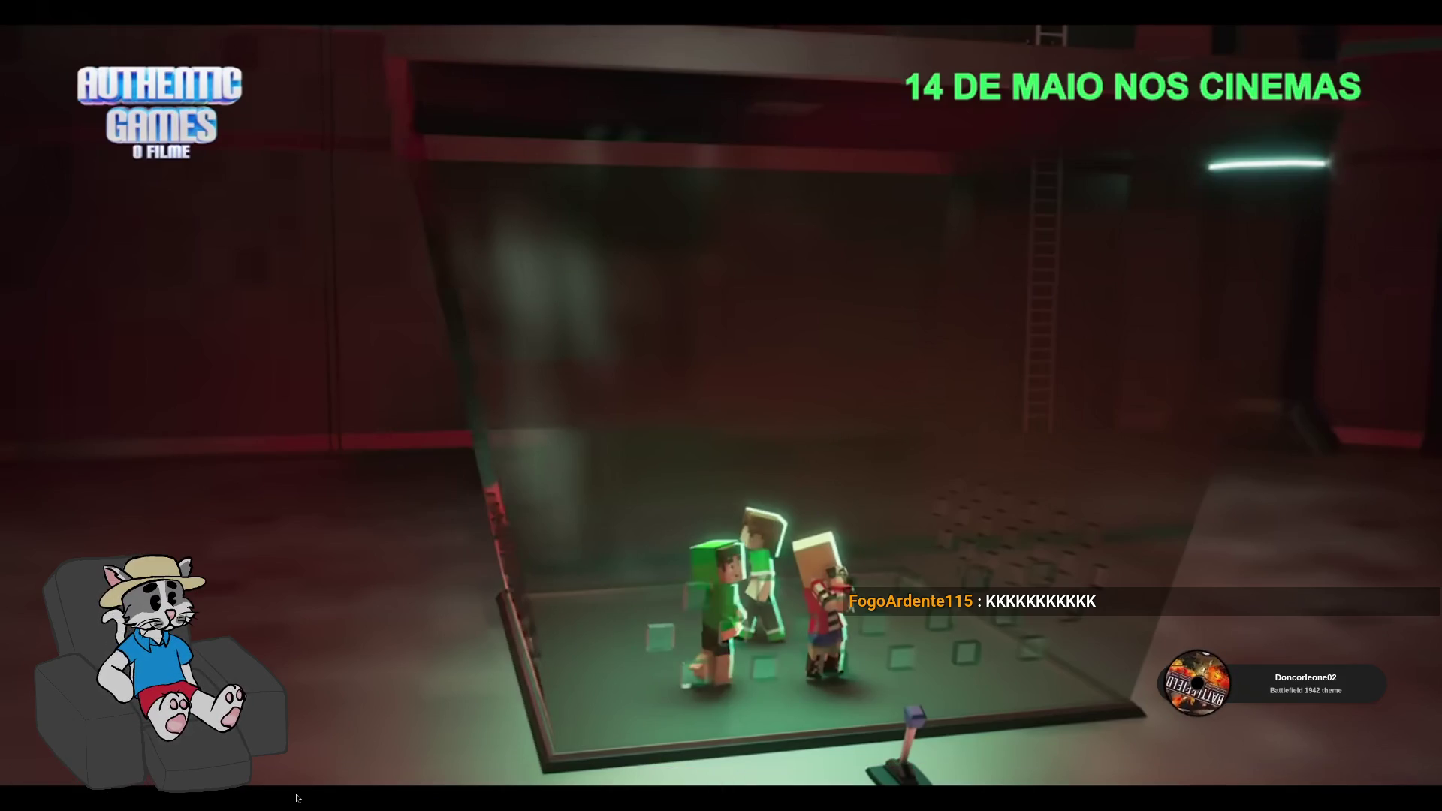
left_click(834, 434)
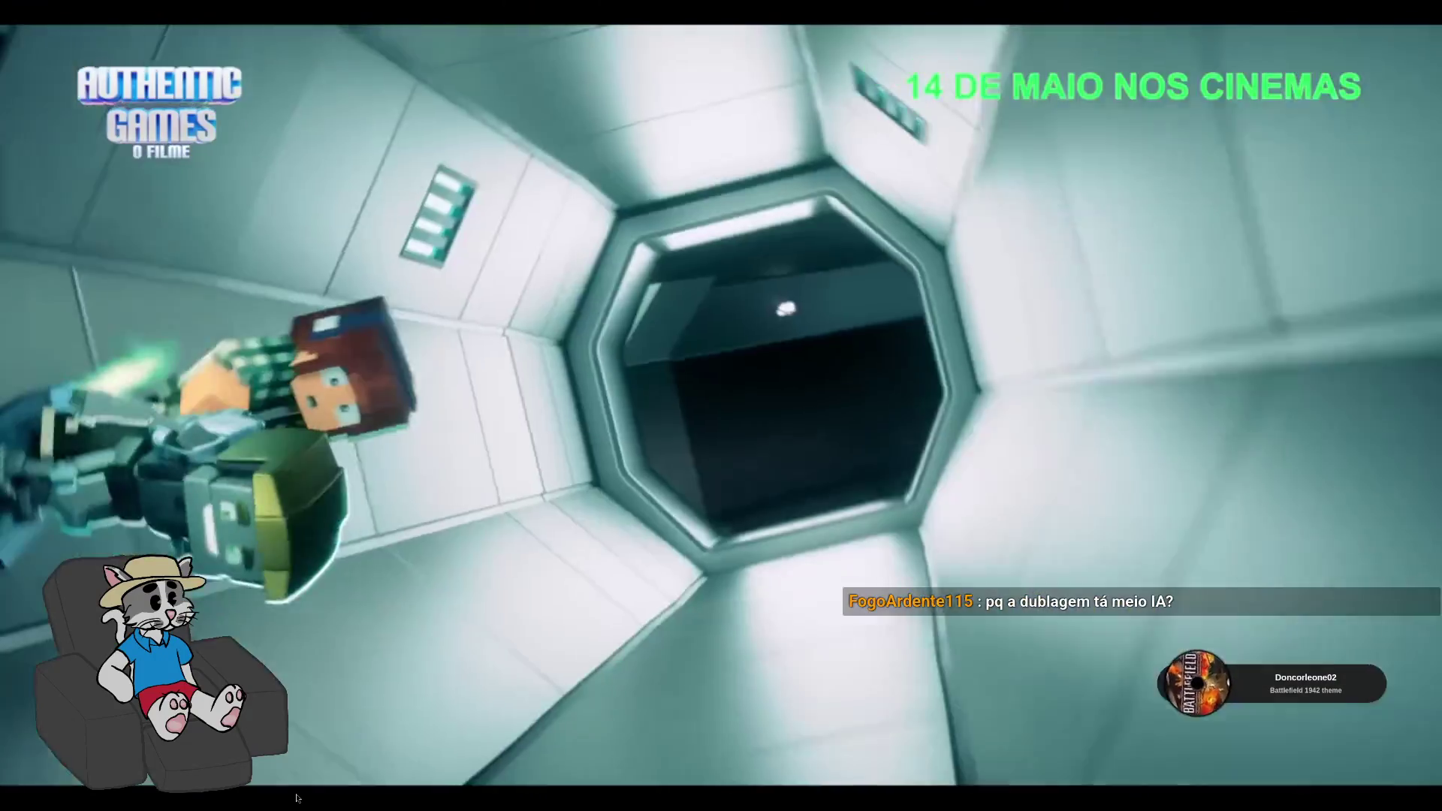
left_click(834, 434)
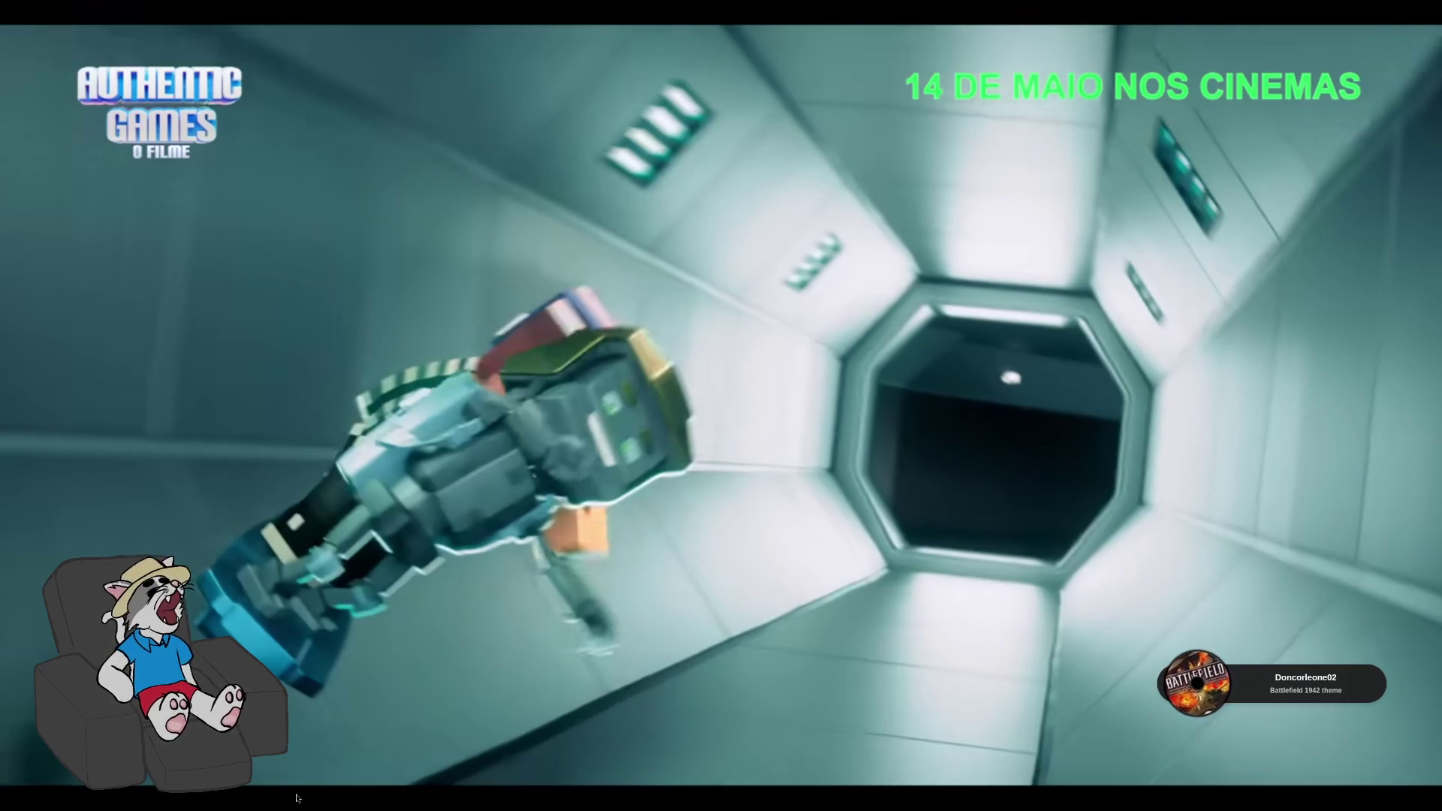
Play the trailer on toward the two-minute mark, then pause and rewind five seconds
left_click(834, 434)
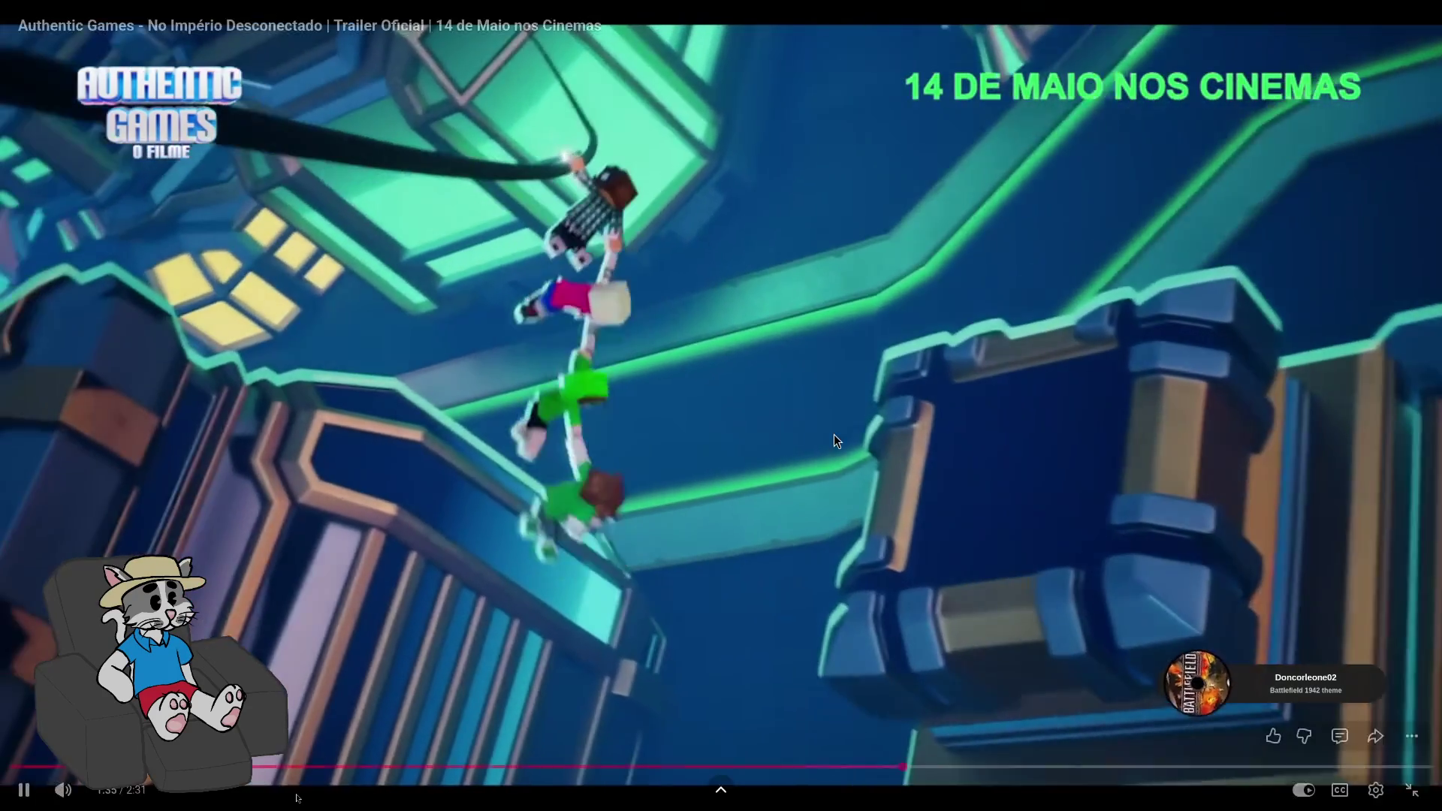
left_click(834, 434)
left_click(833, 434)
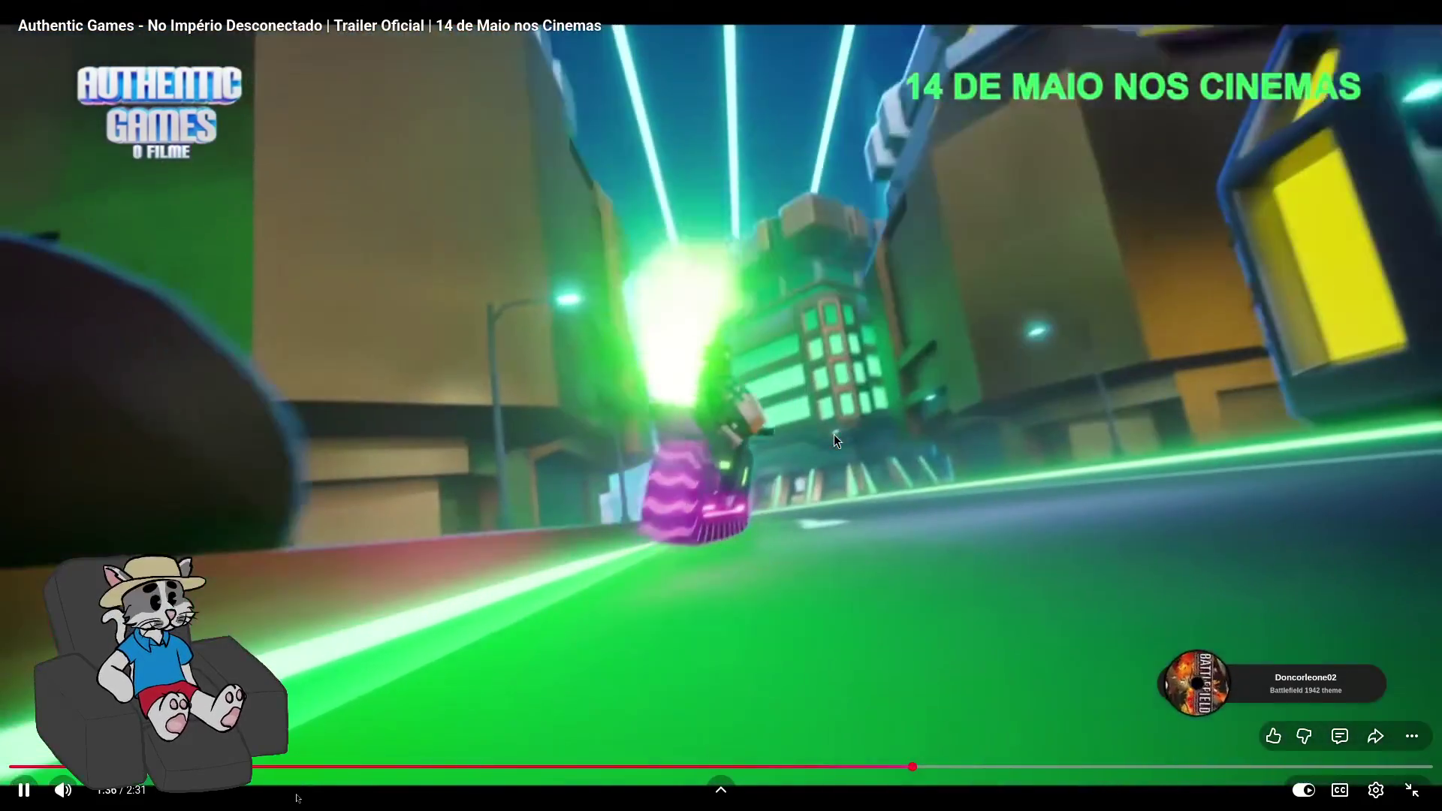
left_click(834, 434)
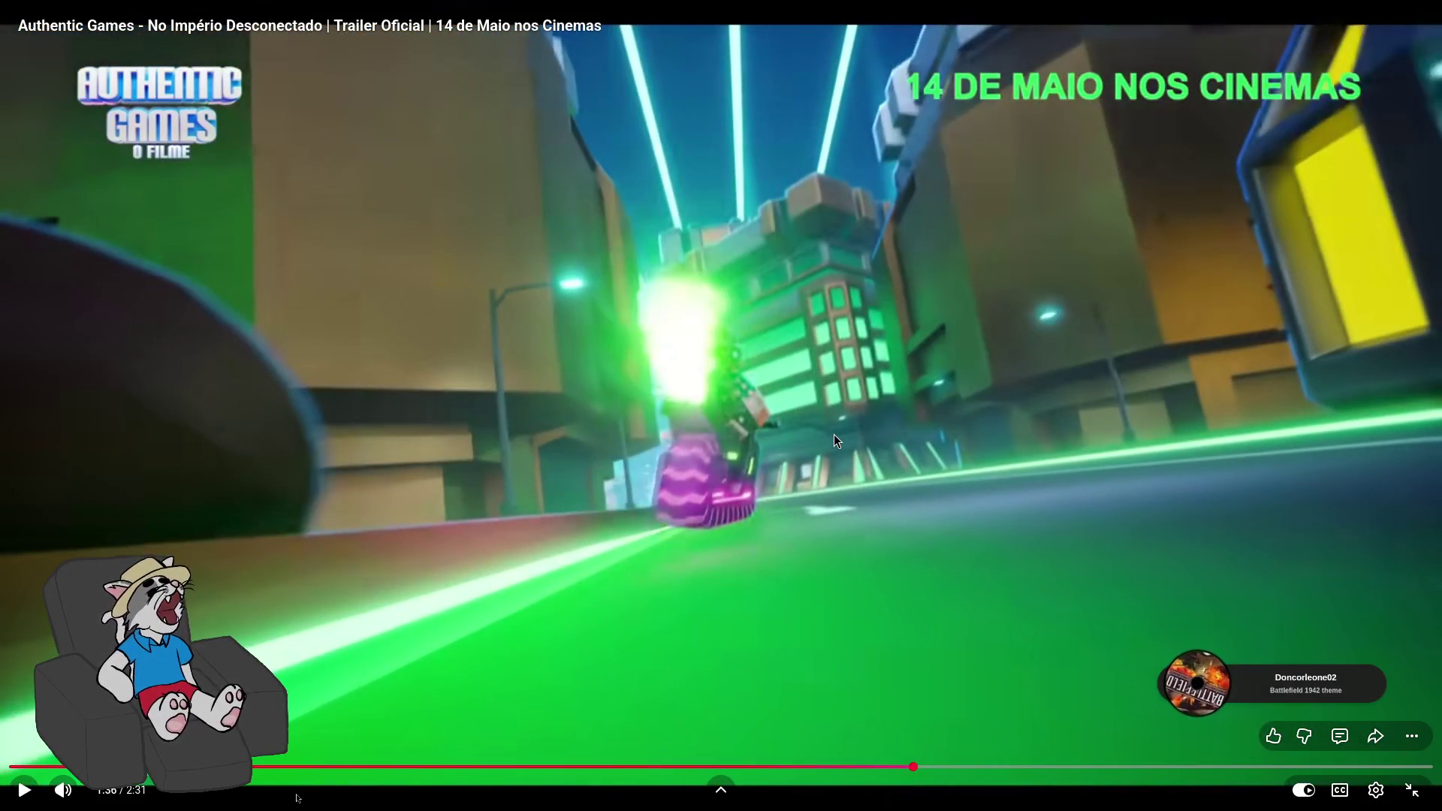
left_click(834, 434)
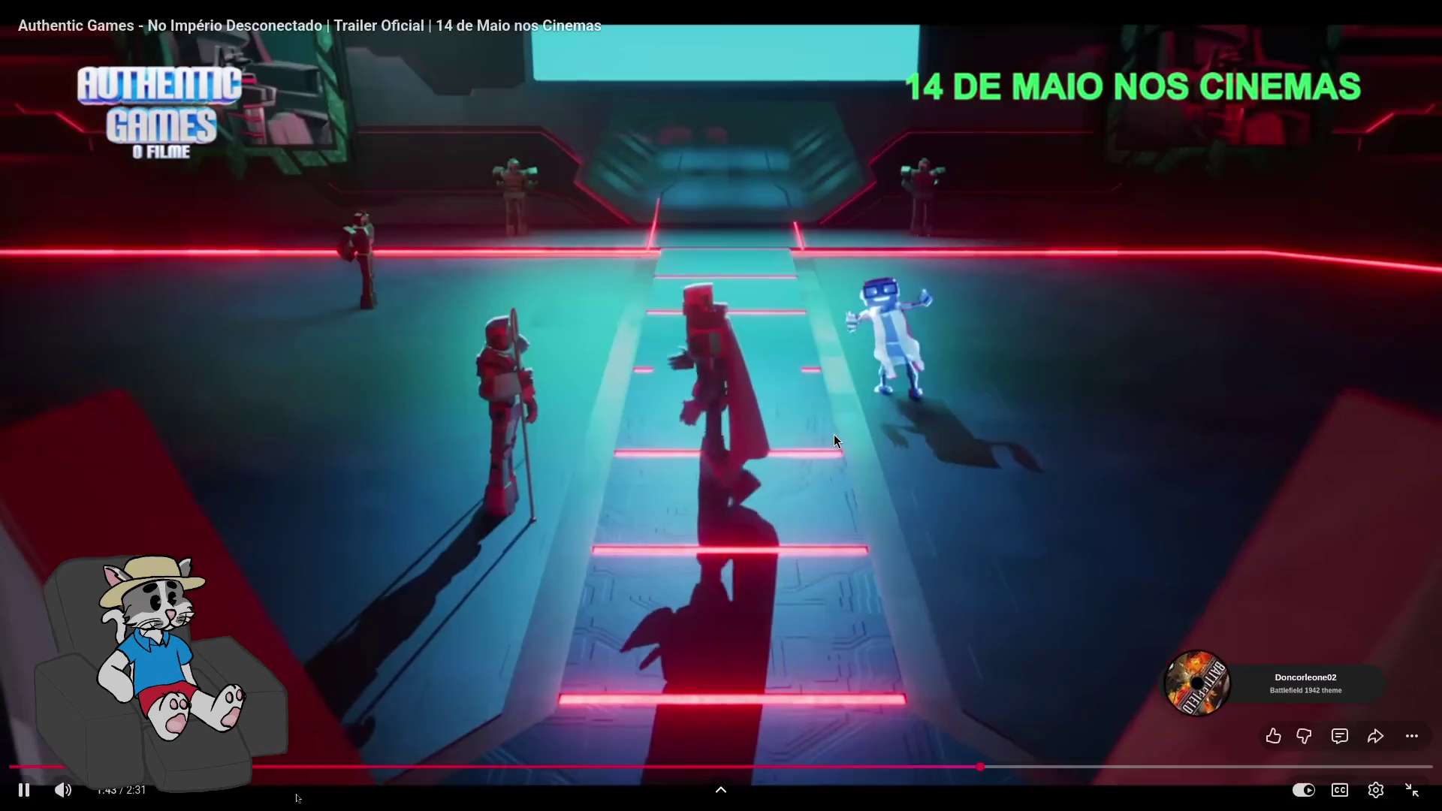
left_click(834, 435)
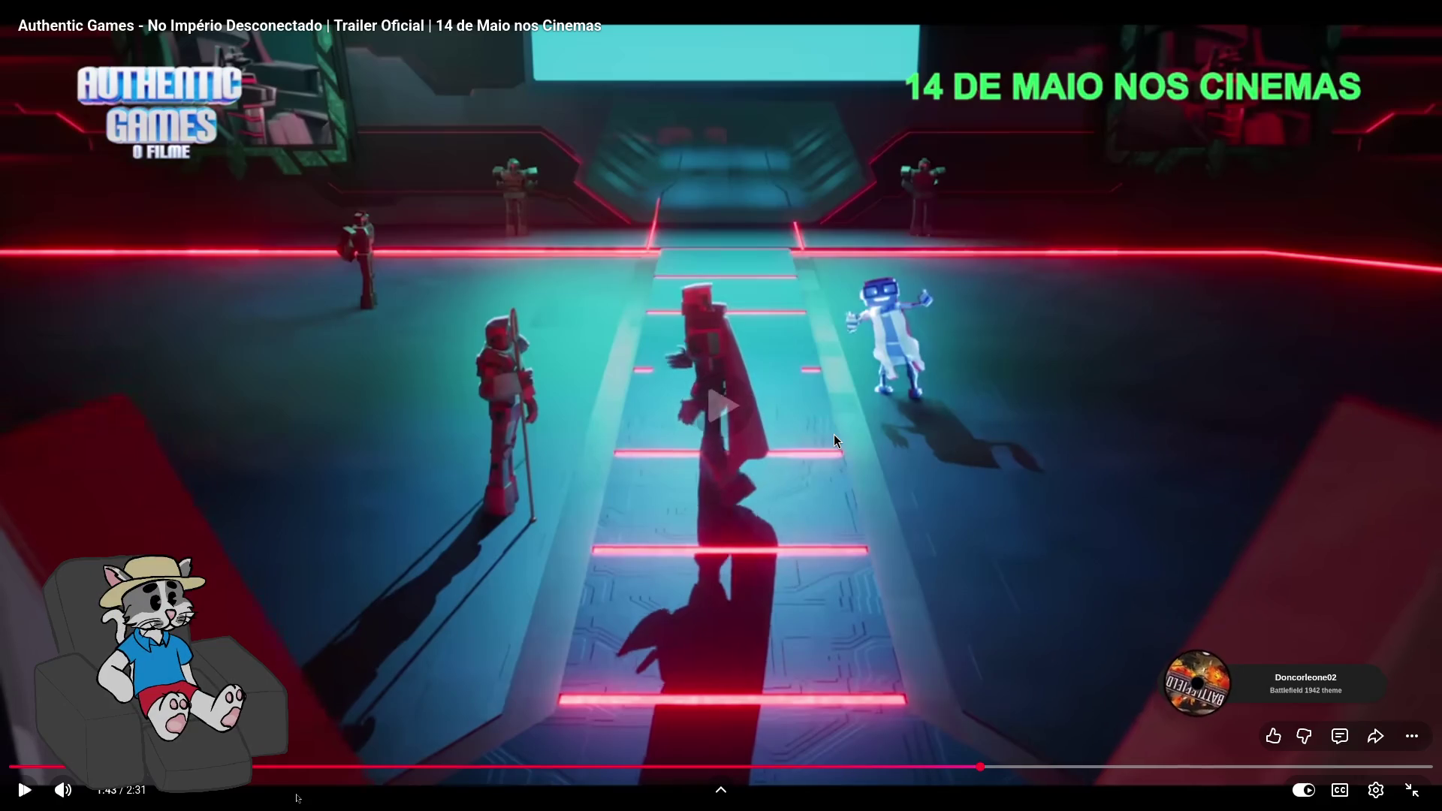
left_click(834, 436)
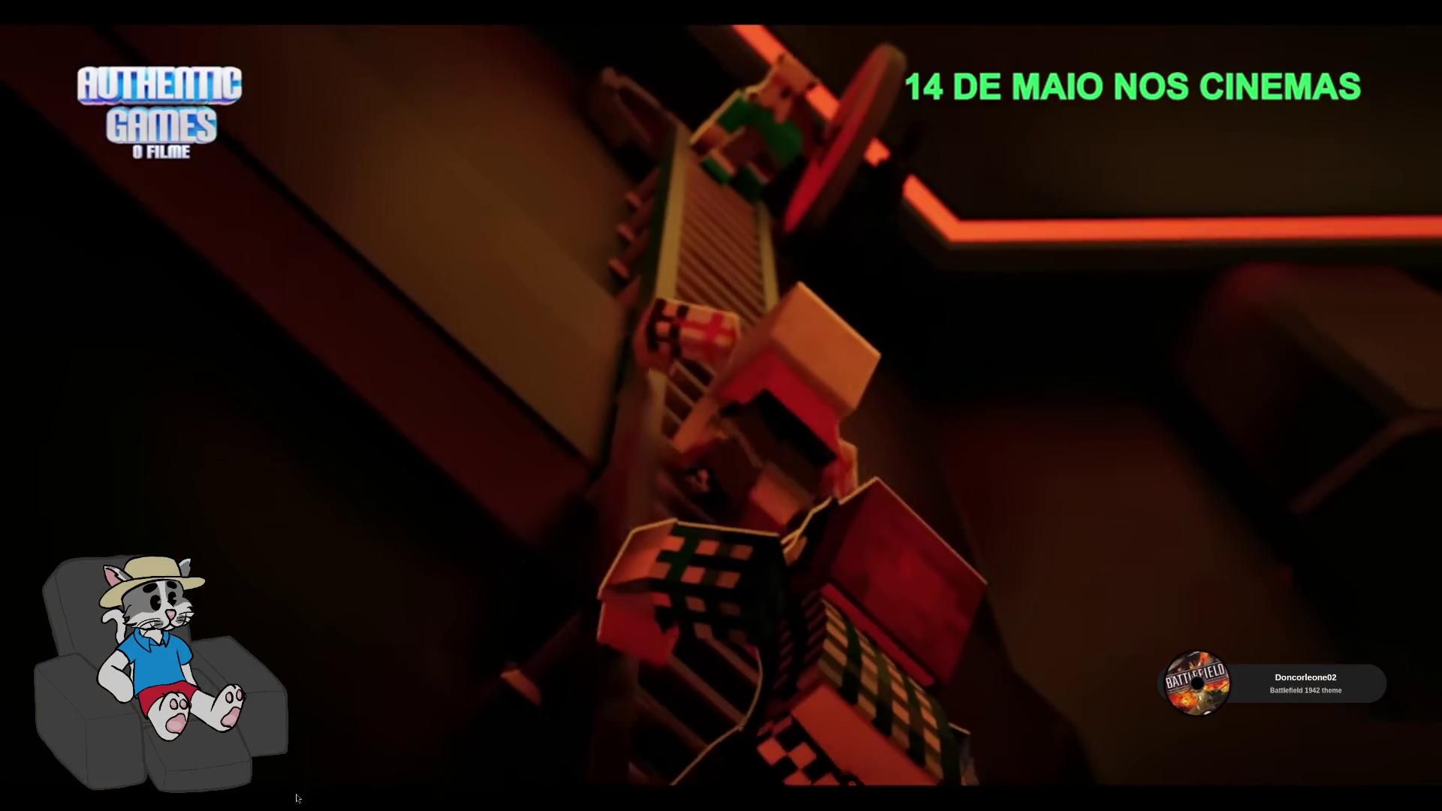
left_click(834, 434)
left_click(834, 435)
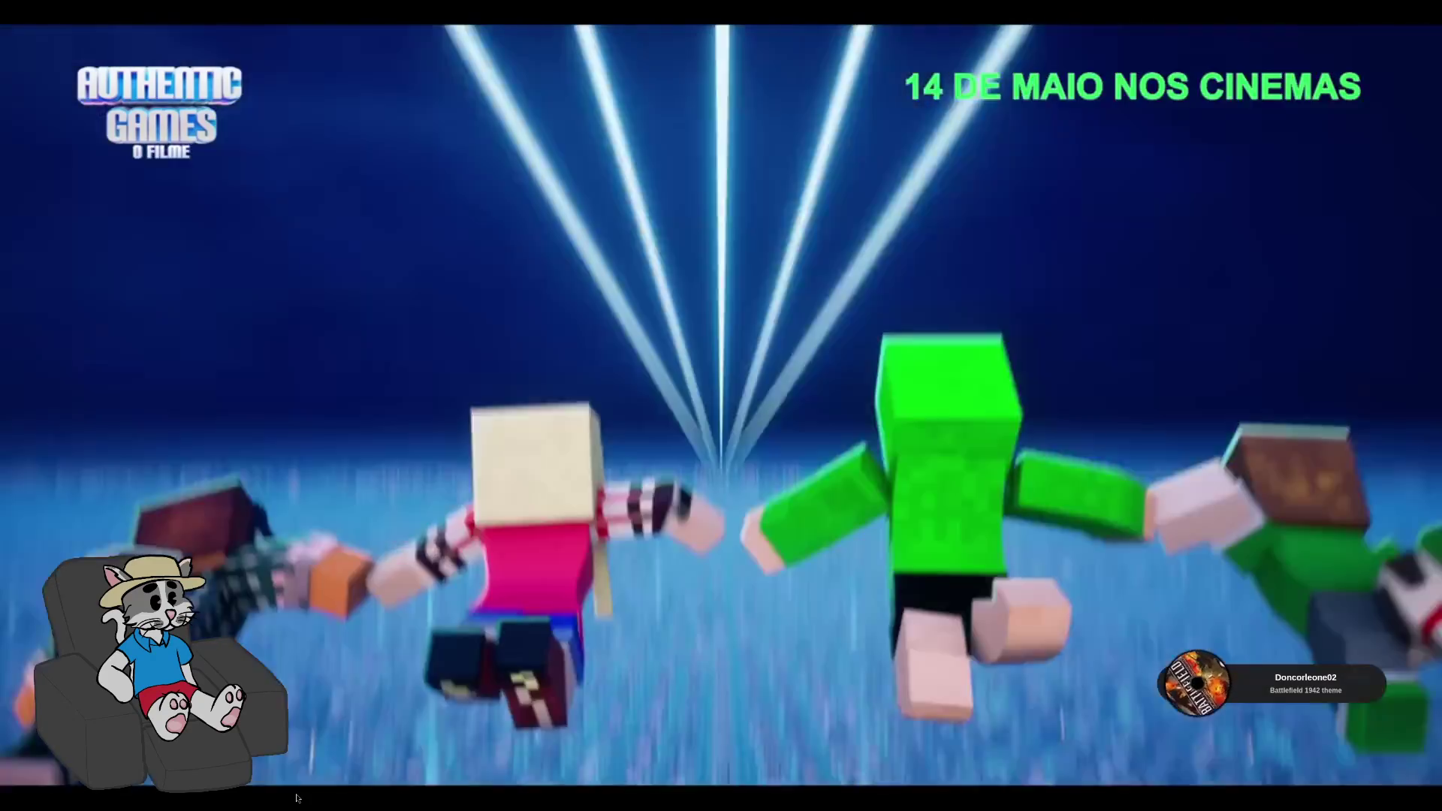
left_click(833, 434)
key("Left")
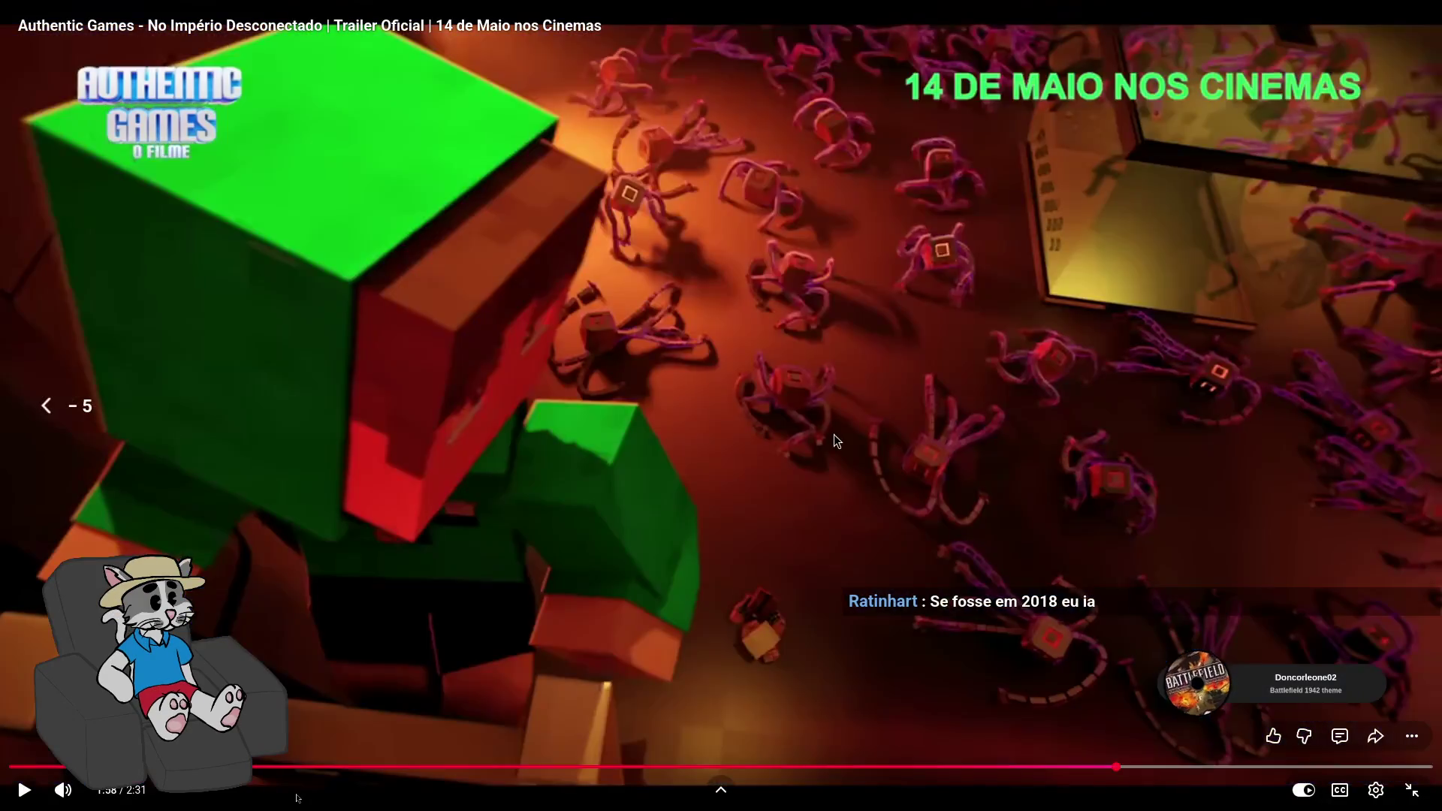
Jump back to 1:58 and step through the trailer to about 2:04 with short pauses
key("space")
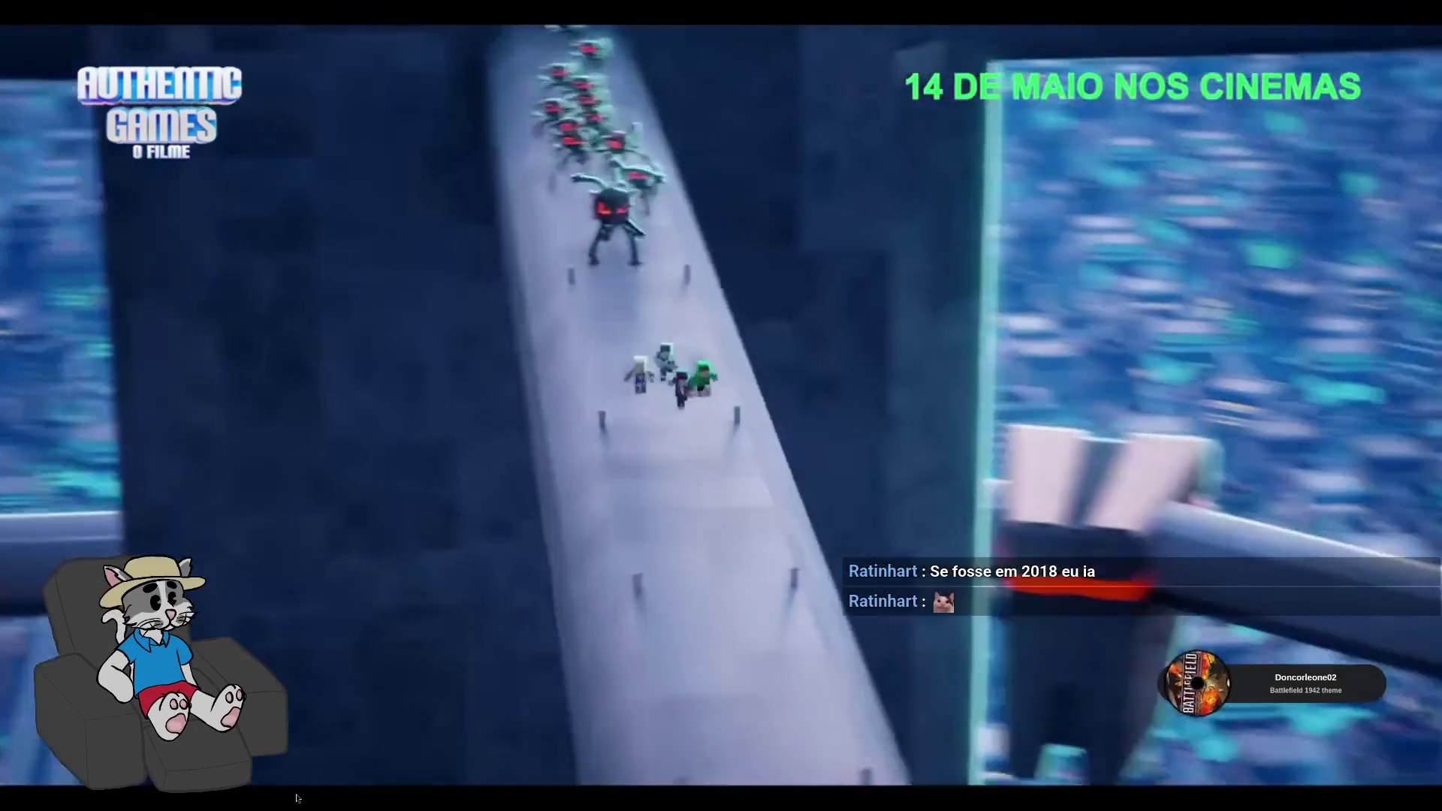
left_click(834, 434)
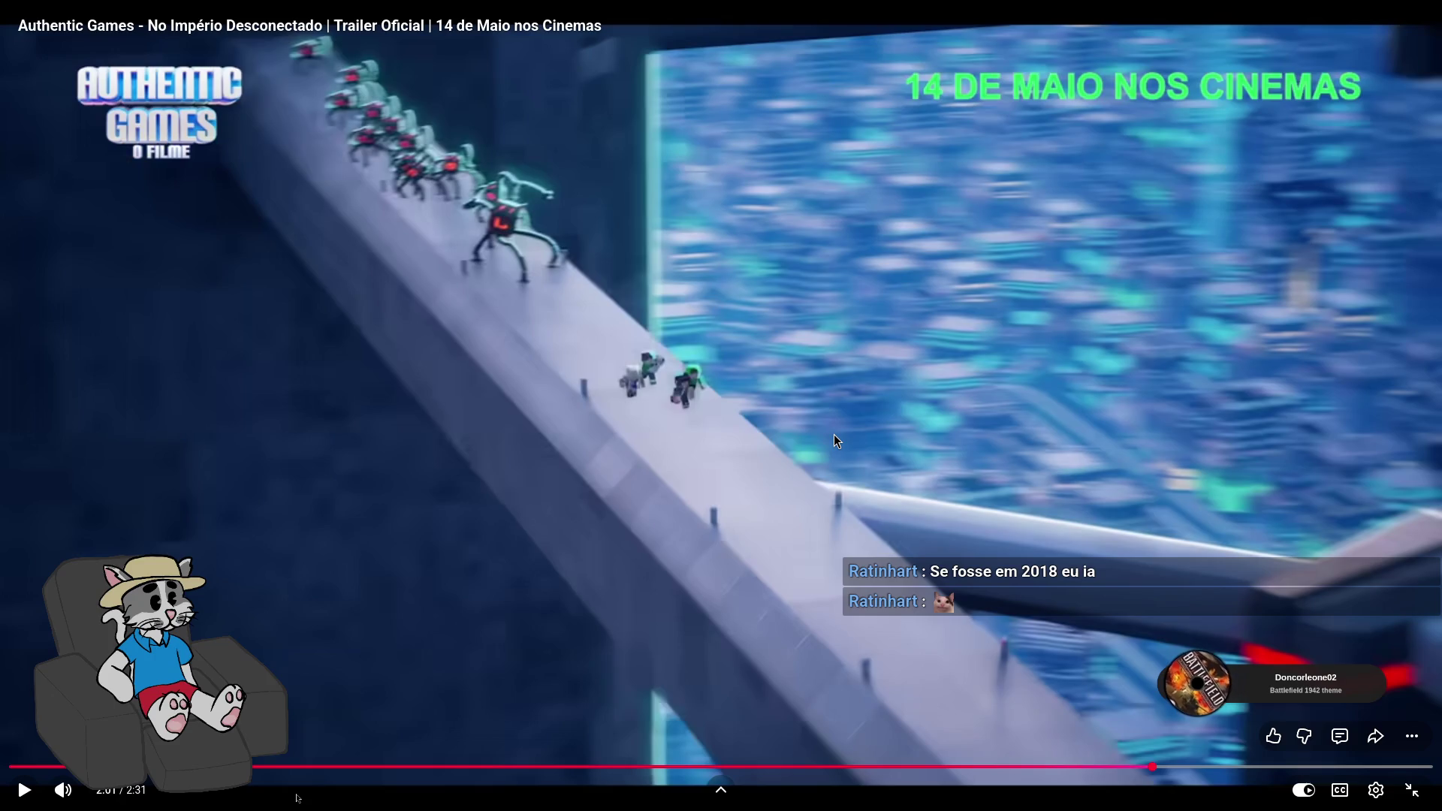
left_click(834, 434)
left_click(833, 434)
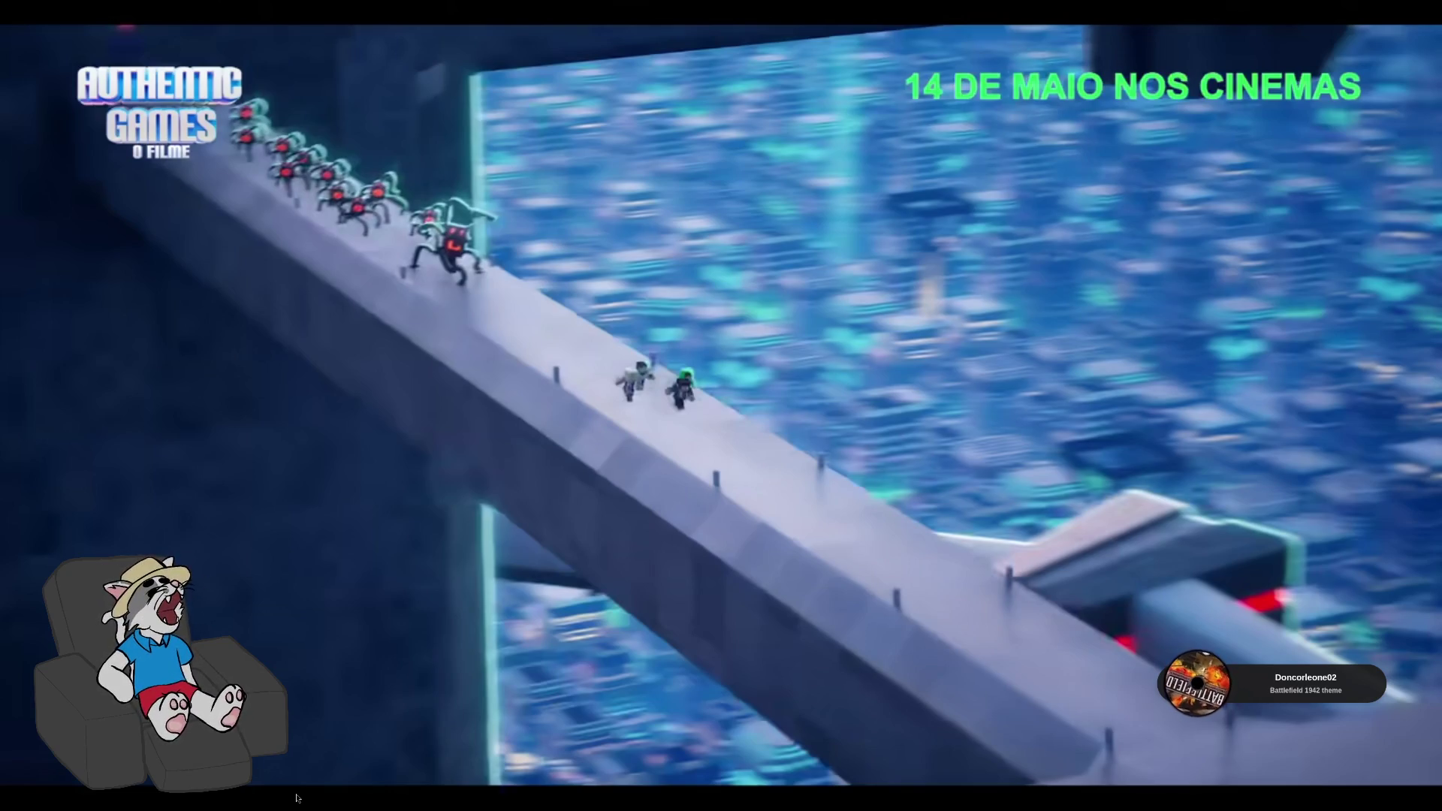
left_click(834, 434)
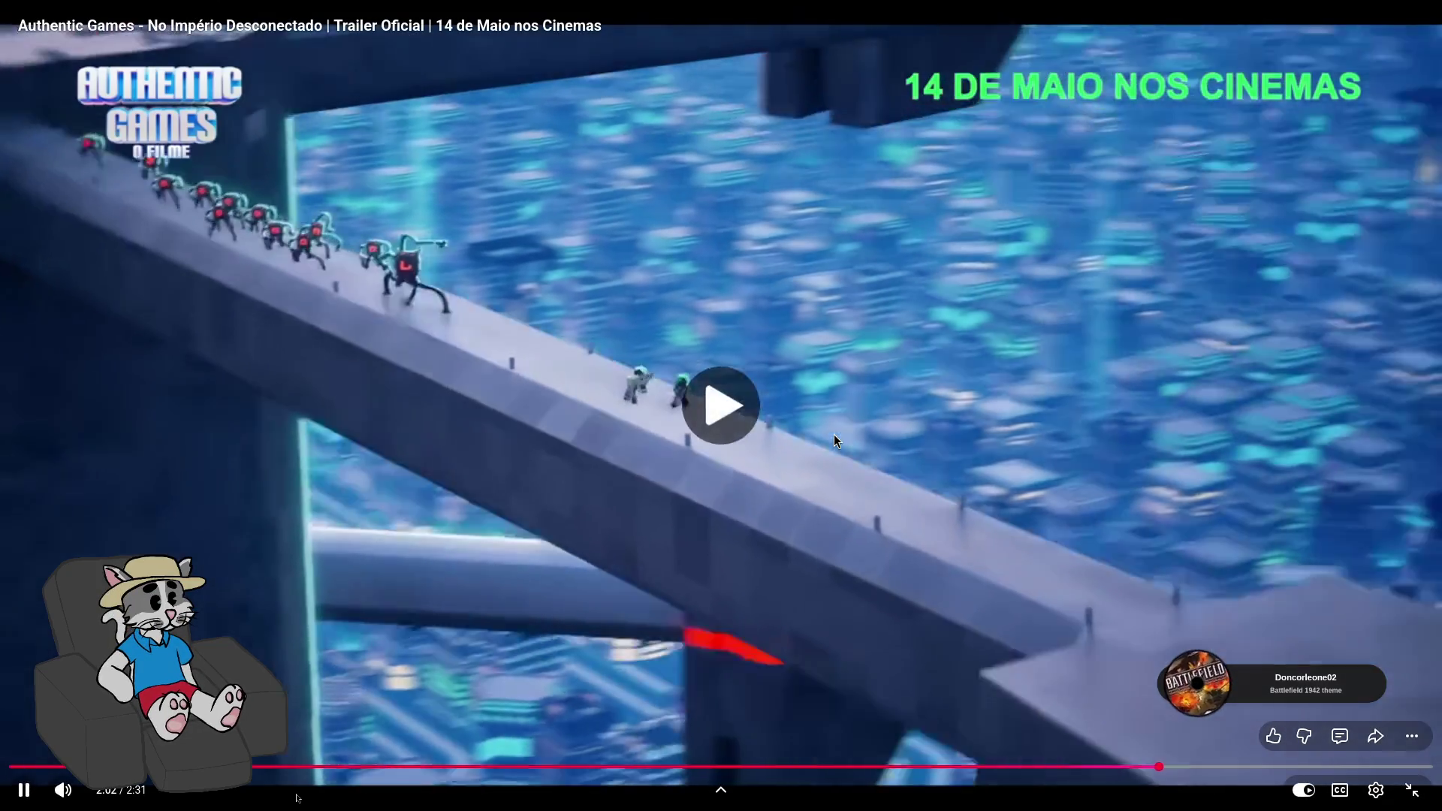
left_click(833, 435)
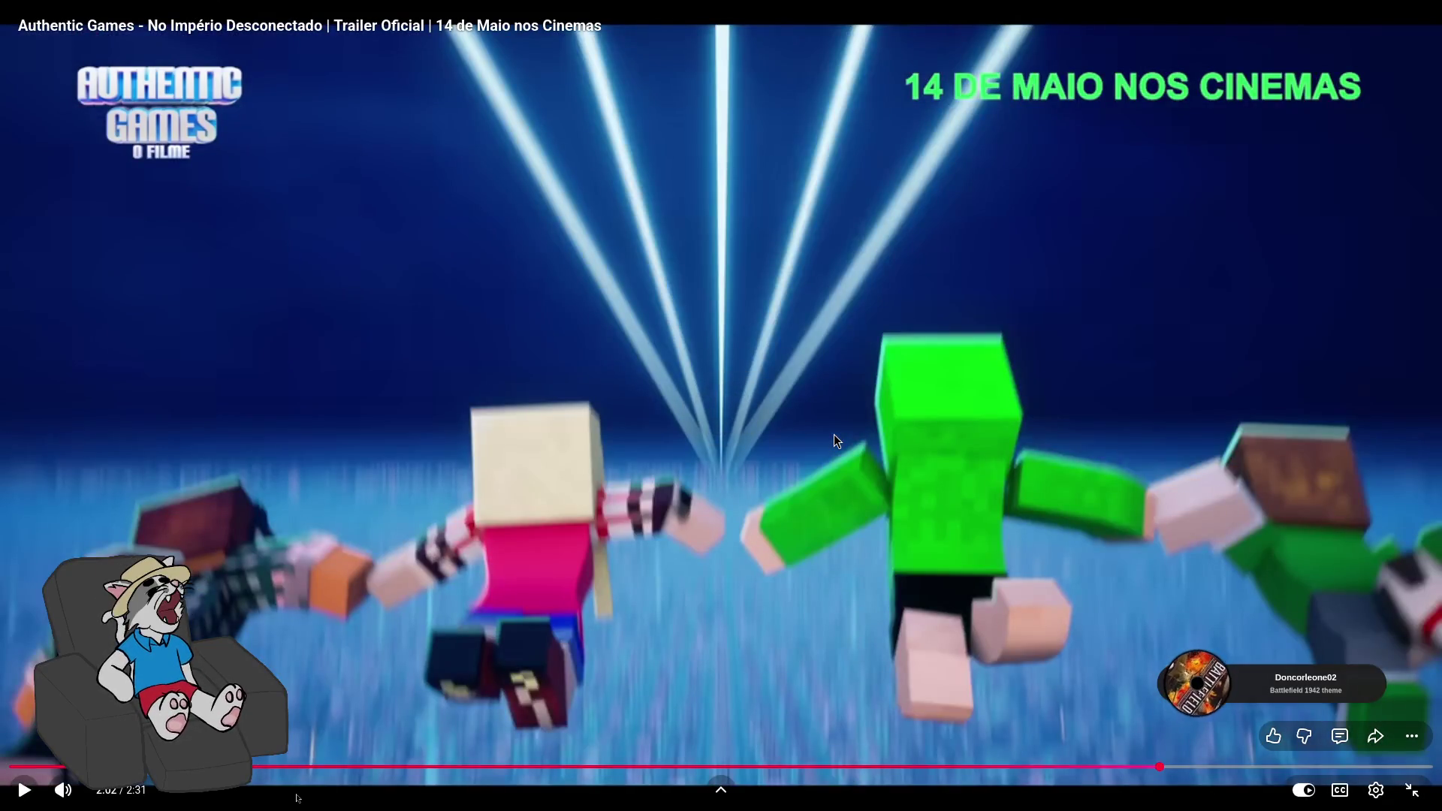
left_click(833, 434)
left_click(834, 434)
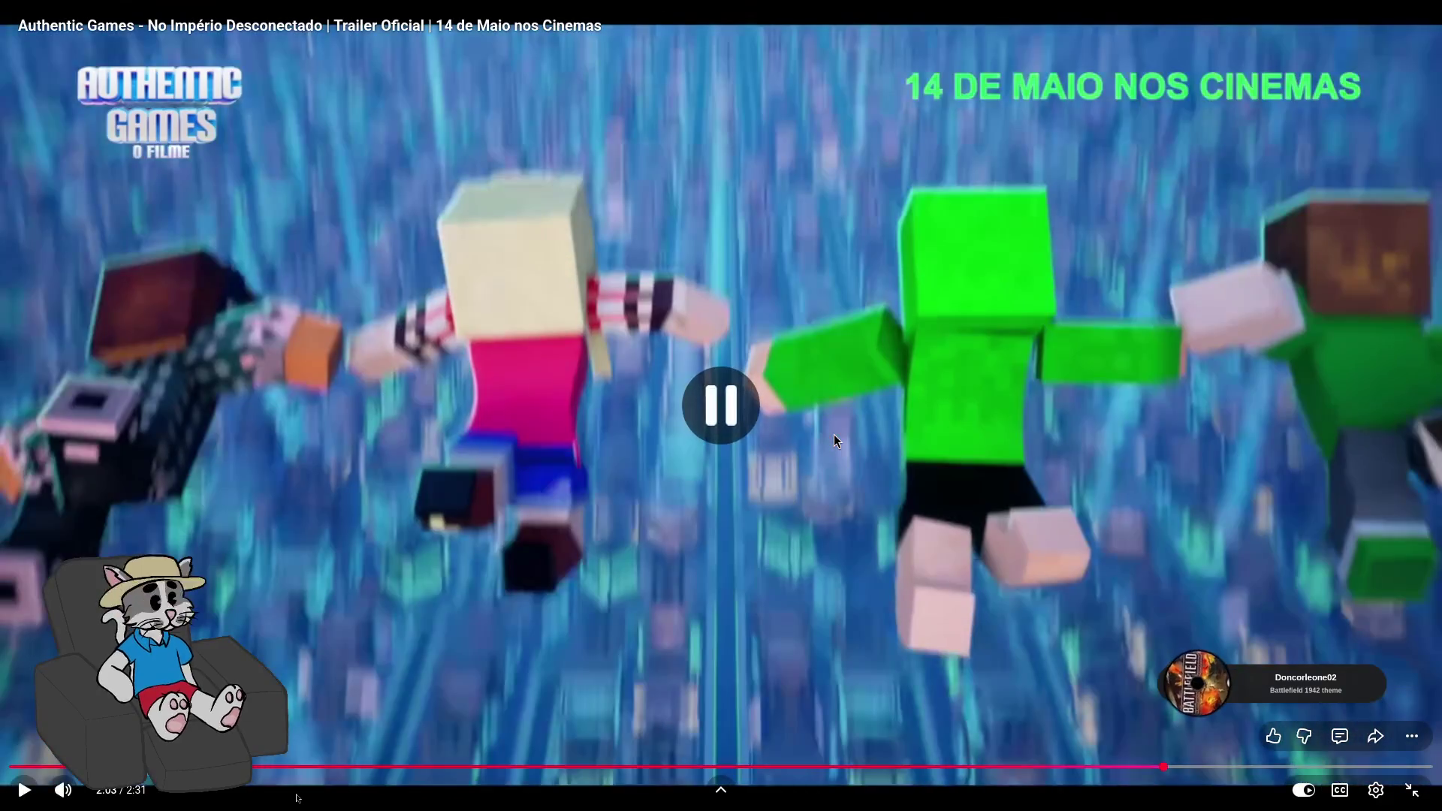
left_click(833, 434)
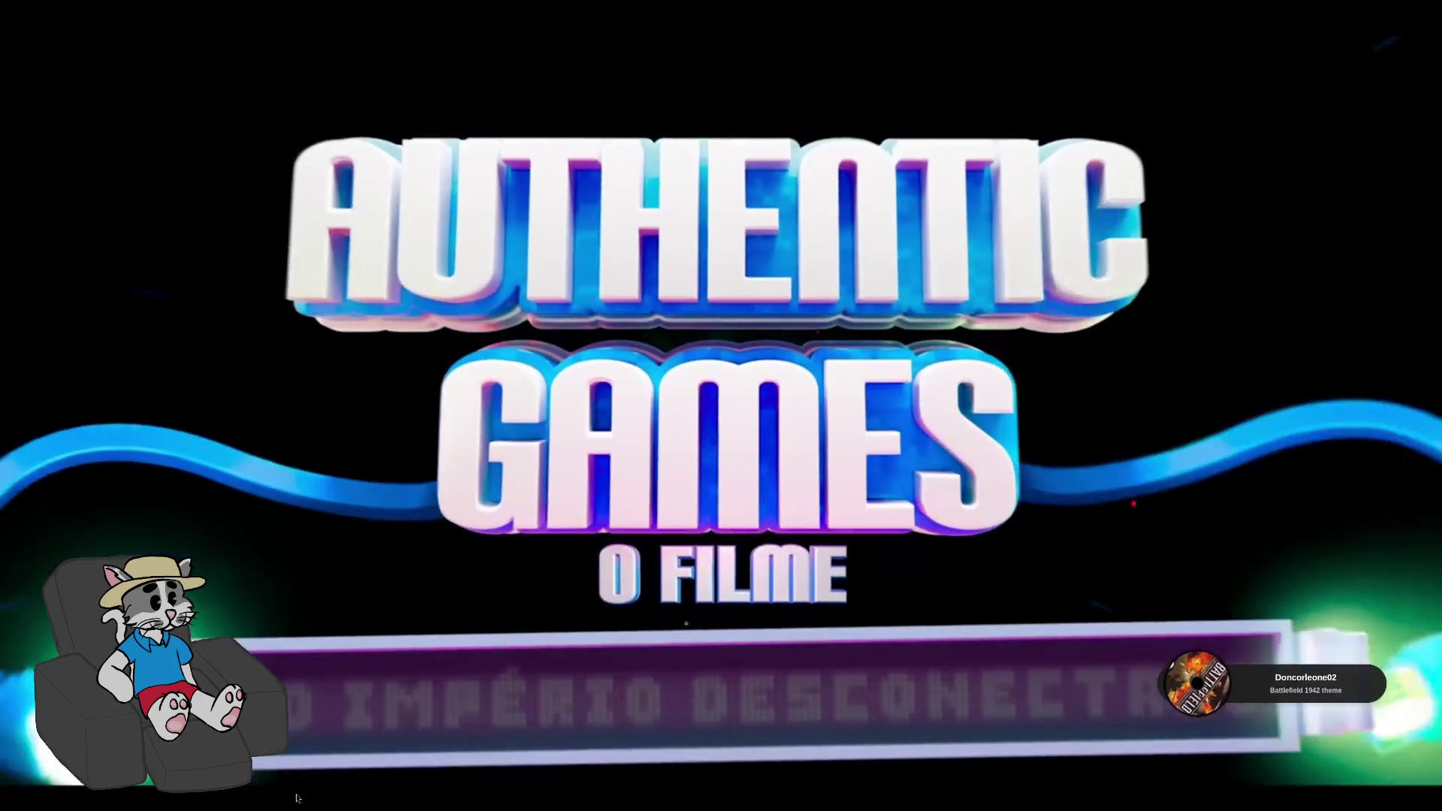
Pause on the title card, lower volume to 95%, rewind to 2:23 and stop on the RIOFILME card
left_click(833, 434)
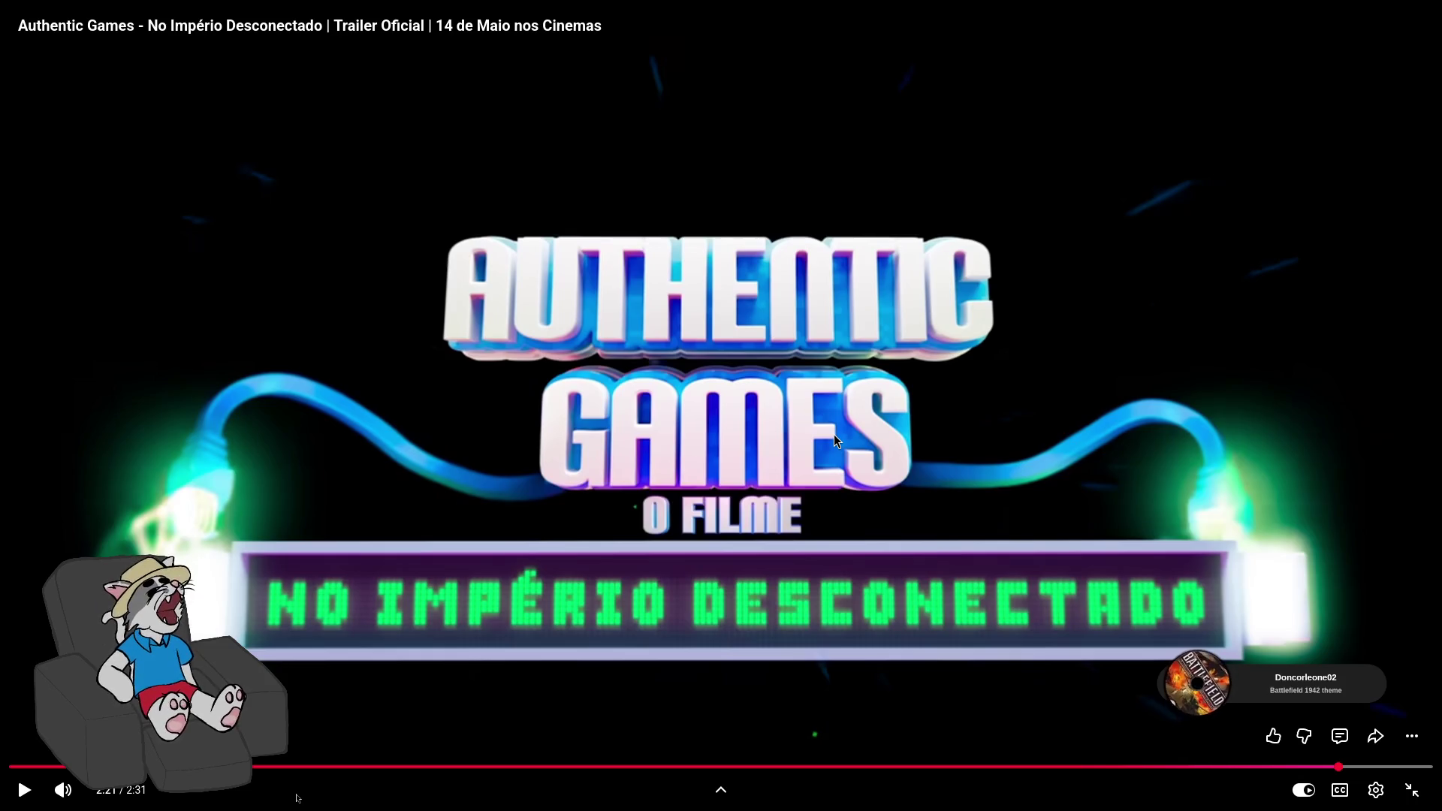
left_click(834, 434)
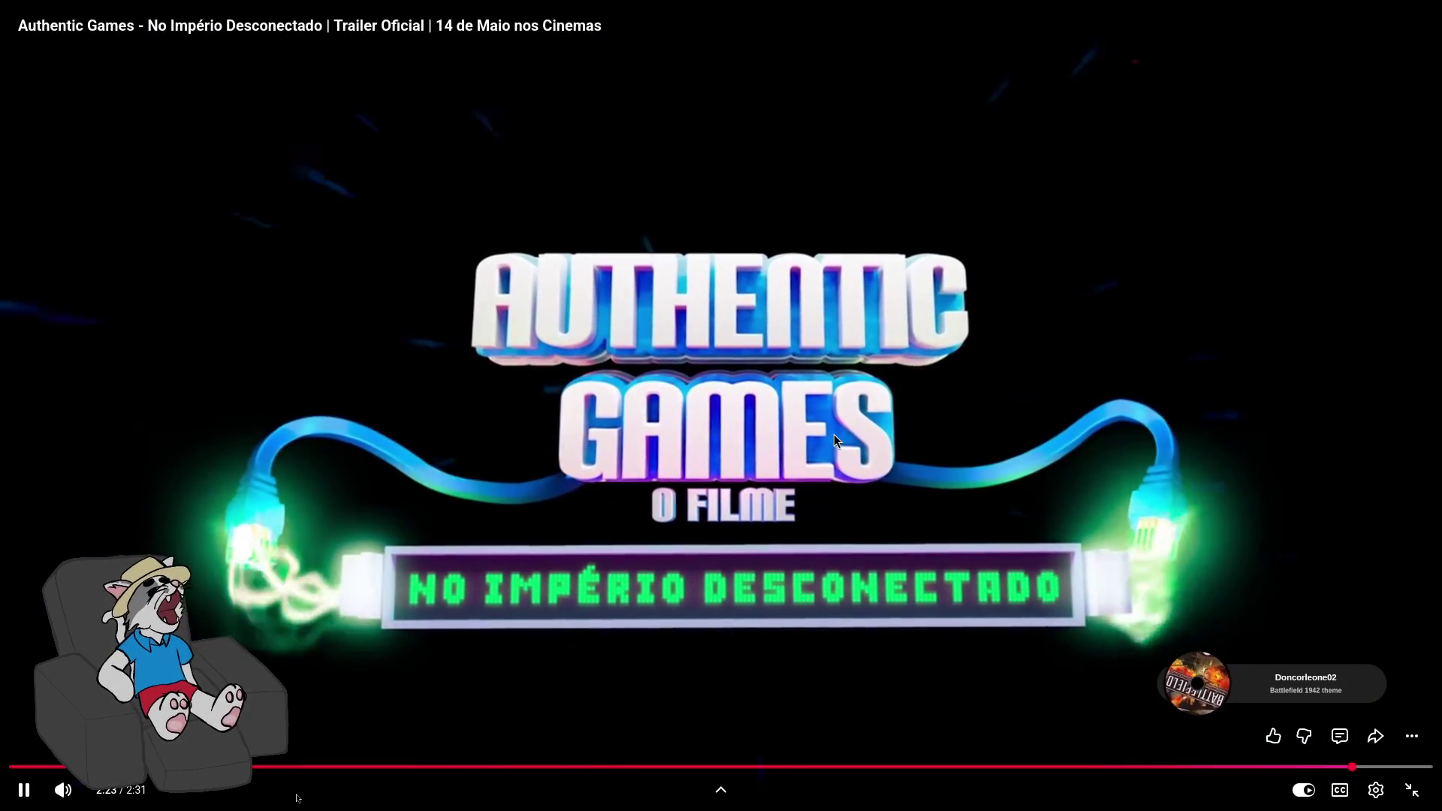
left_click(834, 435)
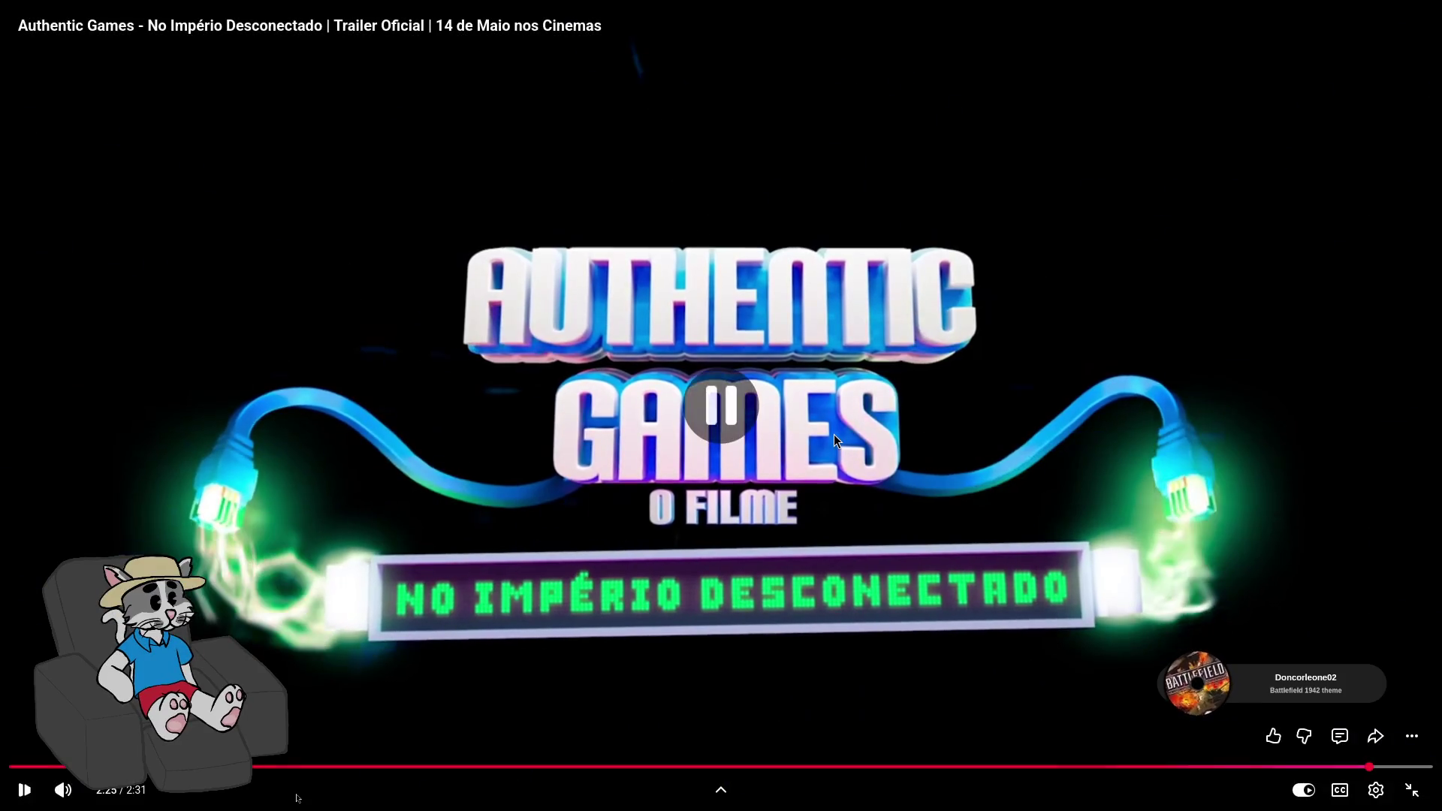
left_click(834, 434)
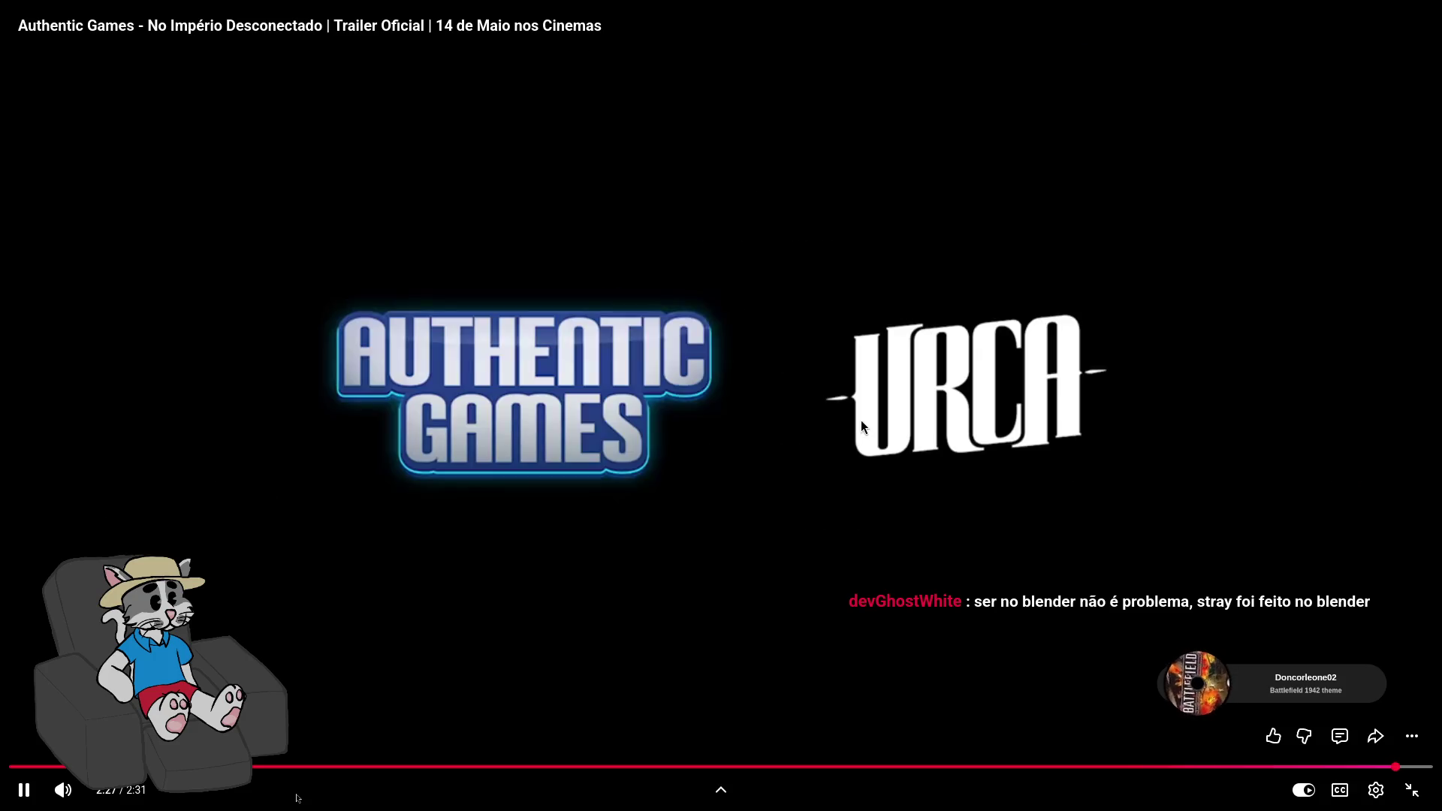
key("space")
key("Down")
key("Left")
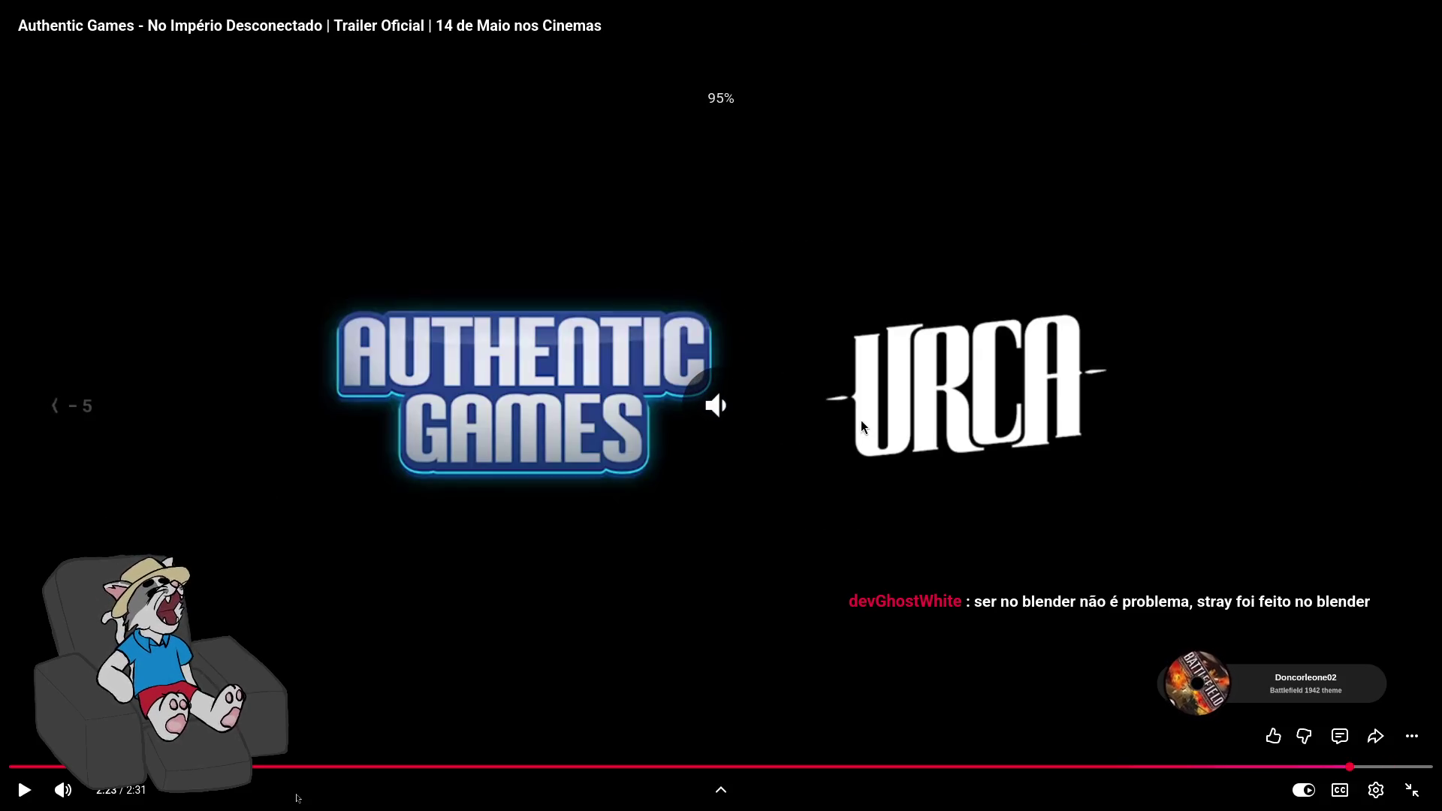
key("space")
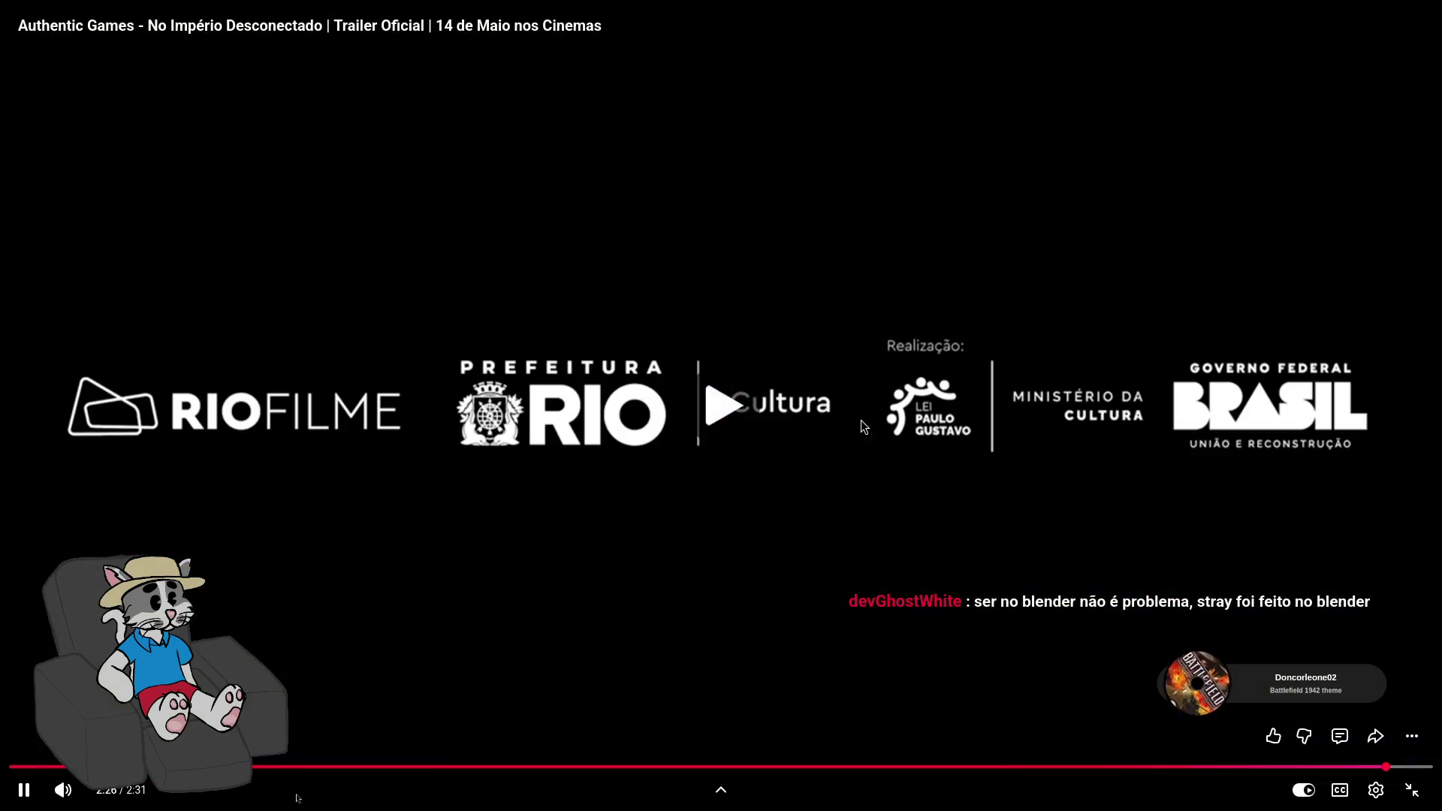
key("space")
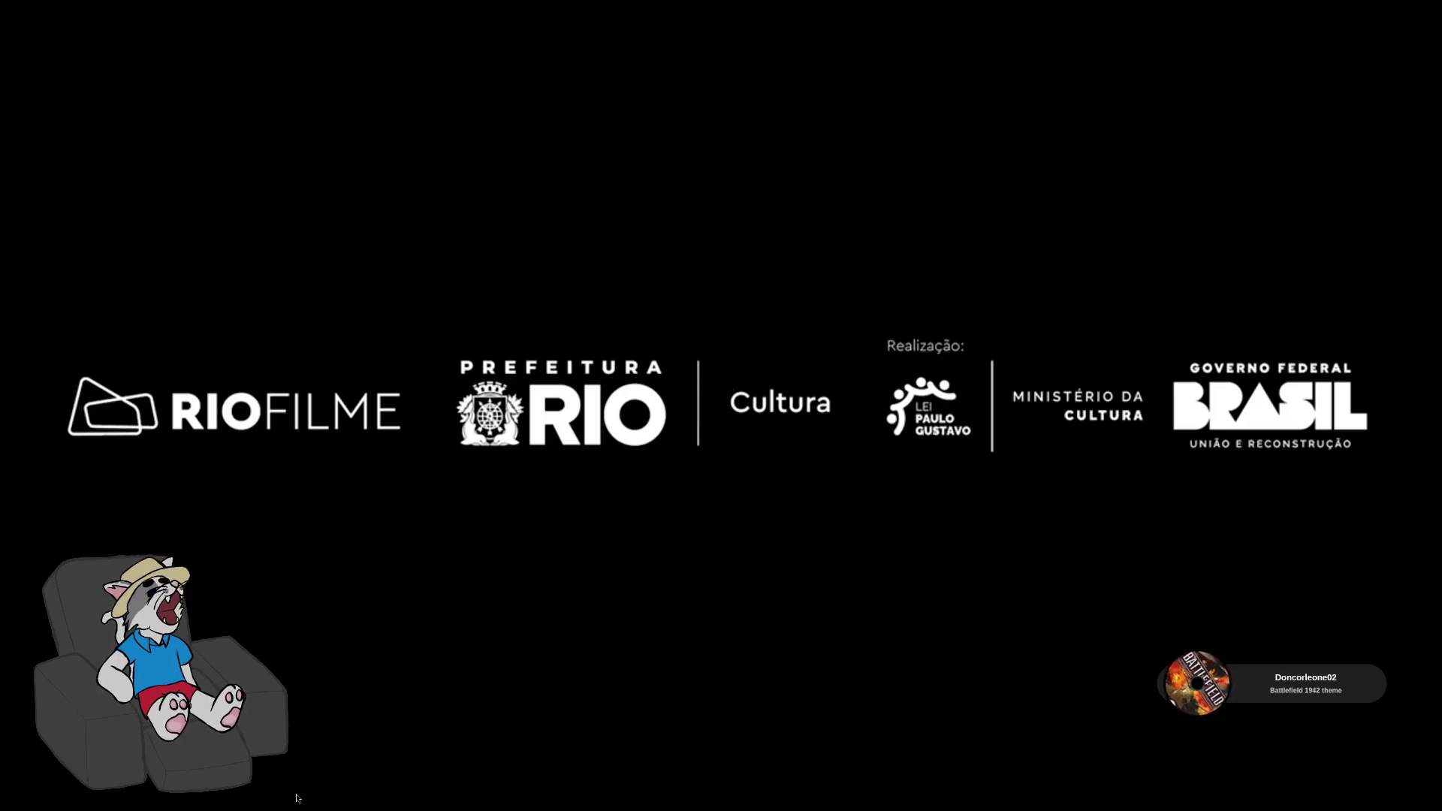
Step past the PATROCÍNIO card and production logos to 2:31, then exit fullscreen
left_click(861, 420)
left_click(861, 421)
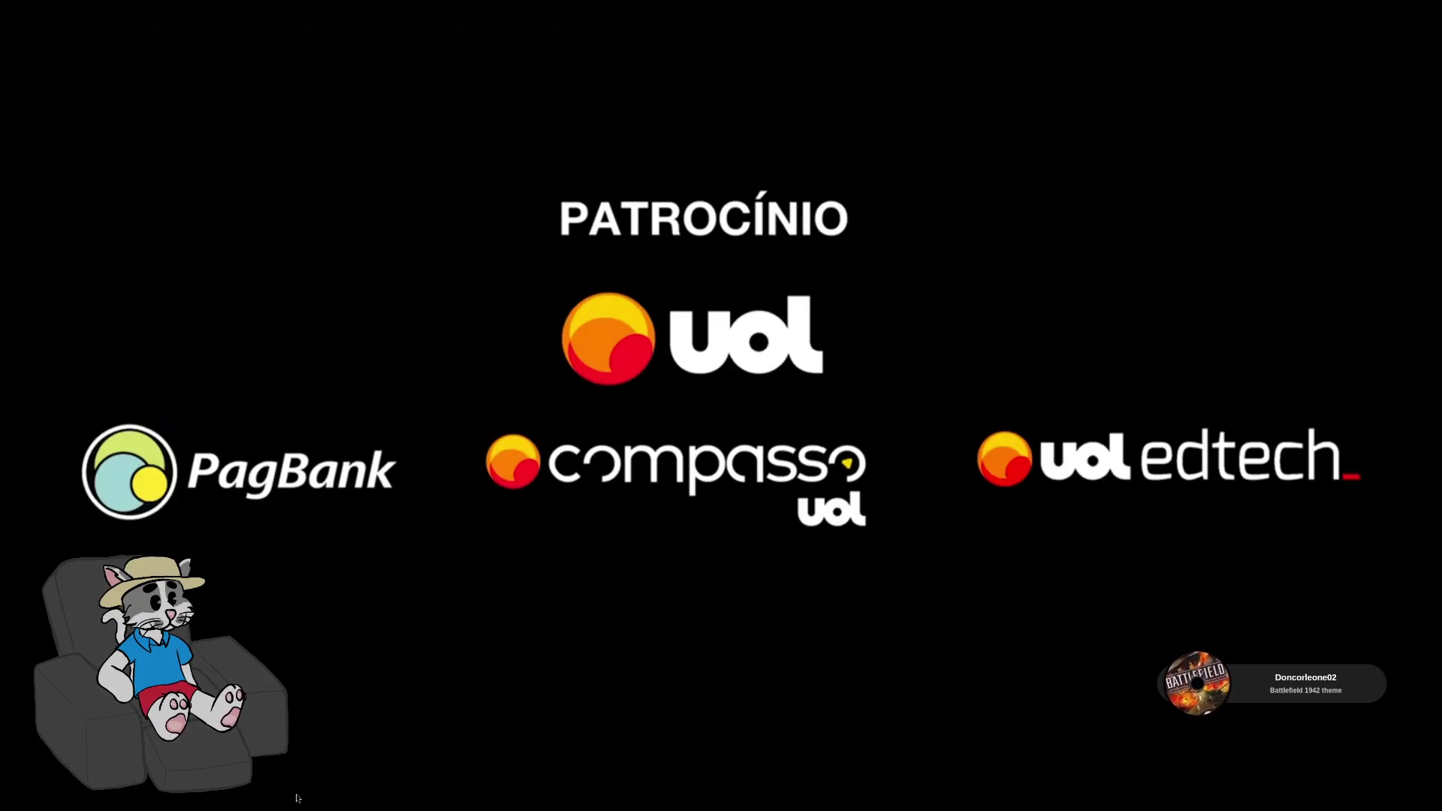
left_click(860, 421)
left_click(861, 420)
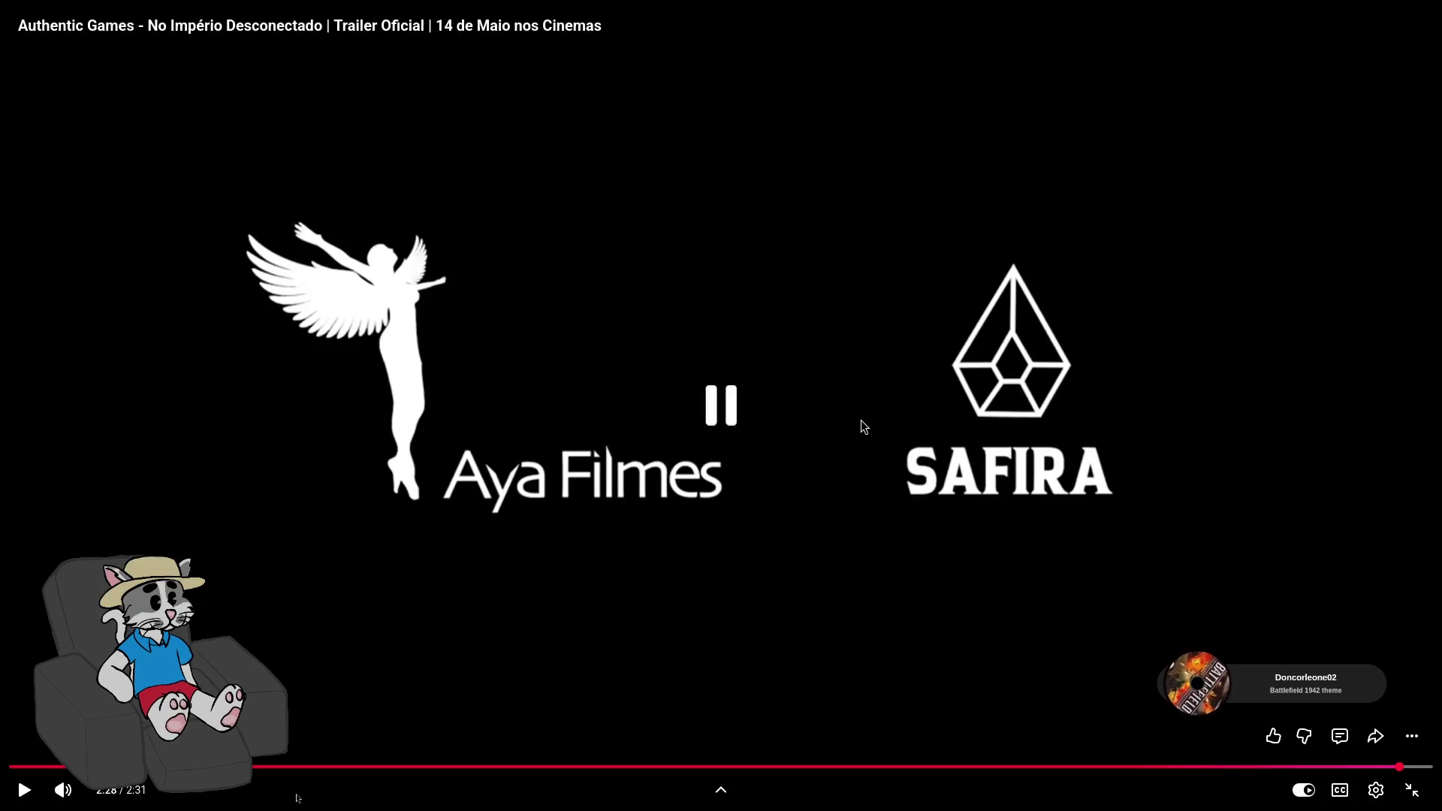
left_click(860, 421)
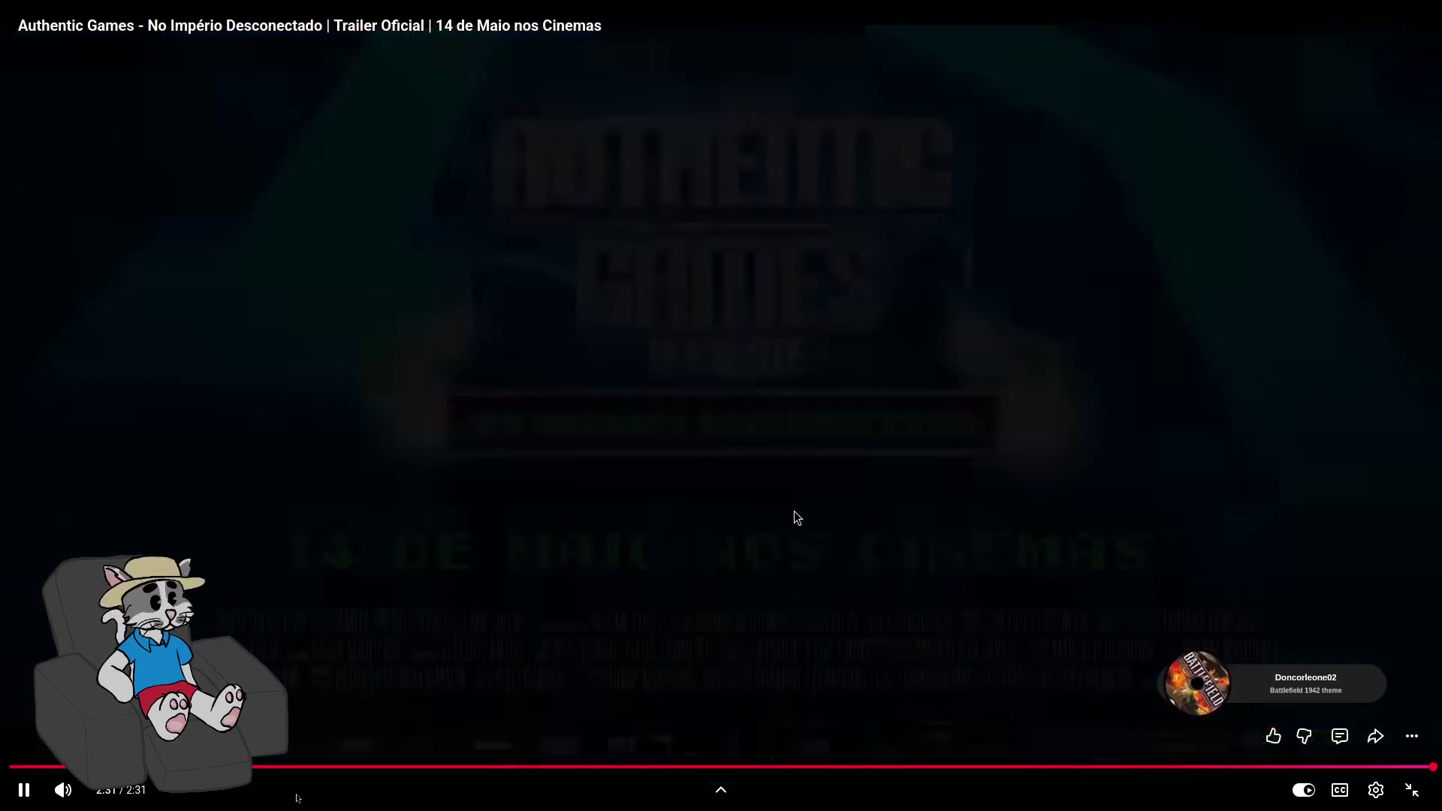
key("Escape")
Browse the comments, jump the video to 1:59 from a timestamp, and expand the 4 replies
scroll(489, 451, "down", 10)
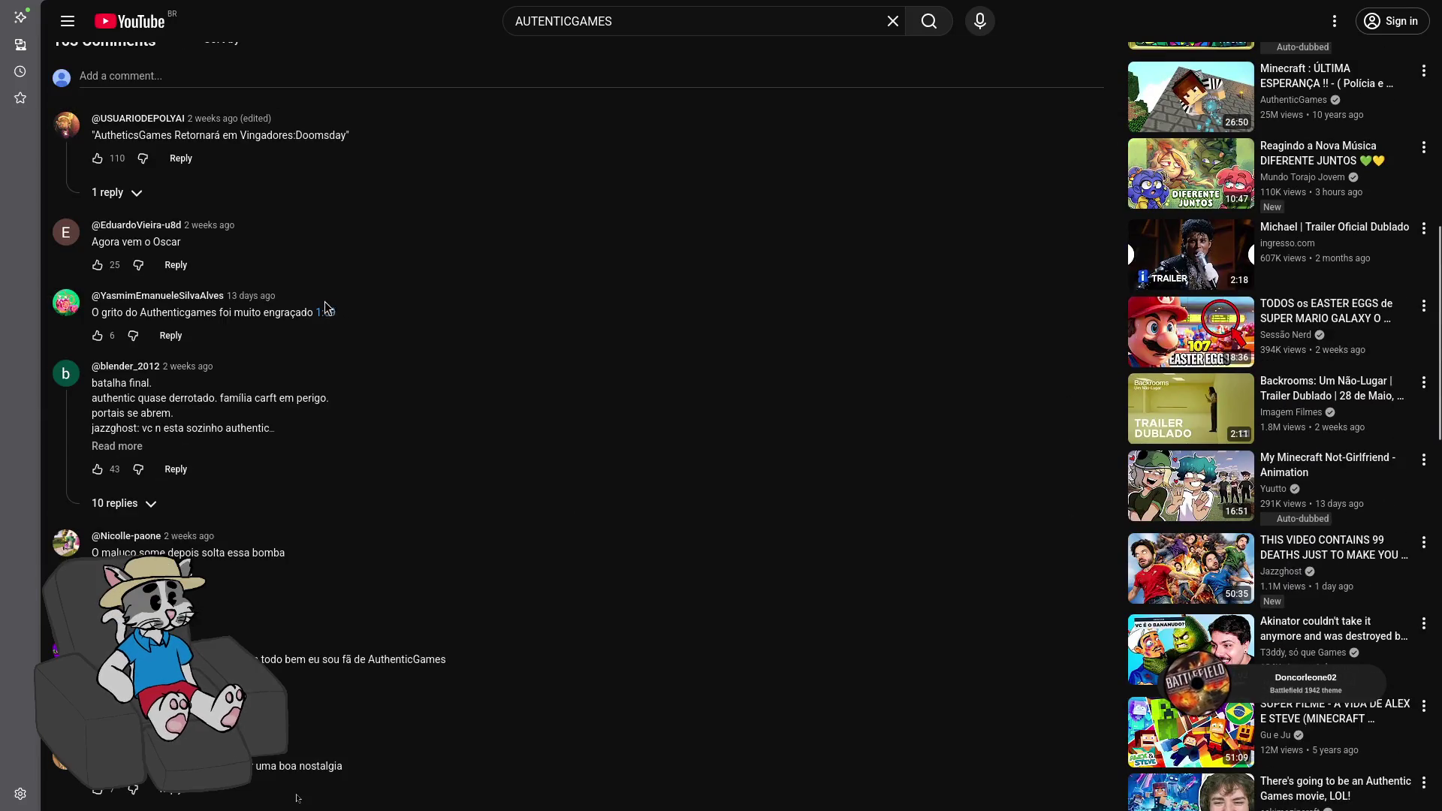
left_click_drag(184, 242, 114, 242)
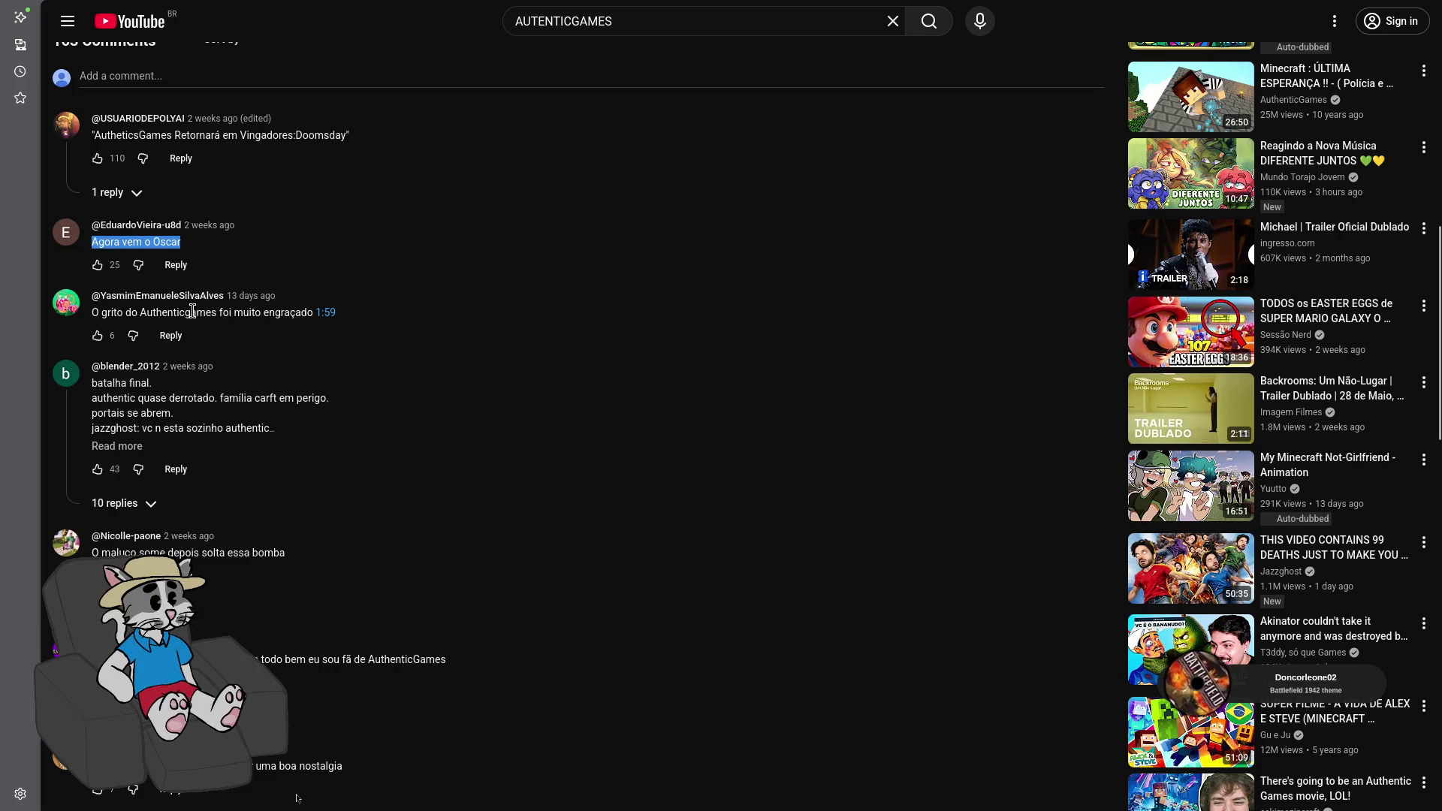
left_click_drag(156, 312, 206, 313)
left_click(332, 315)
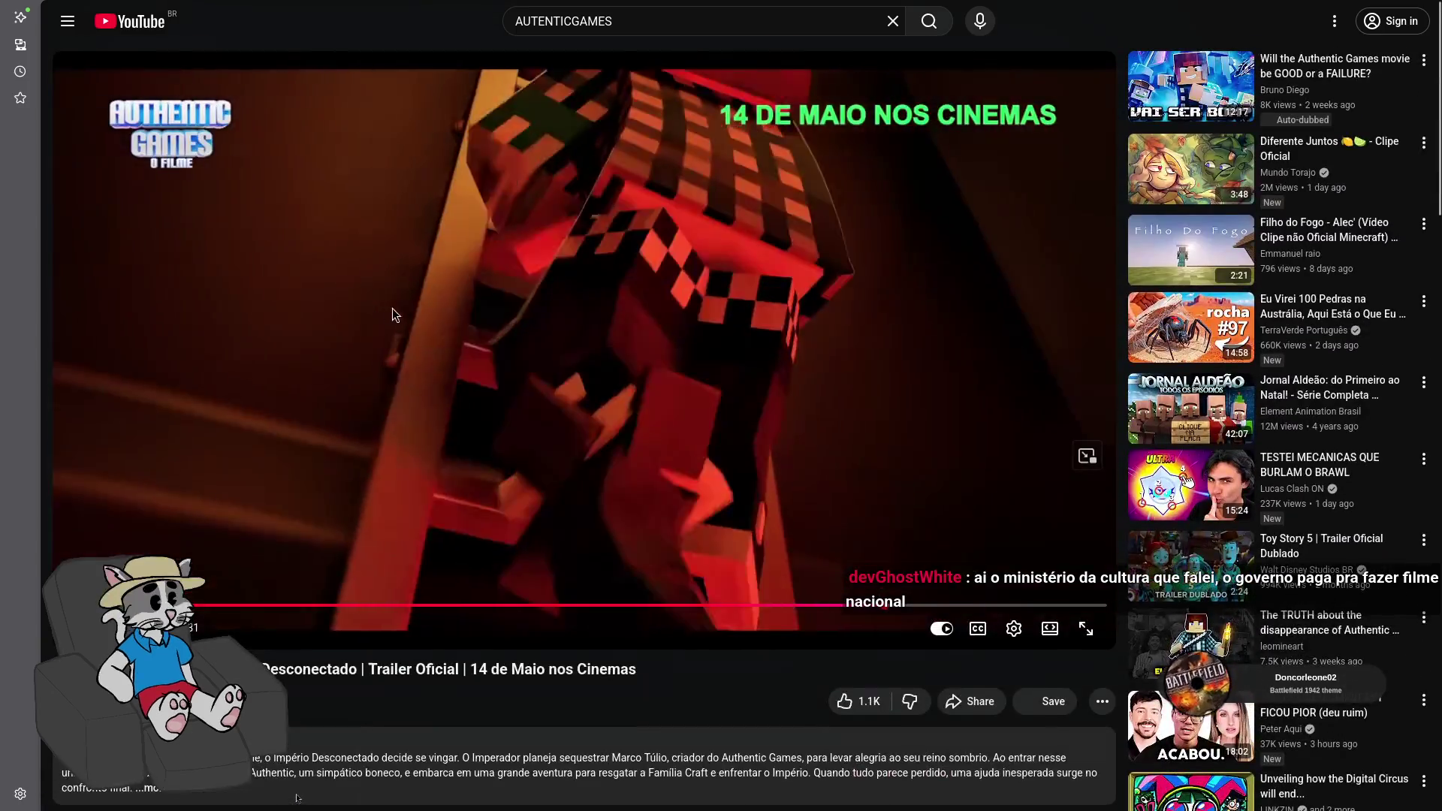
scroll(450, 304, "down", 10)
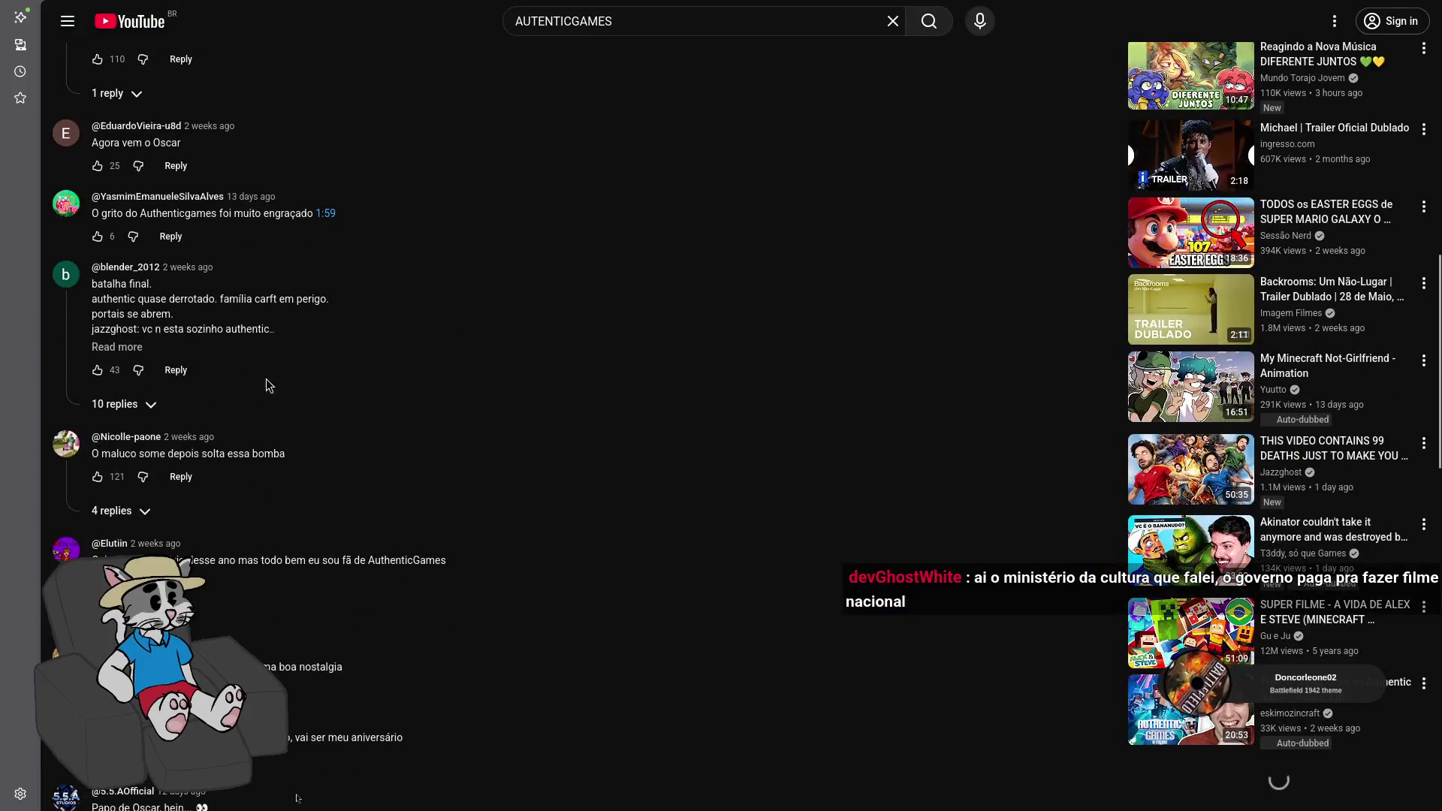
left_click(150, 514)
left_click_drag(150, 453, 224, 453)
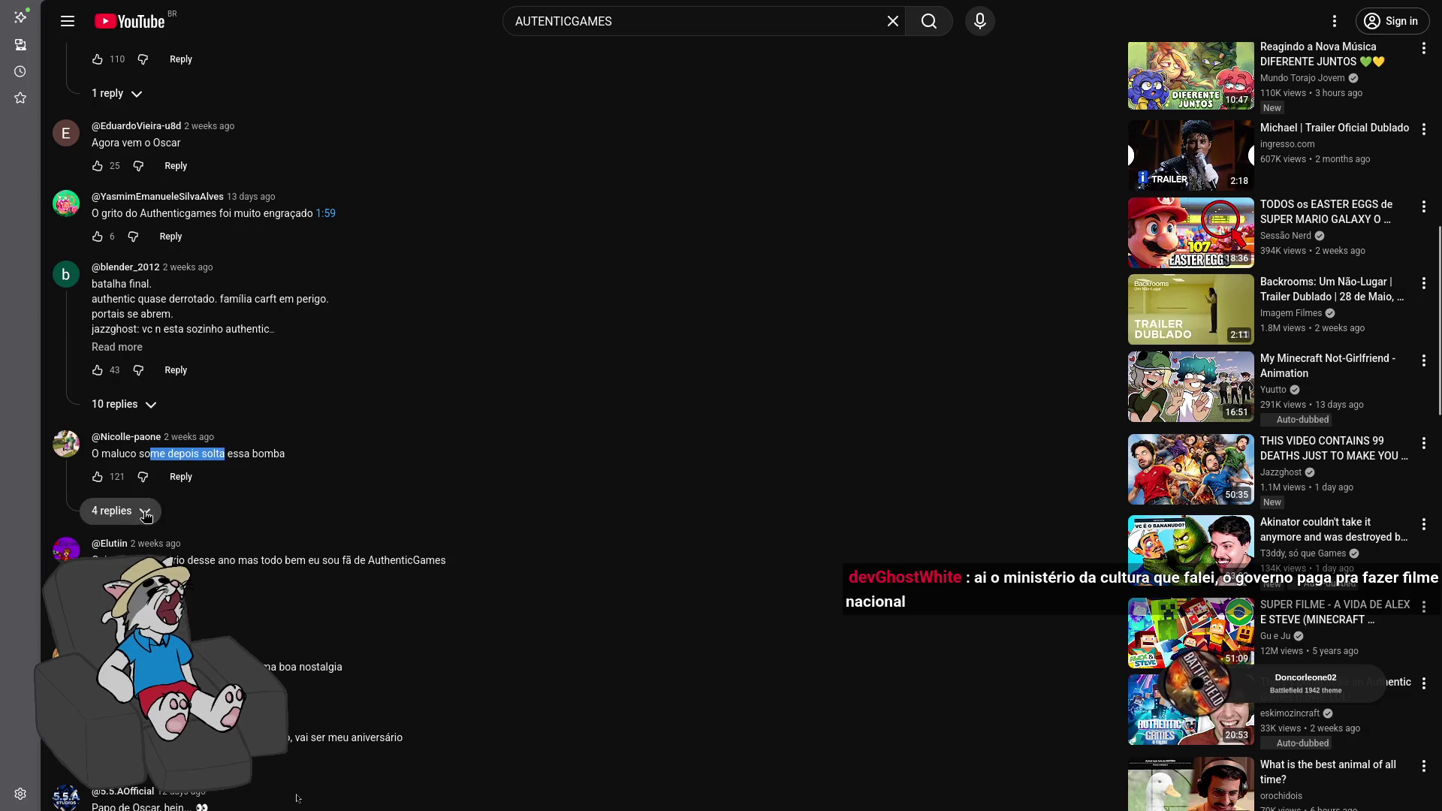
left_click(218, 455)
Scroll through the replies and comments, then back up toward the video player
scroll(226, 472, "down", 4)
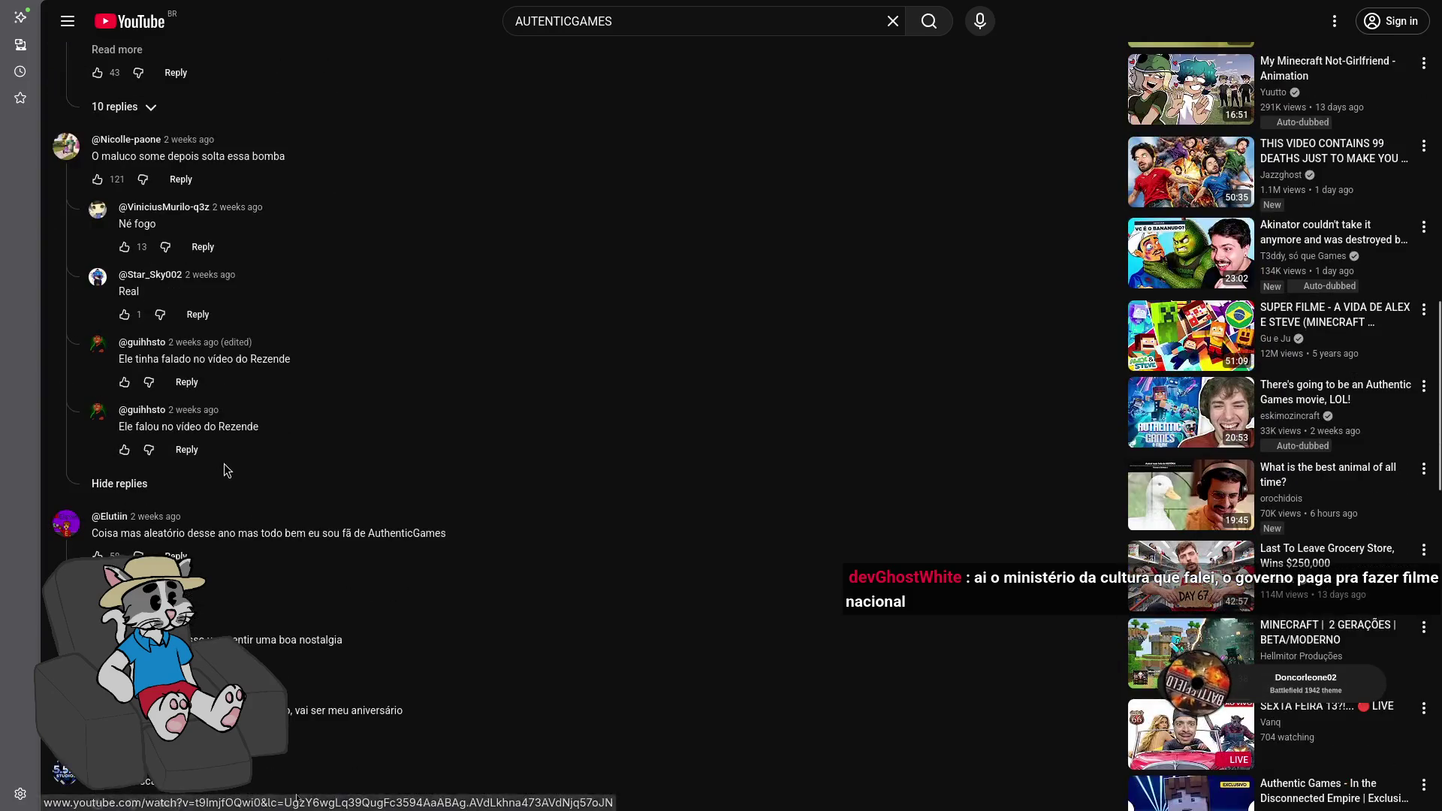
scroll(218, 469, "down", 3)
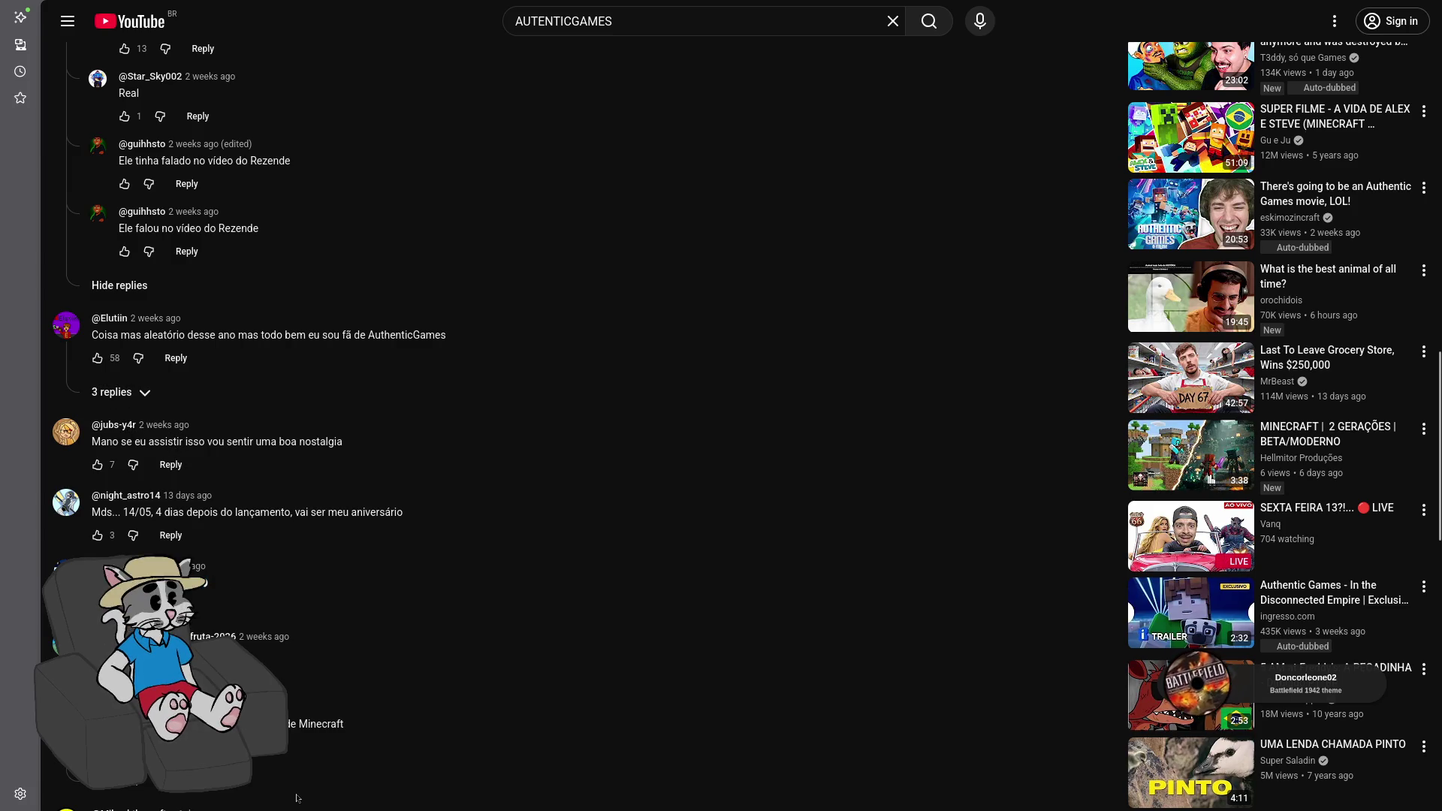
scroll(297, 799, "down", 2)
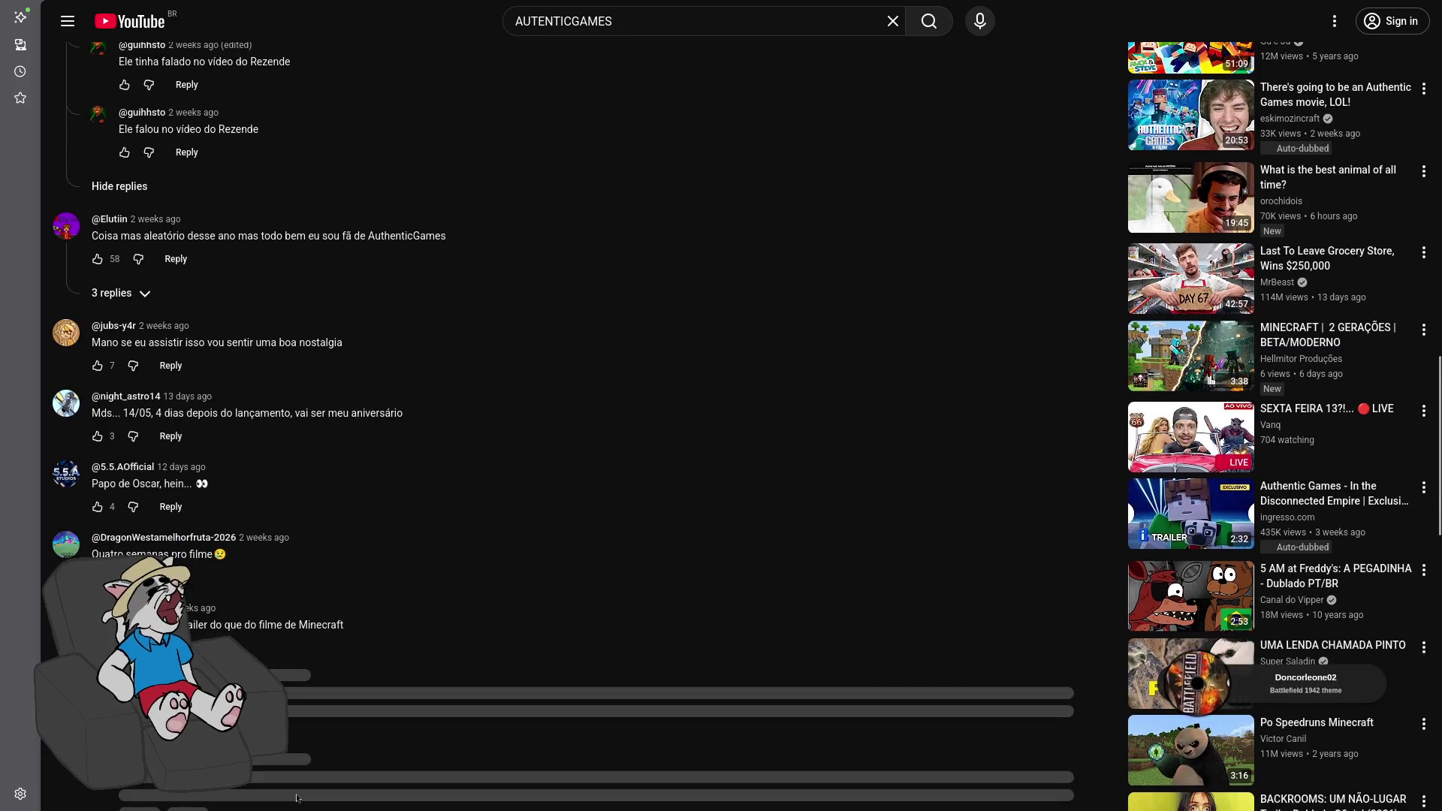
left_click_drag(291, 624, 330, 624)
left_click(322, 627)
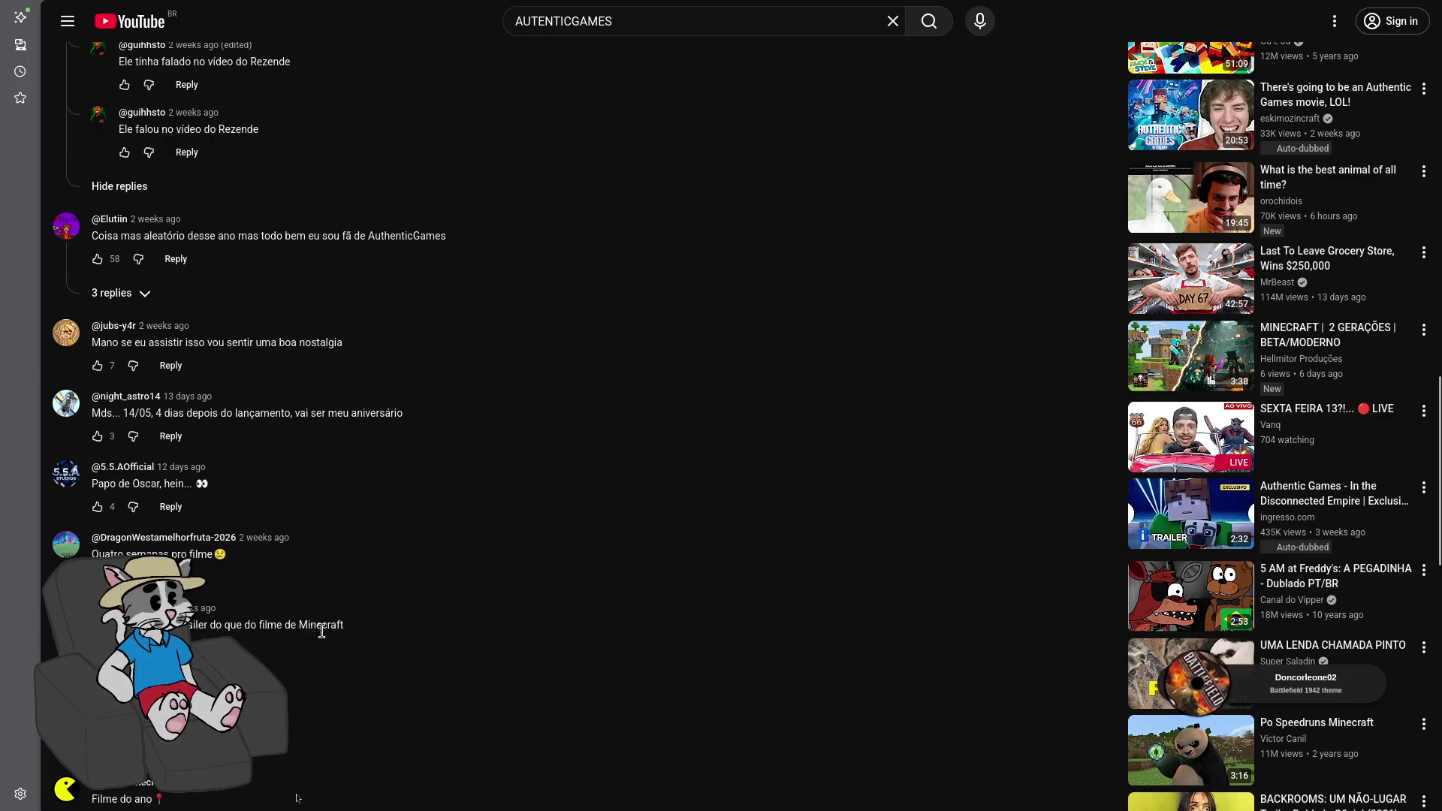
scroll(299, 629, "down", 4)
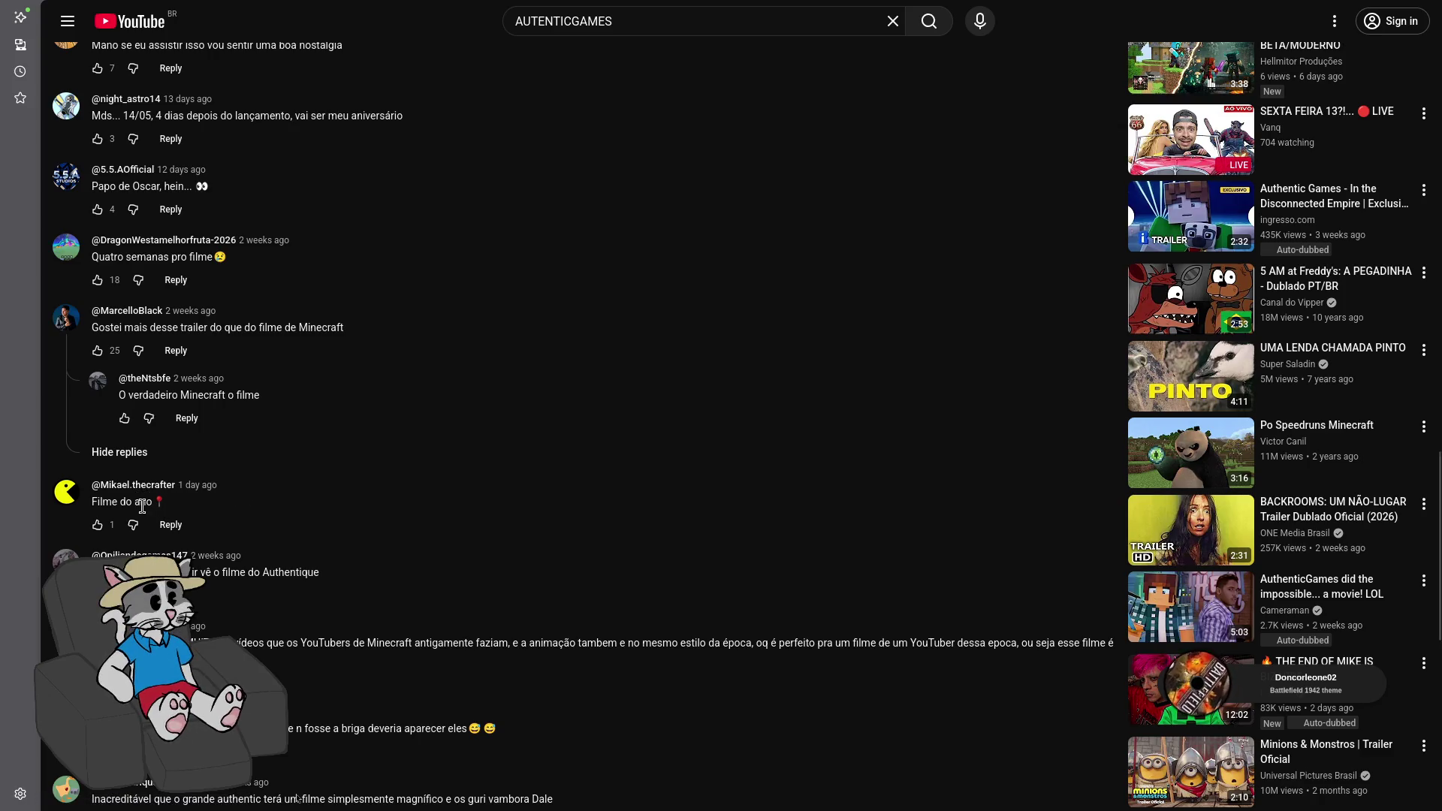
scroll(142, 507, "down", 1)
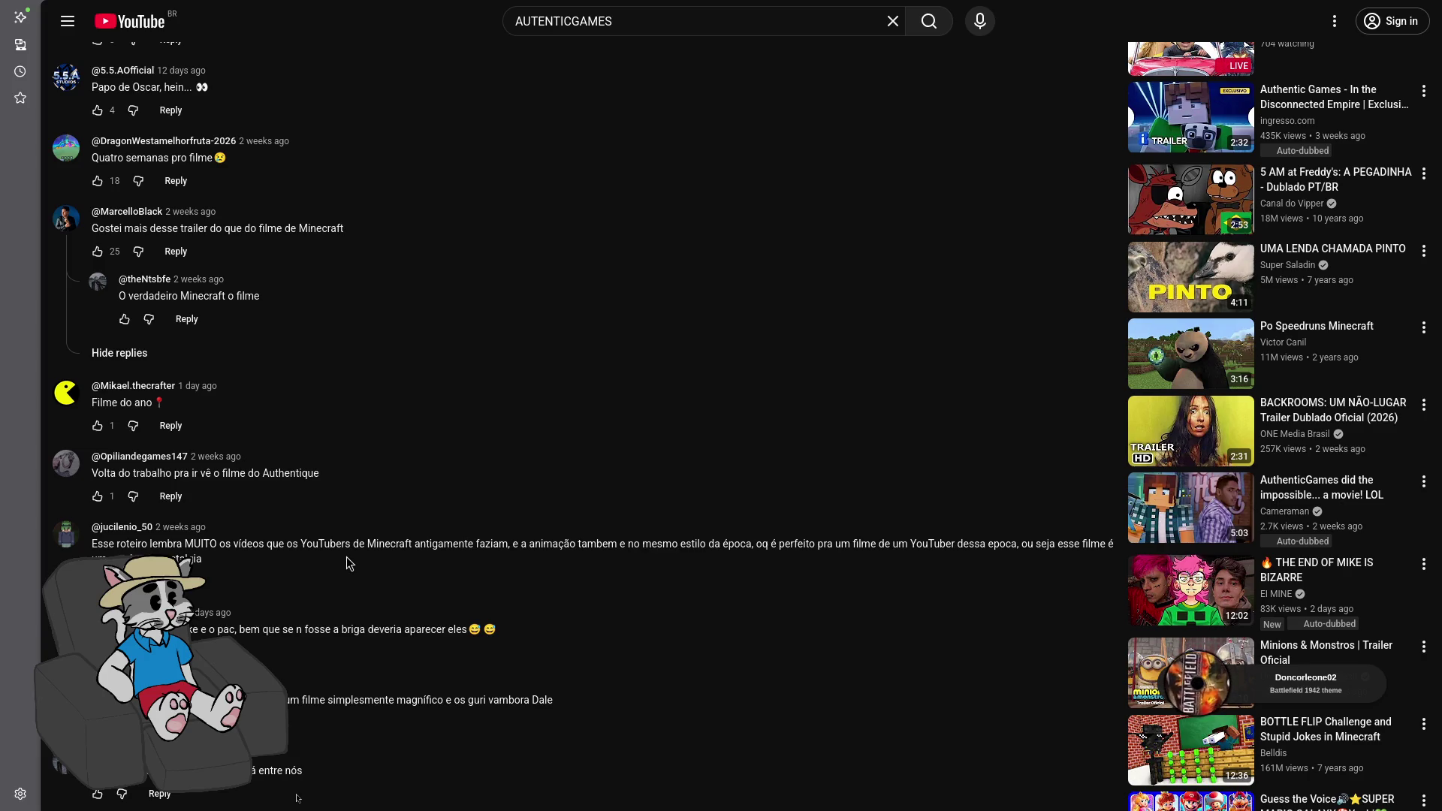
scroll(351, 552, "up", 15)
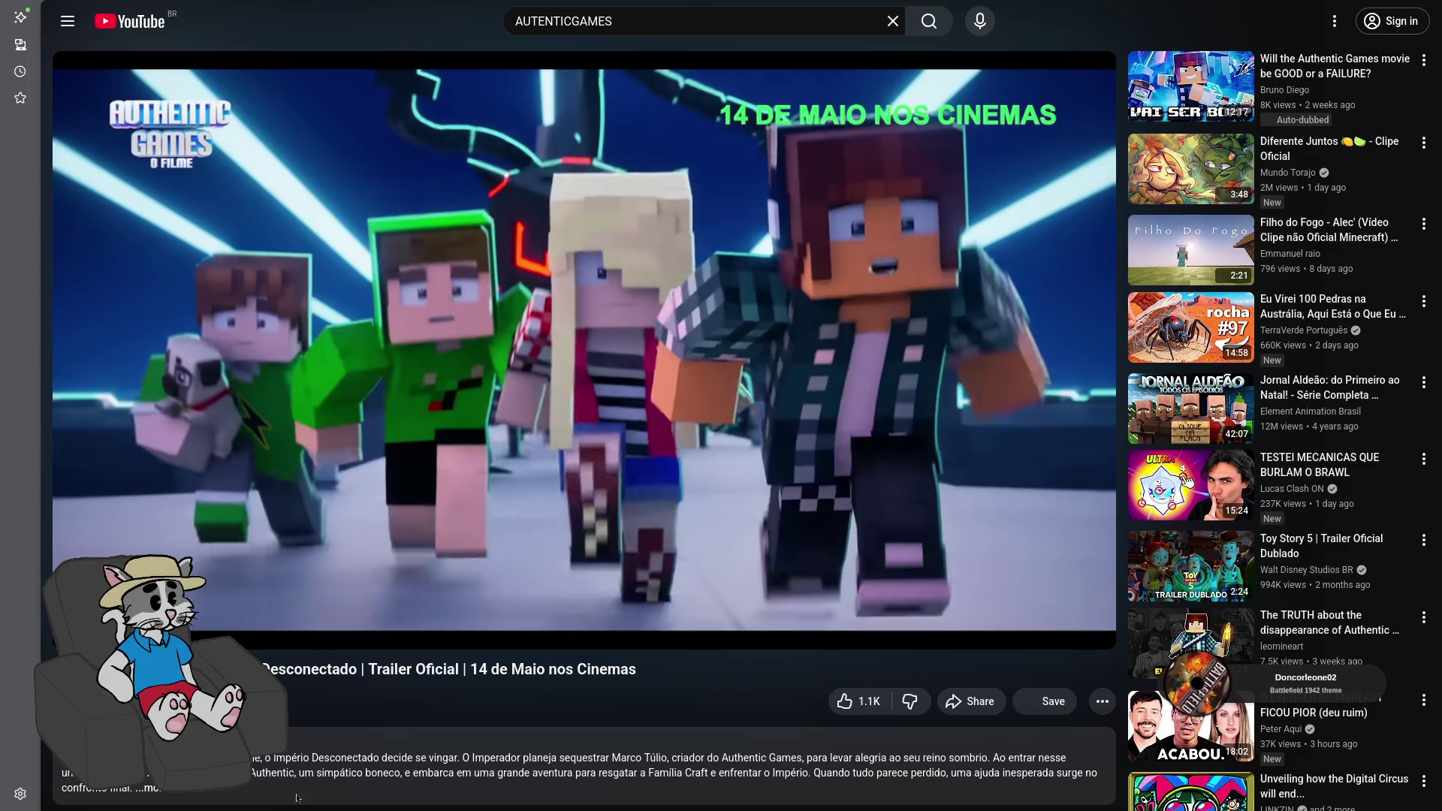
Scrub the progress bar and arrow-seek around the trailer, settling playback at 1:21
left_click(523, 608)
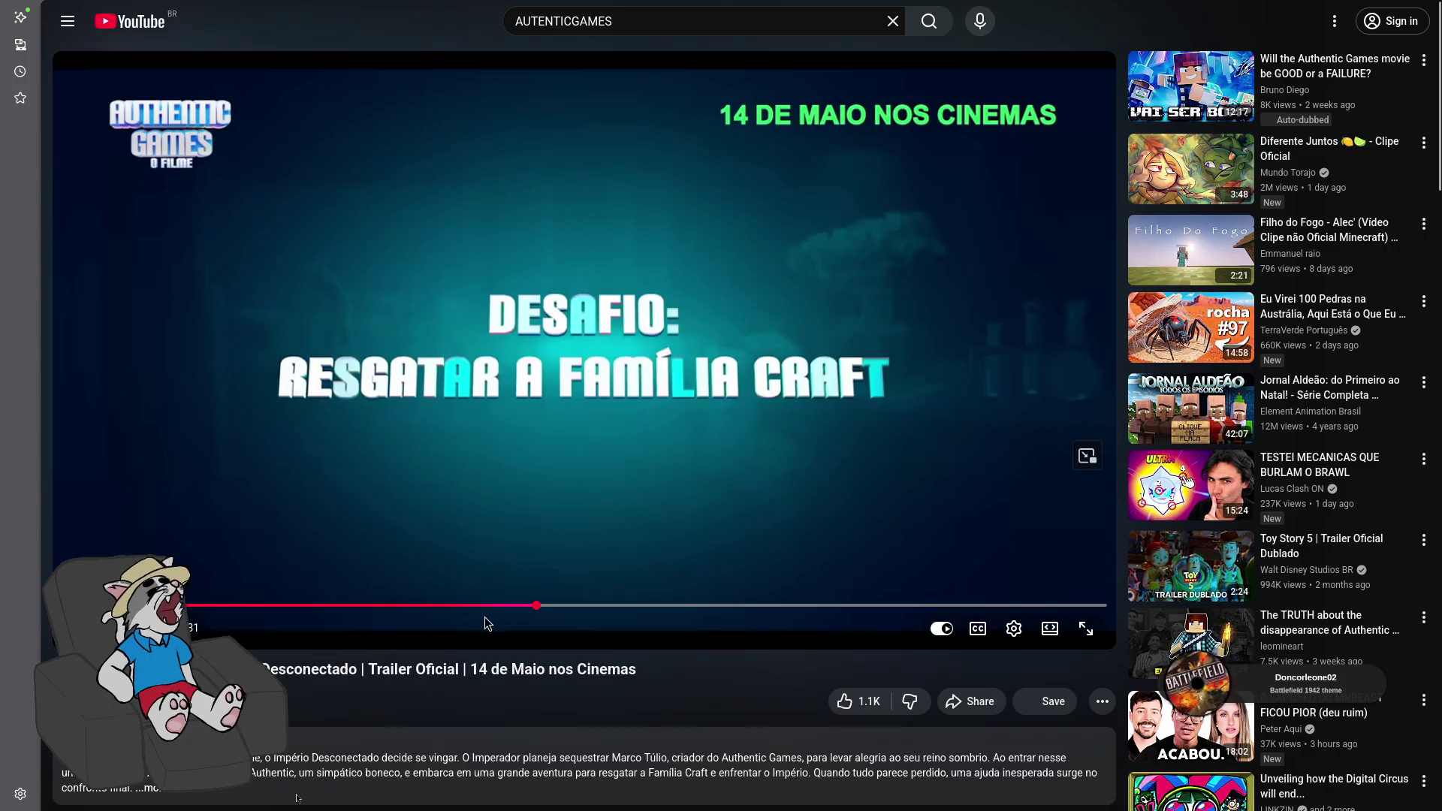
mouse_move(482, 617)
left_mouse_down()
mouse_move(399, 601)
mouse_move(287, 610)
left_mouse_up()
key("Left")
key("Left")
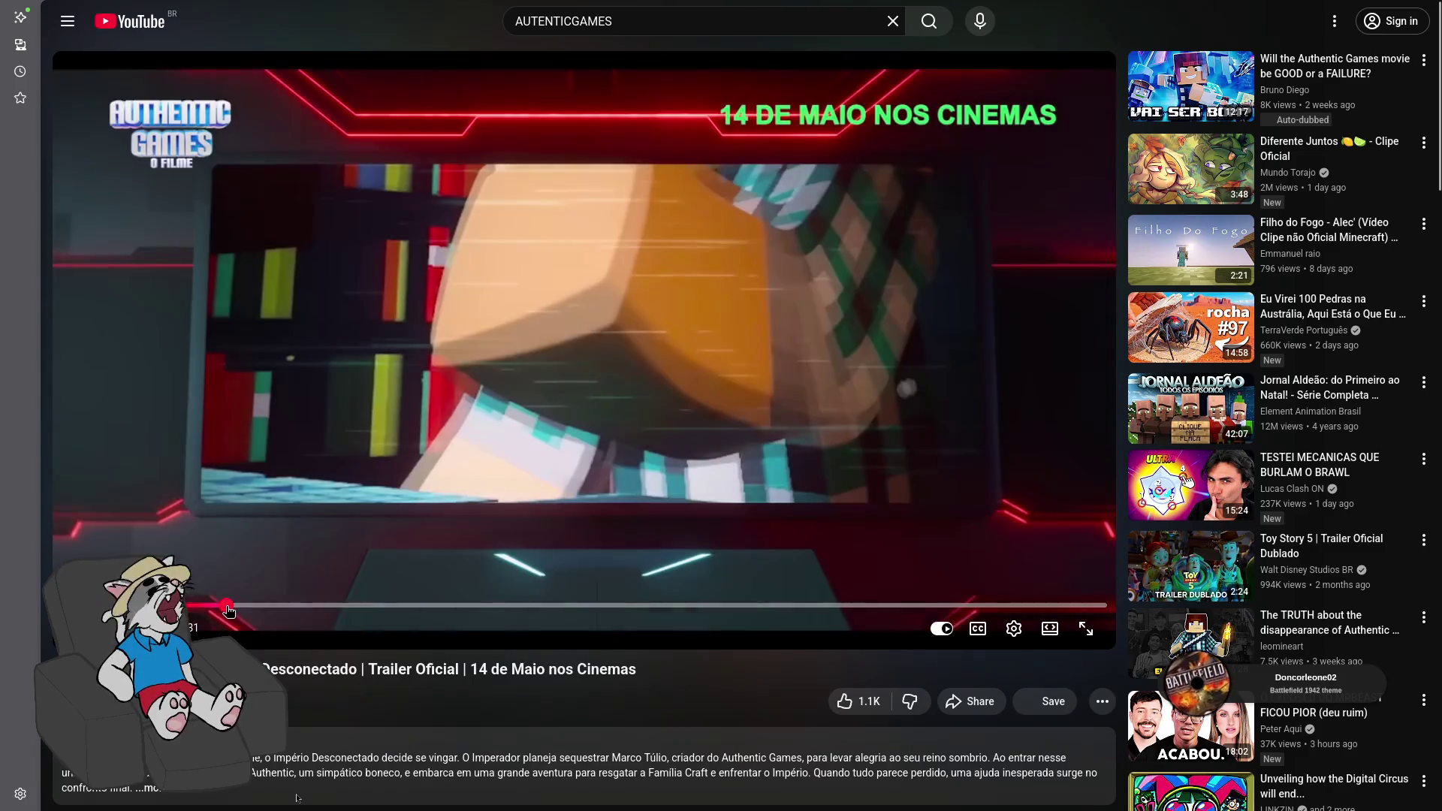
key("Right")
key("Right")
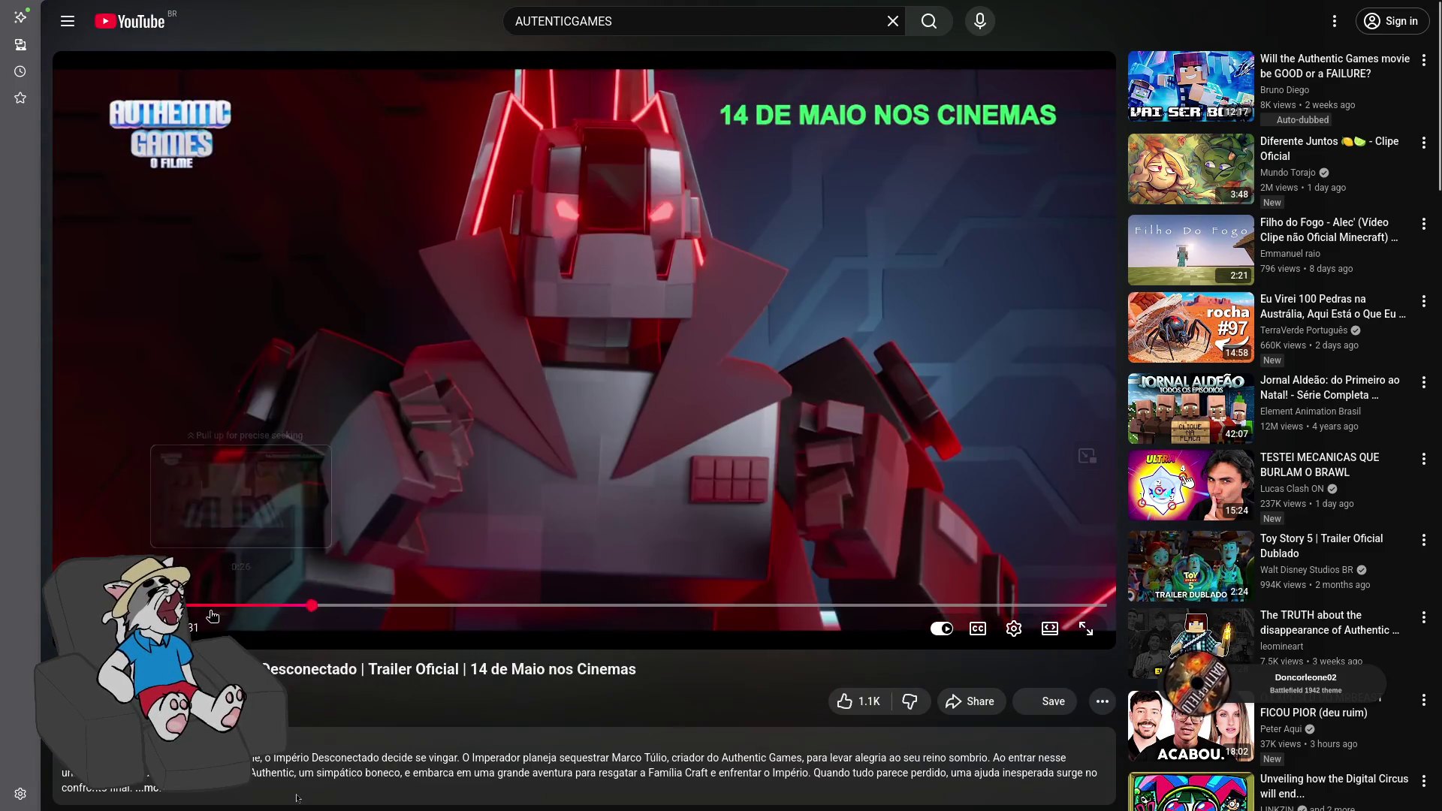
key("Home")
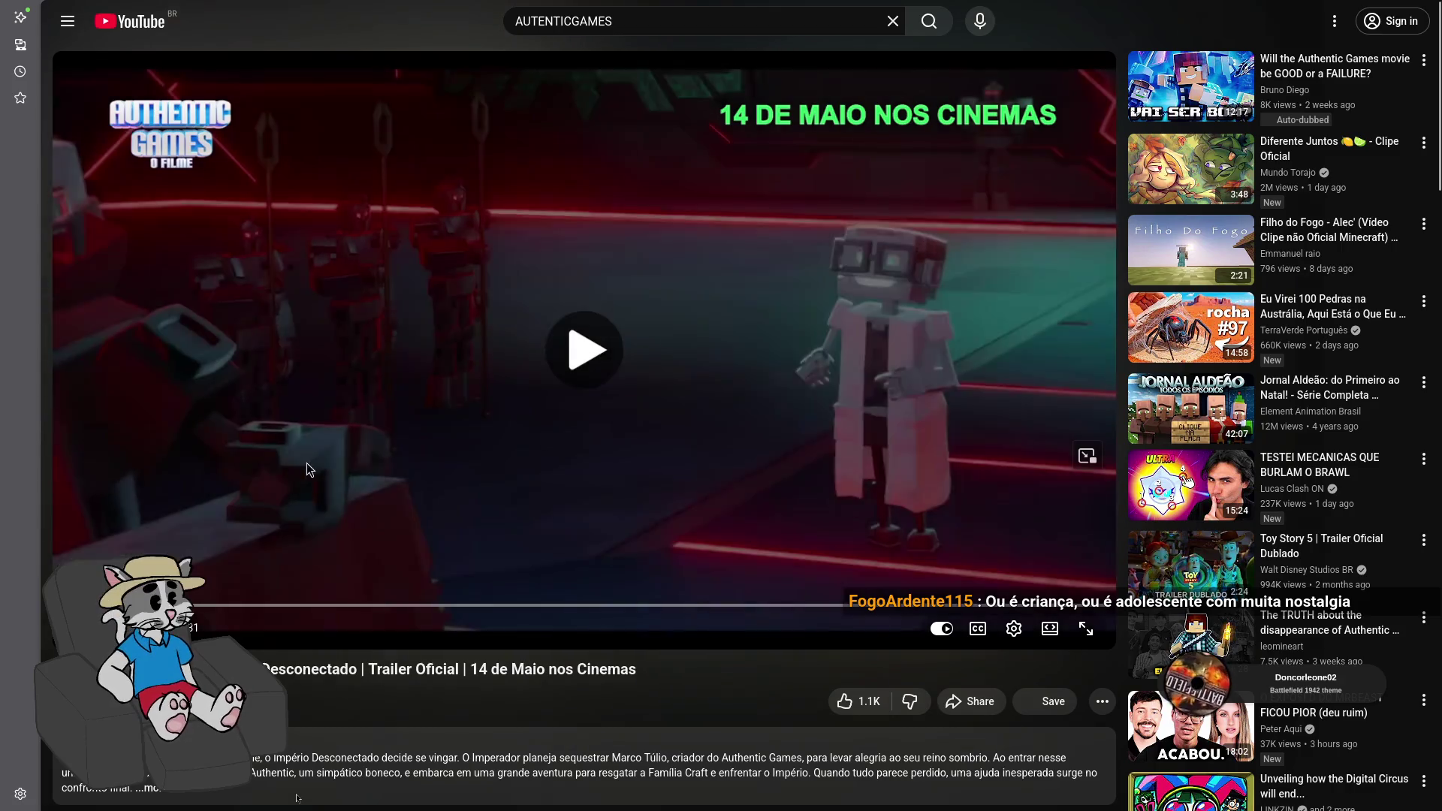
left_click(318, 458)
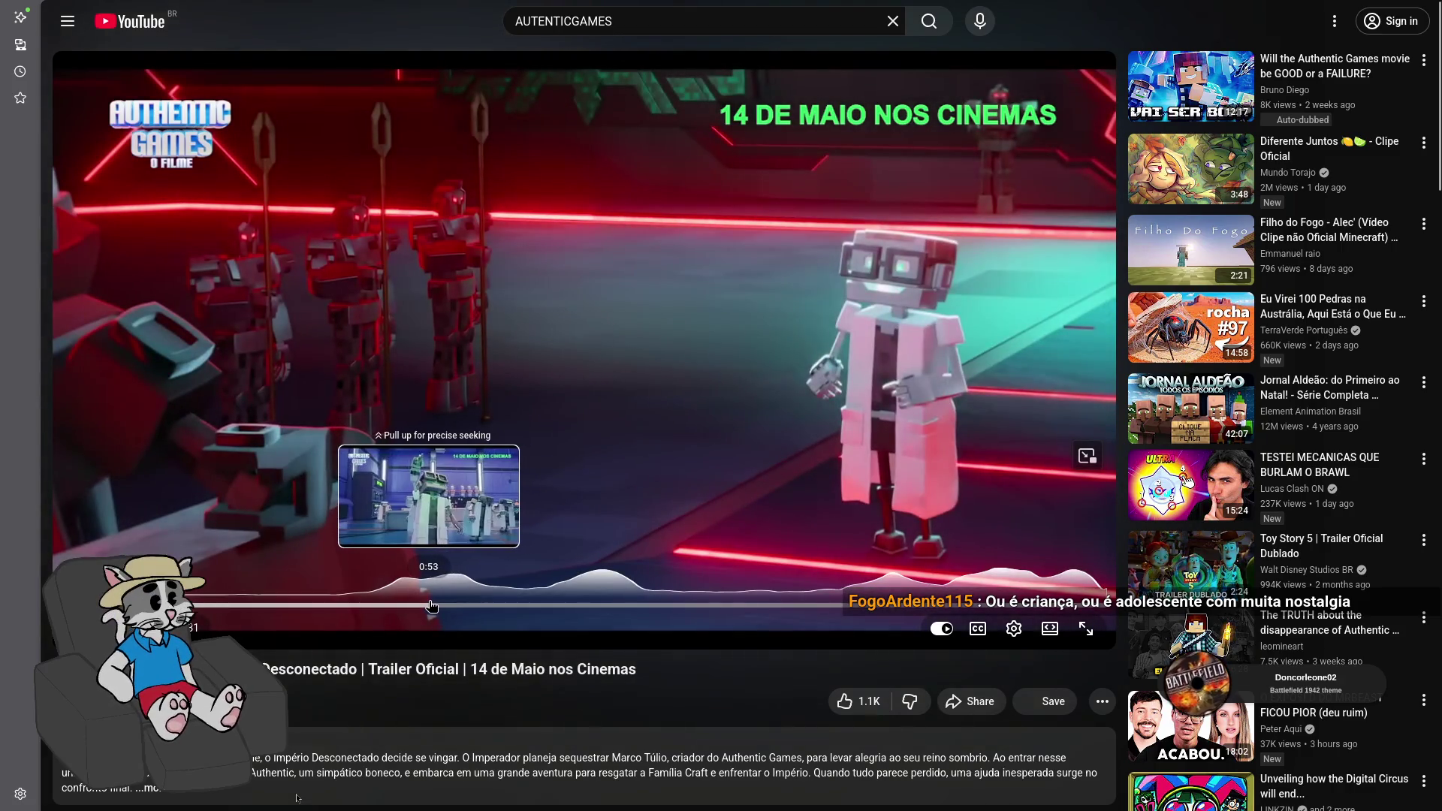
left_click_drag(431, 606, 590, 609)
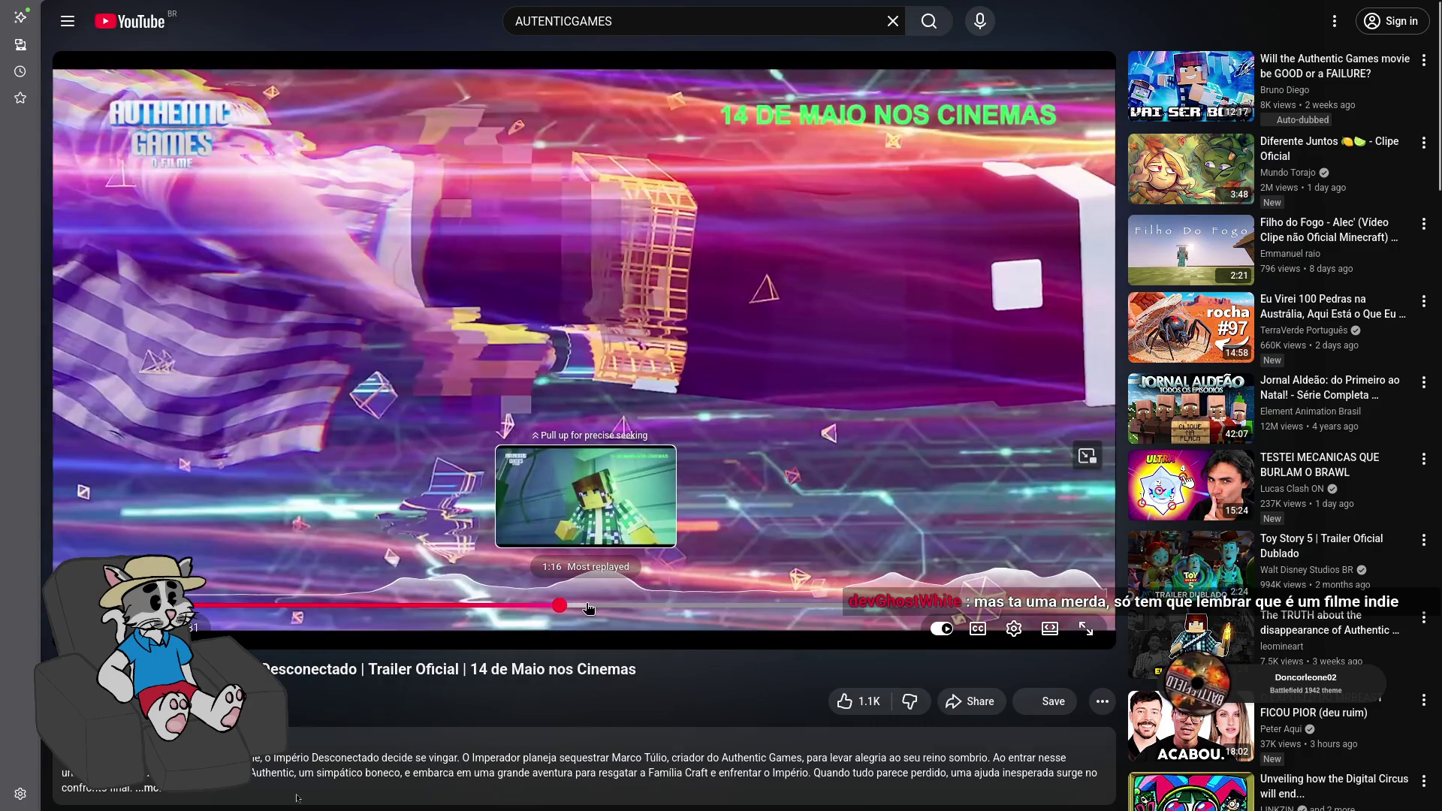
left_click_drag(588, 607, 610, 609)
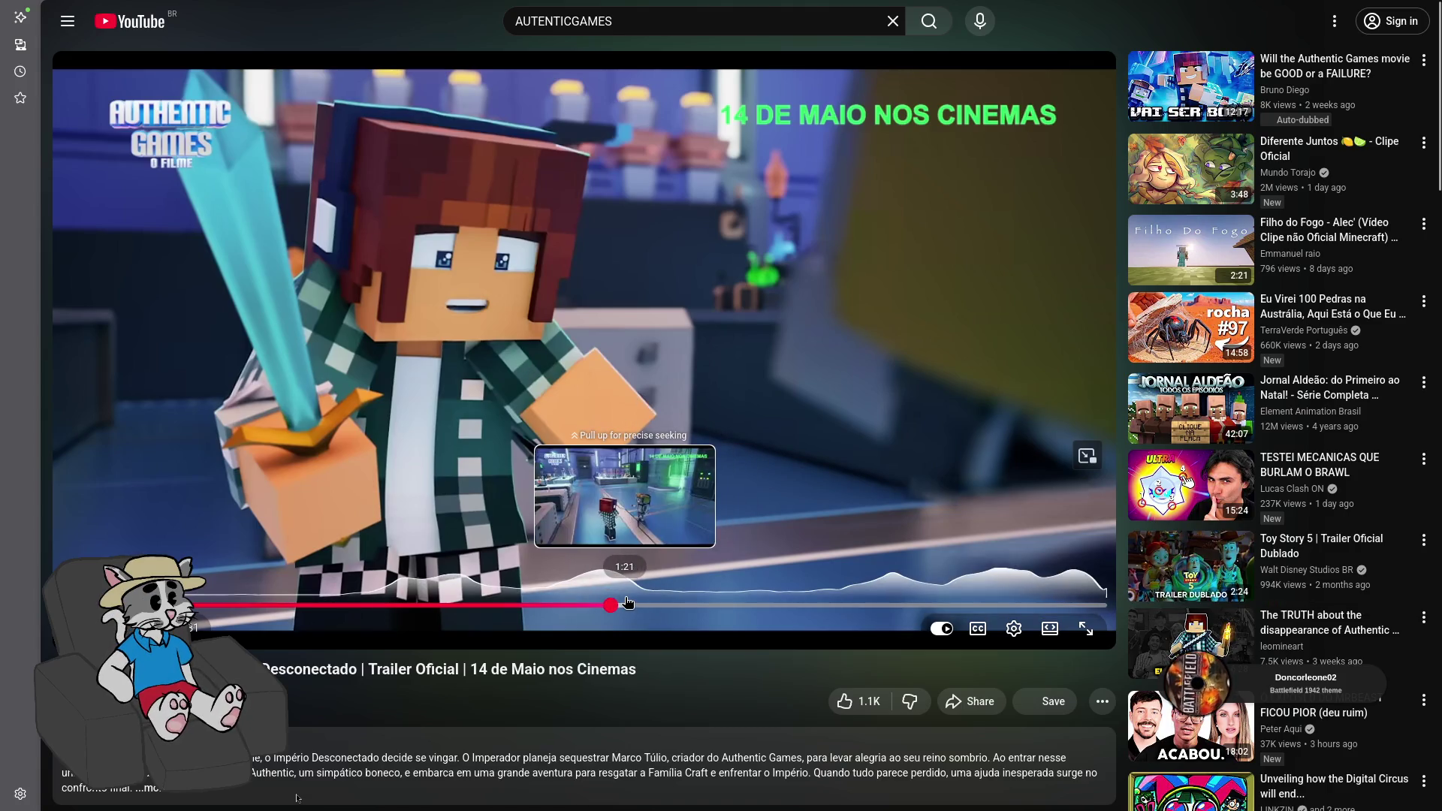
left_click_drag(626, 601, 624, 604)
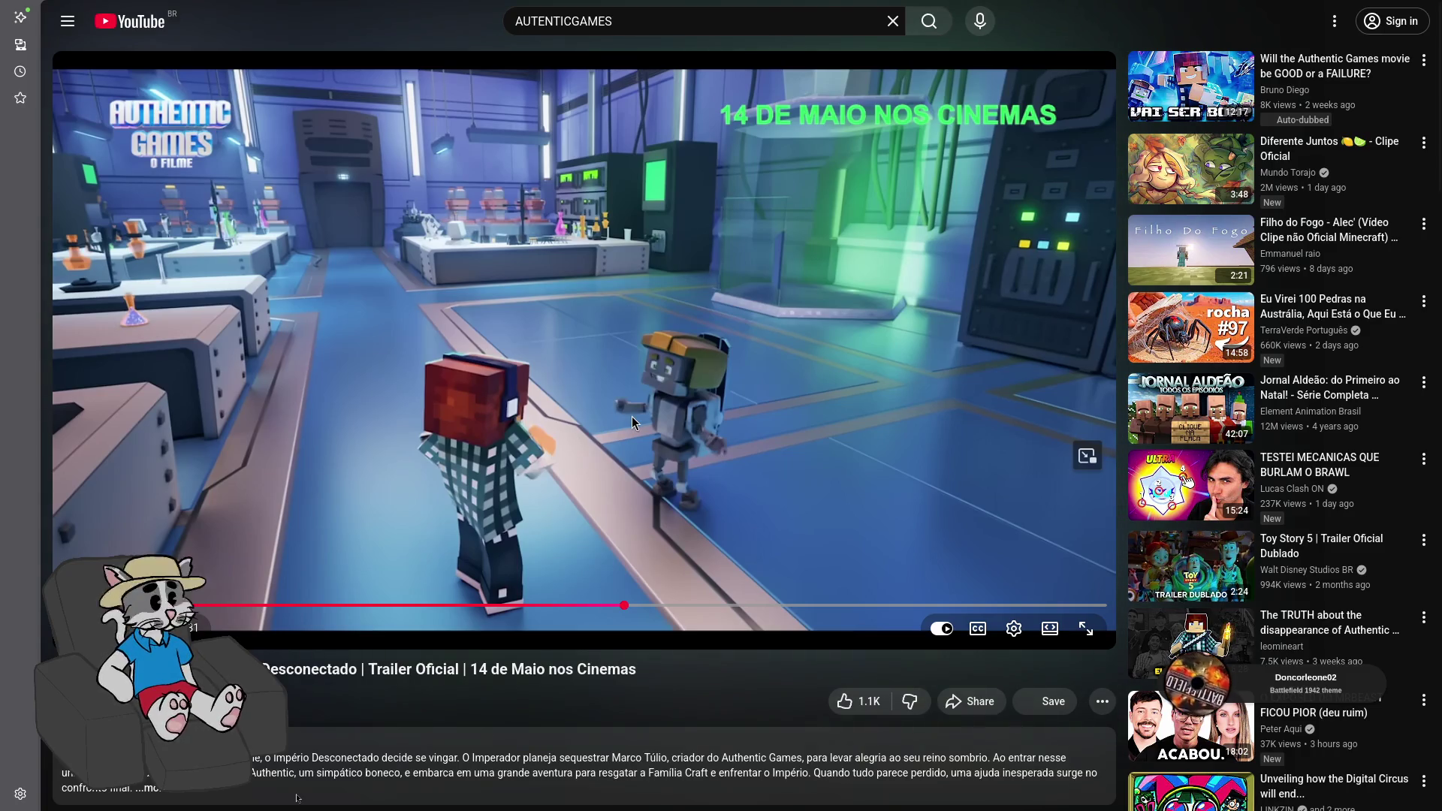
Search YouTube for 'minecraft filme de terror'
left_click(690, 16)
key("ctrl+a")
type("minecraf")
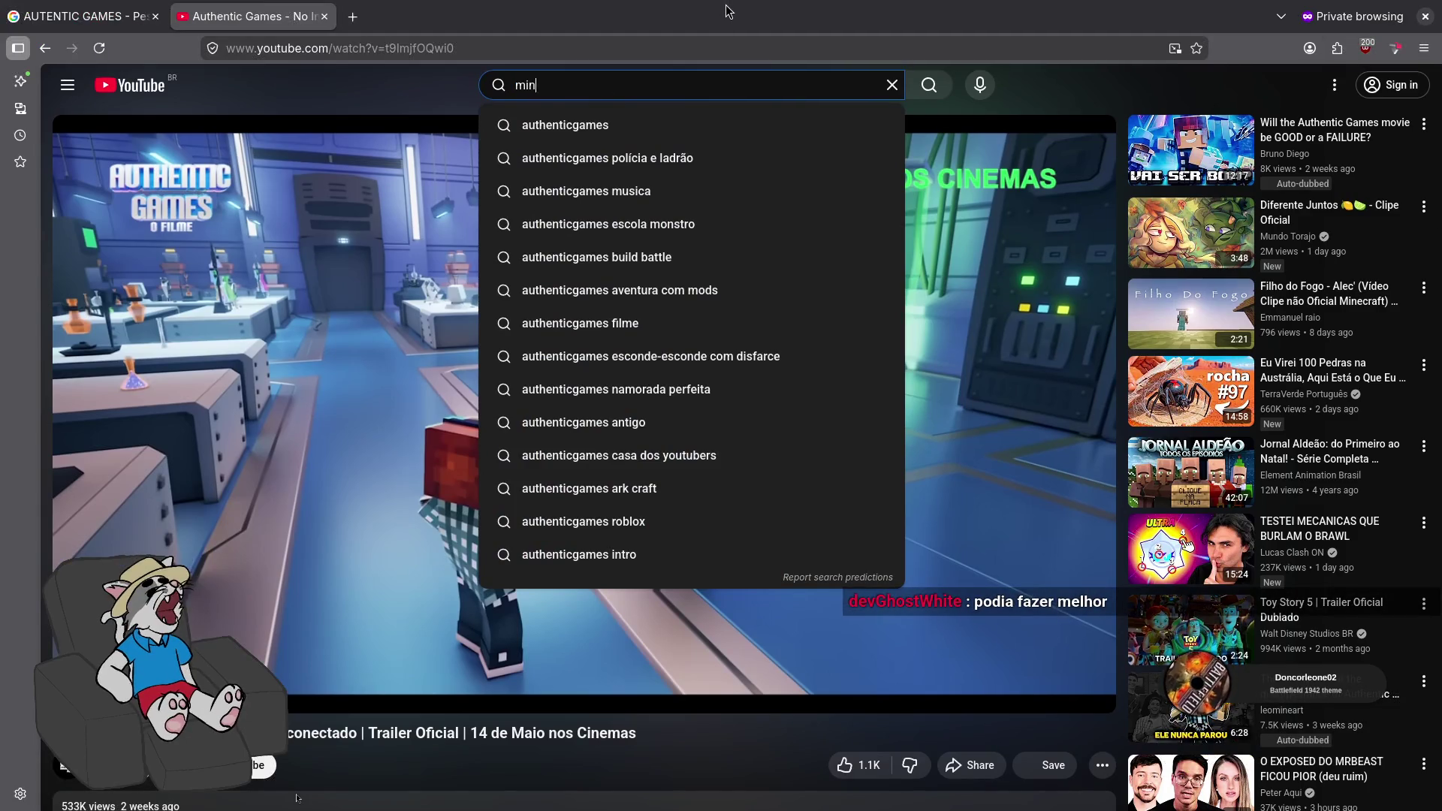
type("t filme")
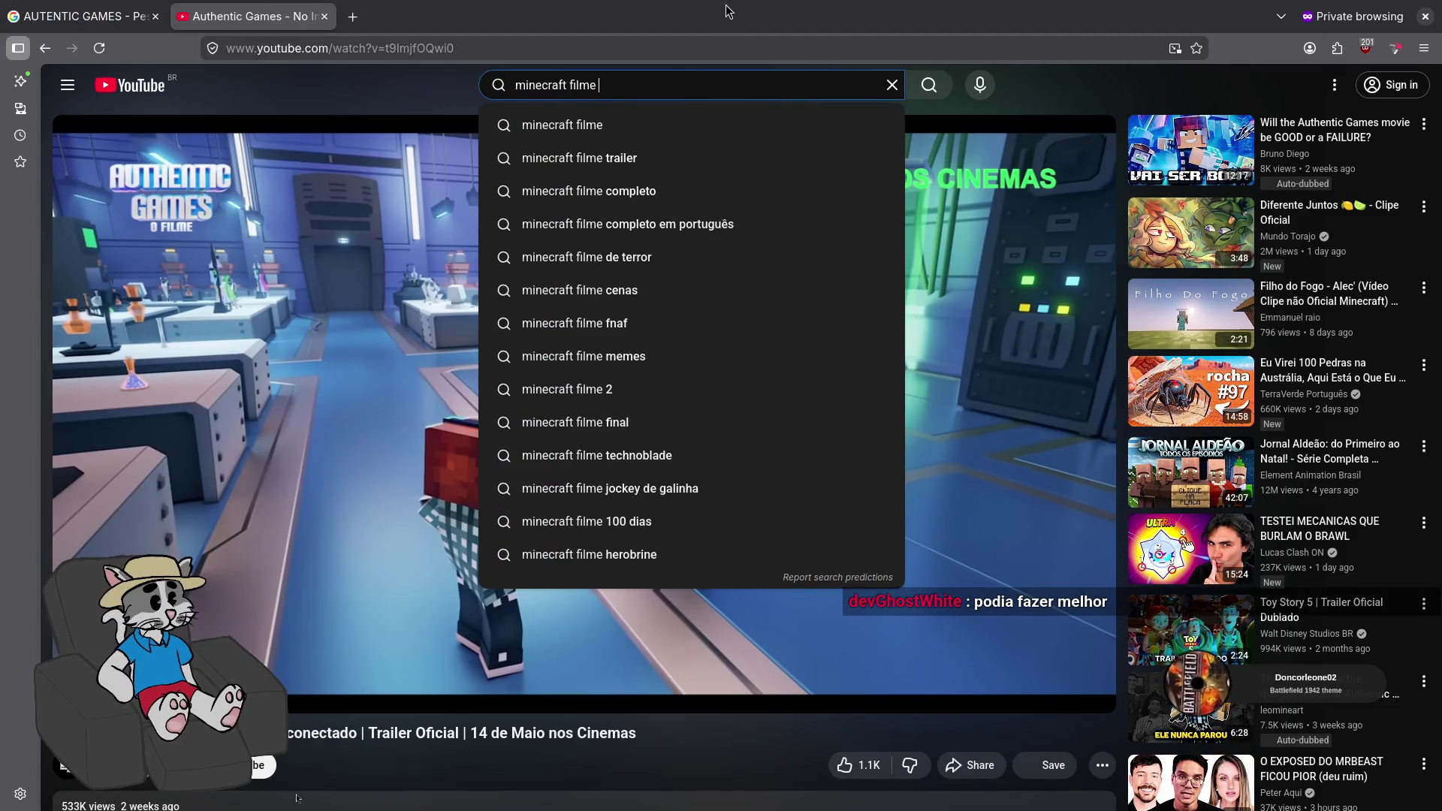
key("BackSpace")
type("de terror")
key("Return")
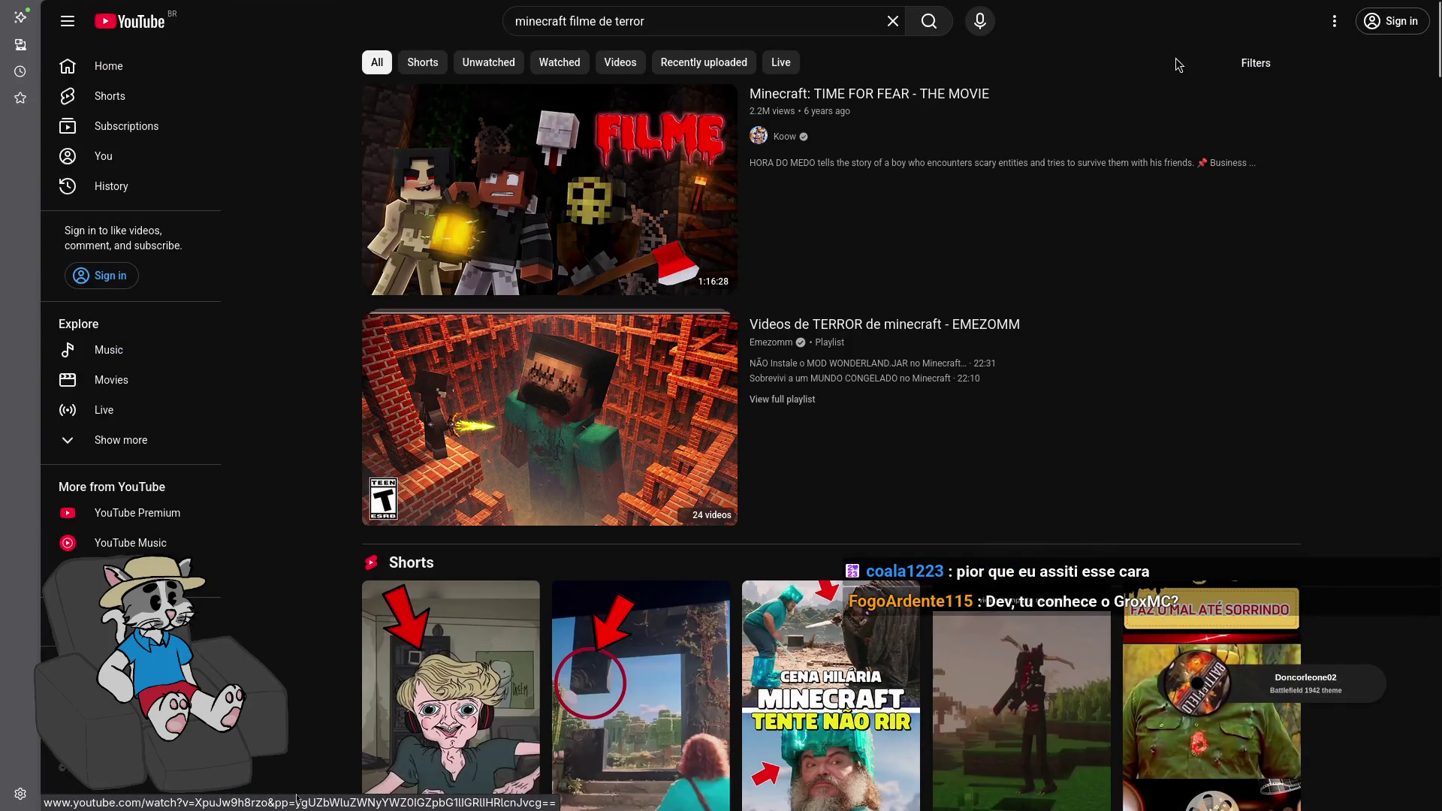
Refine the search to 'minecraft filme de terror animation' and open the HIM horror movie
left_click(1256, 63)
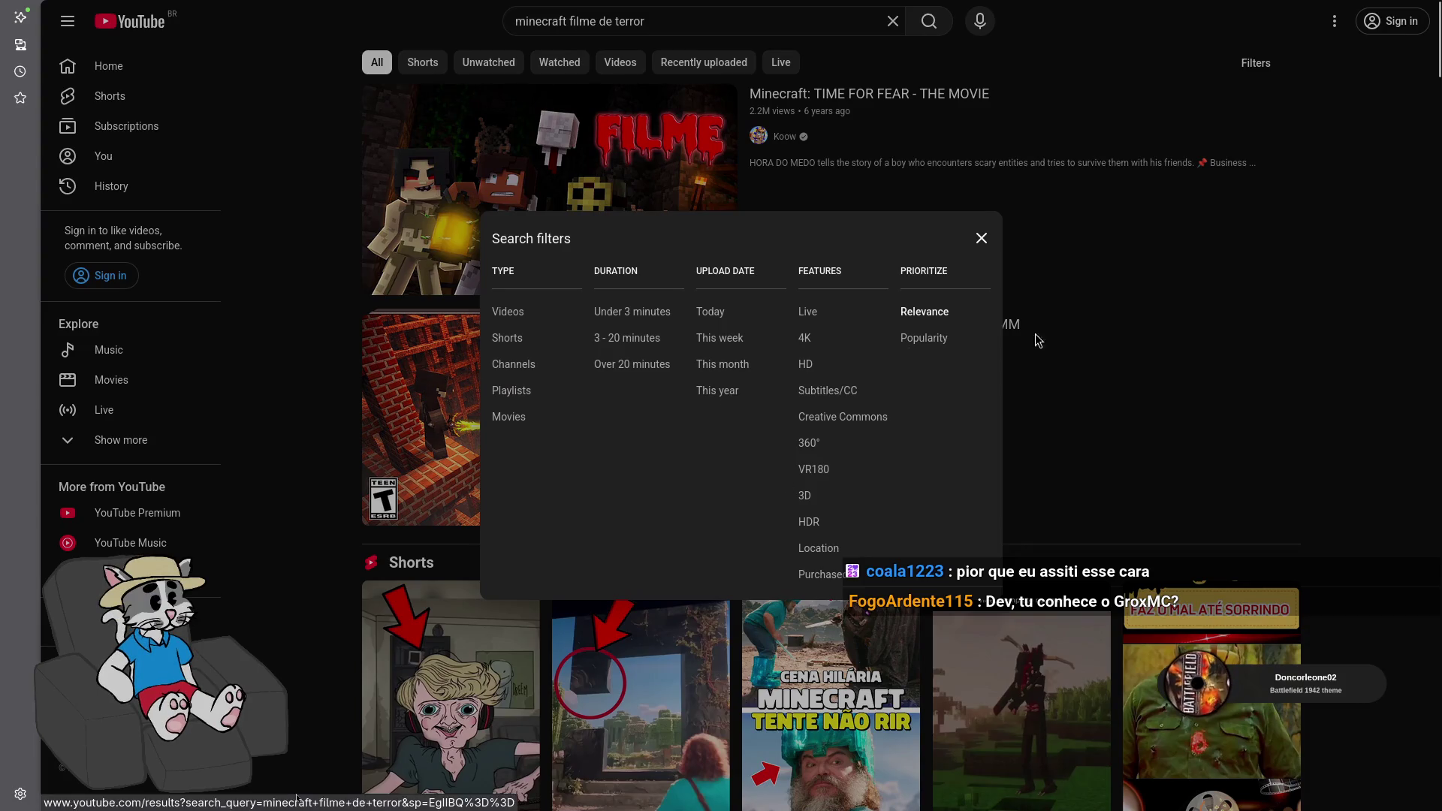
left_click(1022, 345)
scroll(645, 415, "down", 5)
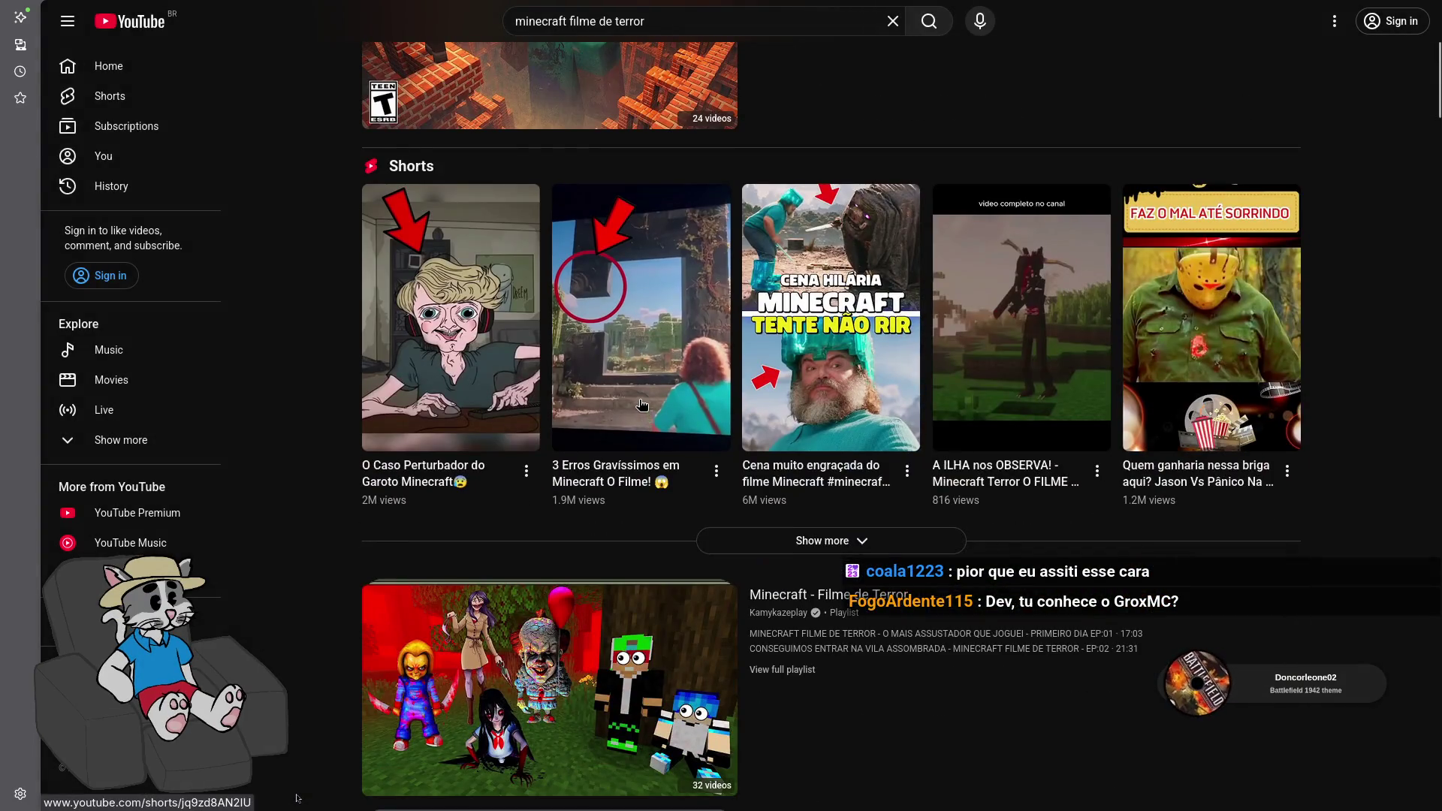
scroll(642, 405, "down", 4)
scroll(597, 464, "down", 3)
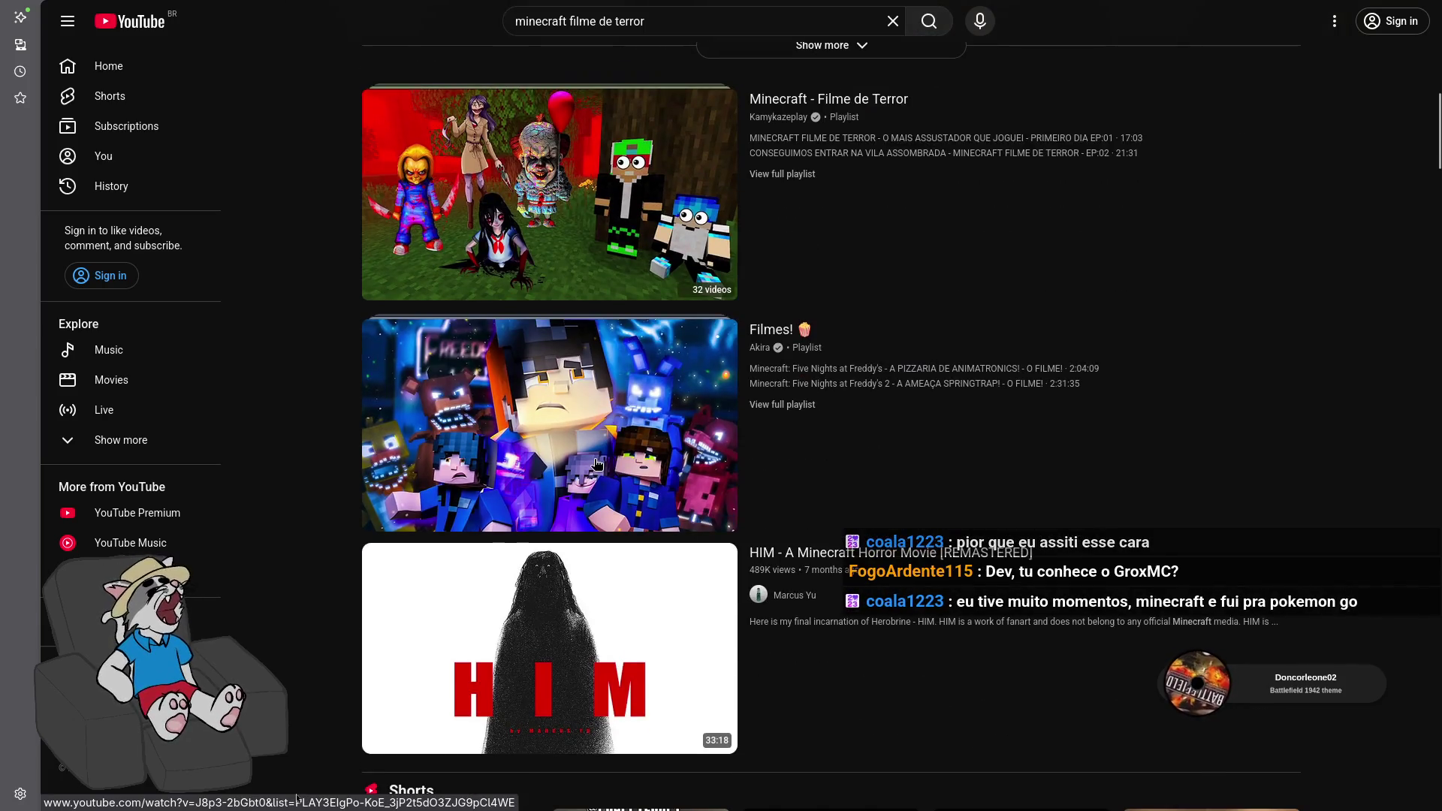
key("slash")
type(" animation")
key("Return")
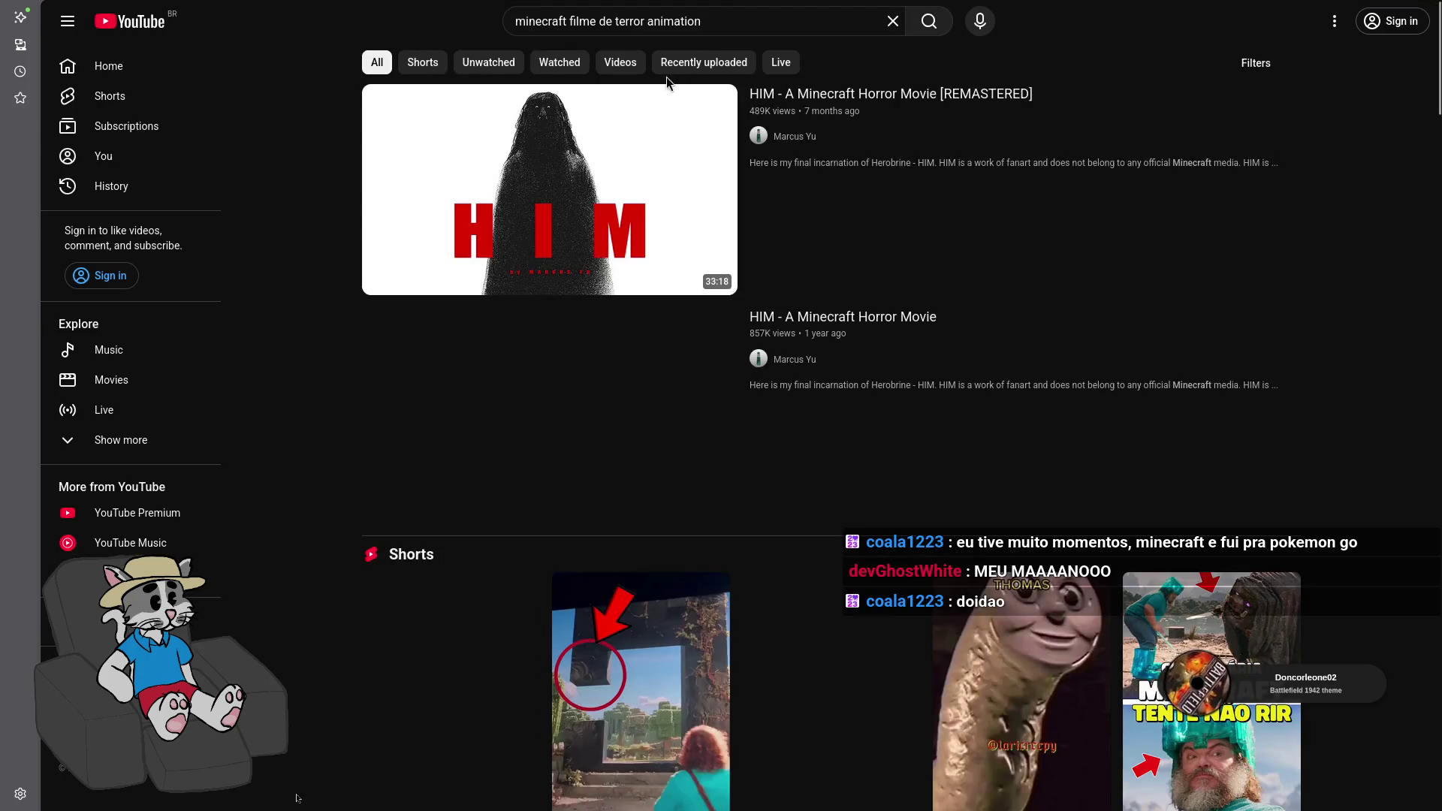
left_click(635, 154)
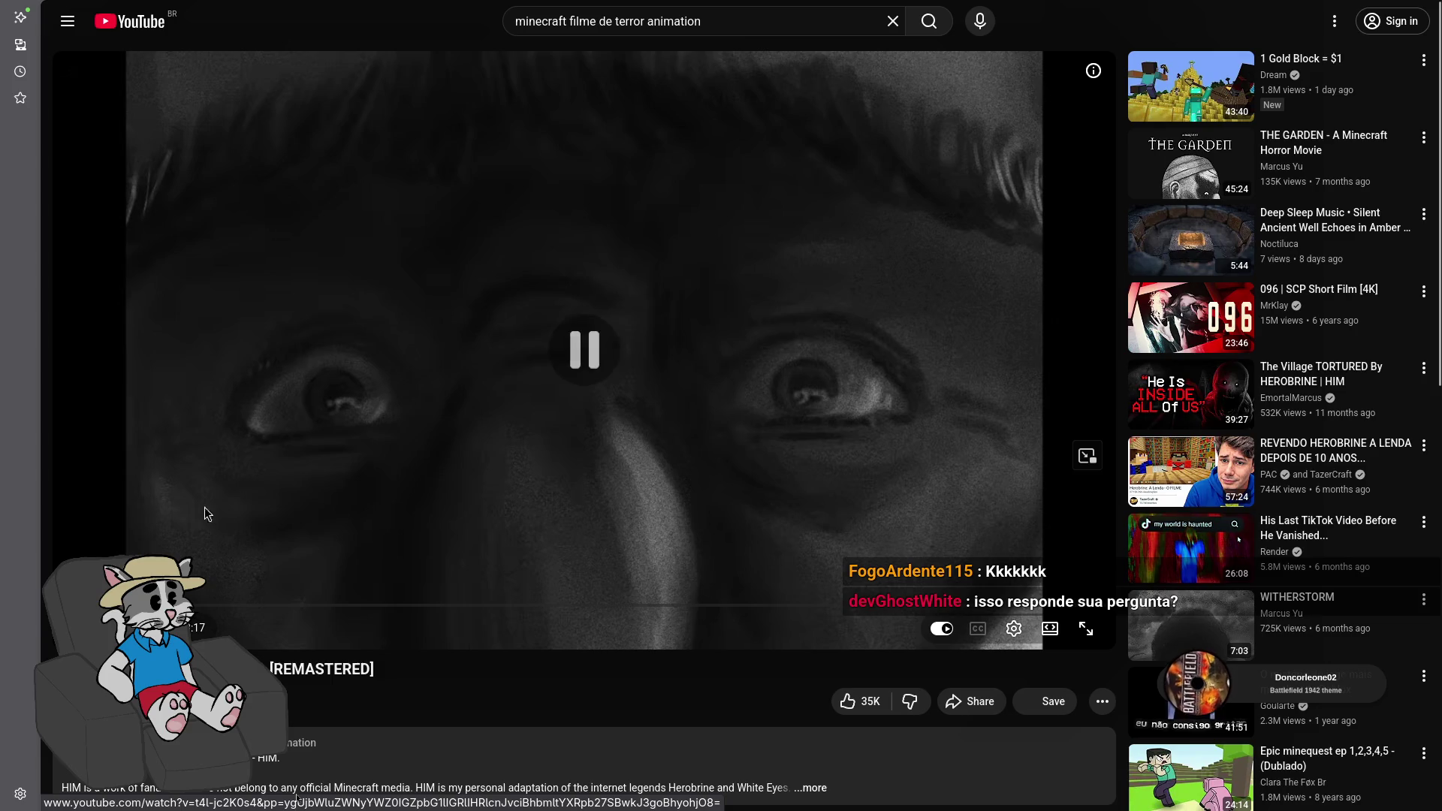
Briefly play then pause the HIM video and return to the search results
left_click(246, 511)
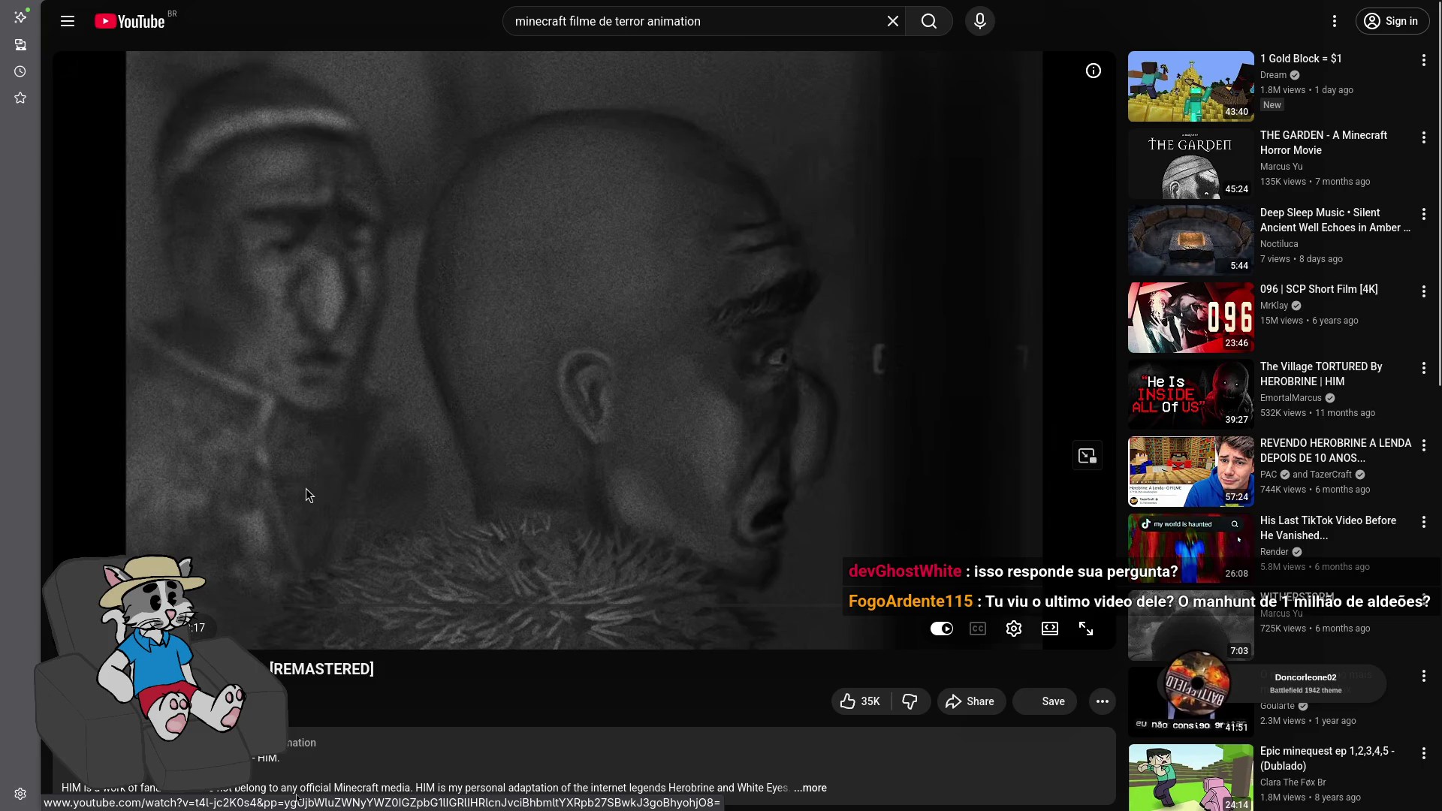
left_click(343, 451)
key("alt+Left")
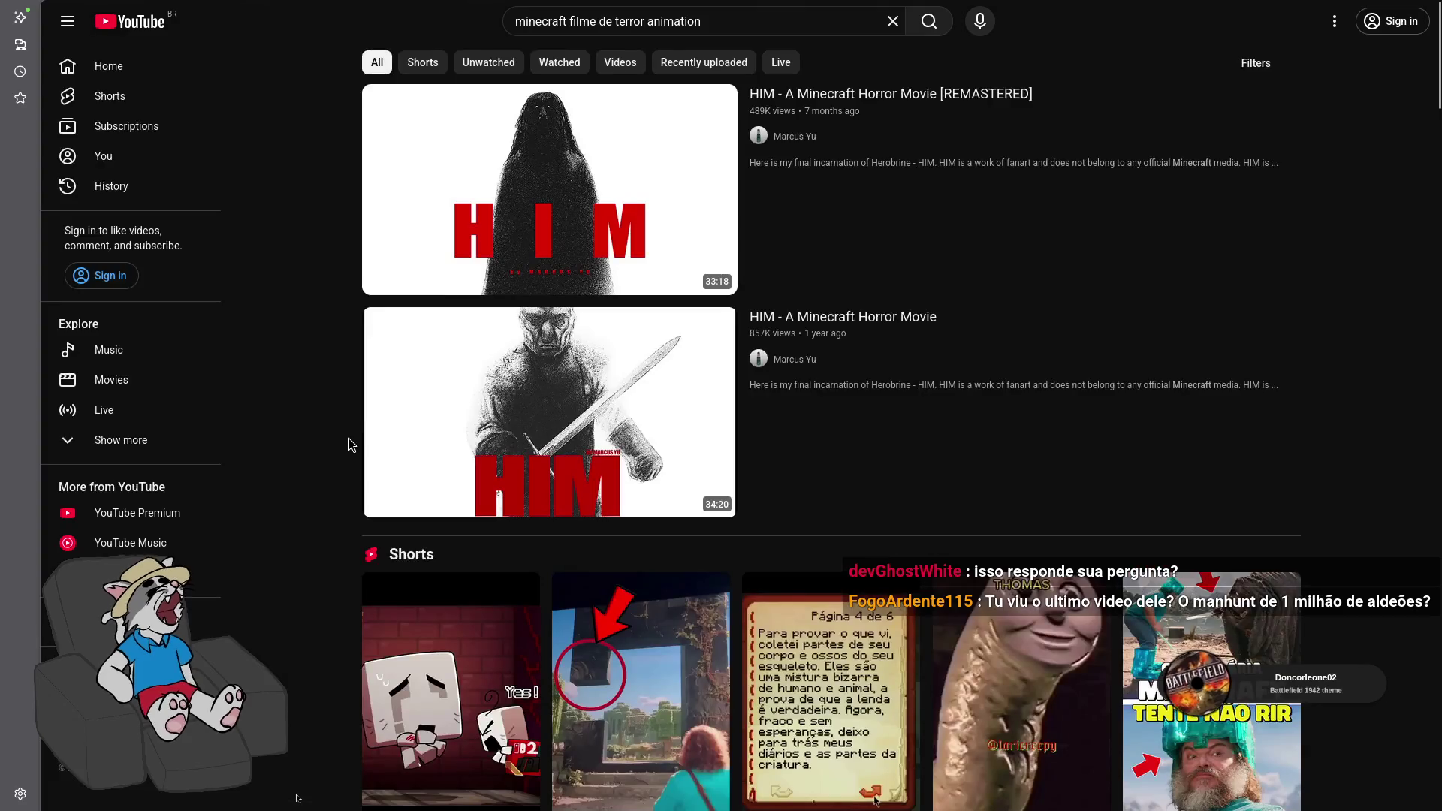
scroll(348, 439, "down", 10)
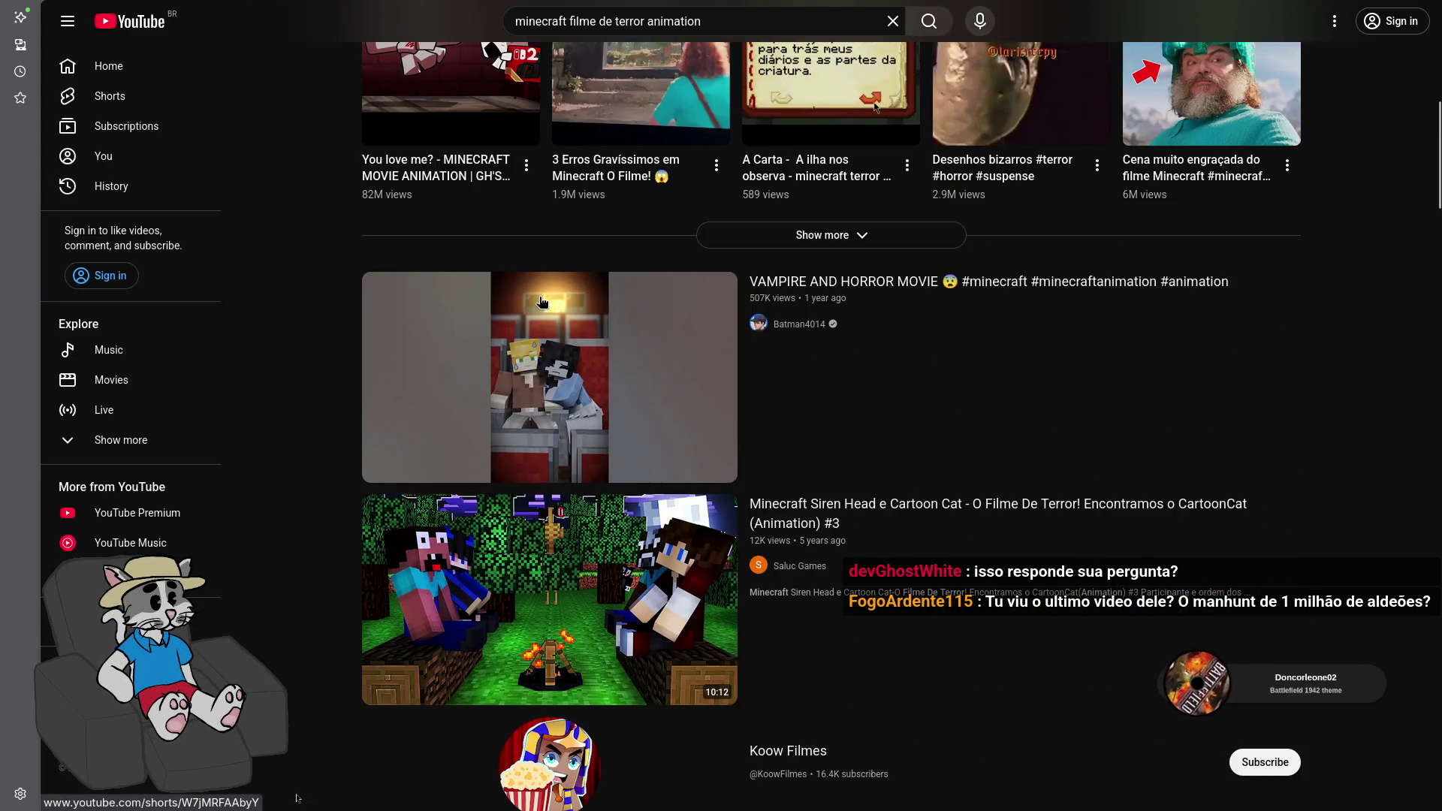
Open the VAMPIRE AND HORROR MOVIE Short, pause it, and return to the results
left_click(579, 331)
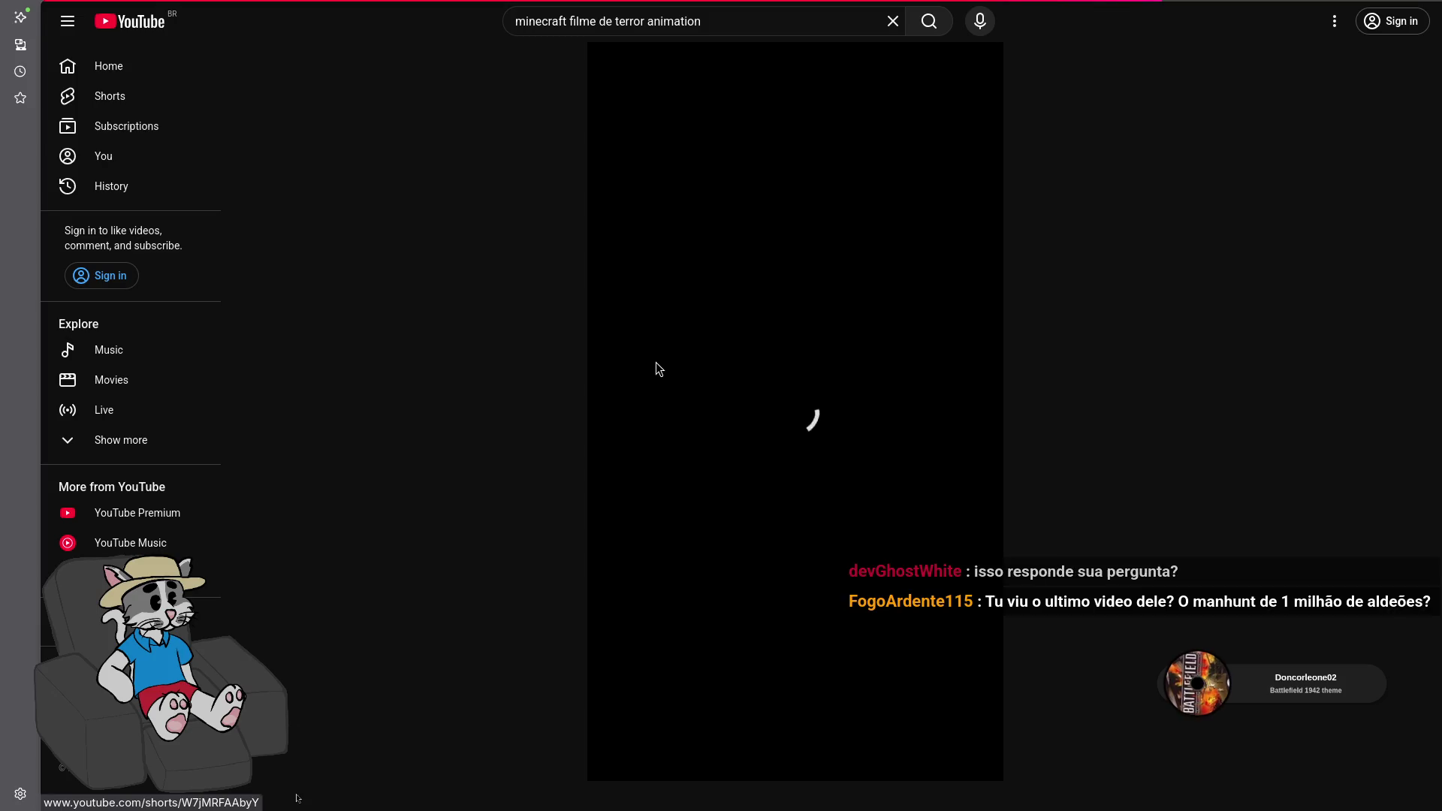
mouse_move(706, 86)
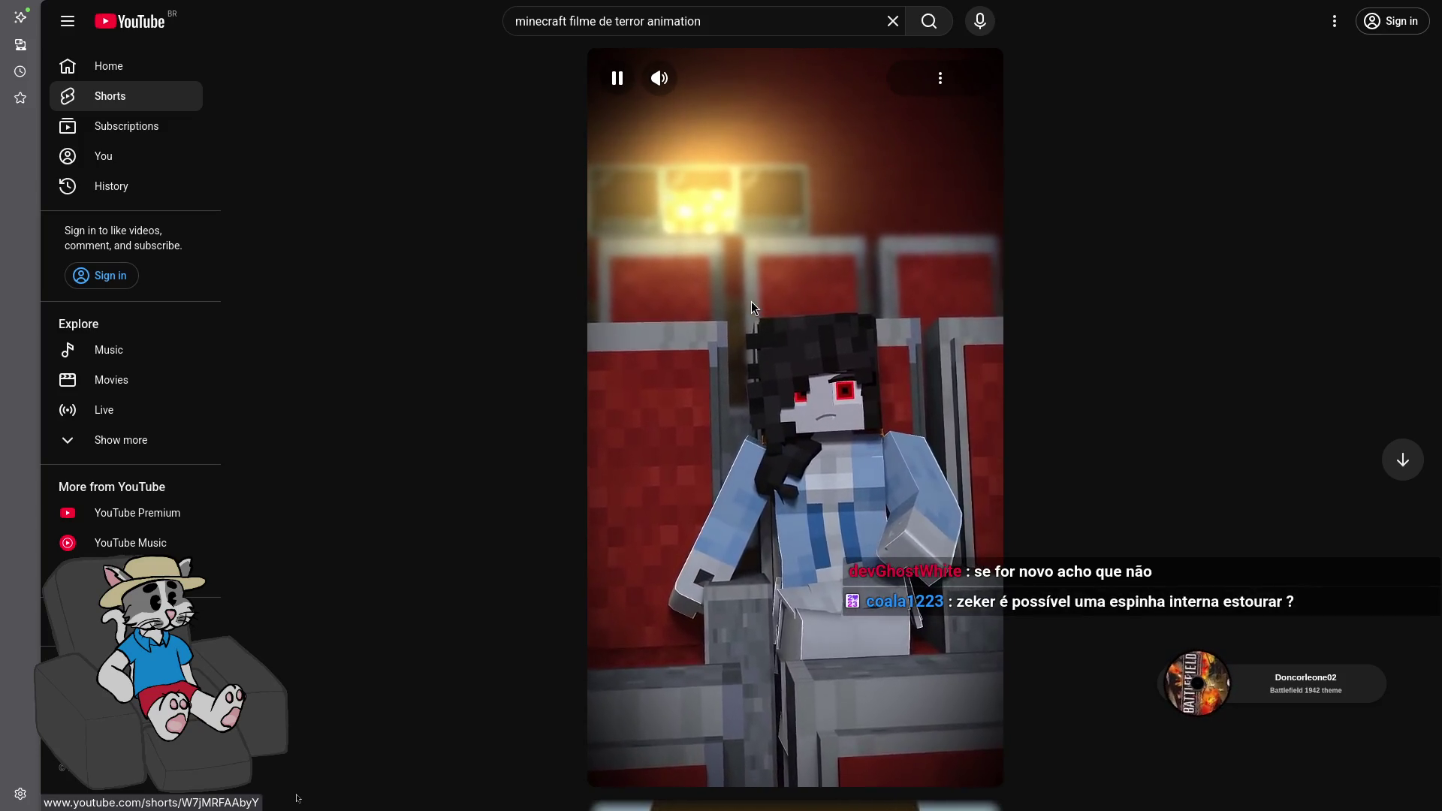
left_click(767, 312)
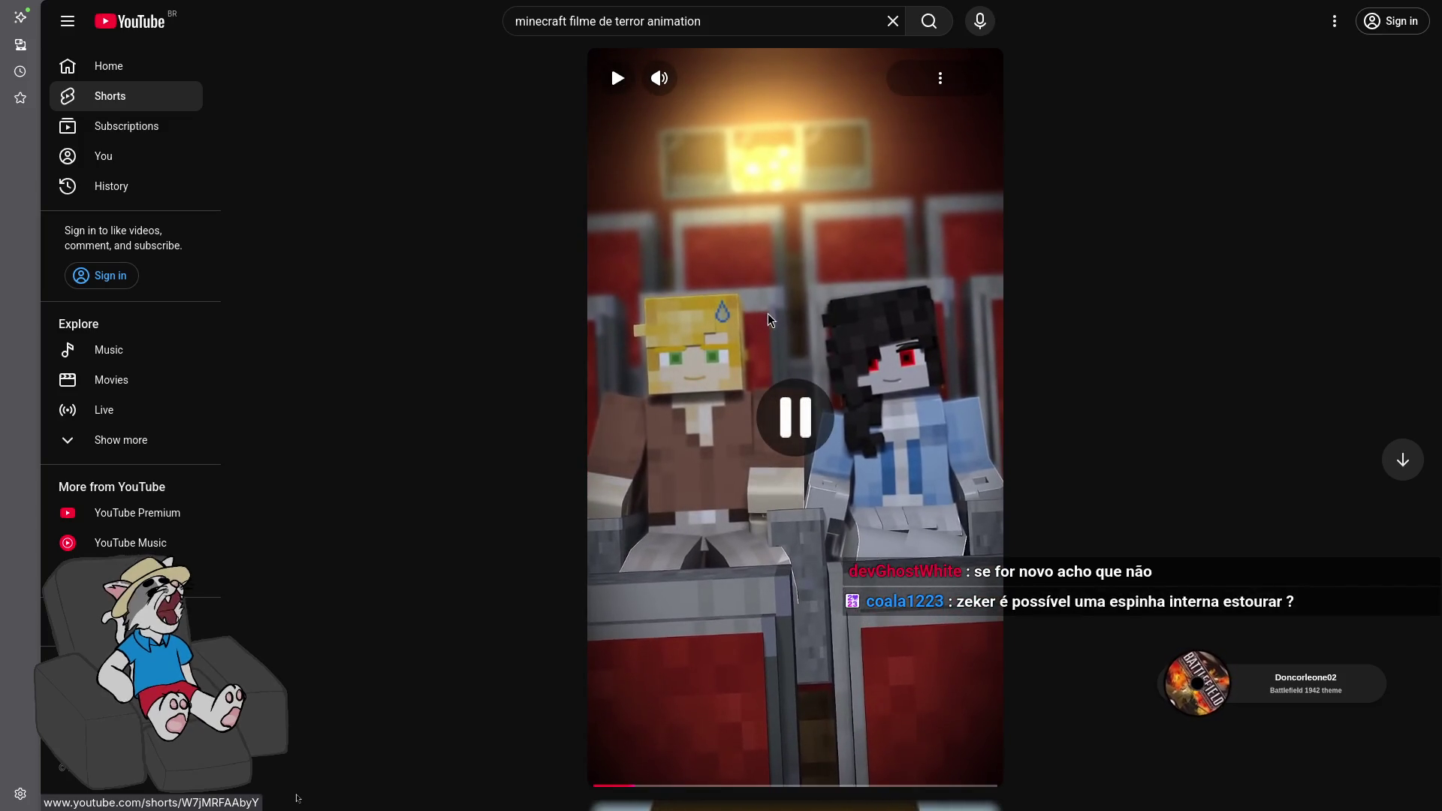
key("alt+Left")
scroll(778, 372, "down", 3)
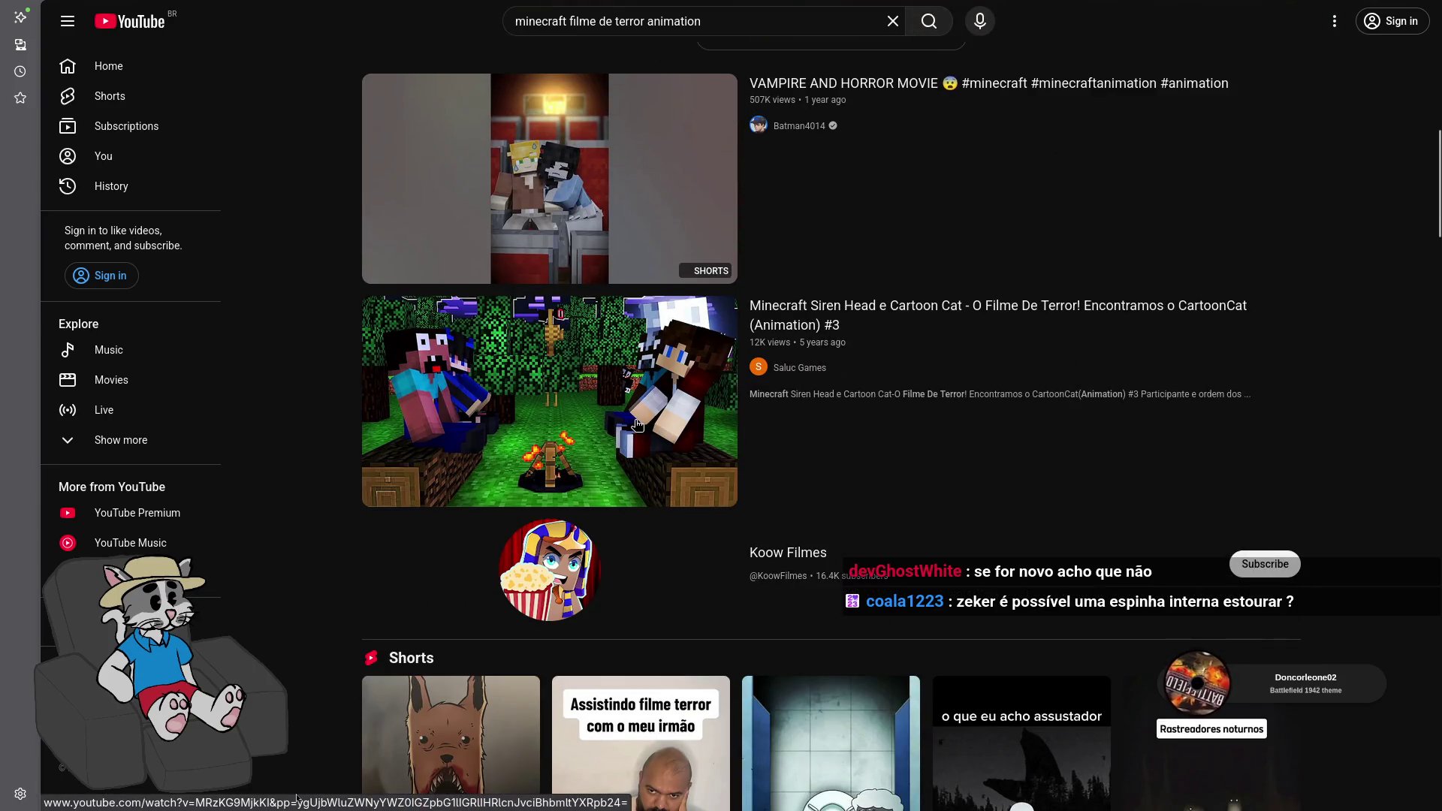
left_click(637, 425)
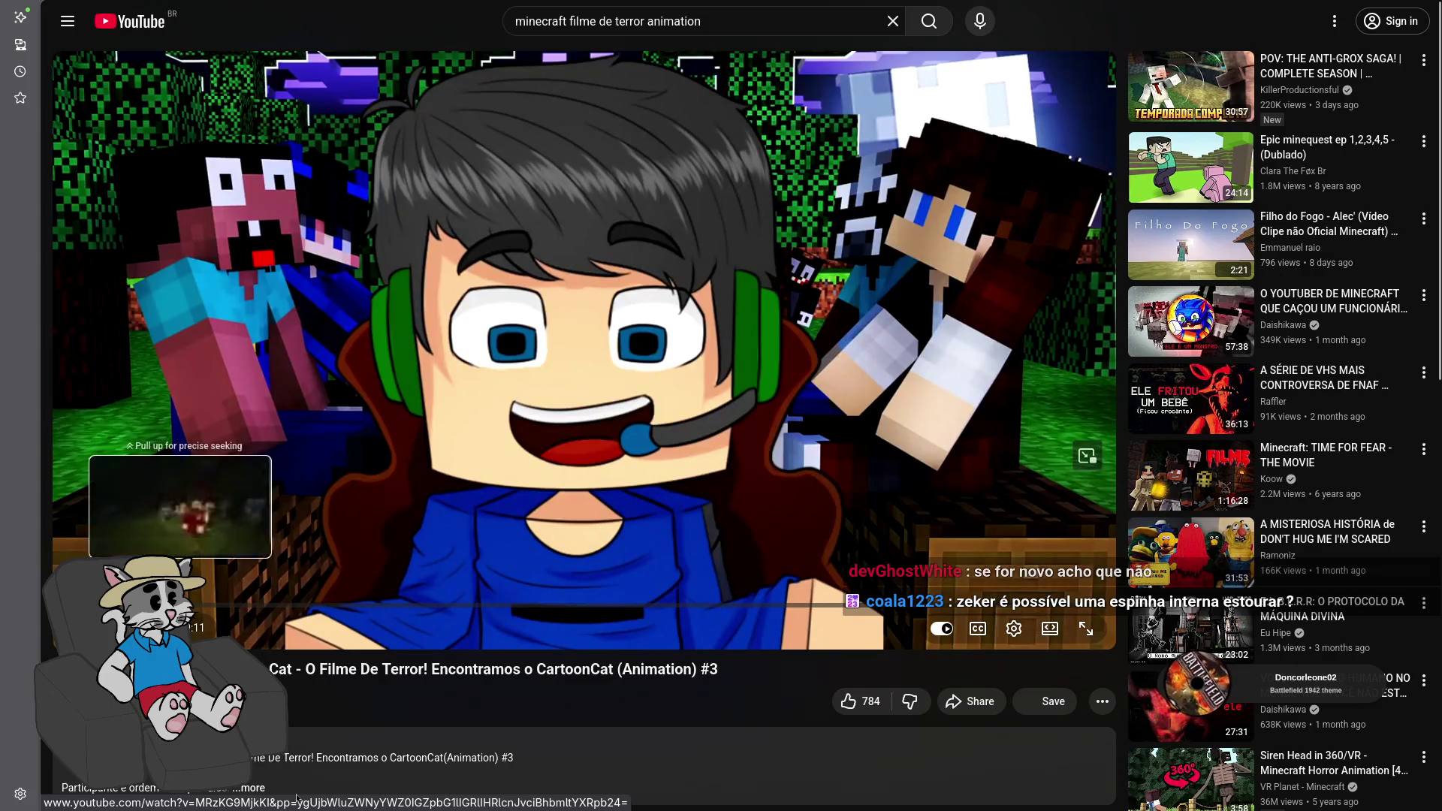
left_click_drag(183, 607, 193, 608)
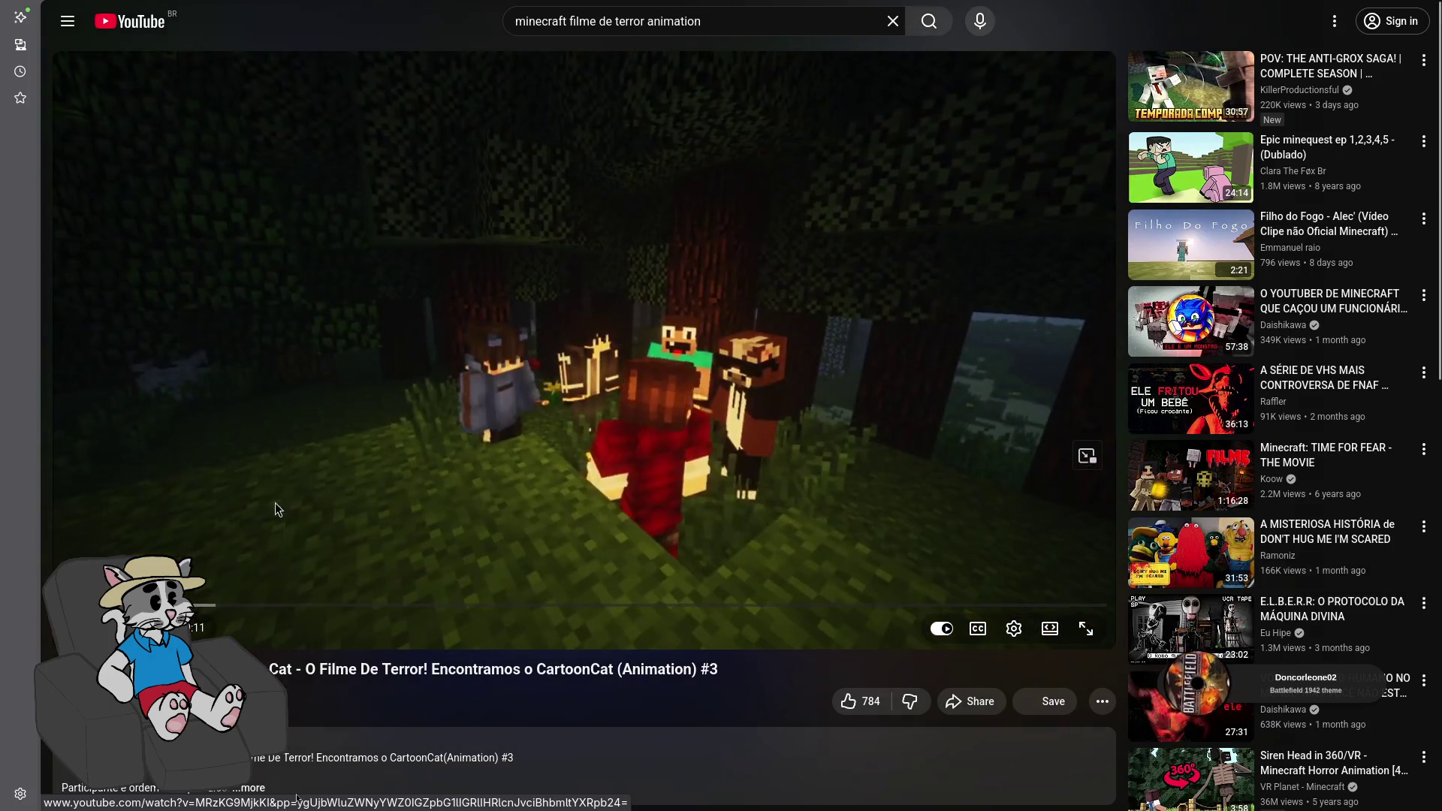
key("alt+Left")
scroll(561, 398, "down", 8)
scroll(559, 398, "down", 8)
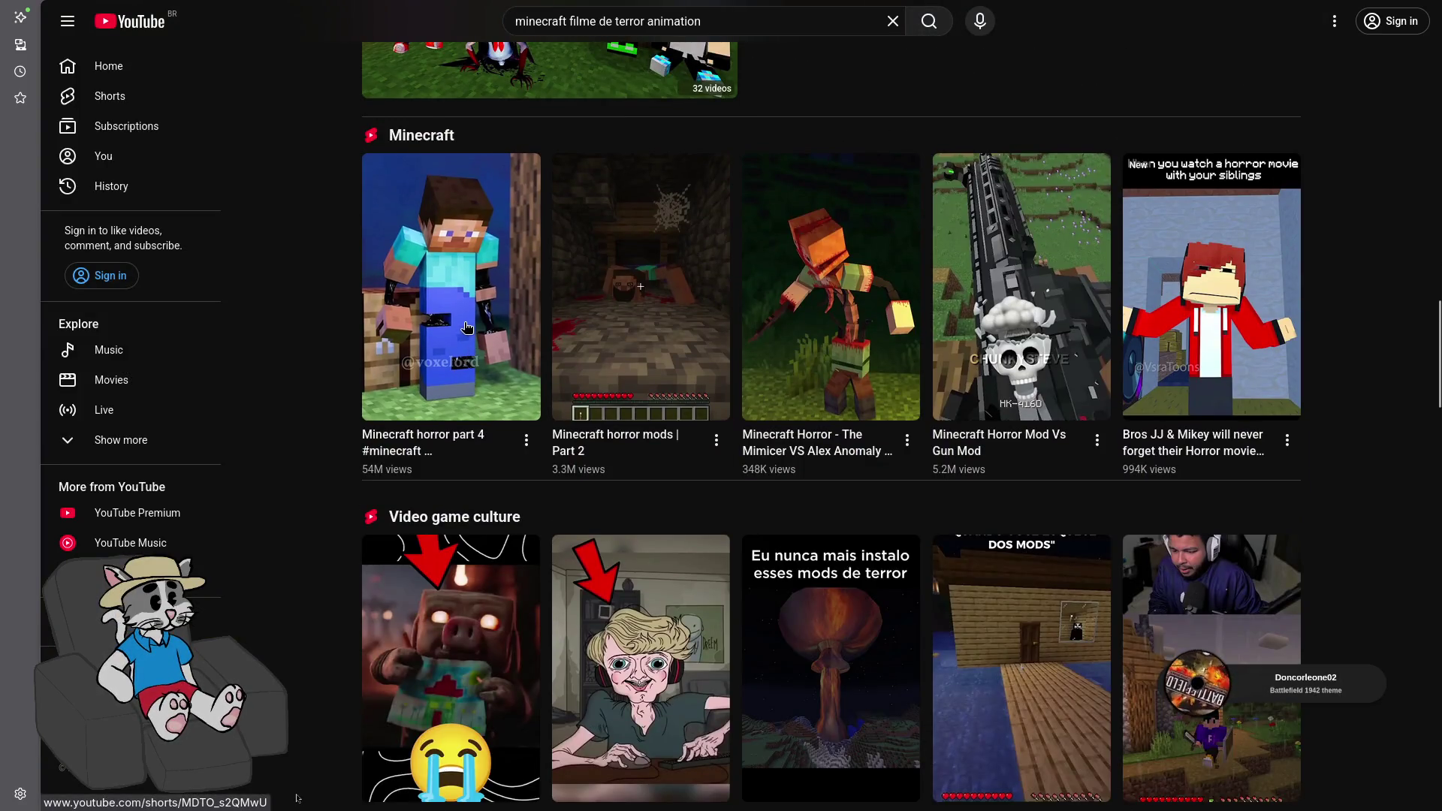
left_click(498, 285)
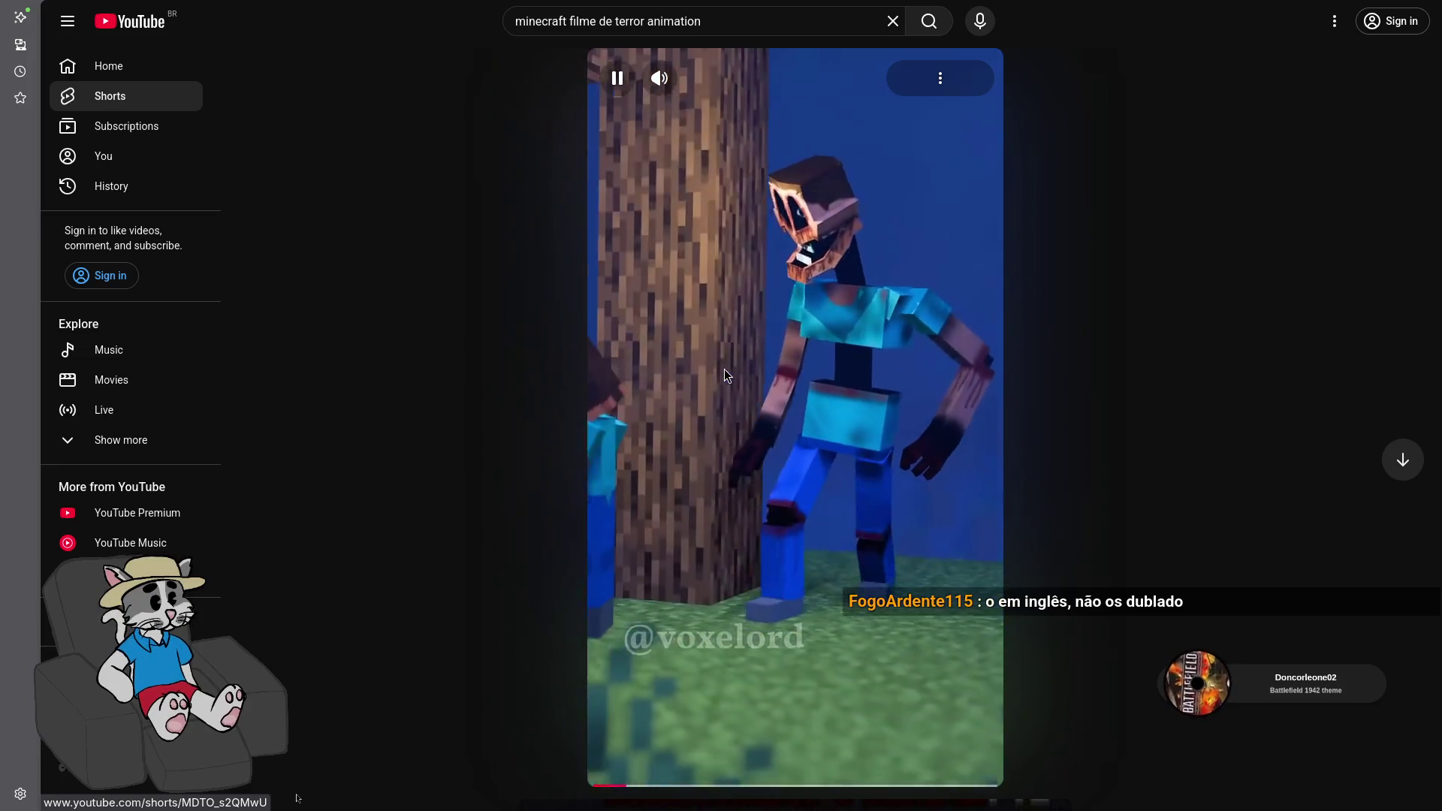
left_click(740, 354)
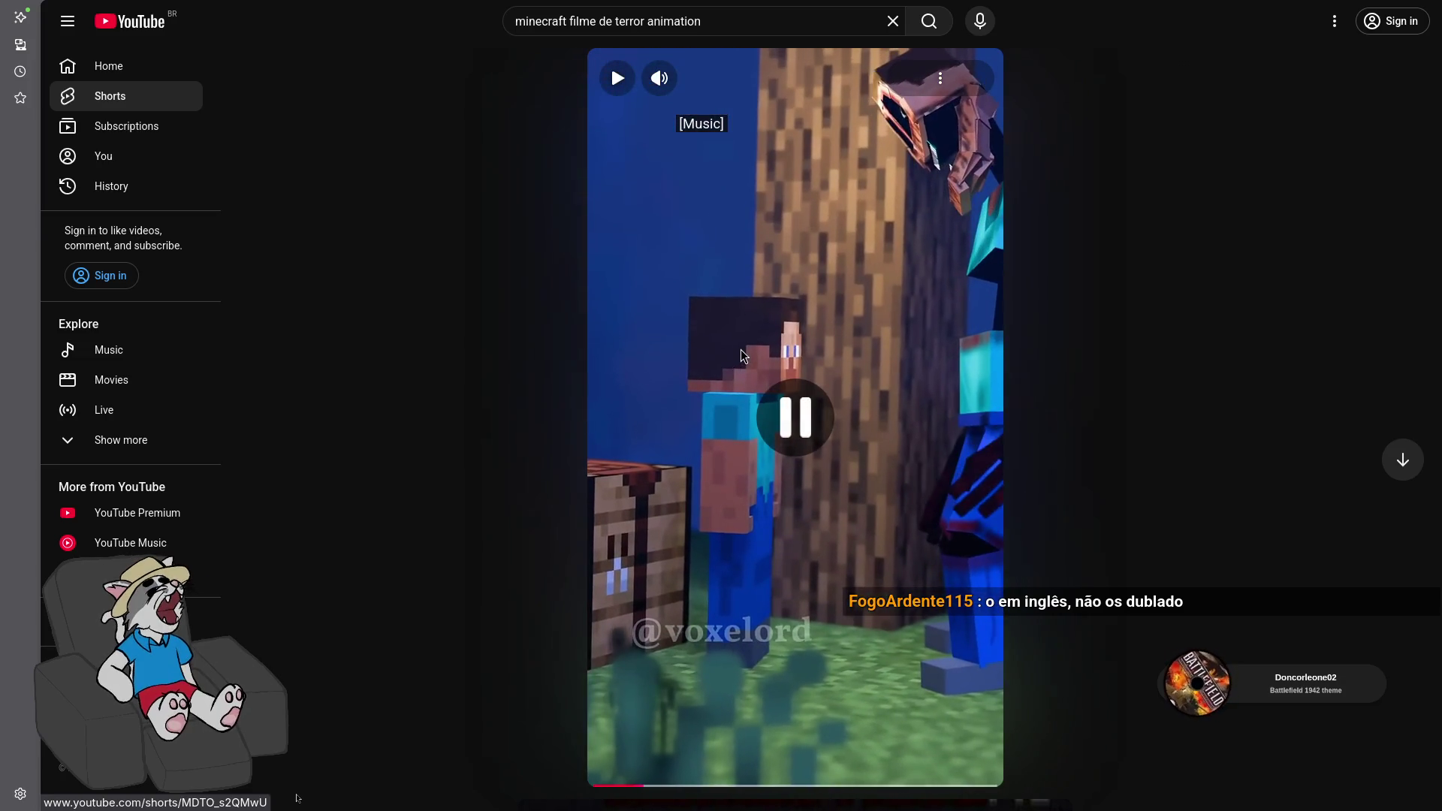
left_click(740, 348)
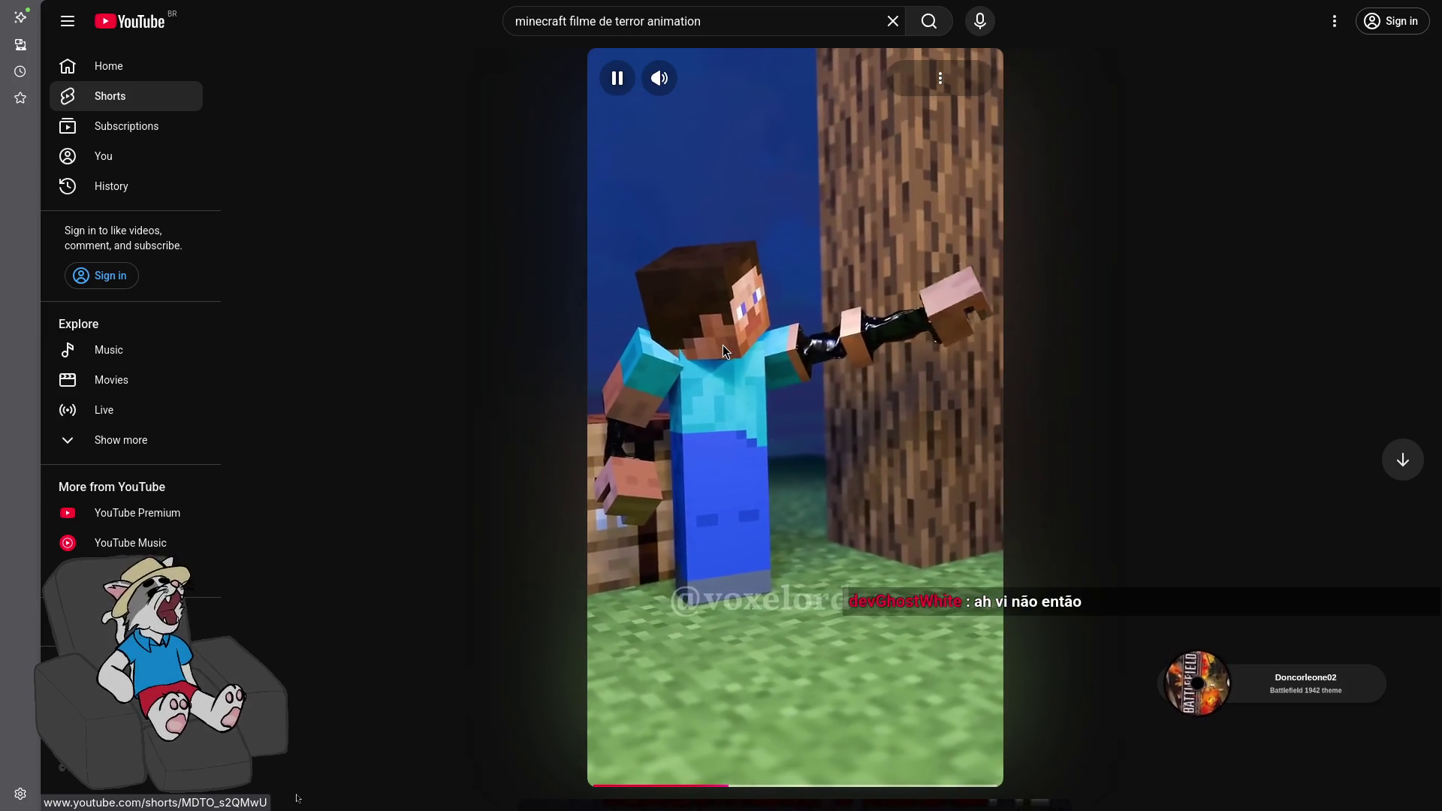
left_click(831, 423)
left_click(839, 412)
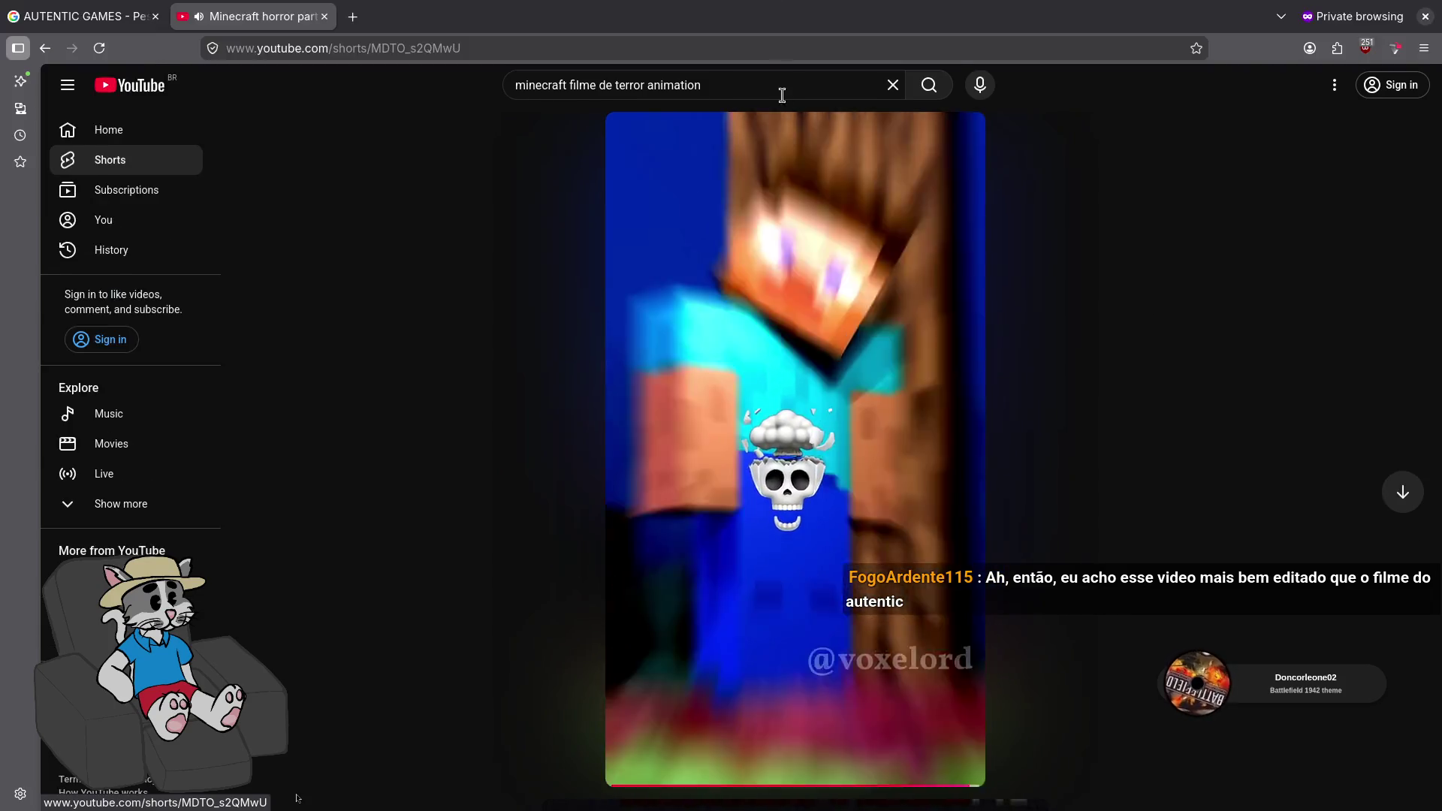
left_click(807, 289)
key("alt+Left")
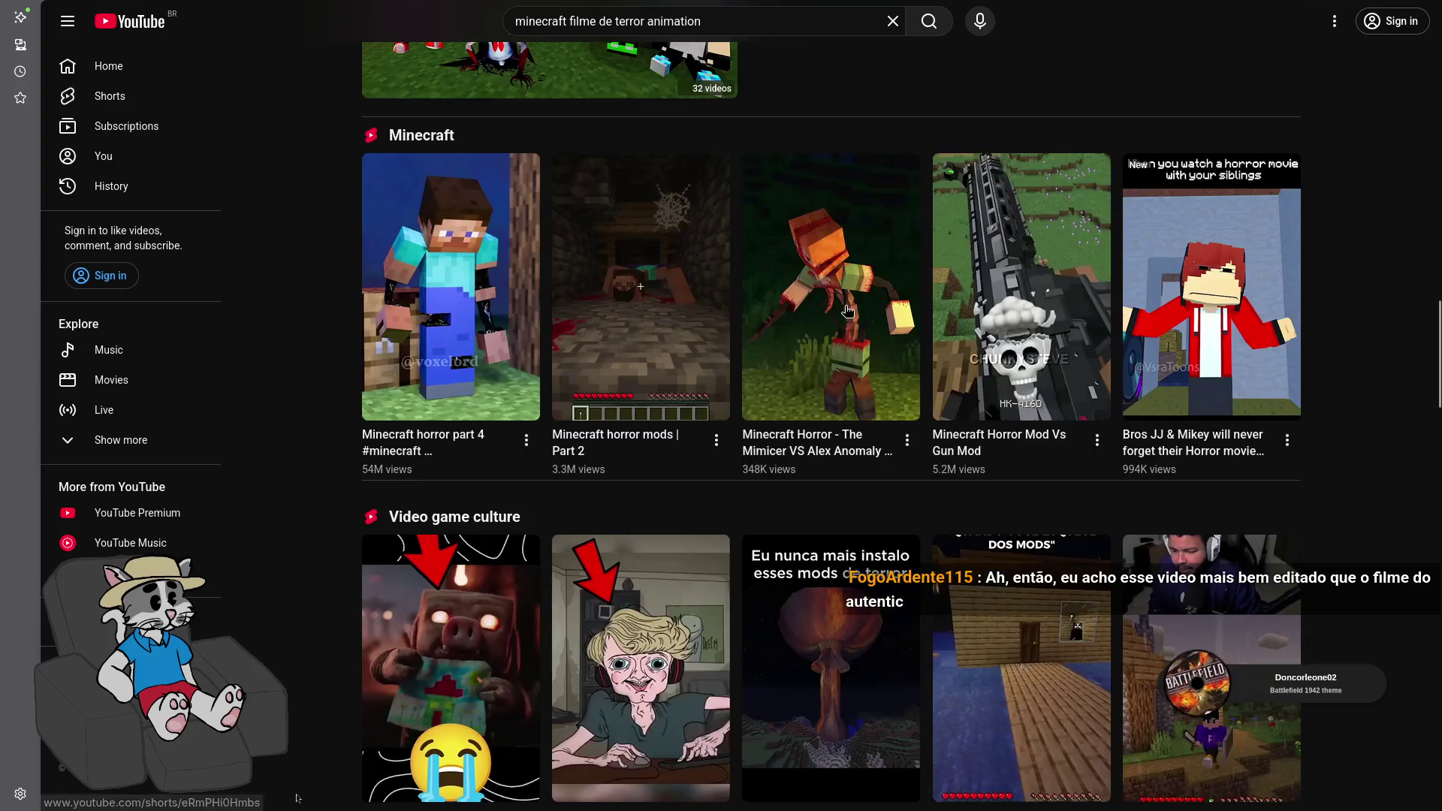
scroll(820, 331, "down", 6)
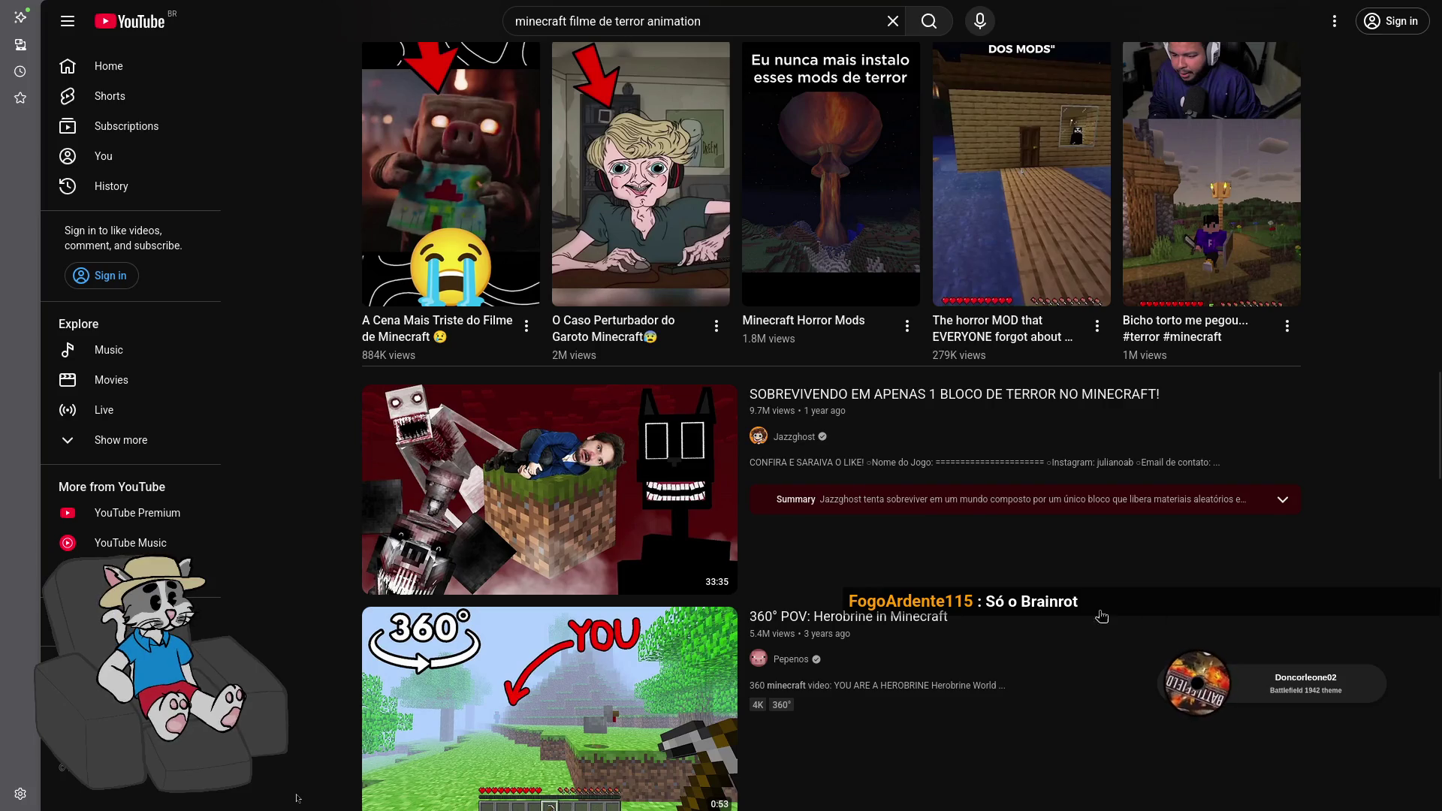
scroll(1153, 623, "down", 8)
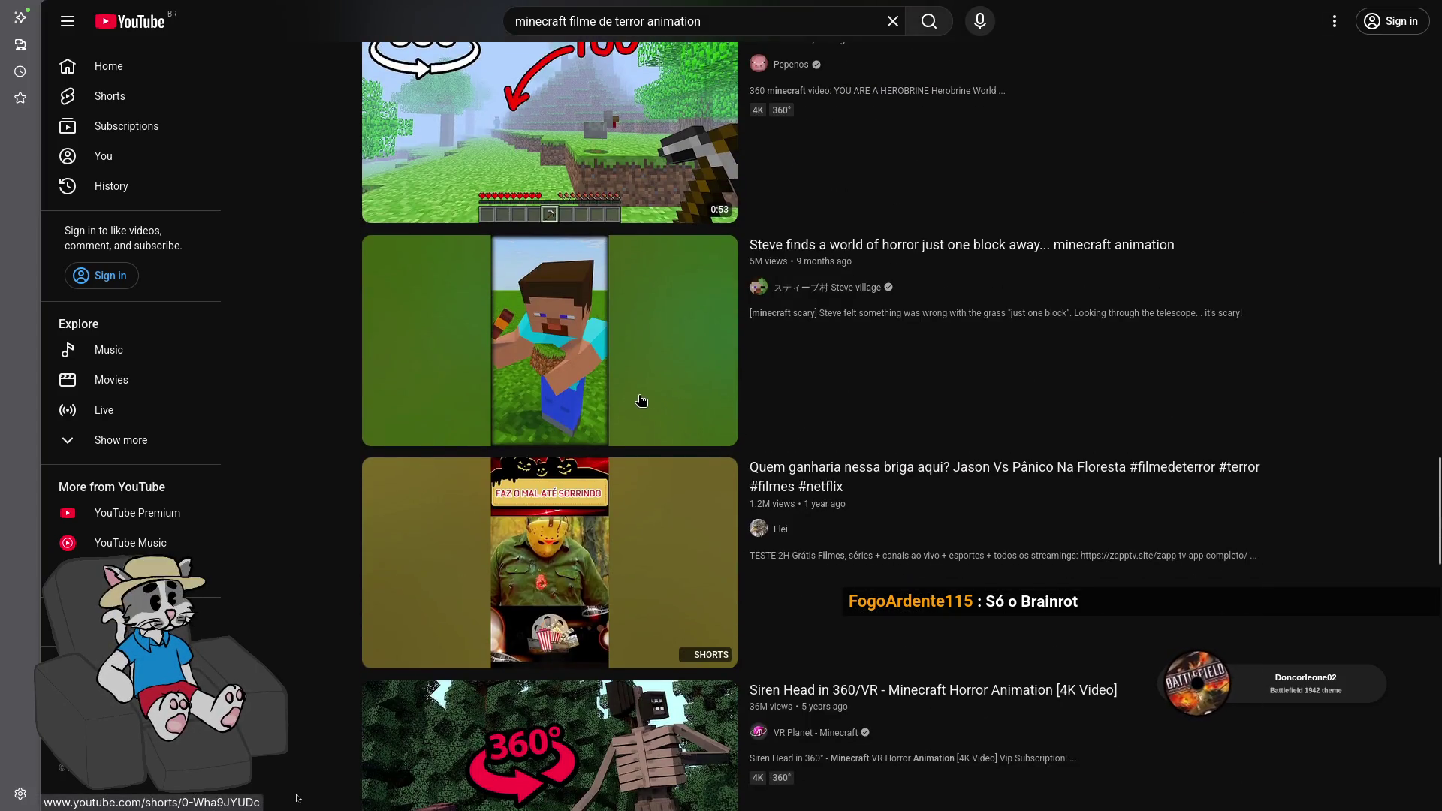
scroll(622, 406, "down", 7)
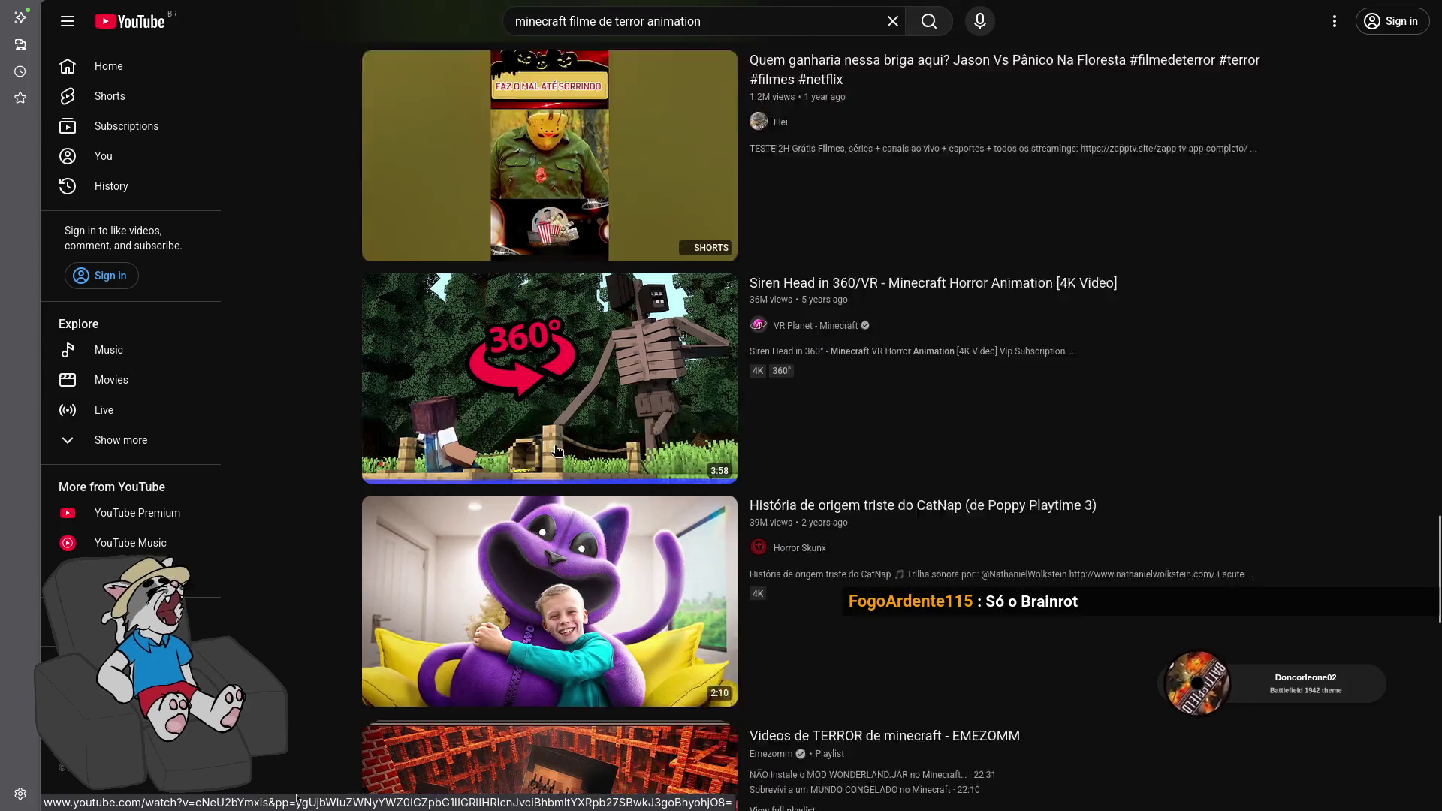
scroll(571, 491, "down", 3)
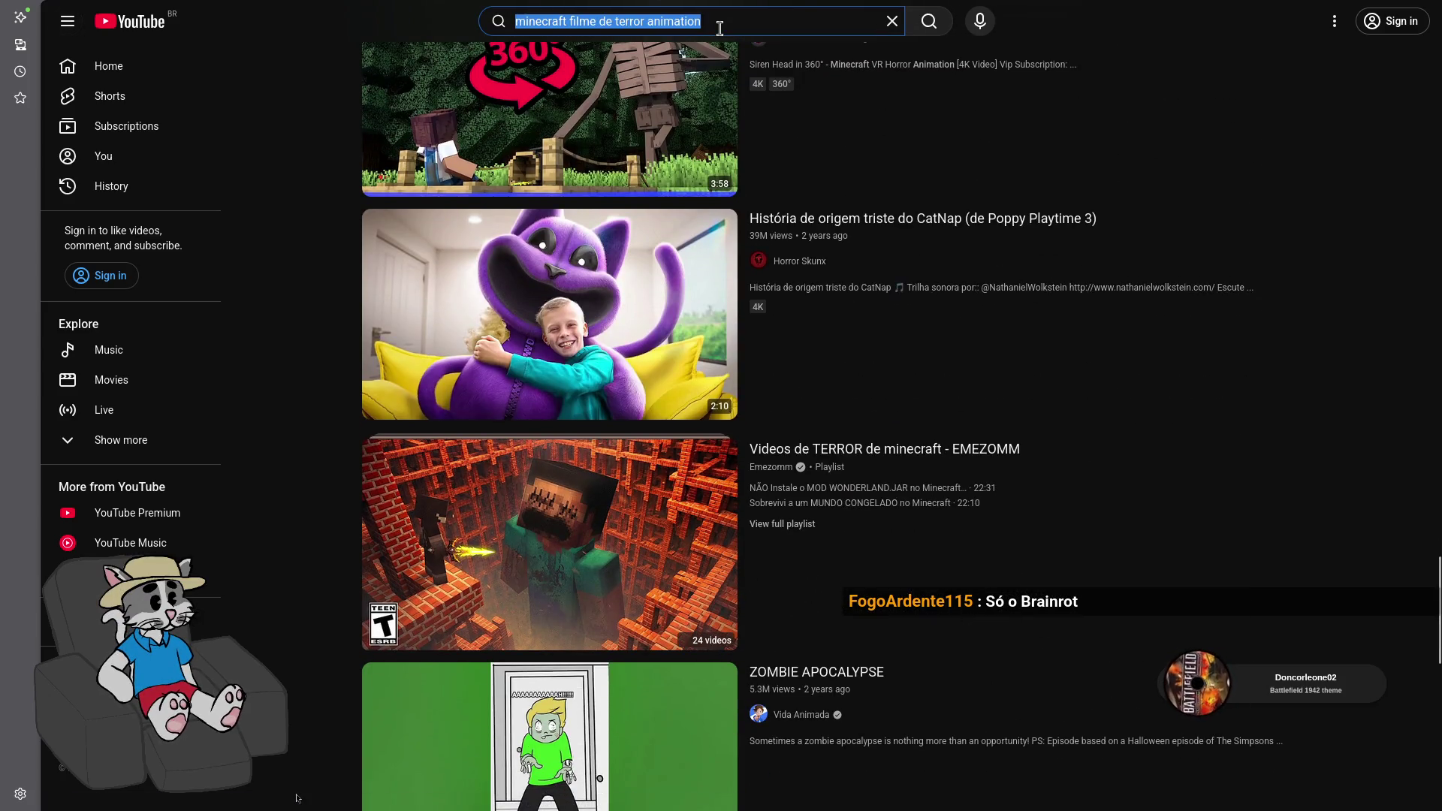
type("minecraft monster school")
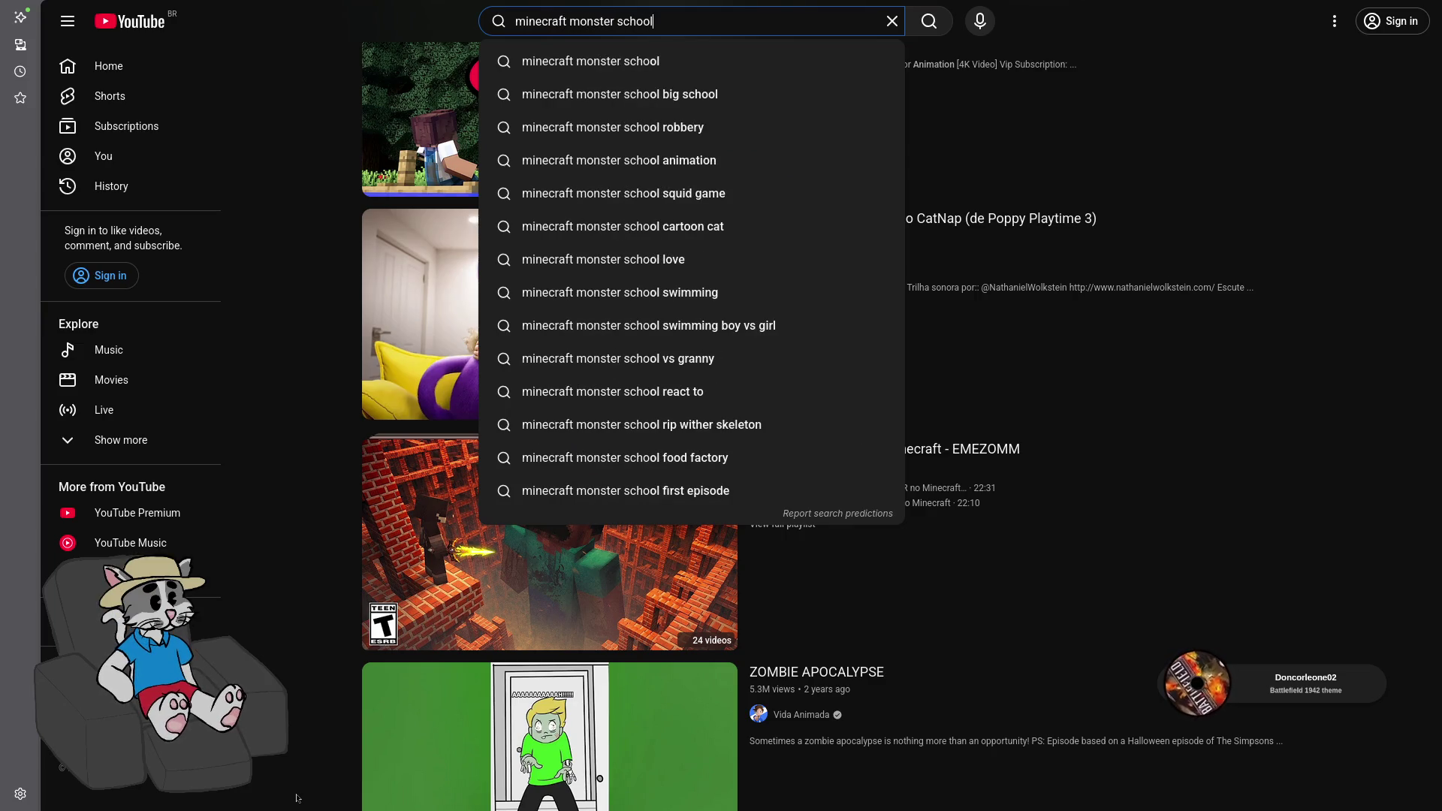
Search 'minecraft monster school', open the BOTTLE FLIP Challenge video, skip ahead and pause
key("Return")
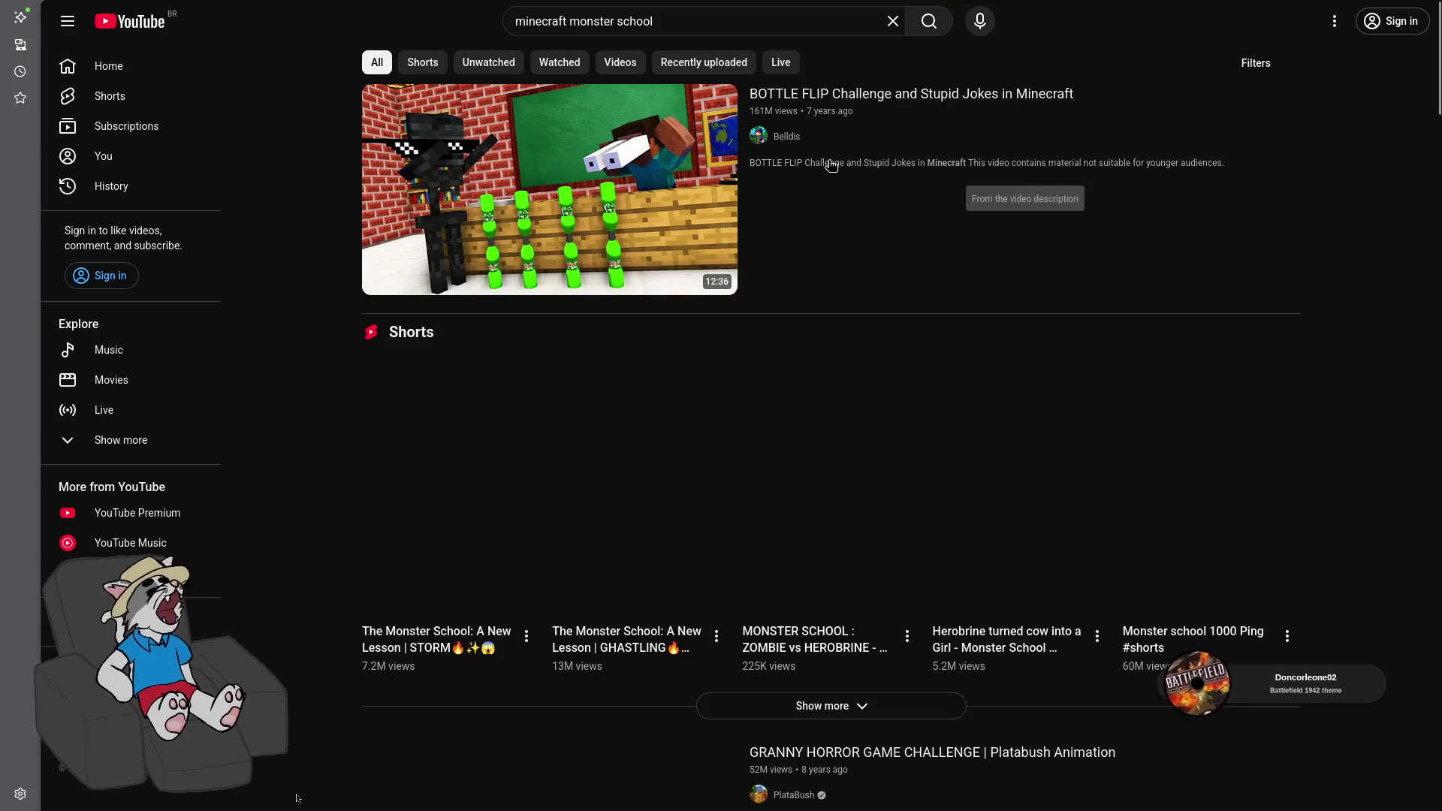
left_click(635, 177)
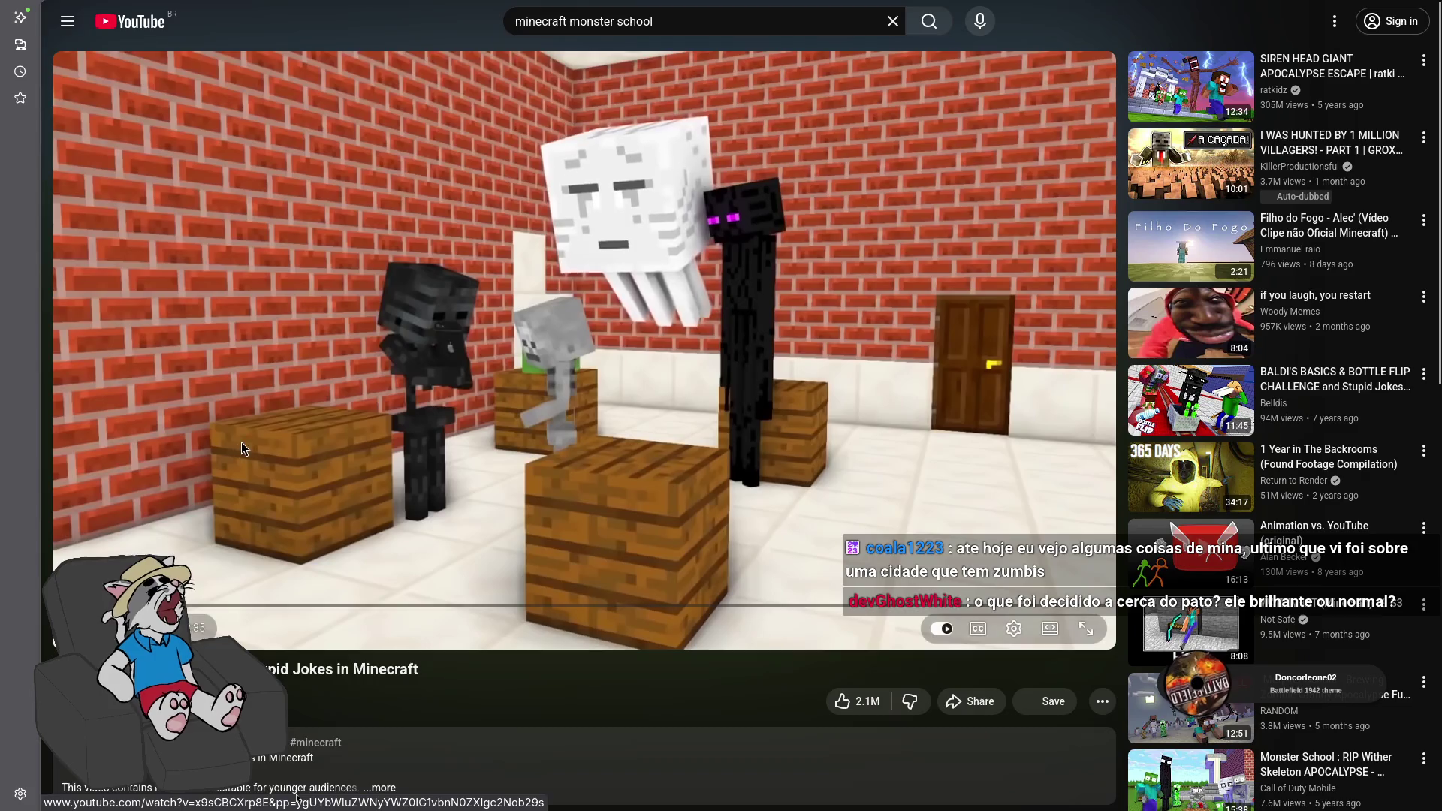
left_click(426, 432)
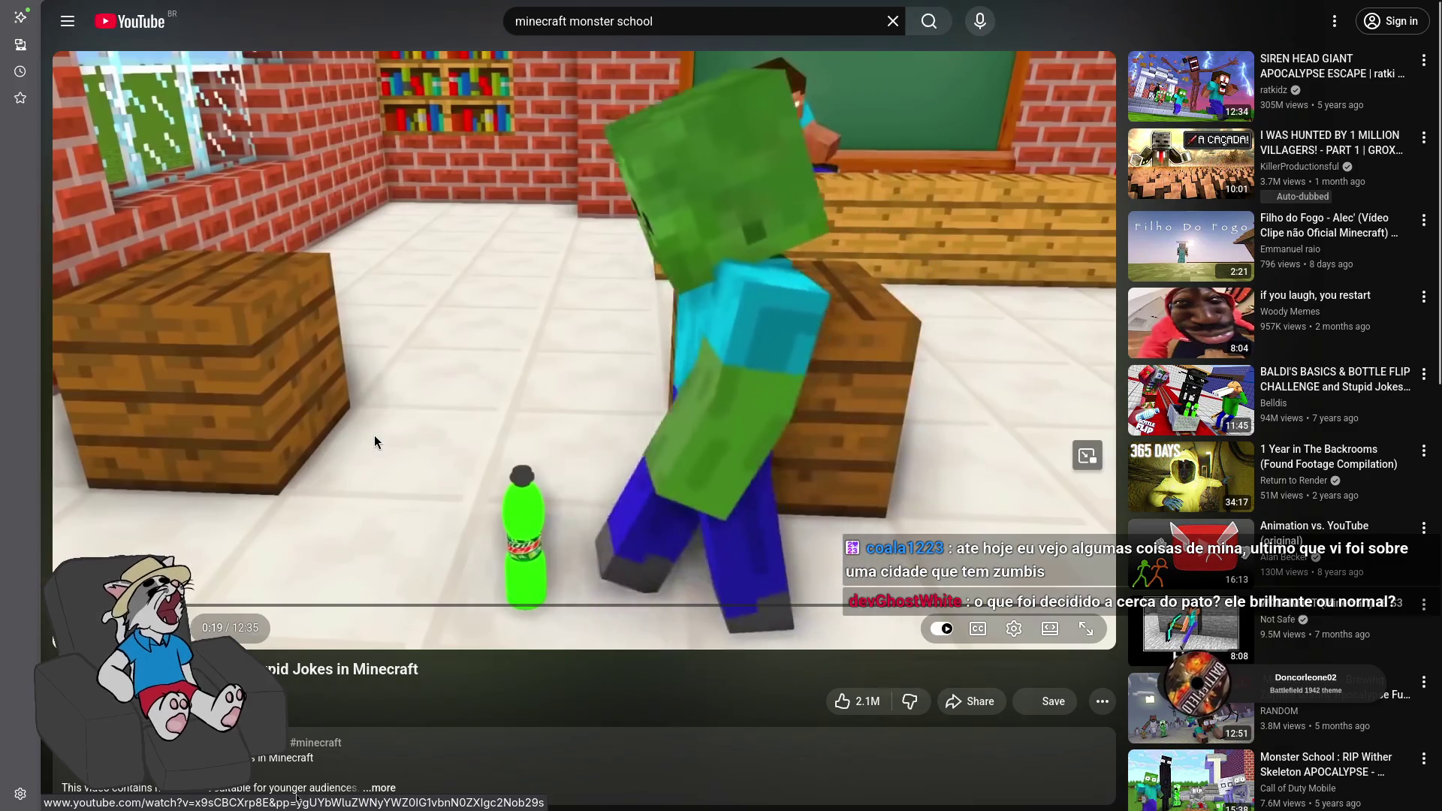
left_click(424, 418)
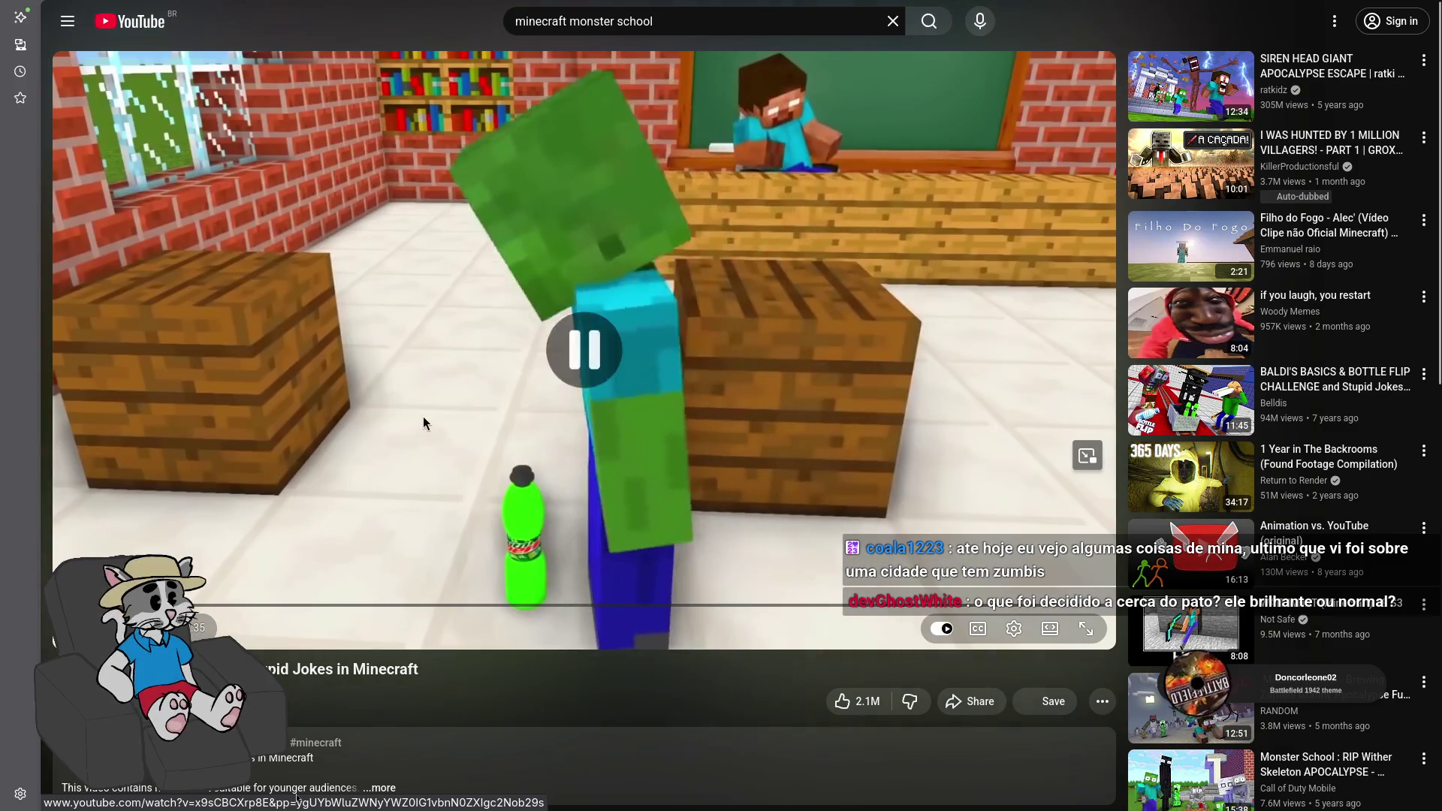
Toggle the video's playback a few times, then return to the monster school results
left_click(603, 377)
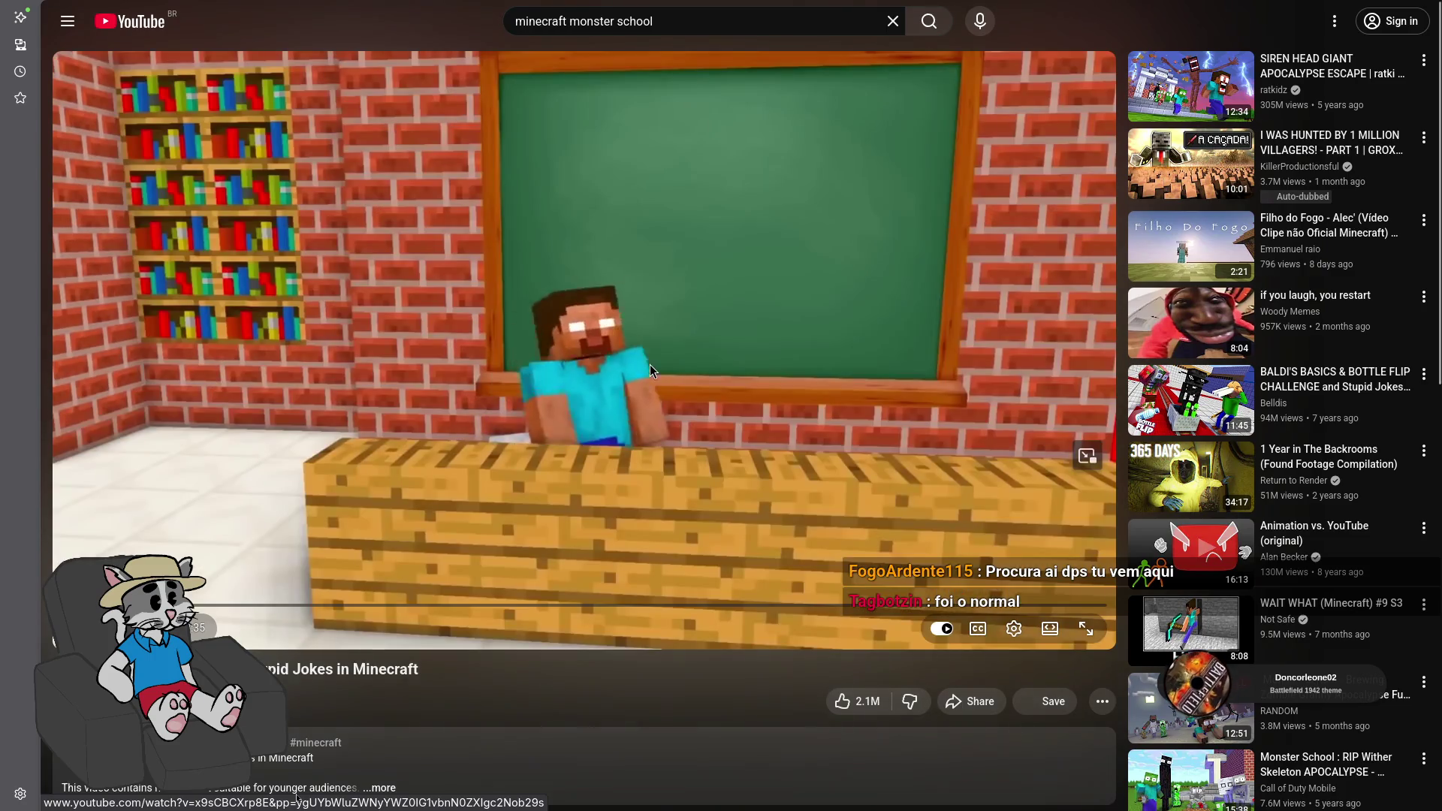
left_click(679, 359)
left_click(679, 359)
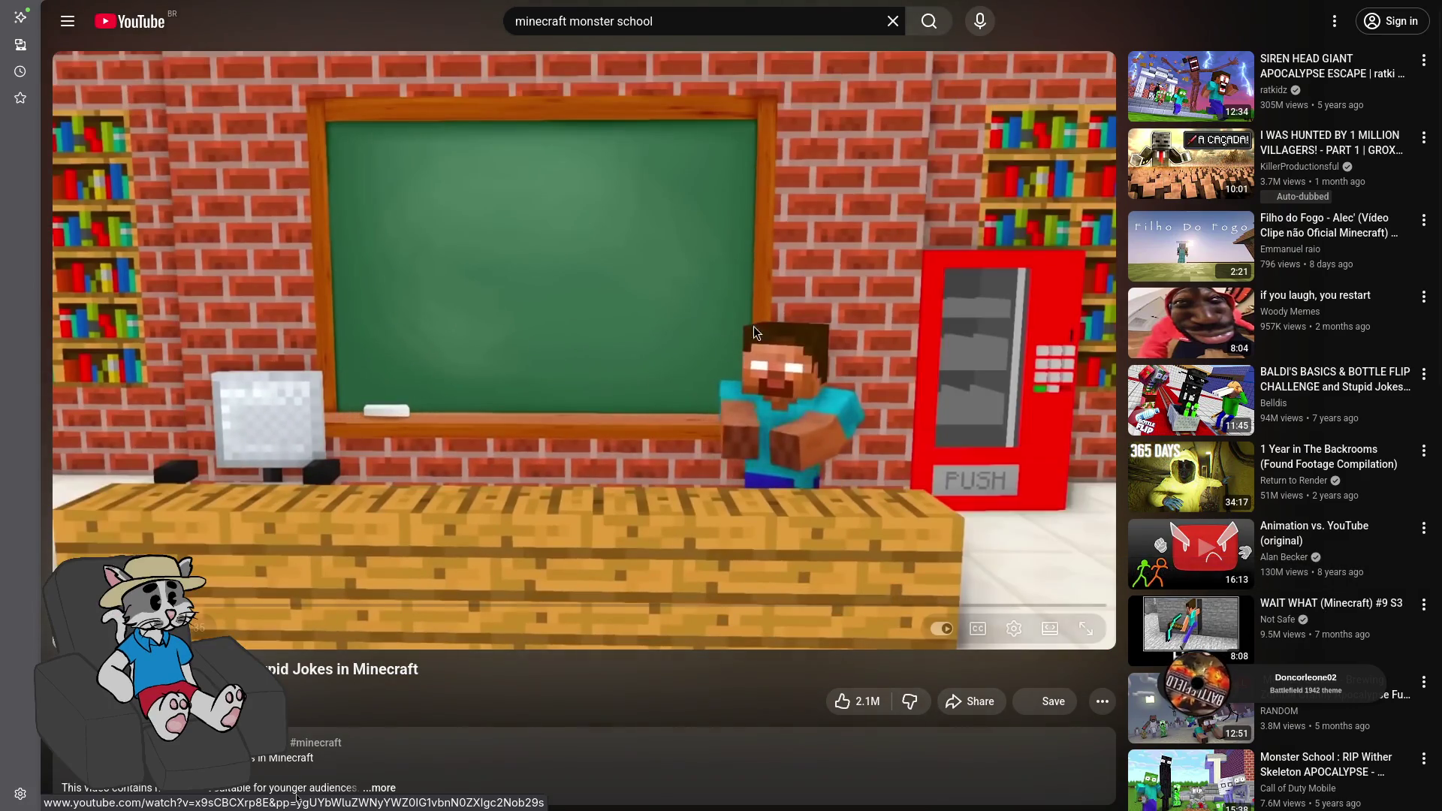
left_click(755, 295)
key("alt+Left")
scroll(682, 426, "down", 4)
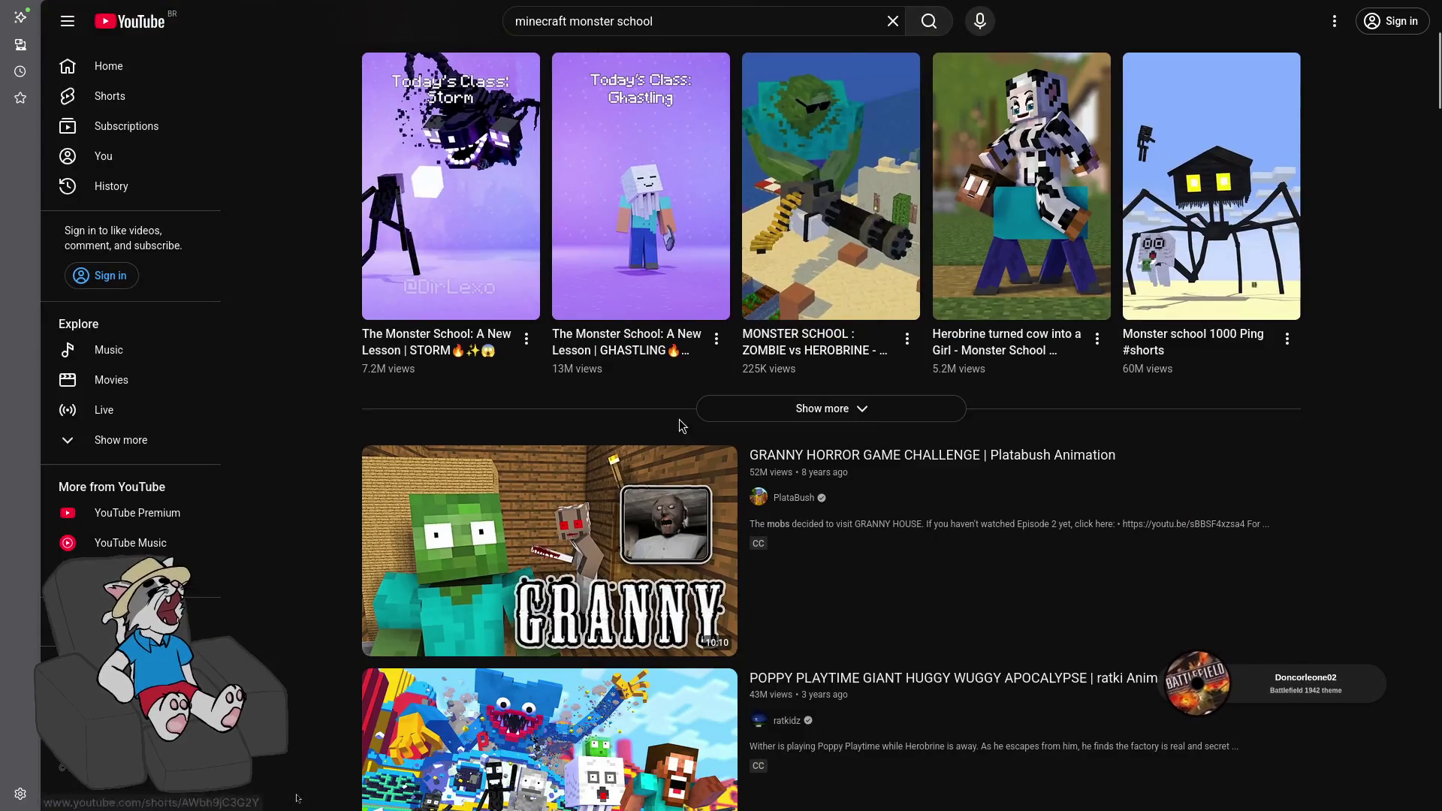
Play the Monster School STORM Short, then scroll down to the next Short
left_click(649, 237)
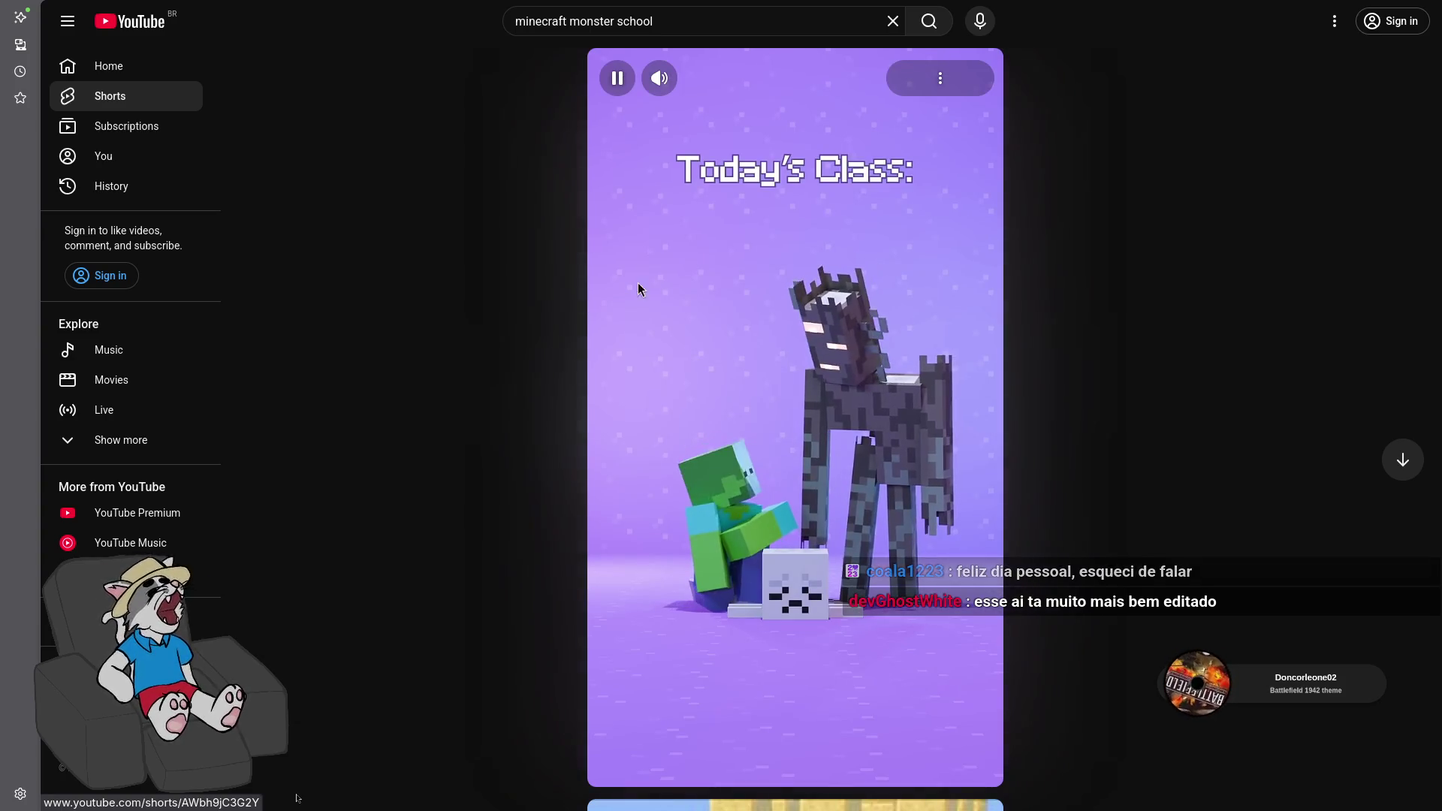
scroll(732, 372, "down", 2)
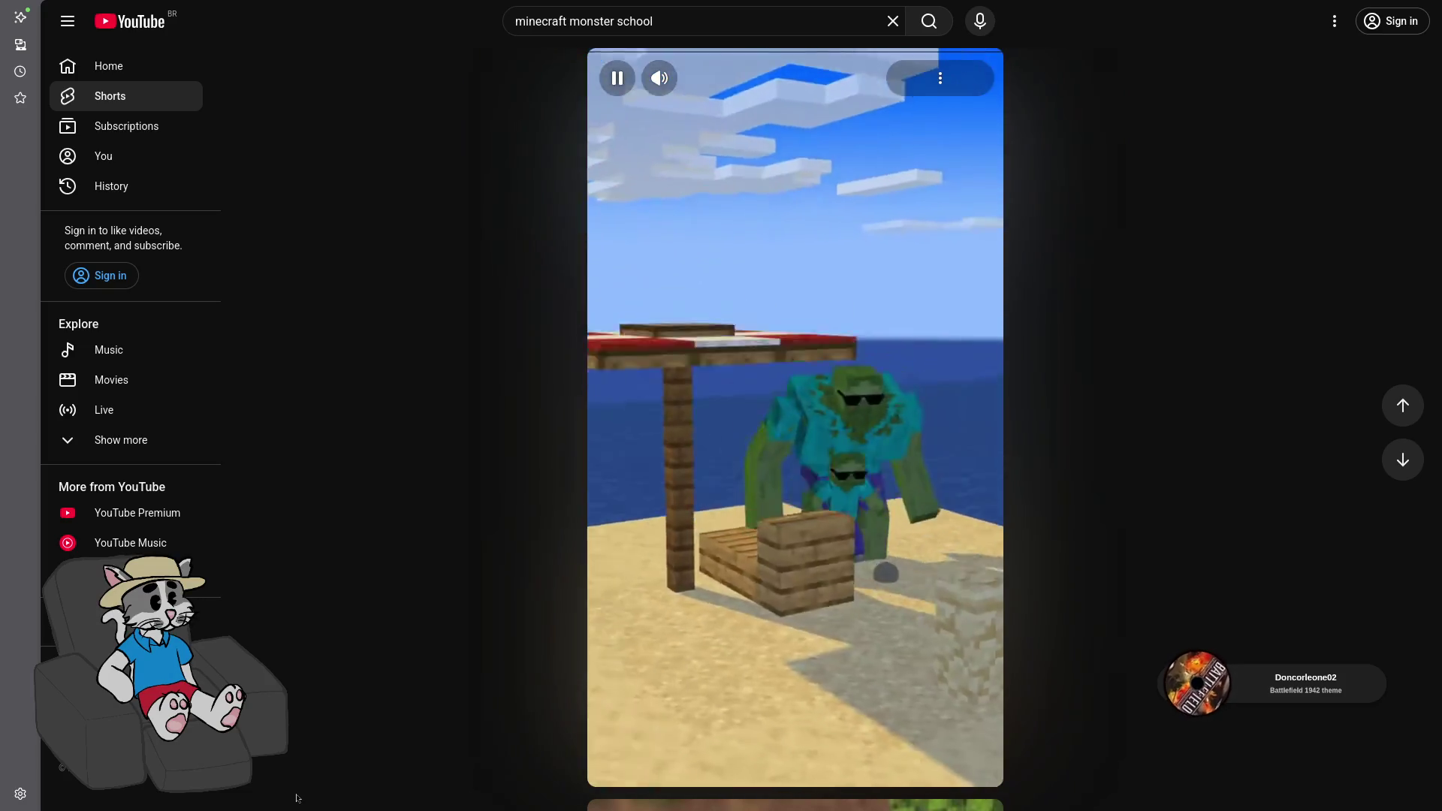
Pause and resume the current Short, then scroll to the next Short and pause it
left_click(872, 511)
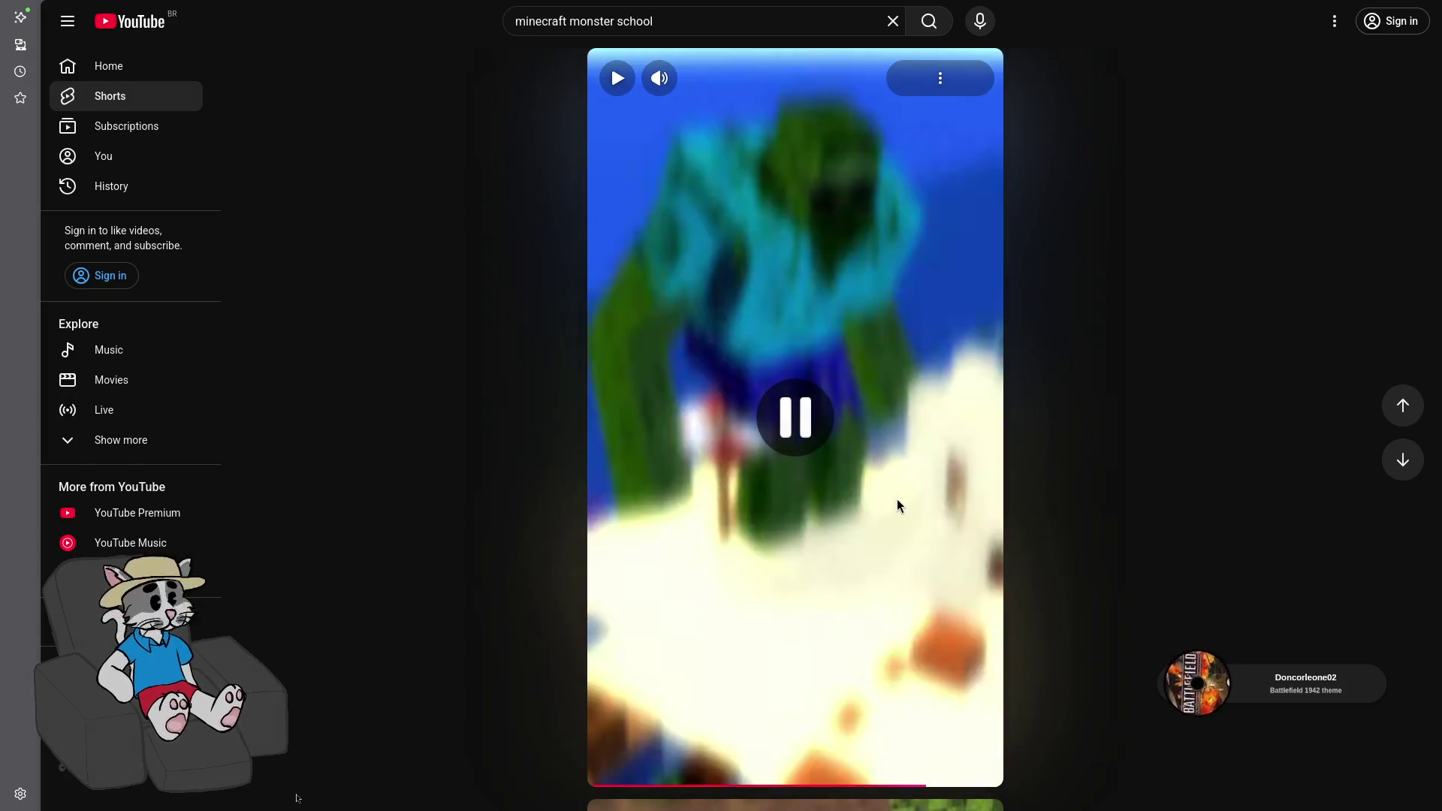
left_click(884, 499)
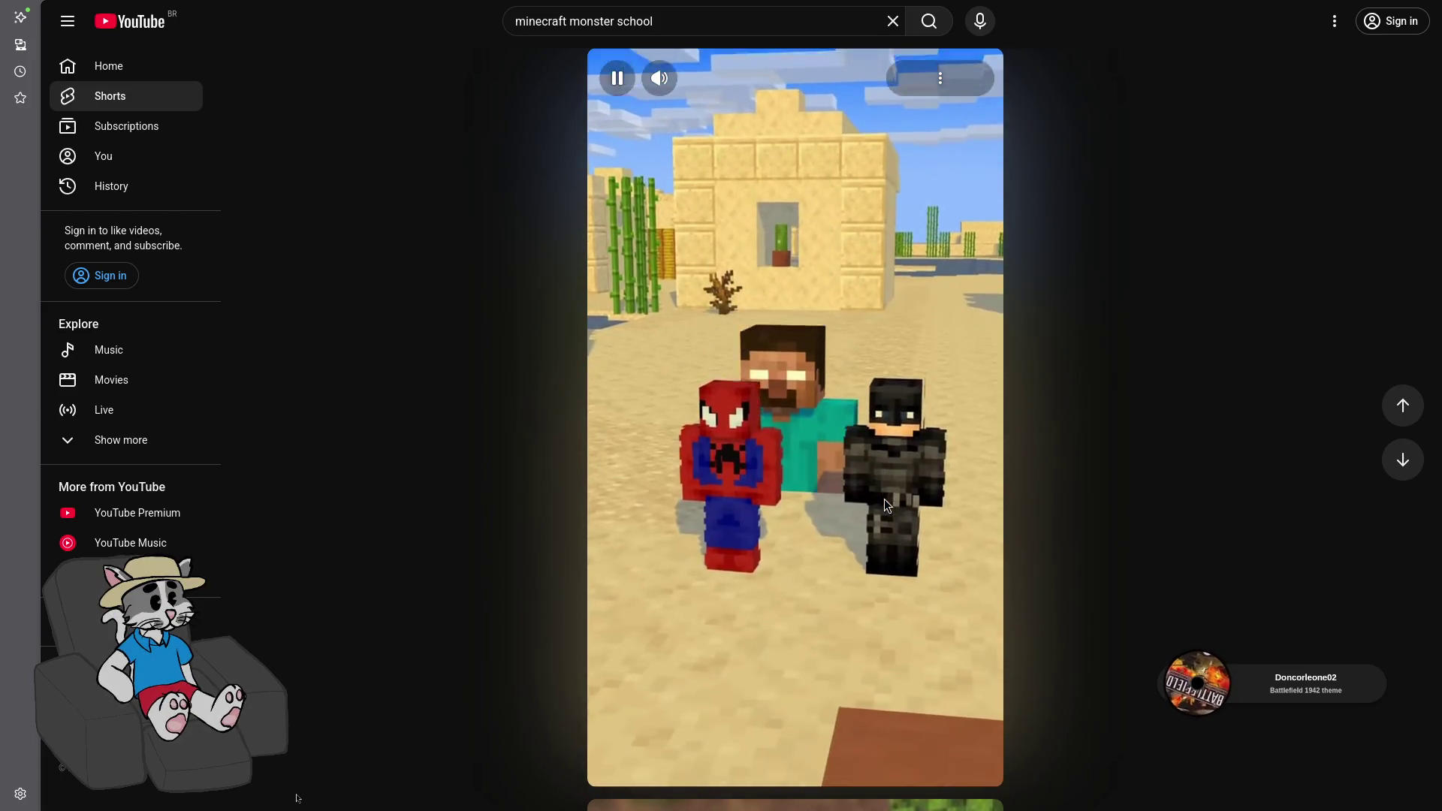
scroll(885, 499, "down", 1)
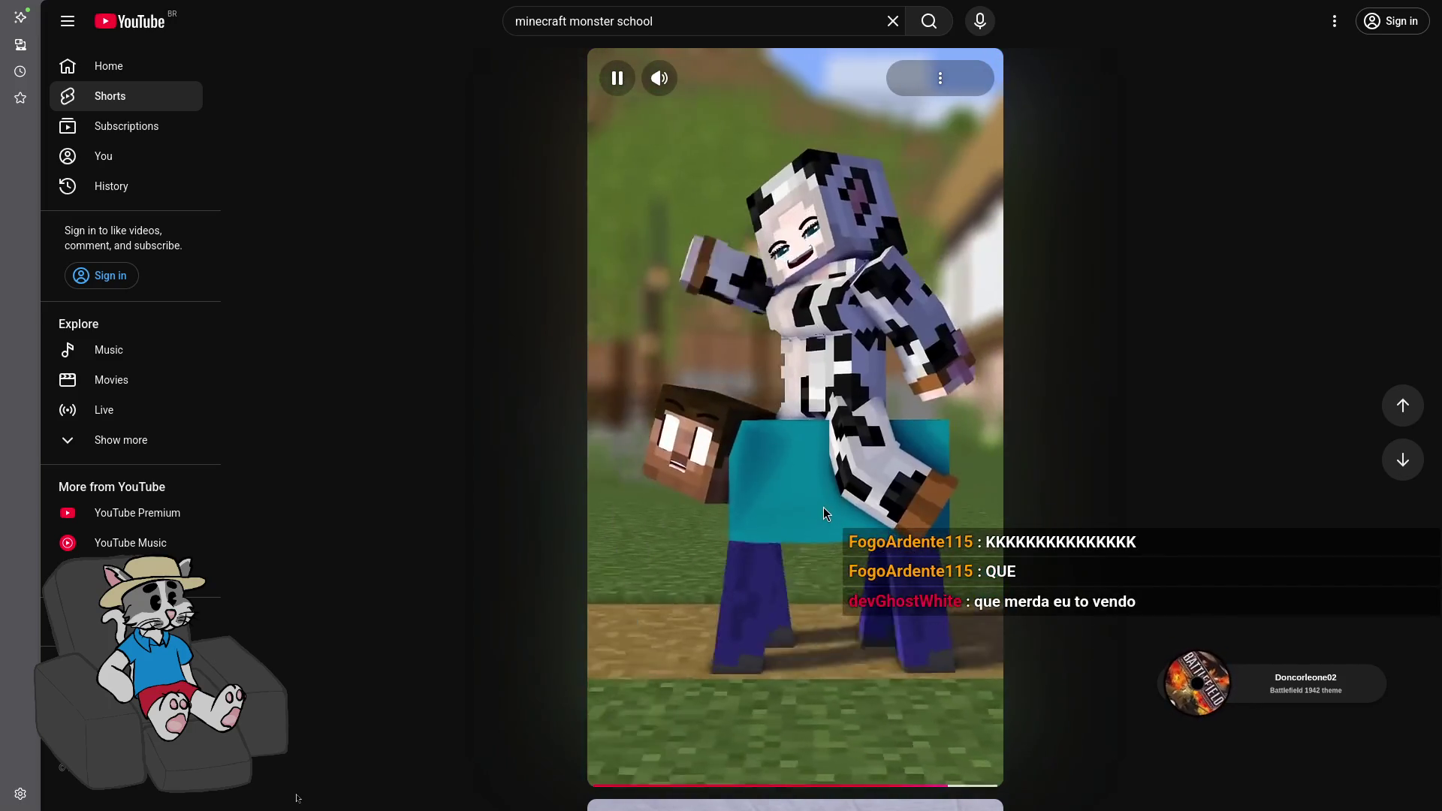
left_click(822, 514)
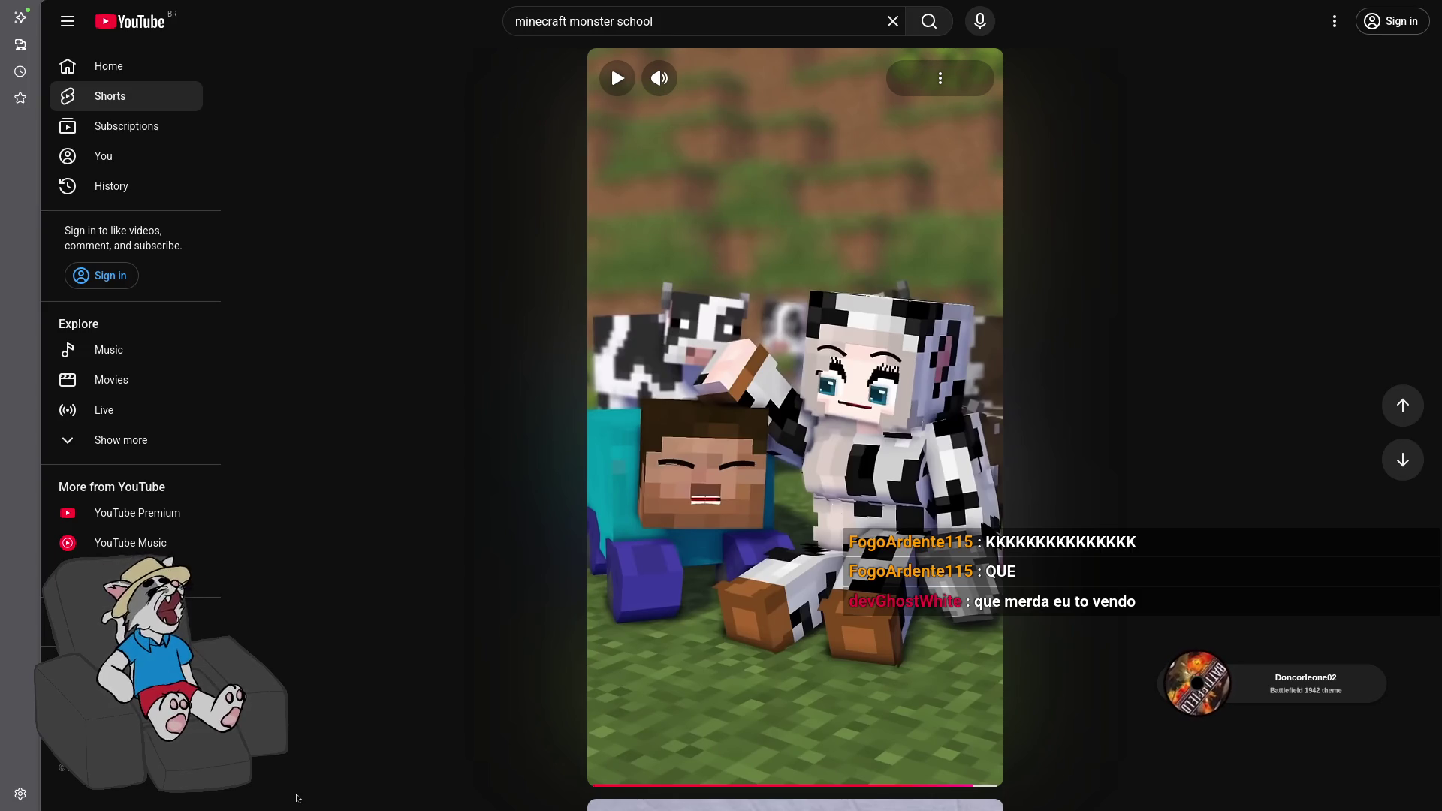
left_click(812, 529)
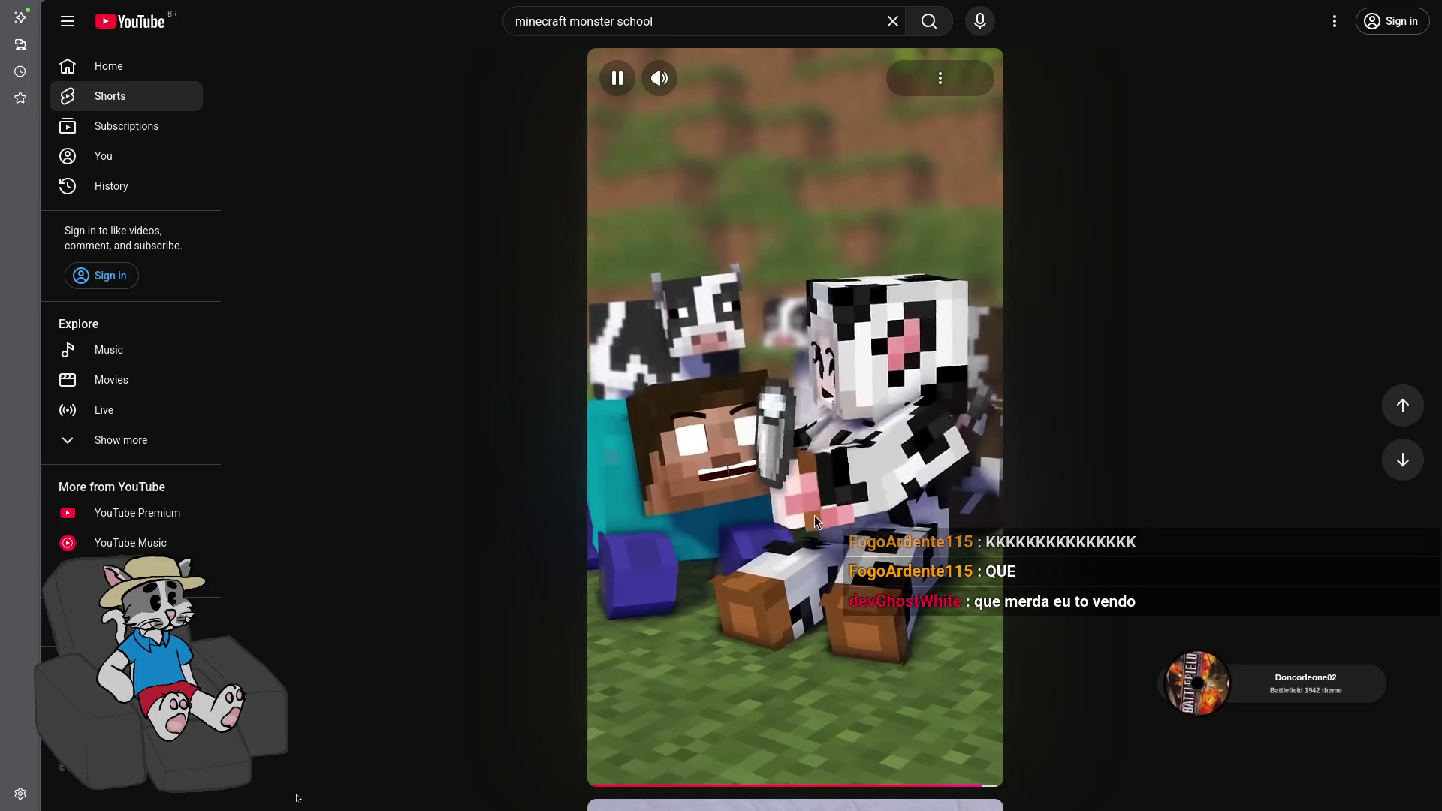
left_click(819, 541)
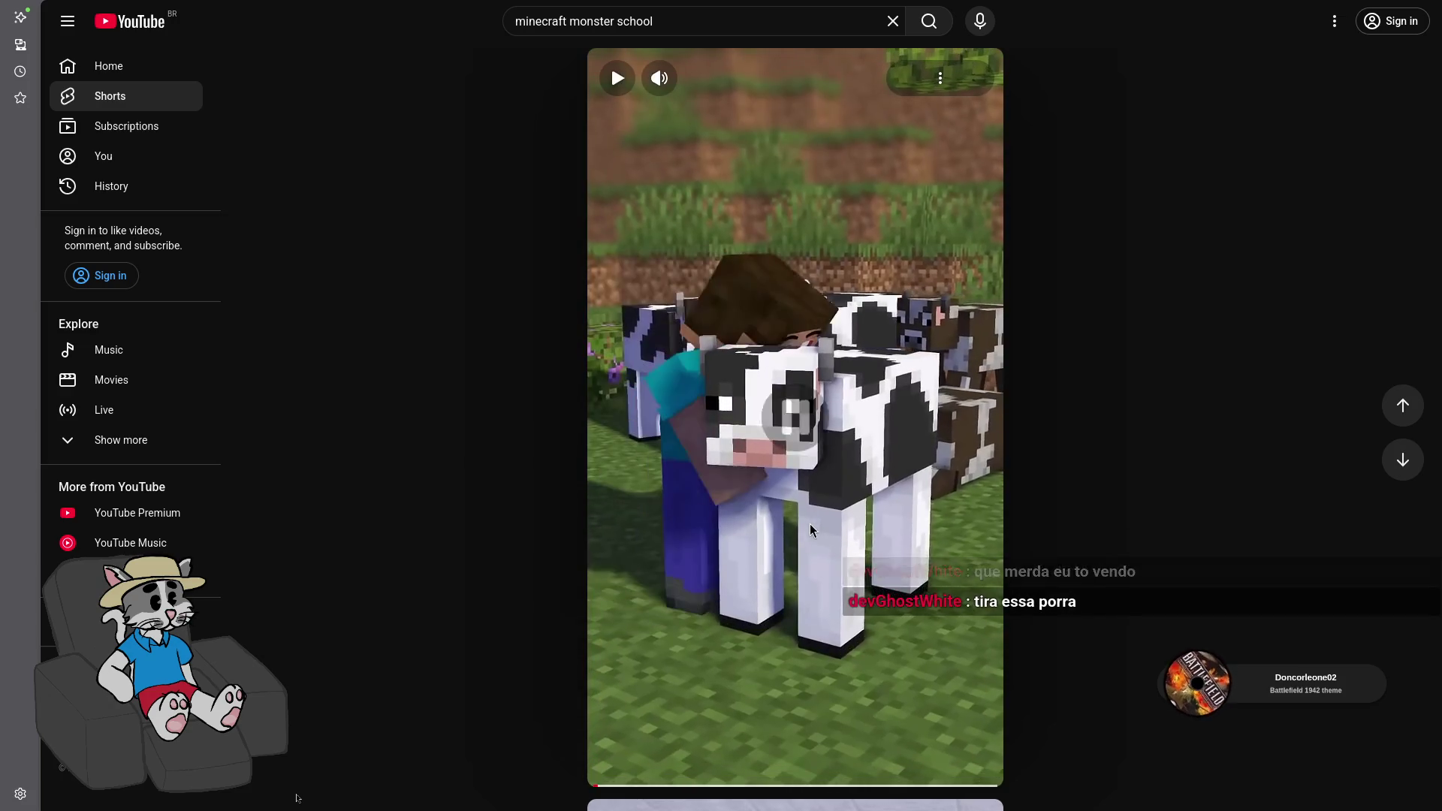
Scroll further through the feed and pause the Minecraft cow Short
scroll(843, 511, "down", 2)
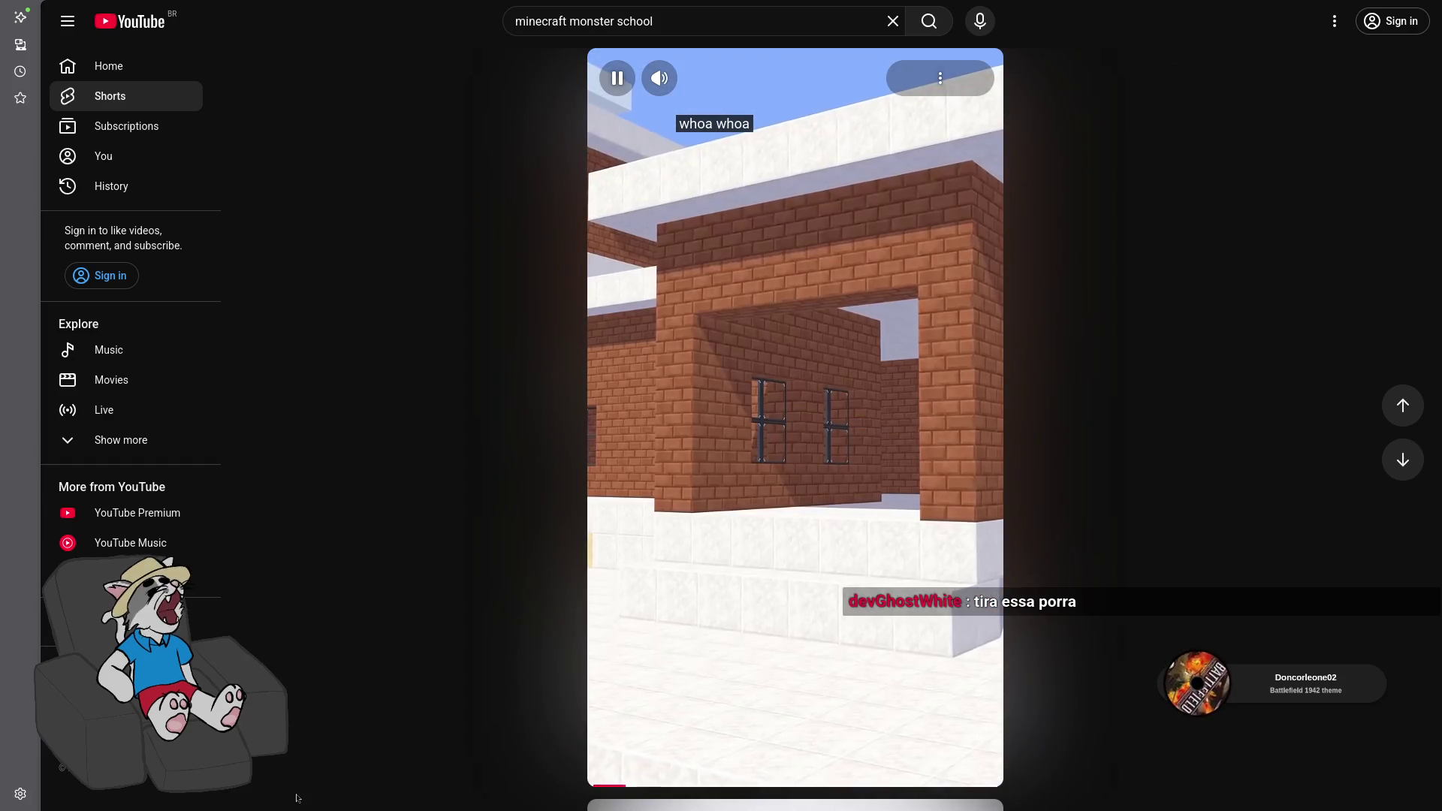
left_click(825, 528)
scroll(824, 528, "down", 1)
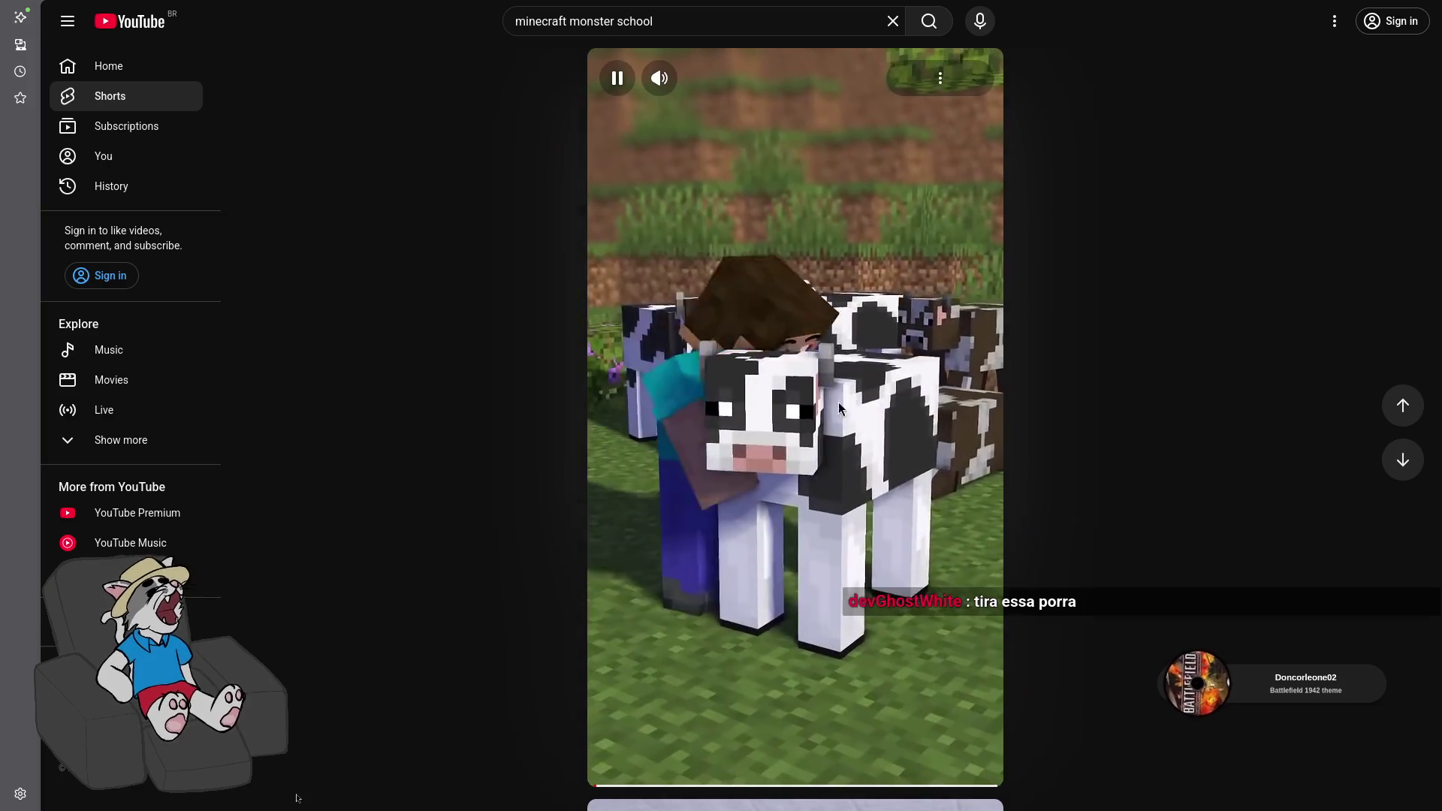
left_click(882, 264)
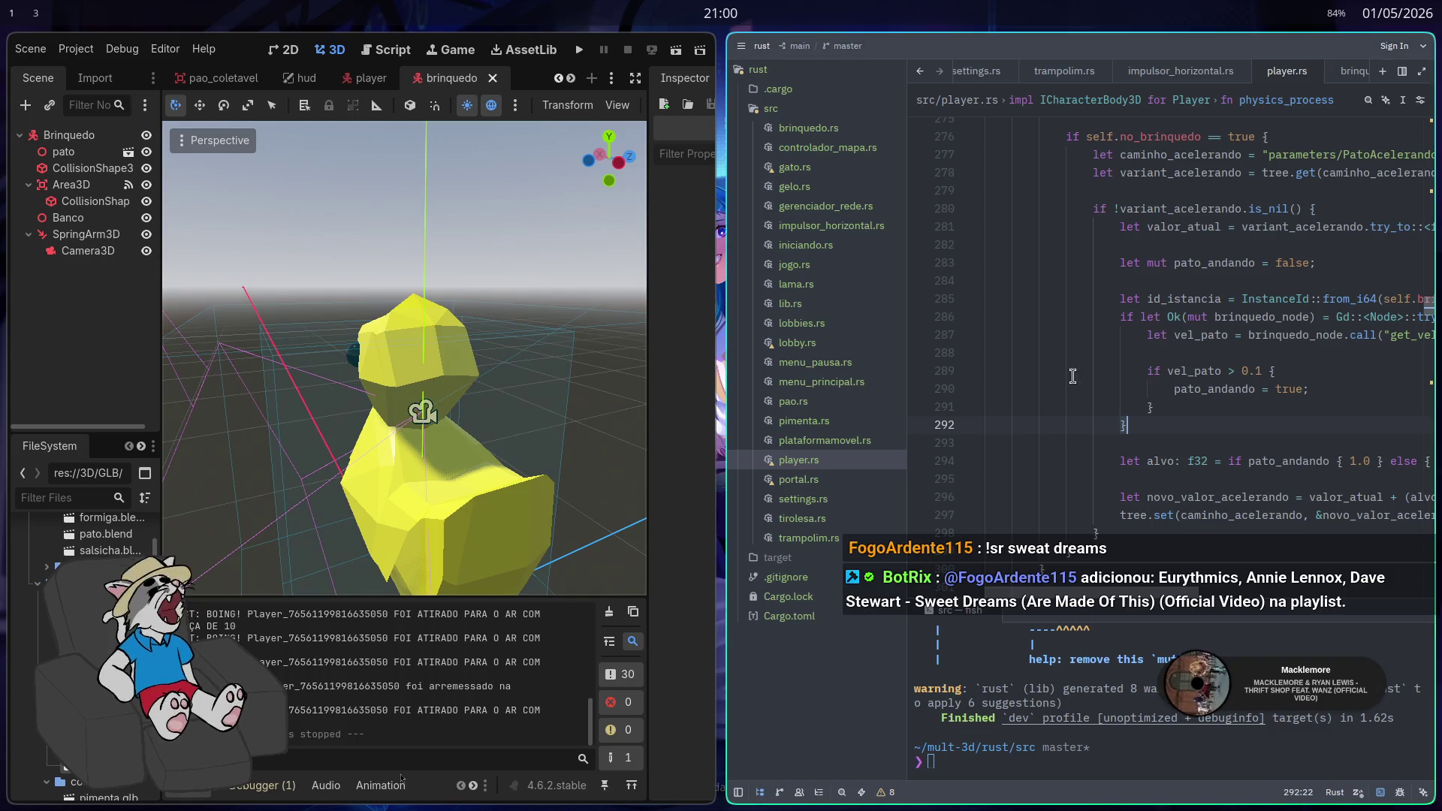
Maximize the editor and orbit the viewport around the duck toy
key("super+f")
mouse_move(556, 519)
left_mouse_down()
mouse_move(849, 518)
mouse_move(924, 488)
mouse_move(886, 473)
mouse_move(842, 481)
left_mouse_up()
scroll(646, 345, "up", 3)
scroll(698, 513, "down", 3)
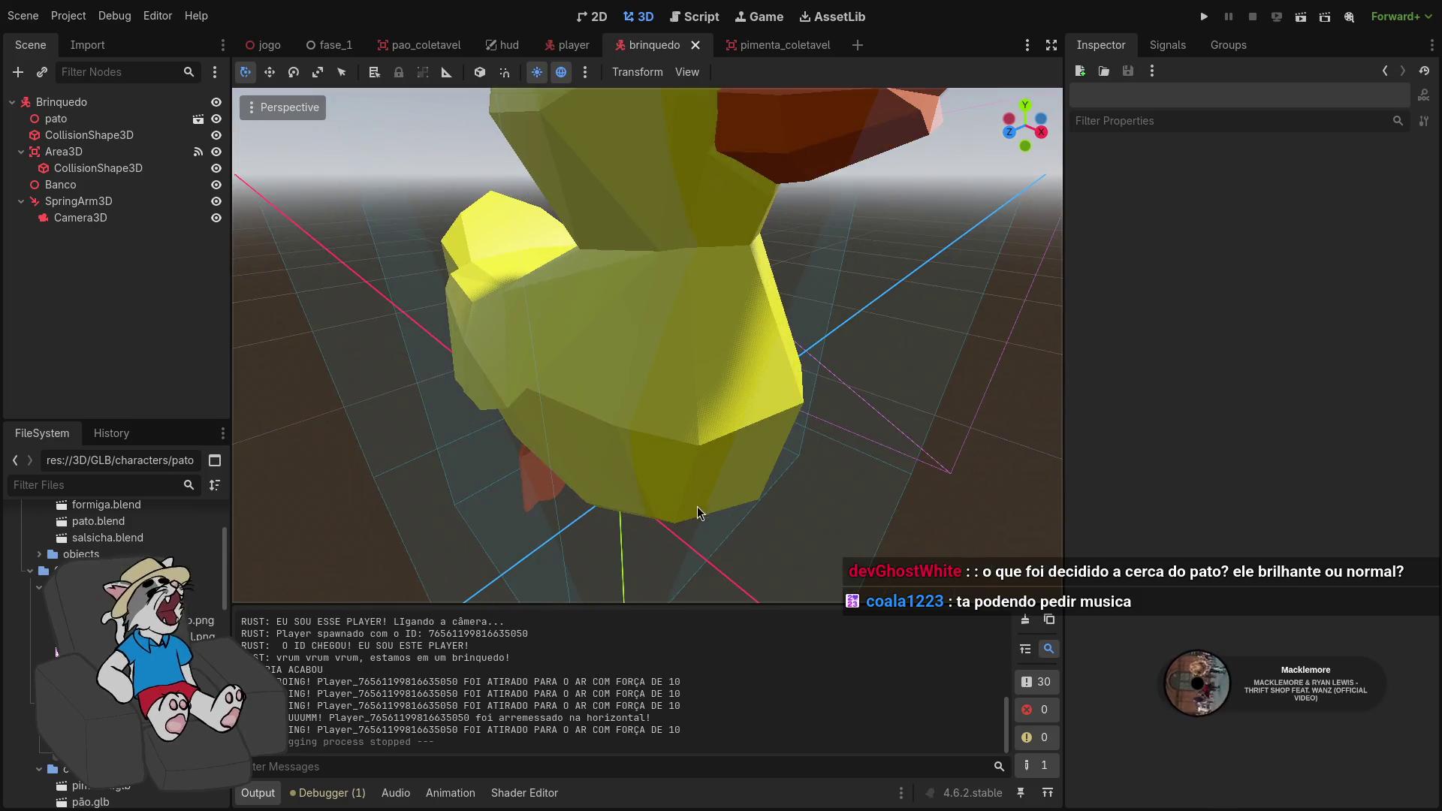
Run the project, host a lobby, start the match, then stop the game with F8
left_click(1206, 15)
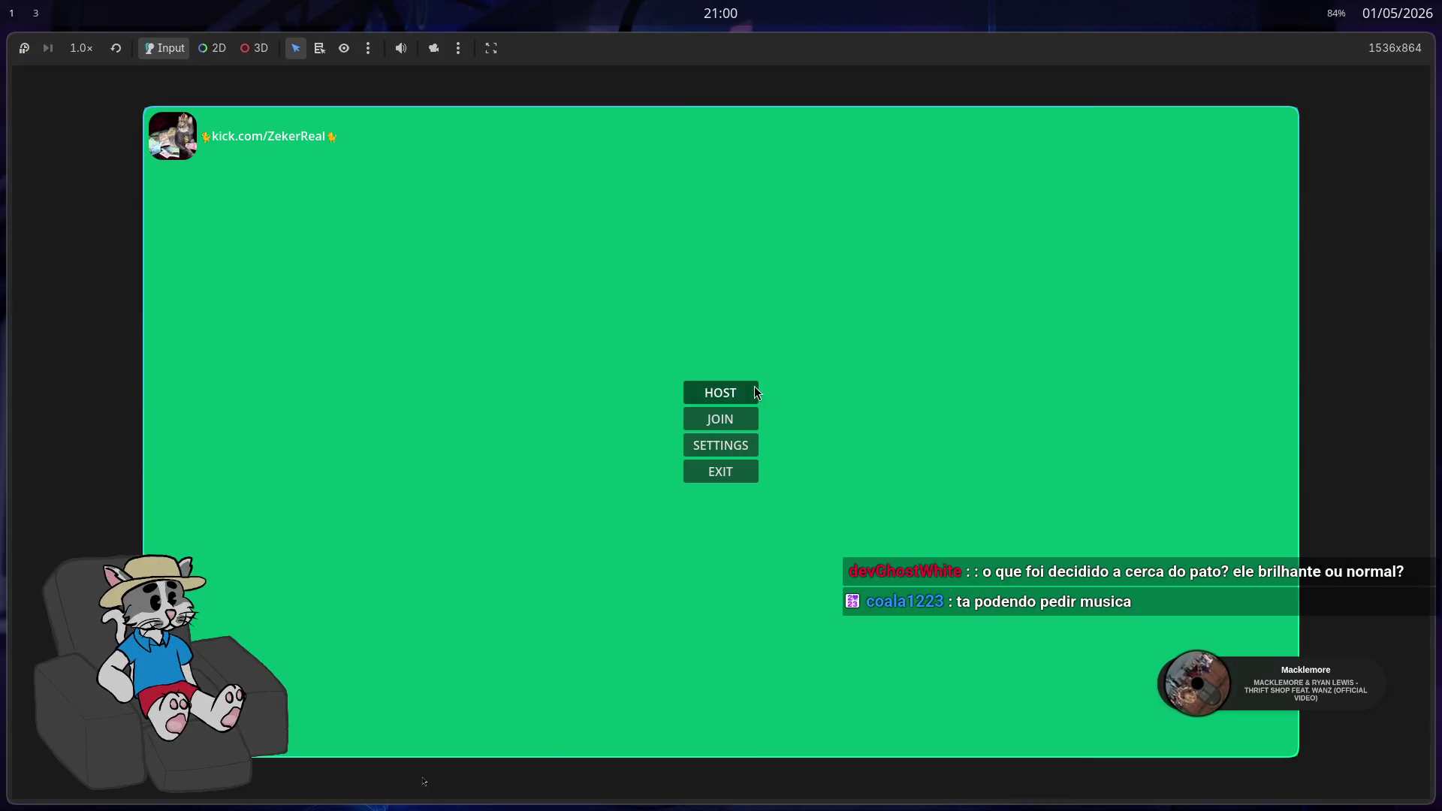
left_click(755, 392)
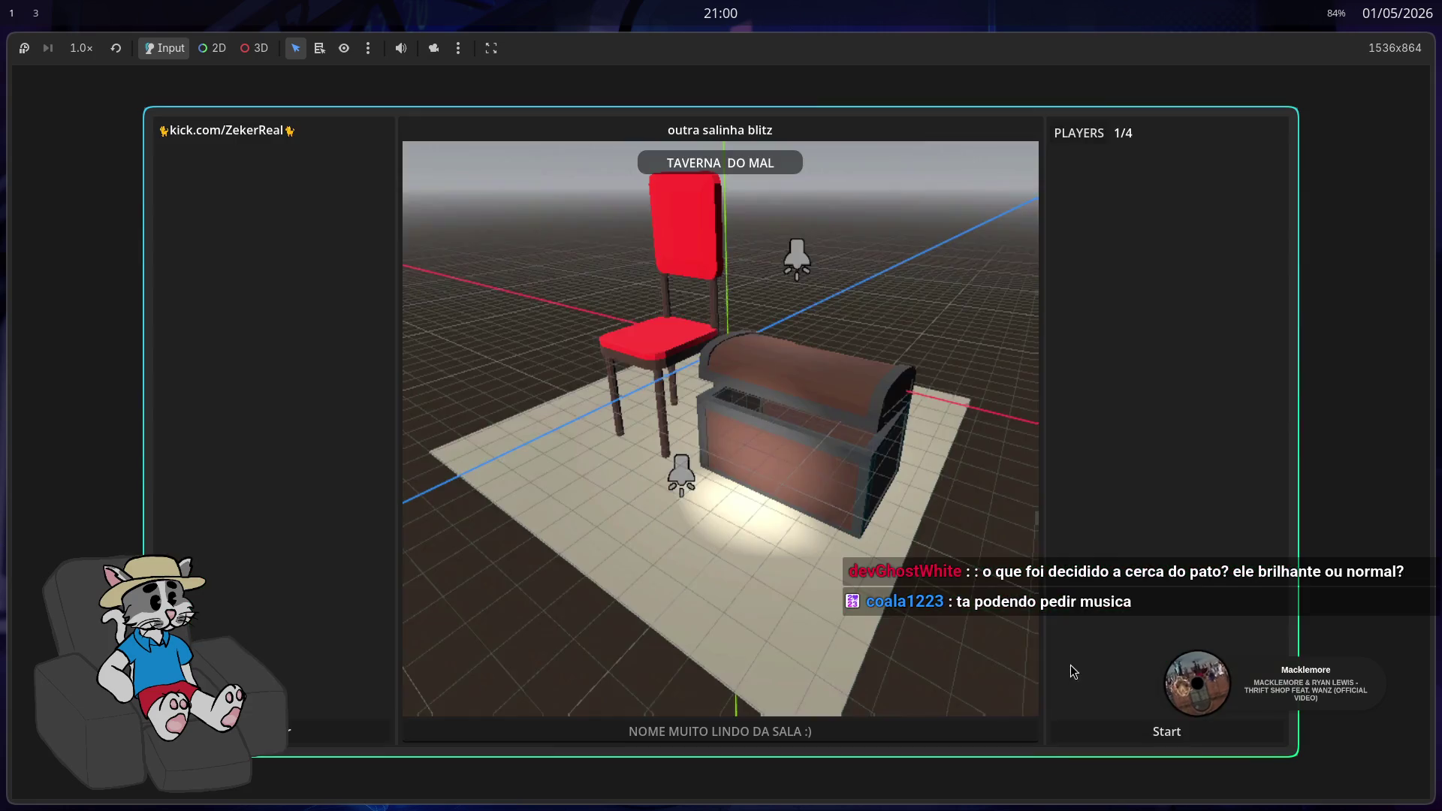
left_click(1119, 739)
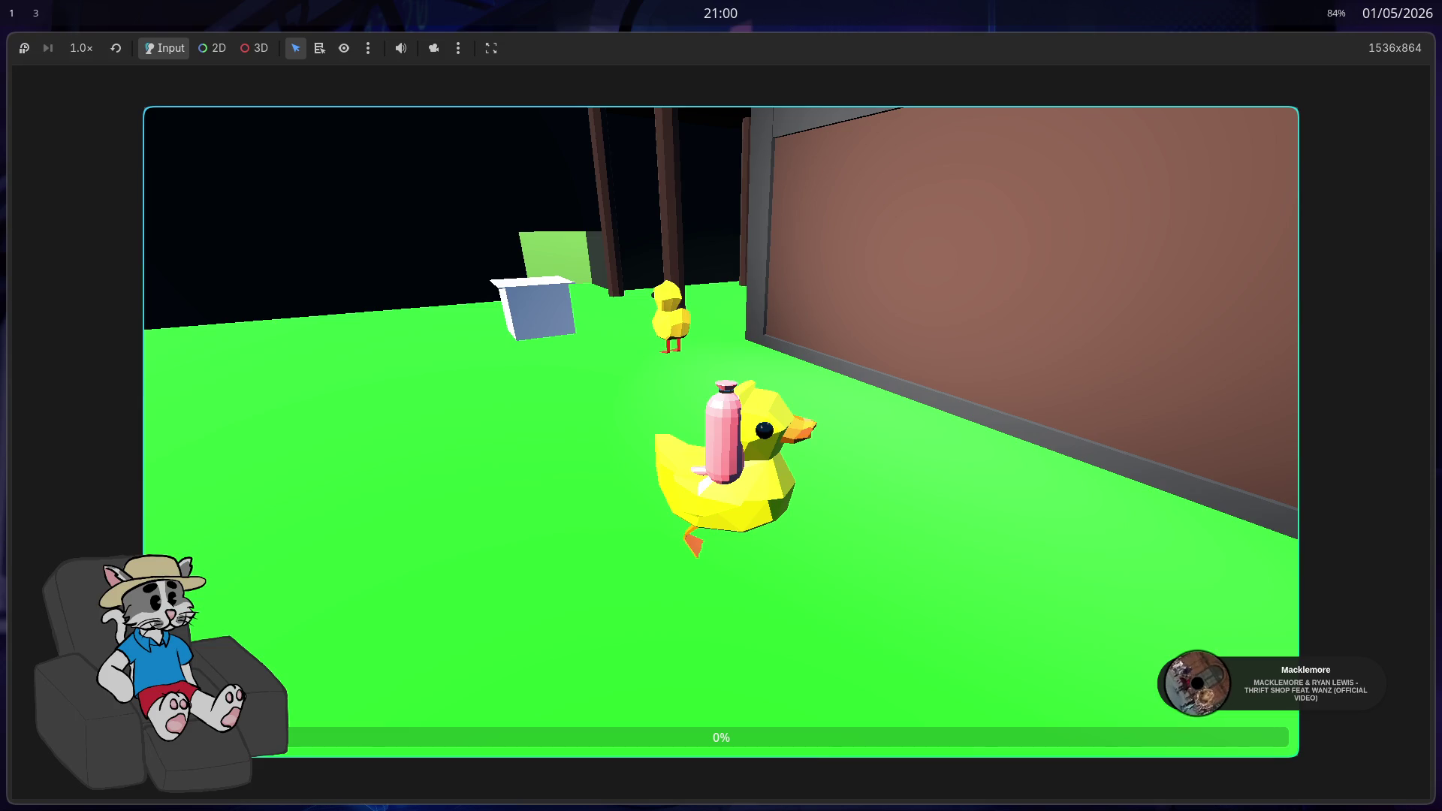
key("F8")
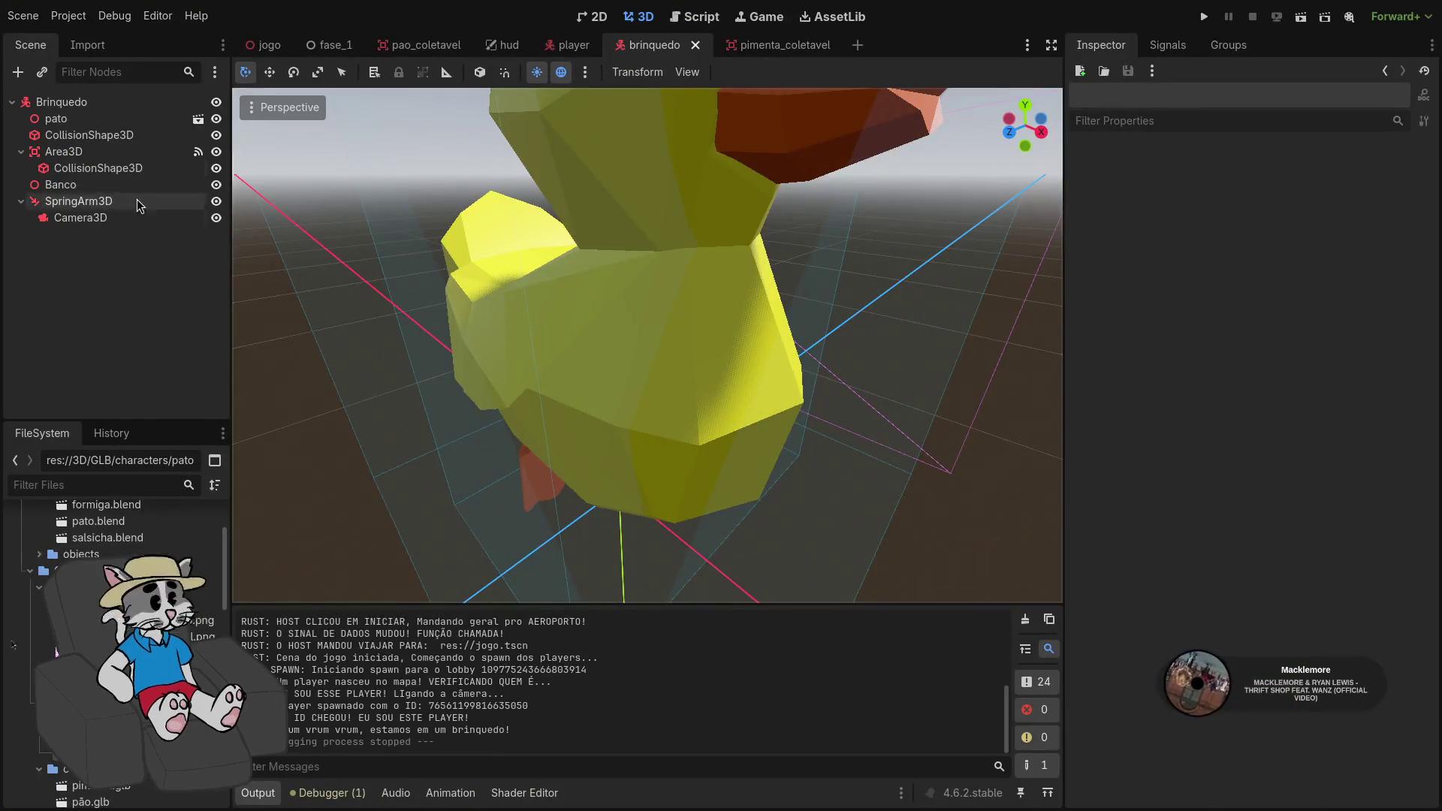
Revert pato's Y rotation from -90° to 0°, then playtest by hosting and starting a match
left_click(105, 118)
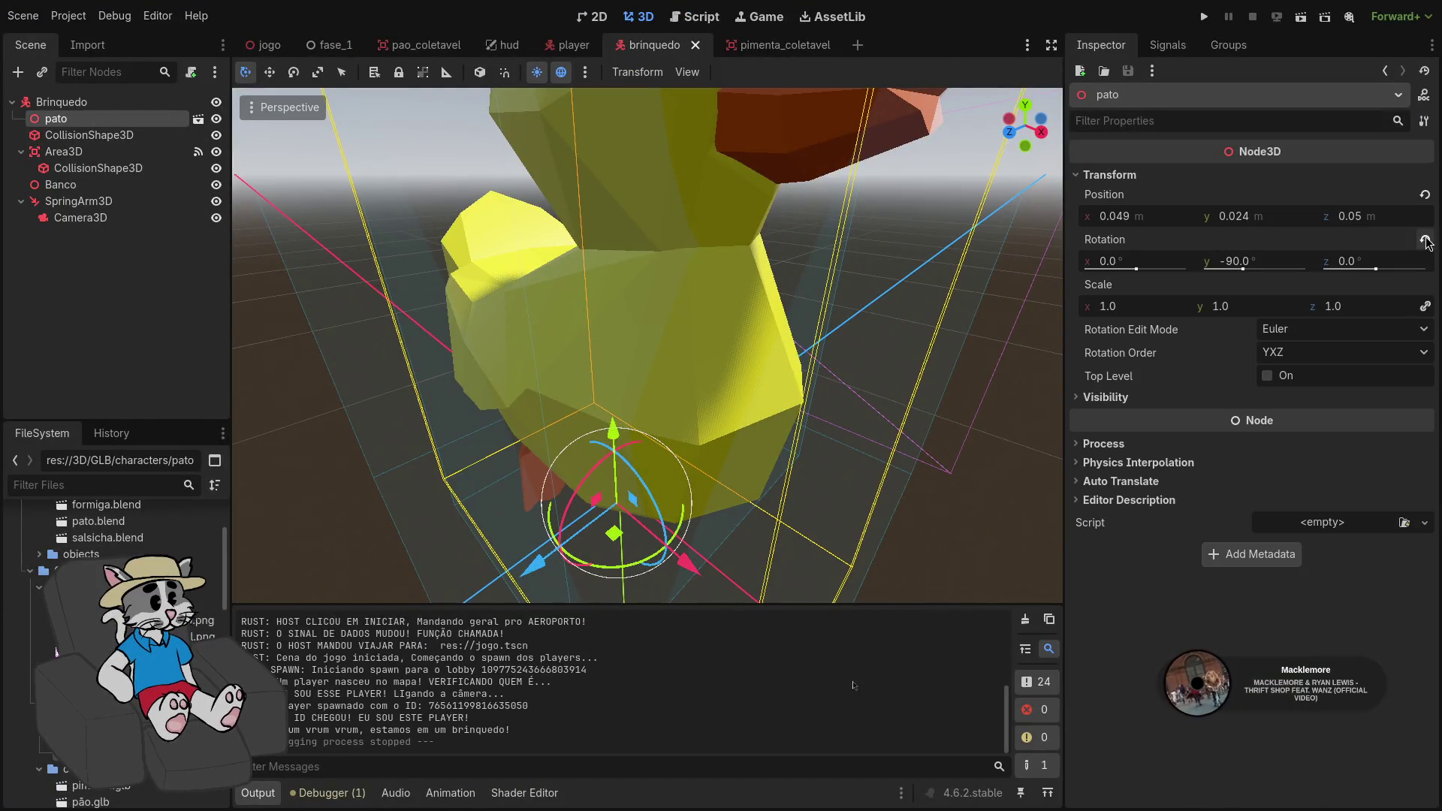
left_click(1425, 239)
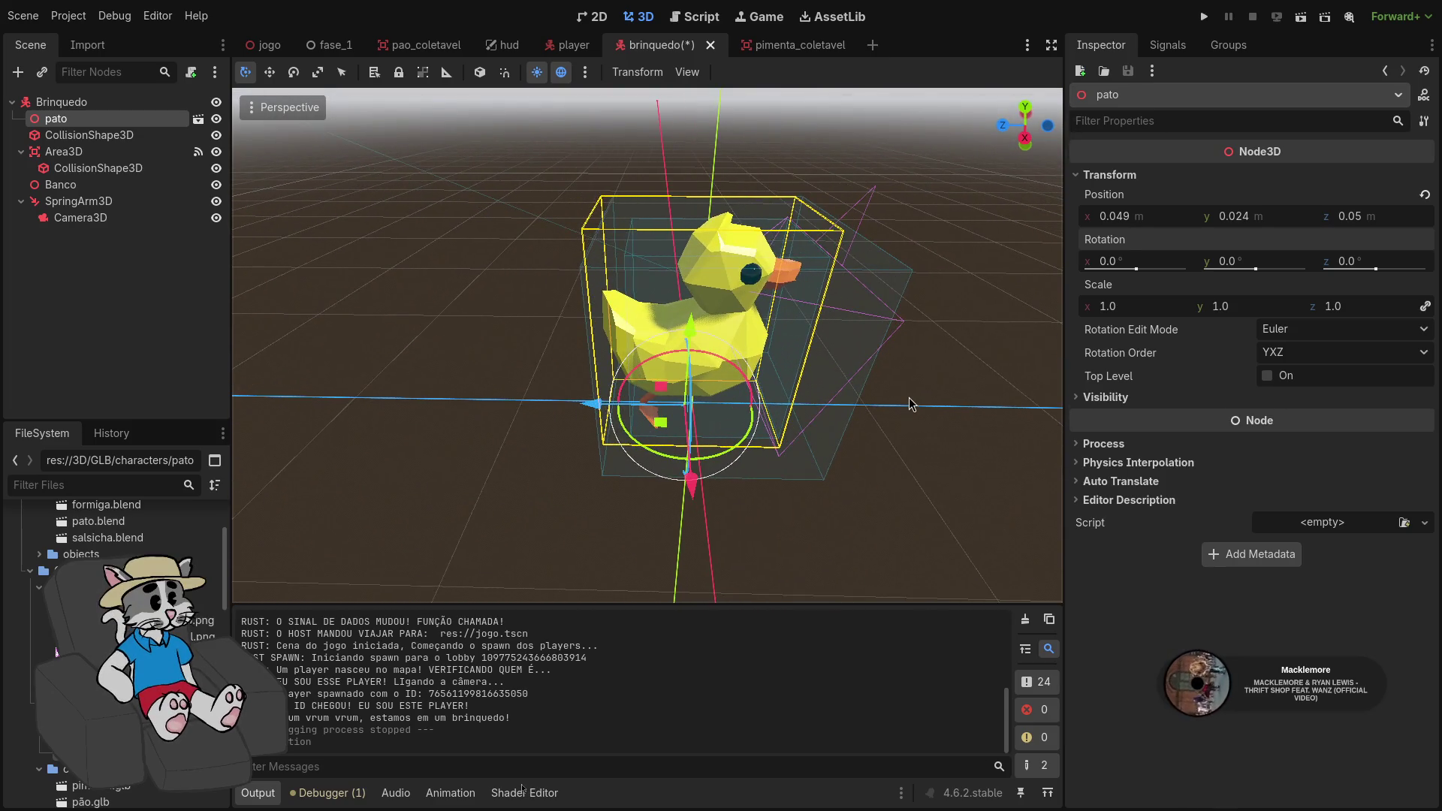
left_click(1203, 20)
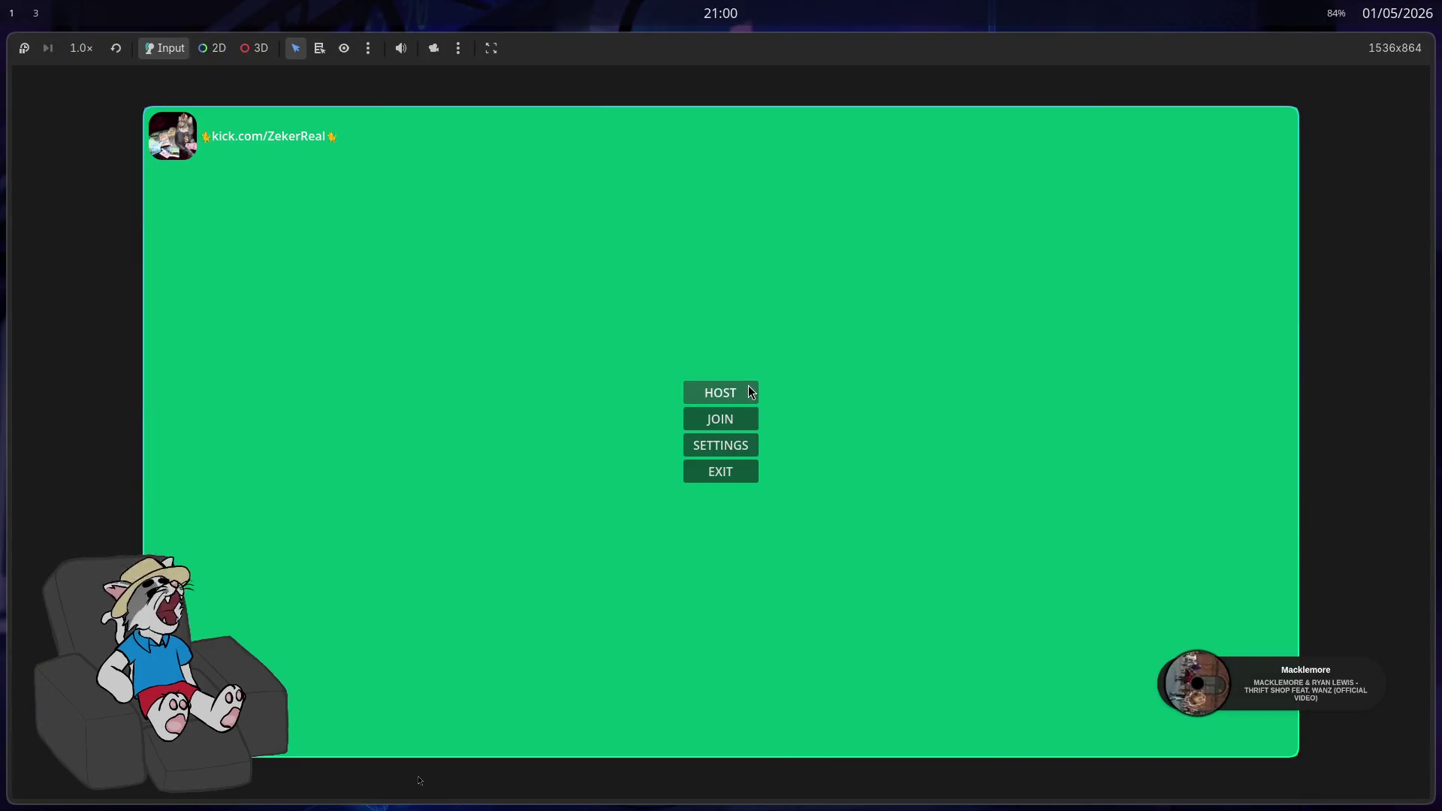
left_click(748, 386)
left_click(1130, 733)
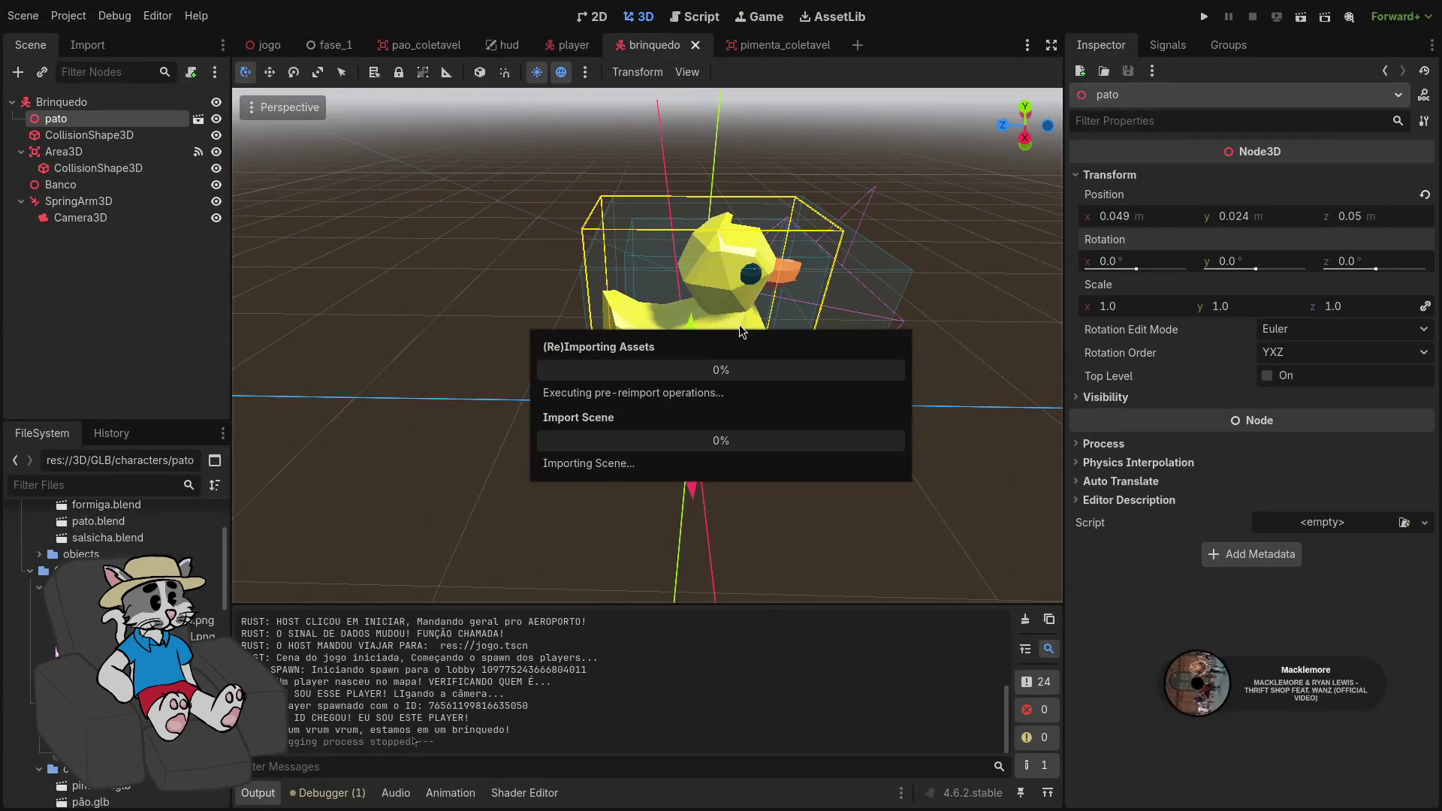
Show the toy's CollisionShape3D in Right orthogonal view, trying a small bottom resize and undoing it
scroll(692, 331, "up", 5)
scroll(692, 332, "down", 5)
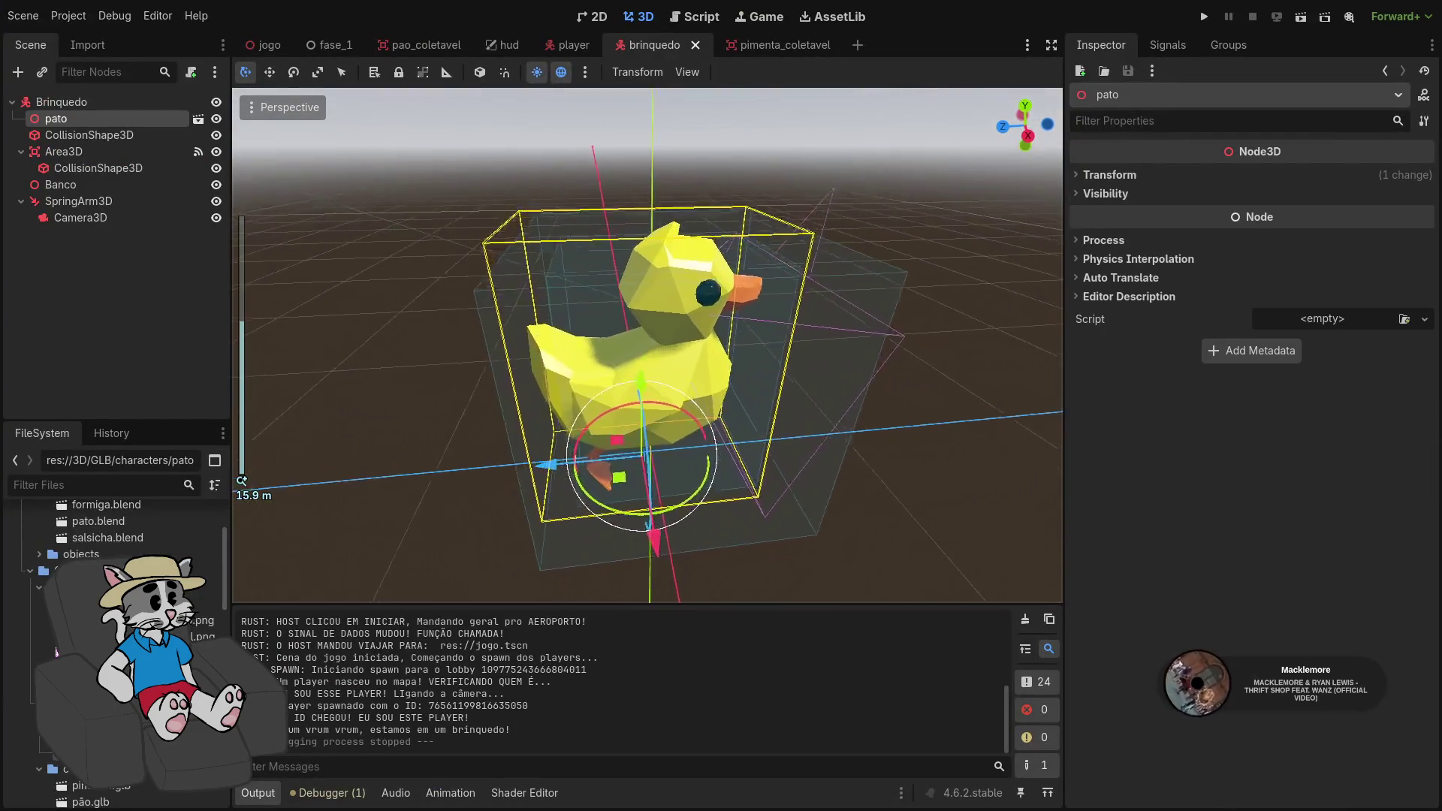
scroll(692, 331, "up", 8)
scroll(692, 331, "up", 5)
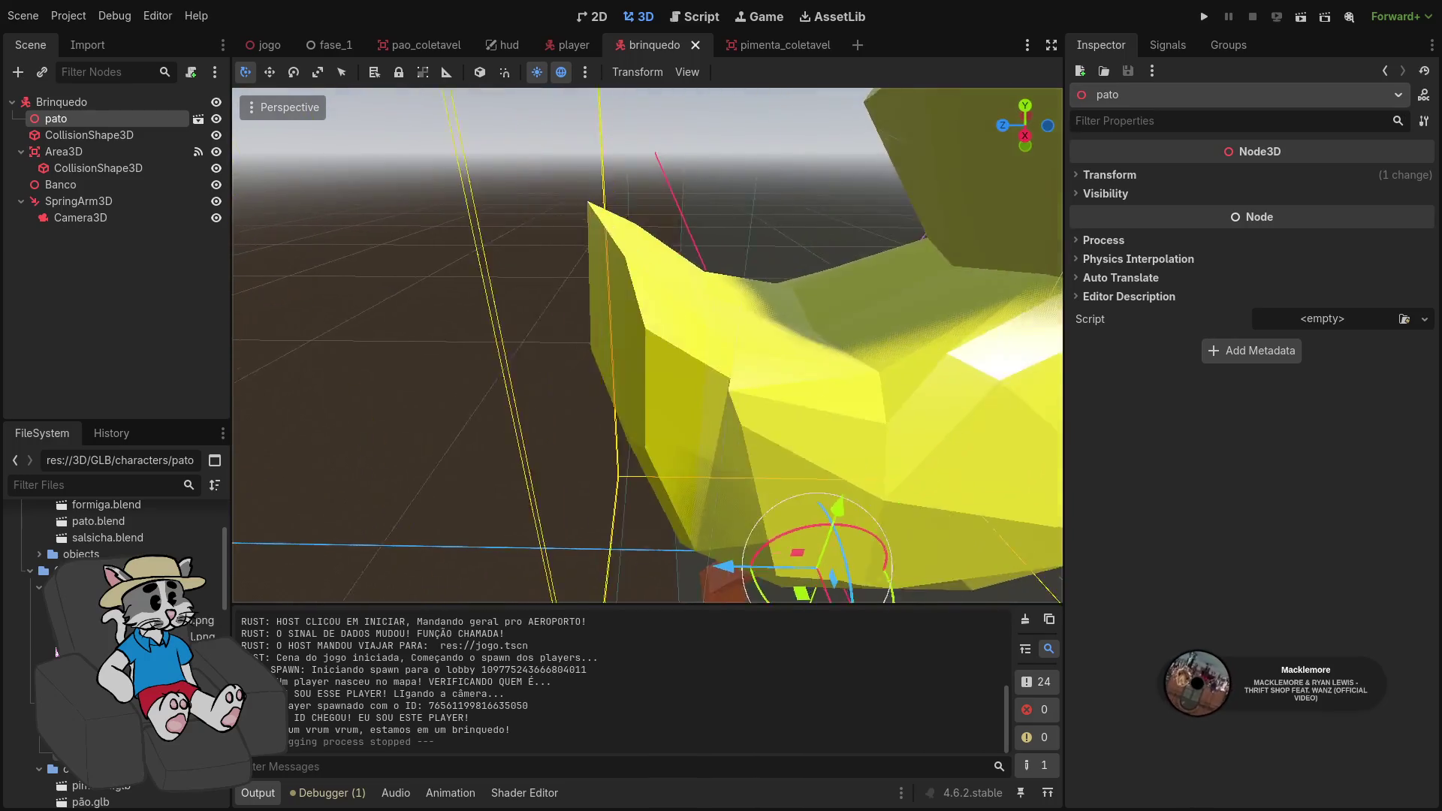
scroll(379, 263, "down", 3)
scroll(379, 263, "up", 2)
scroll(379, 263, "down", 6)
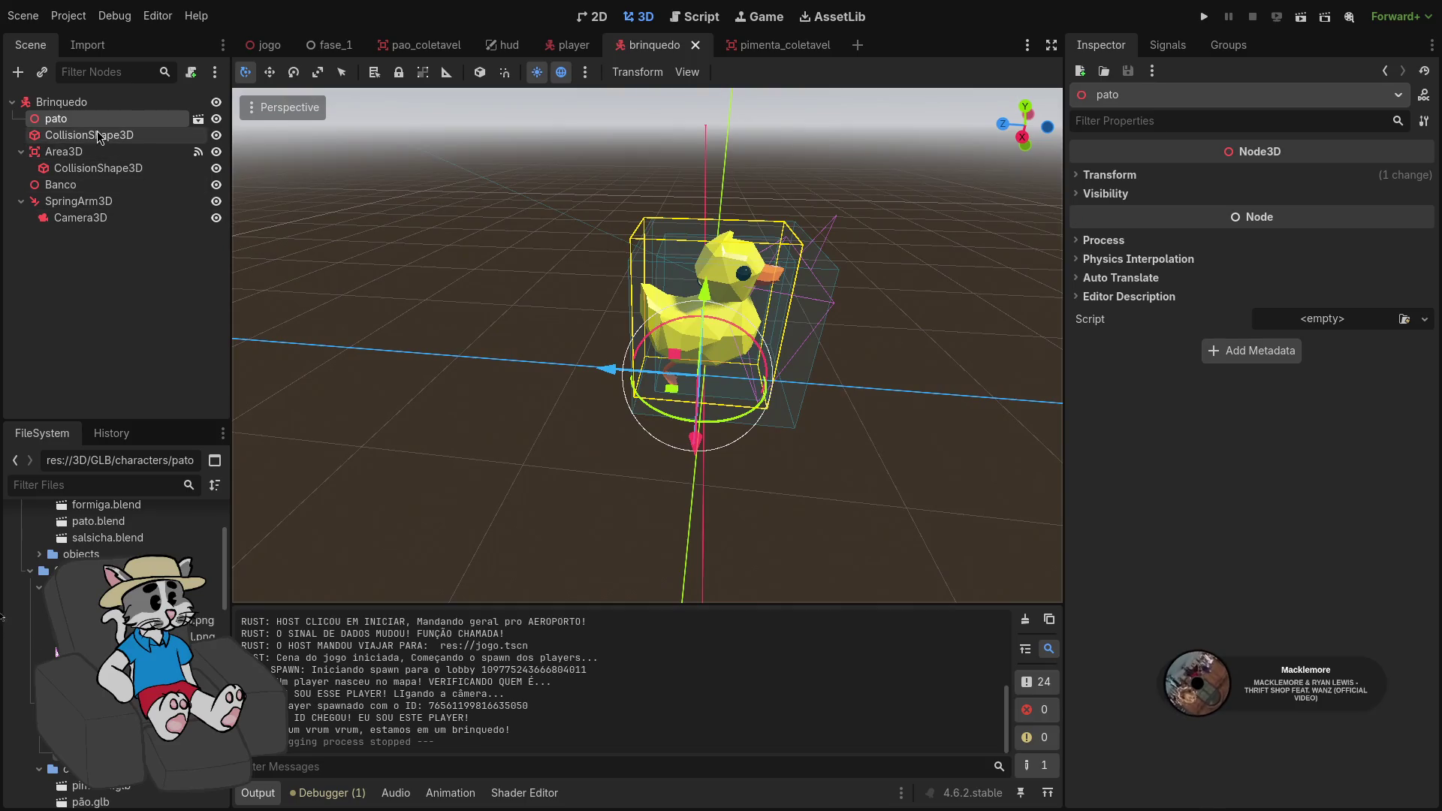
left_click(98, 136)
scroll(961, 136, "up", 5)
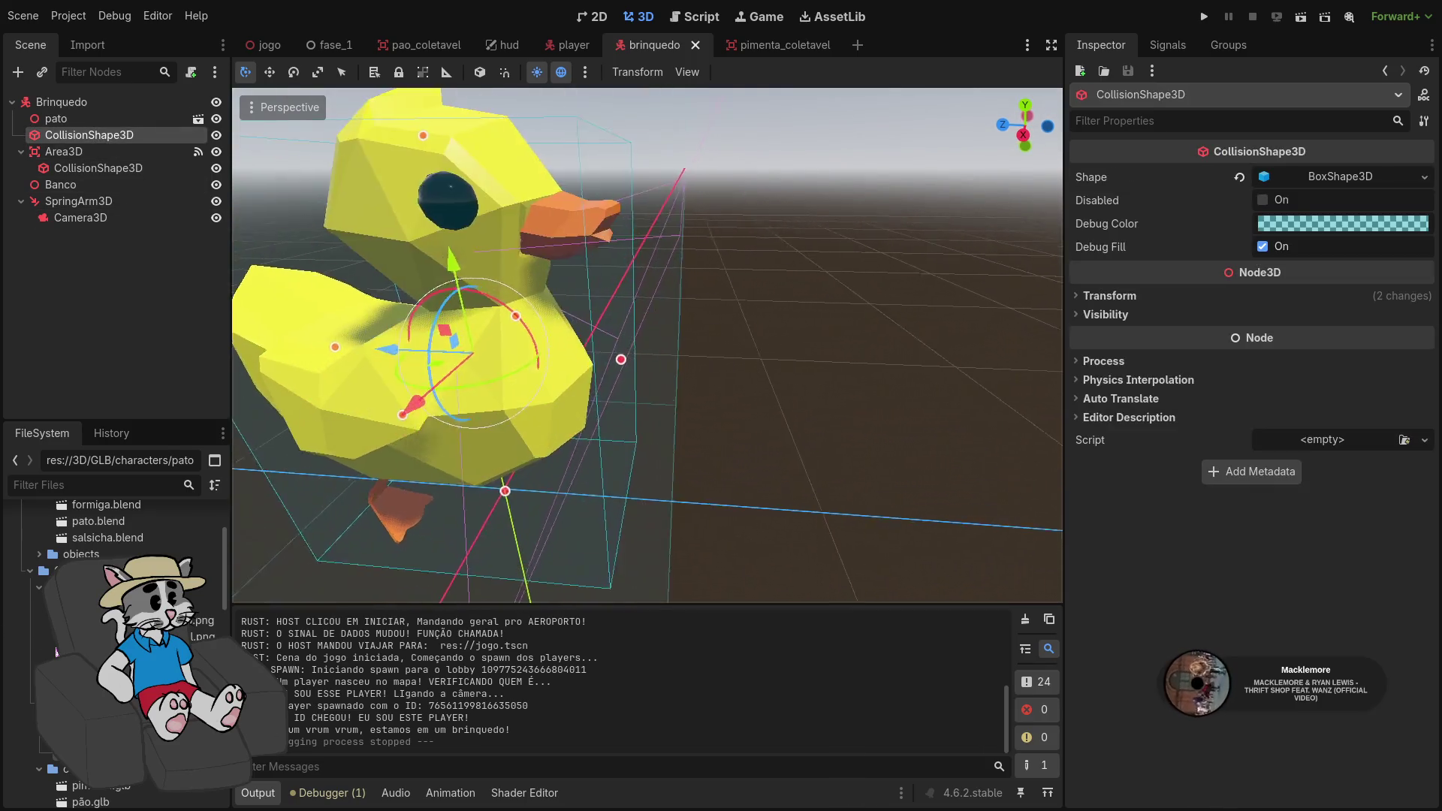
left_click(1026, 135)
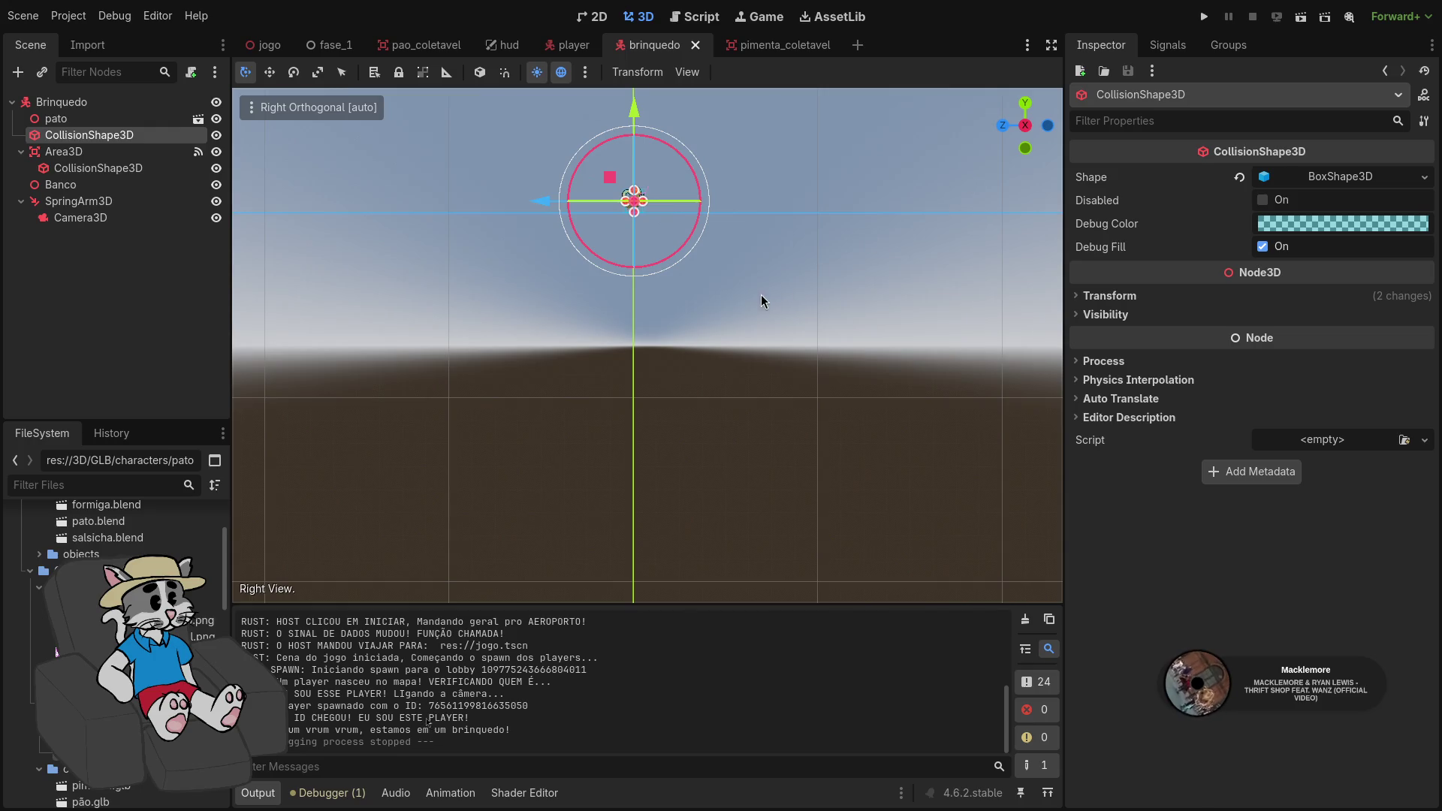
scroll(714, 206, "up", 5)
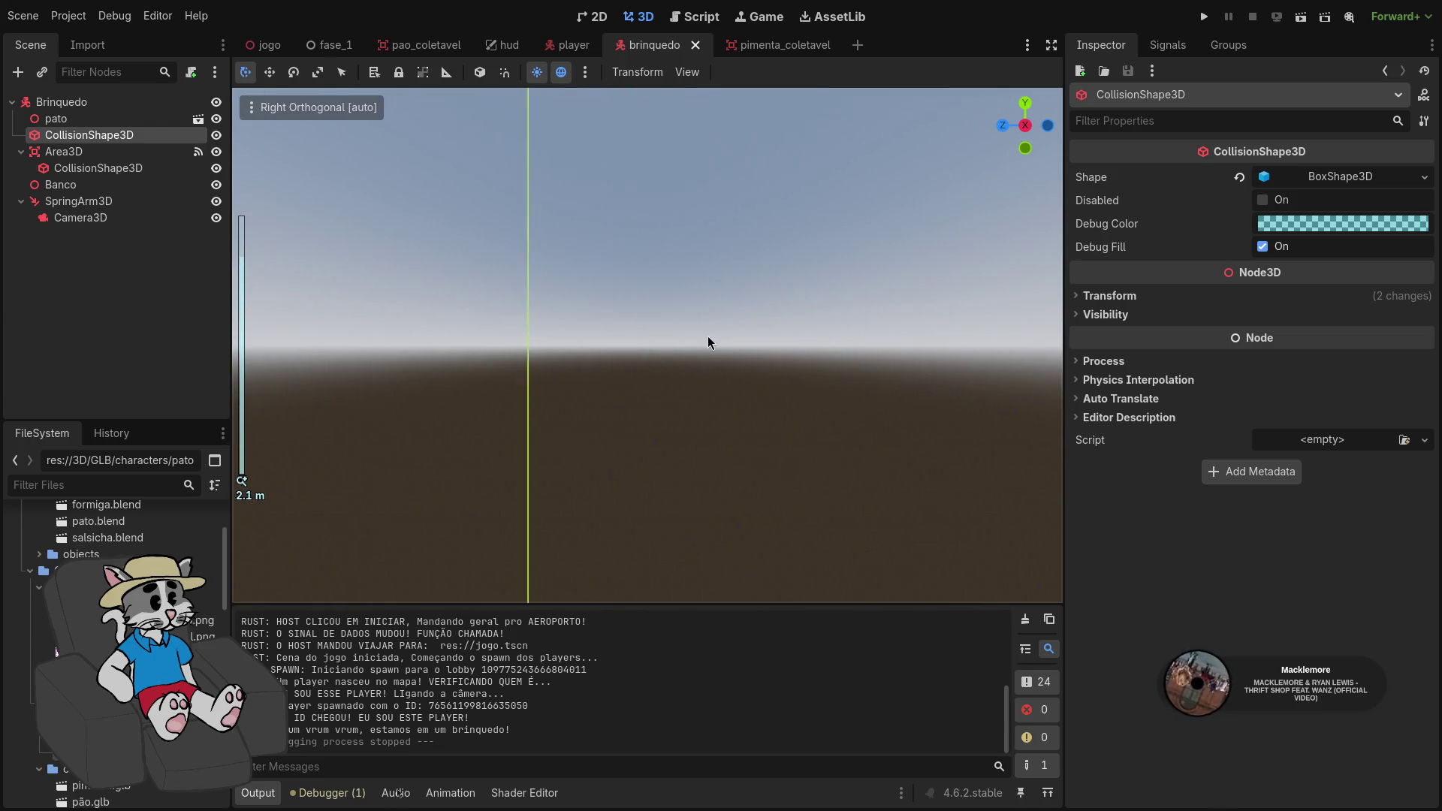
scroll(676, 436, "up", 4)
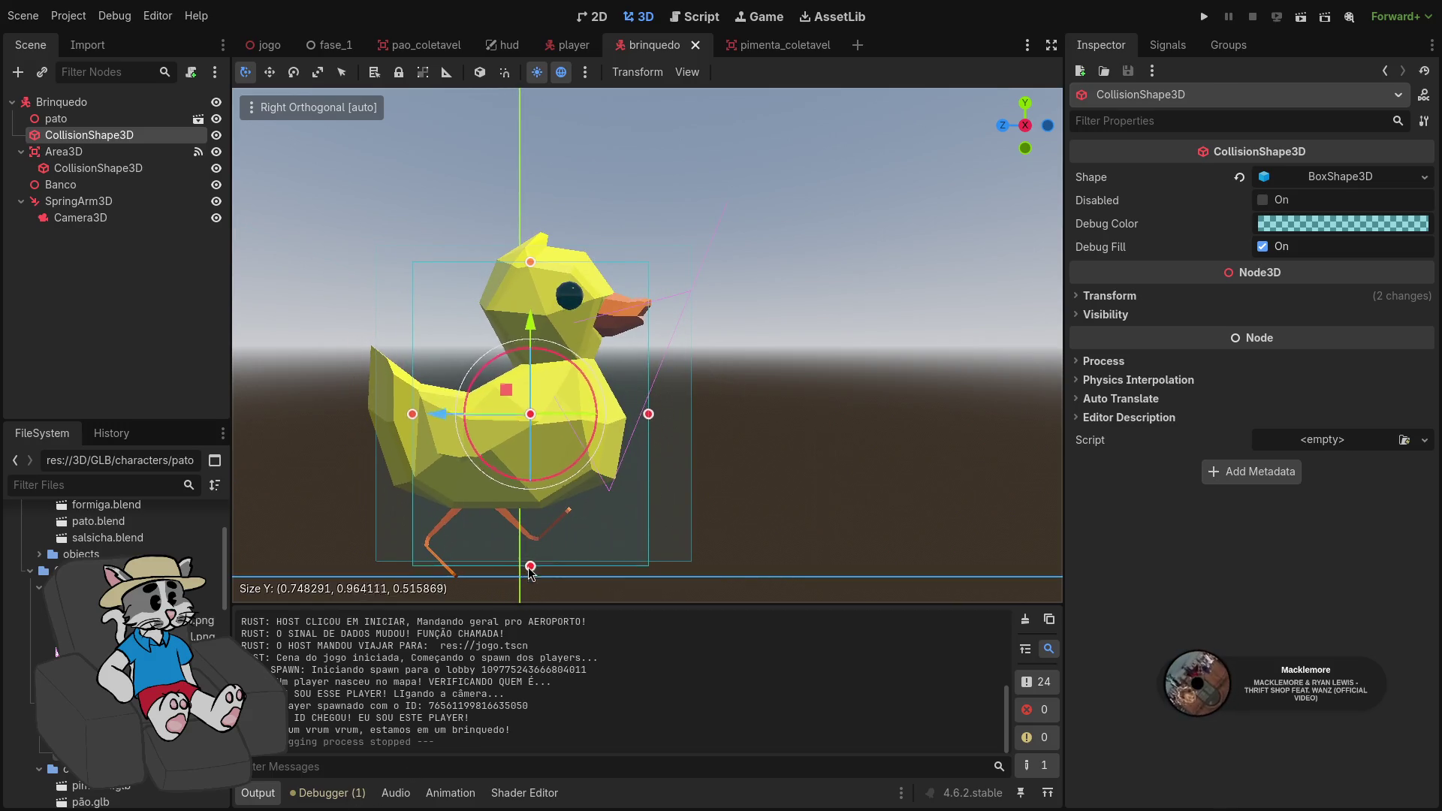
left_click_drag(532, 559, 532, 556)
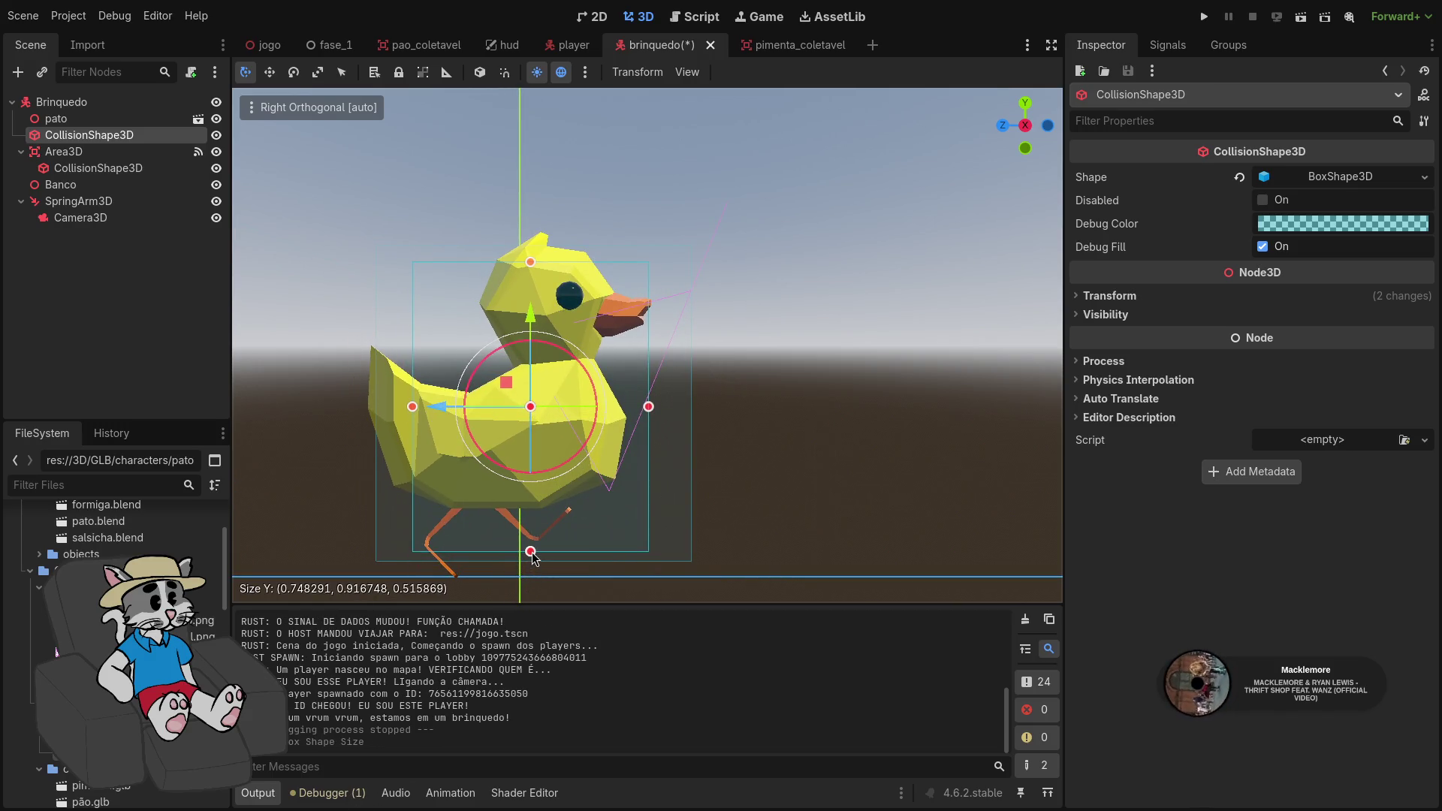
key("ctrl+z")
Raise the pato duck slightly and fit the body collision box to its tail, beak and top
left_click(56, 119)
left_click_drag(509, 507, 518, 466)
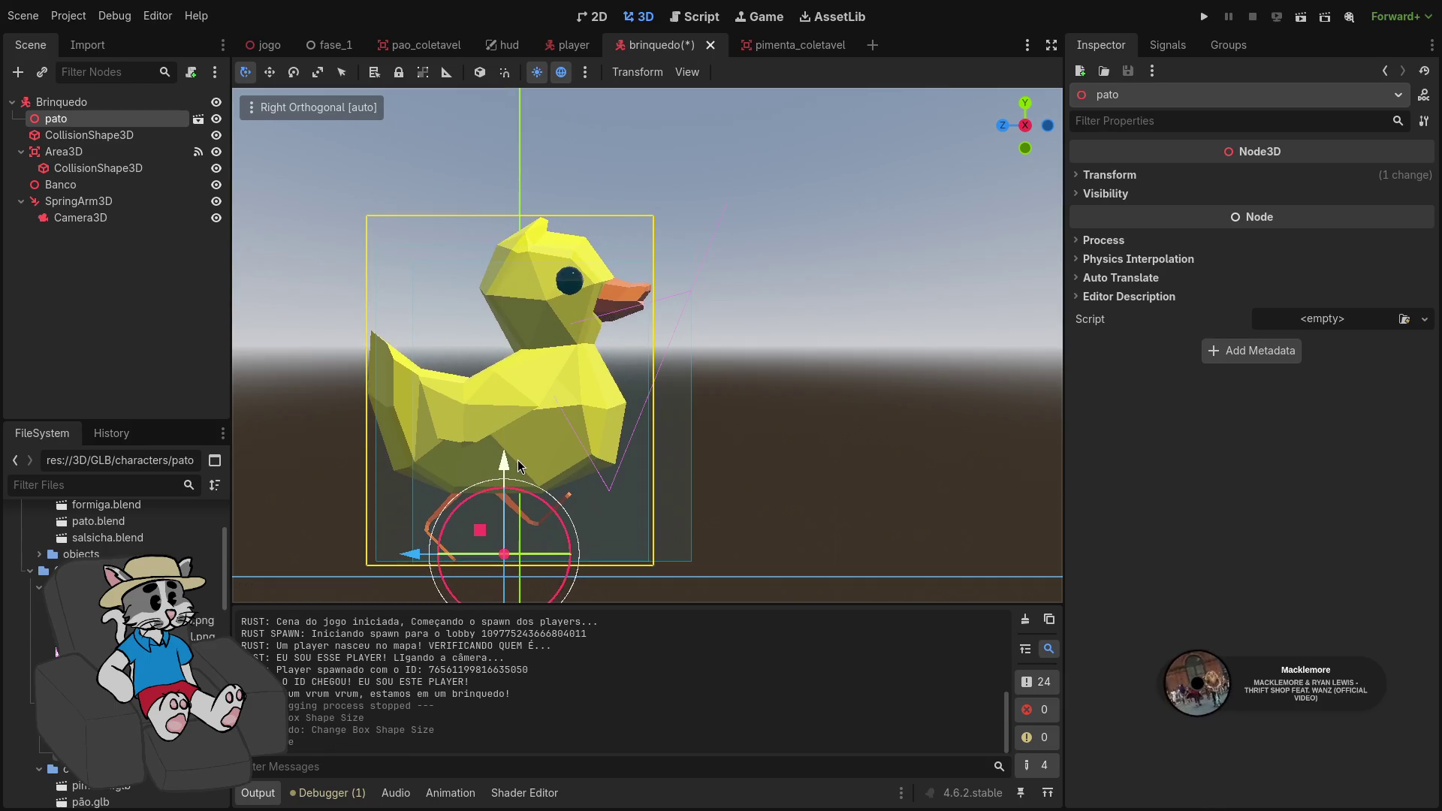
left_click(78, 136)
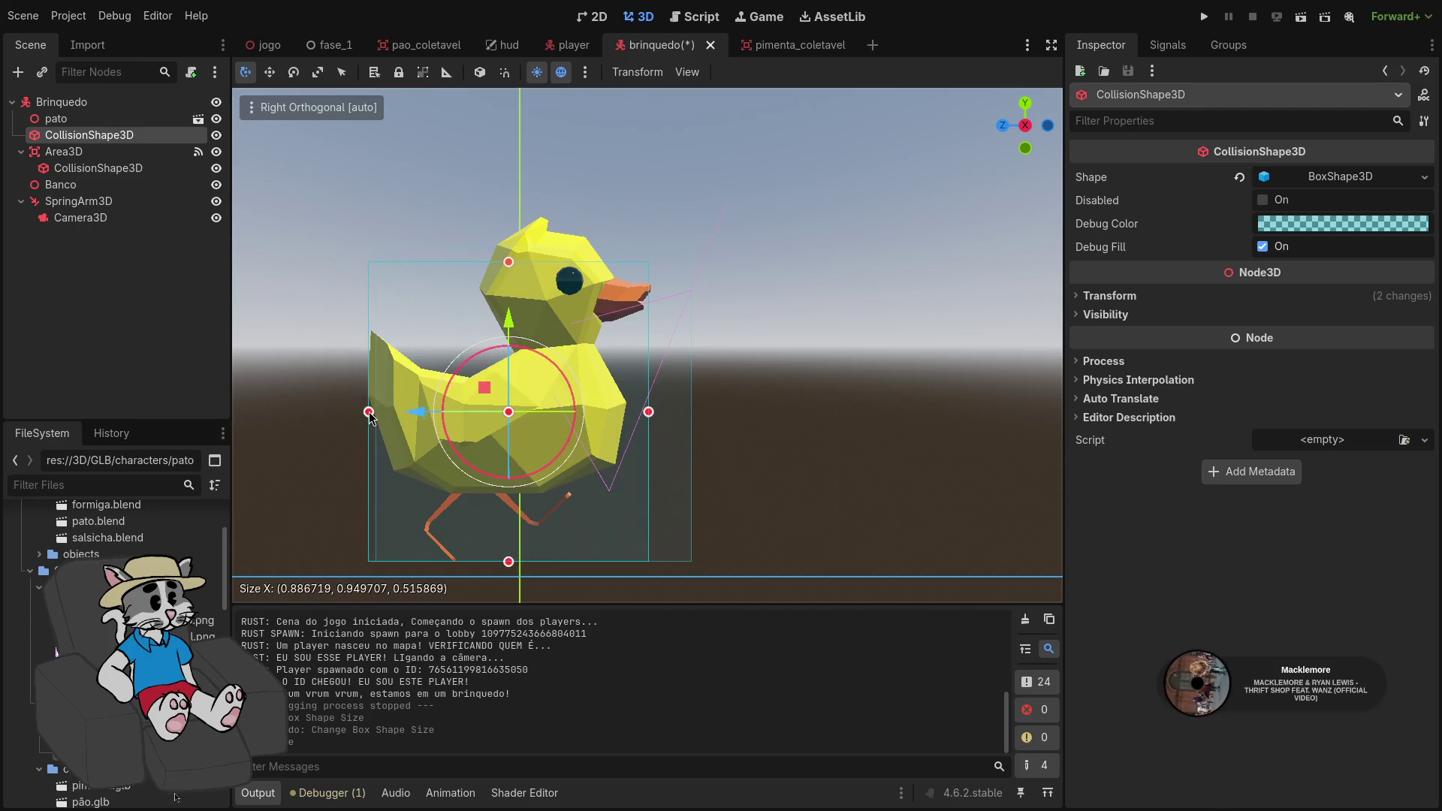
left_click_drag(370, 417, 369, 417)
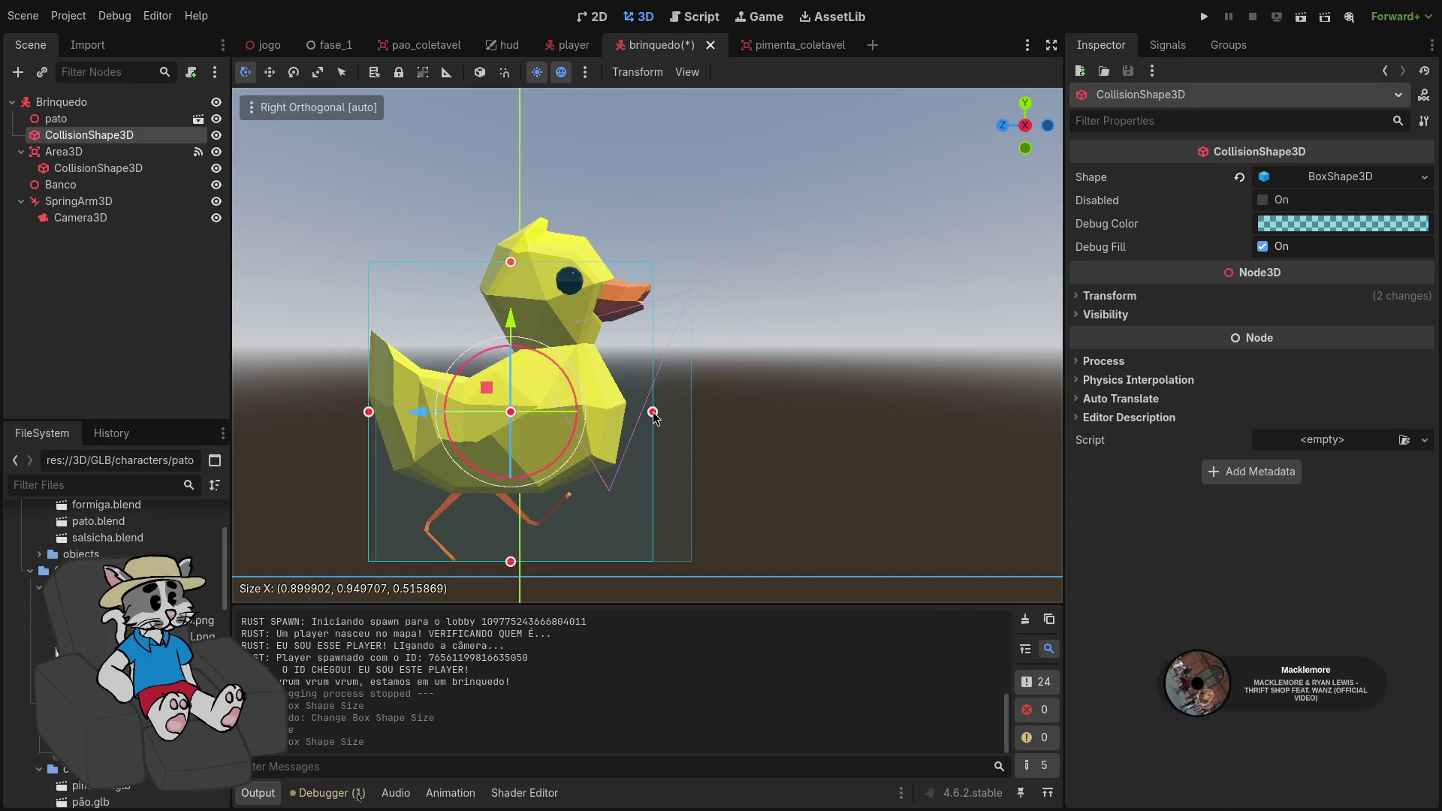
left_click_drag(653, 417, 655, 417)
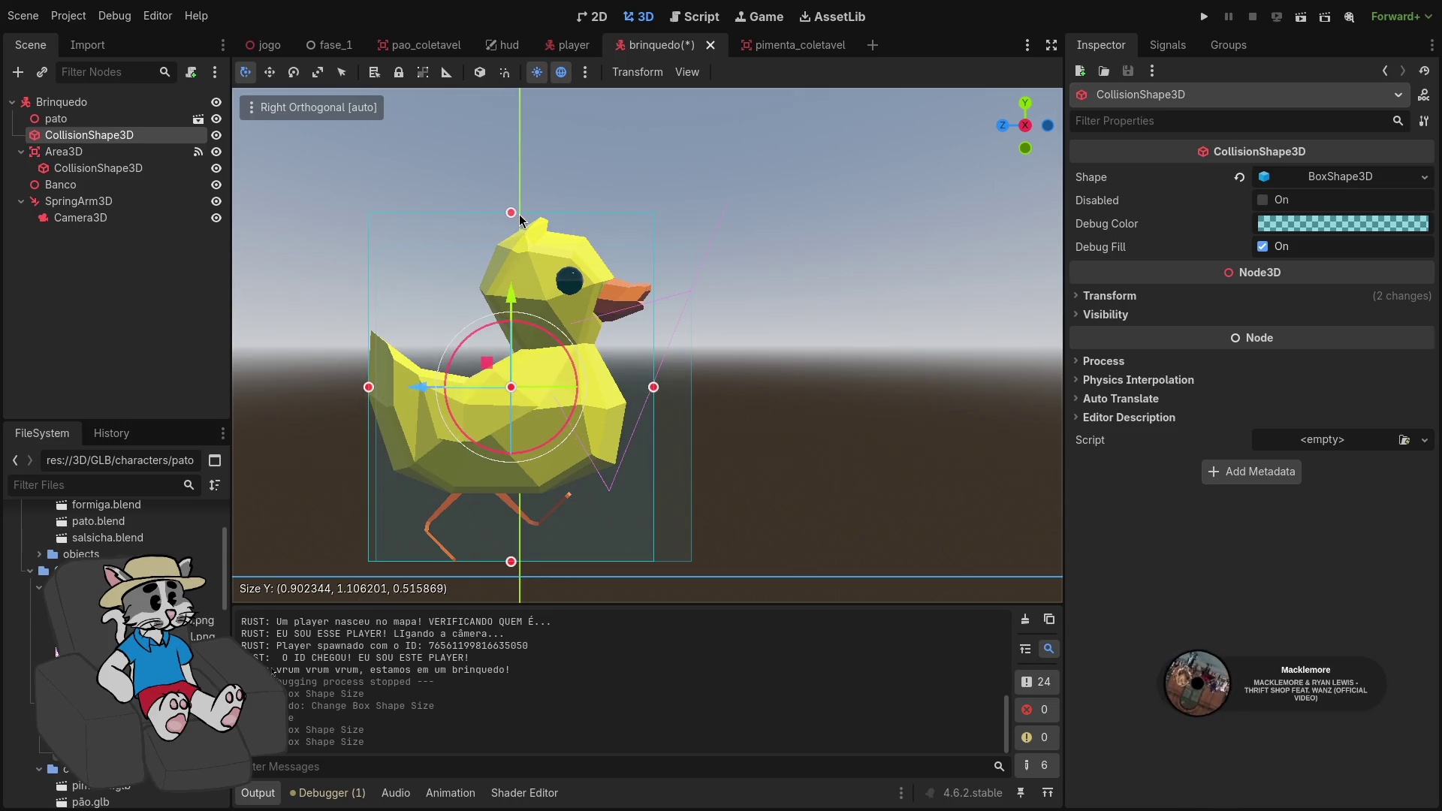
left_click_drag(520, 220, 520, 222)
Widen the Area3D's CollisionShape3D toward the duck's tail, to 1.127441 × 1.120972 × 1.0
left_click(94, 154)
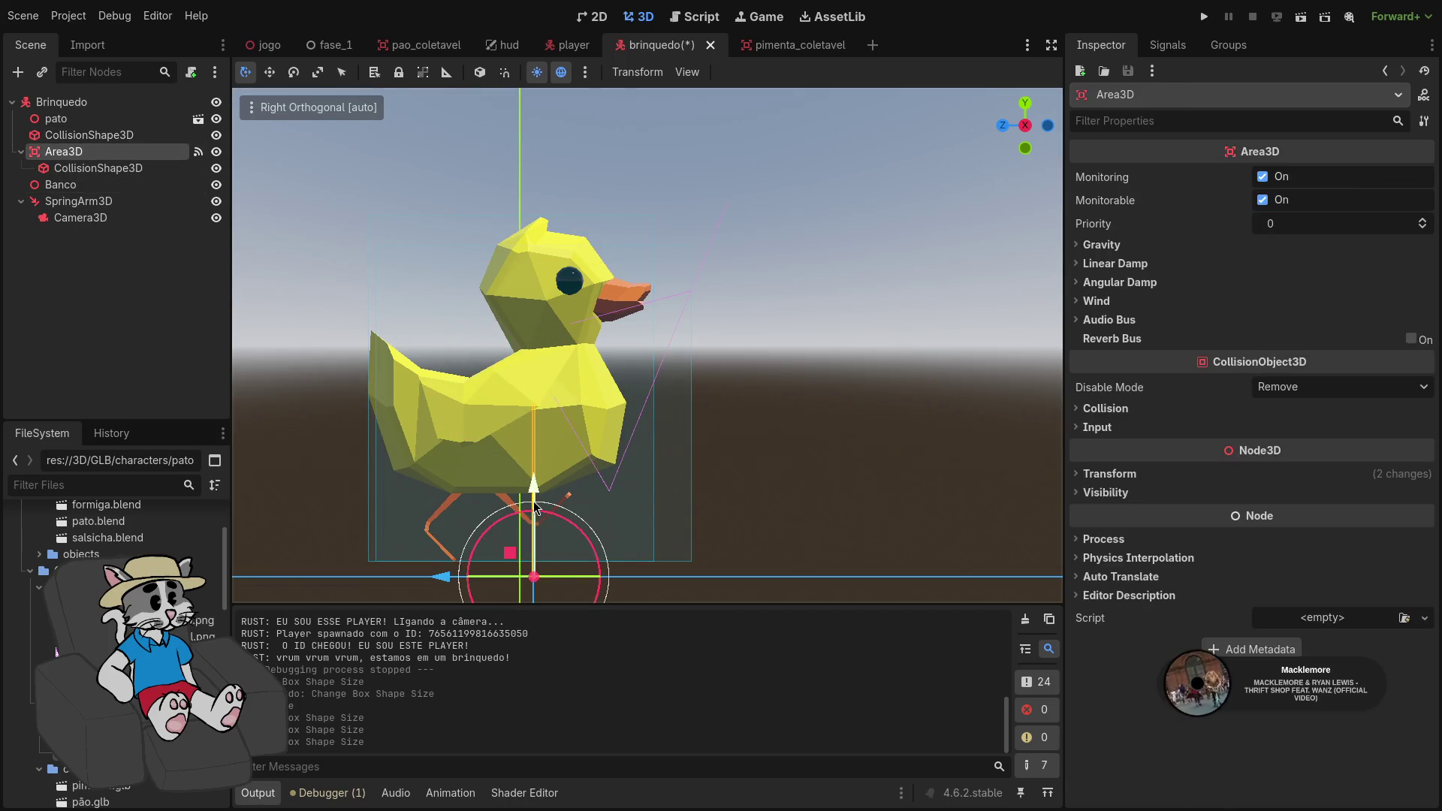
left_click(104, 186)
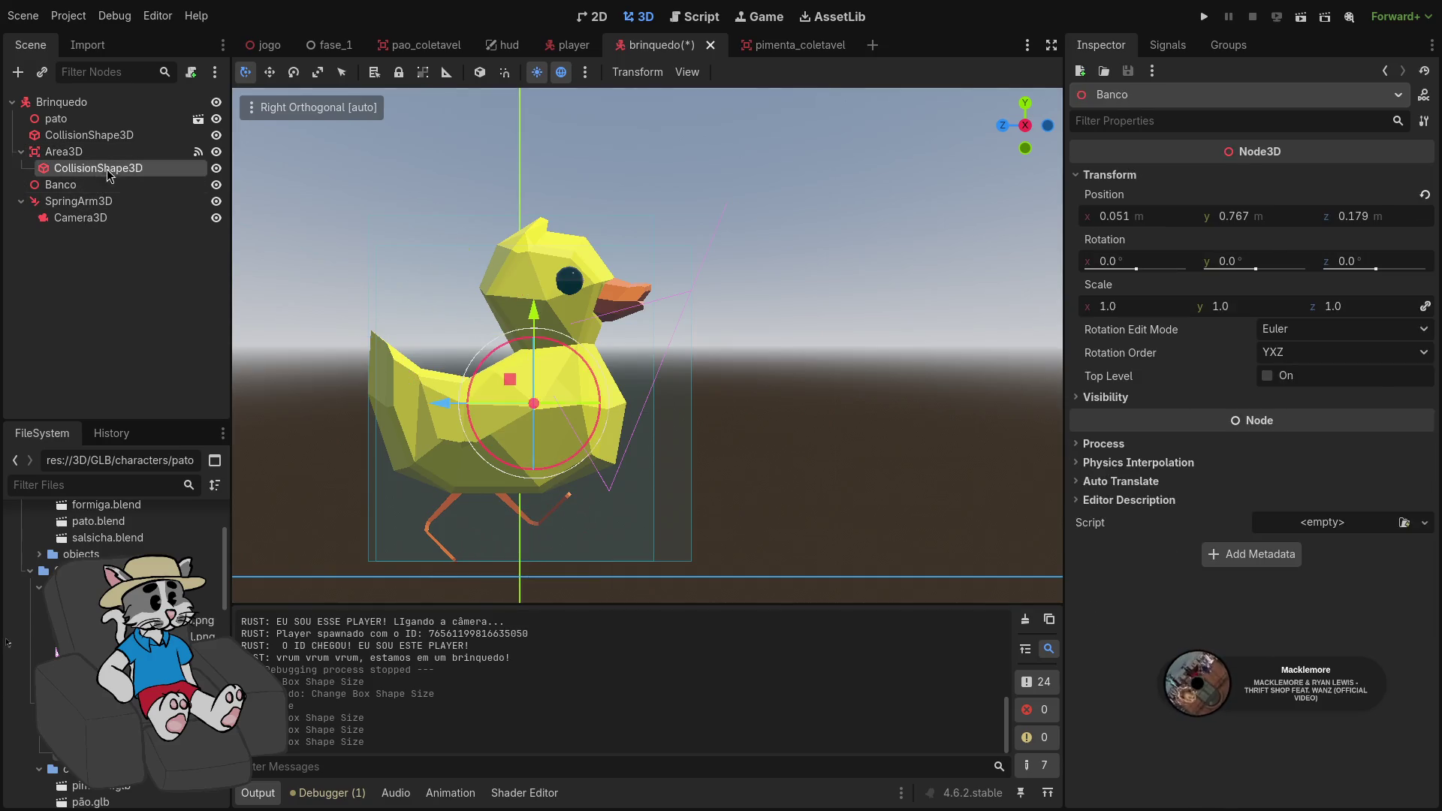
left_click(98, 167)
left_click(534, 256)
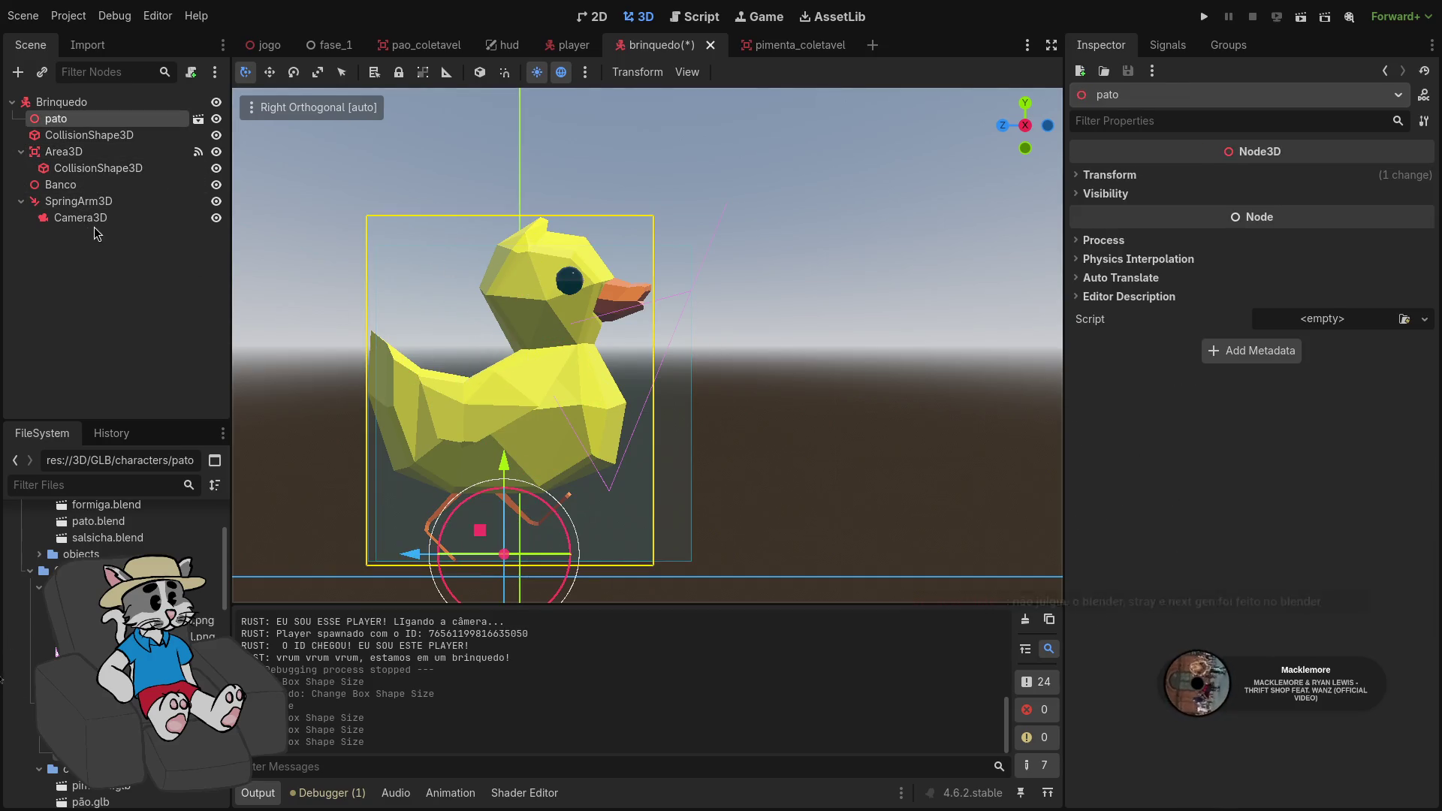
left_click(98, 219)
left_click(120, 202)
left_click(126, 184)
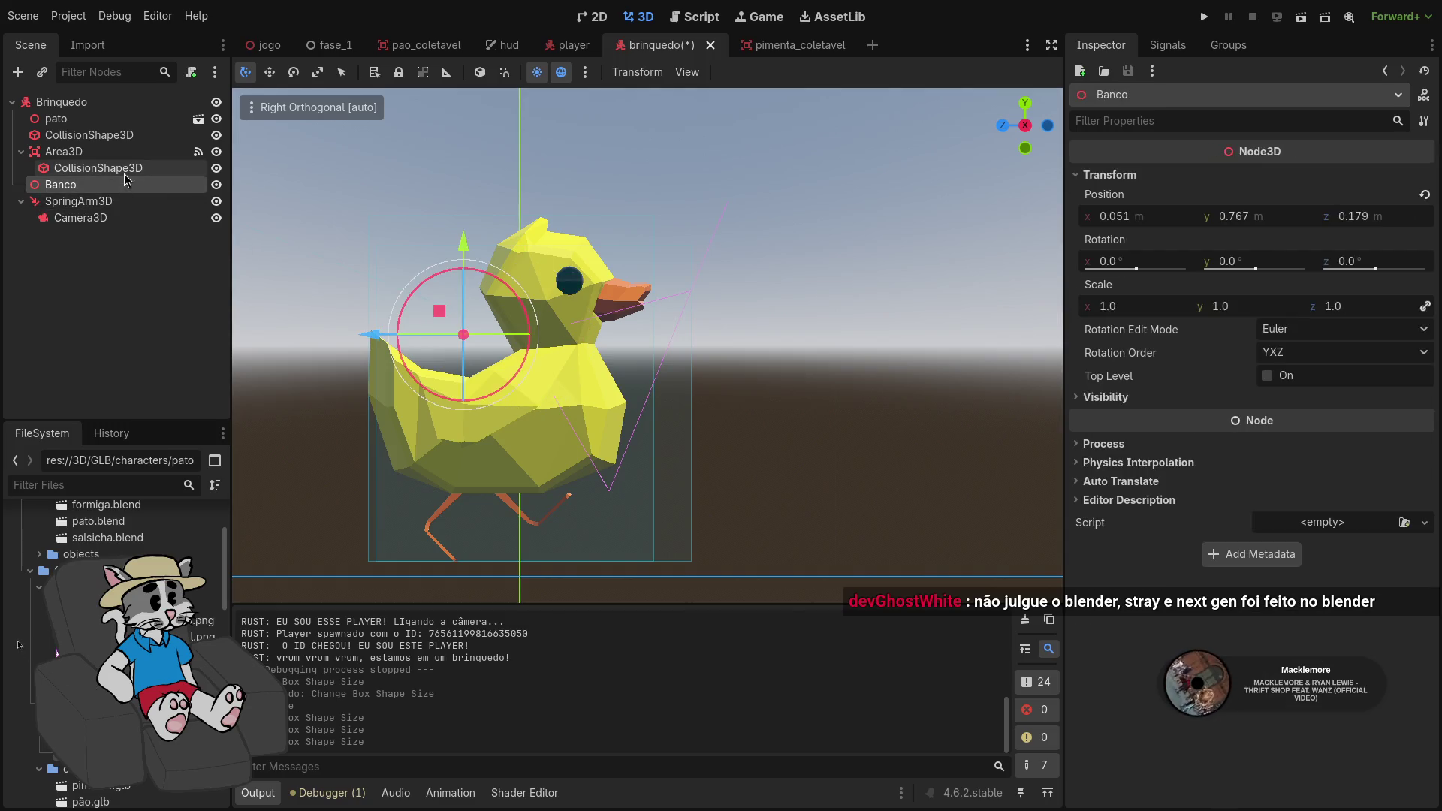
left_click(127, 169)
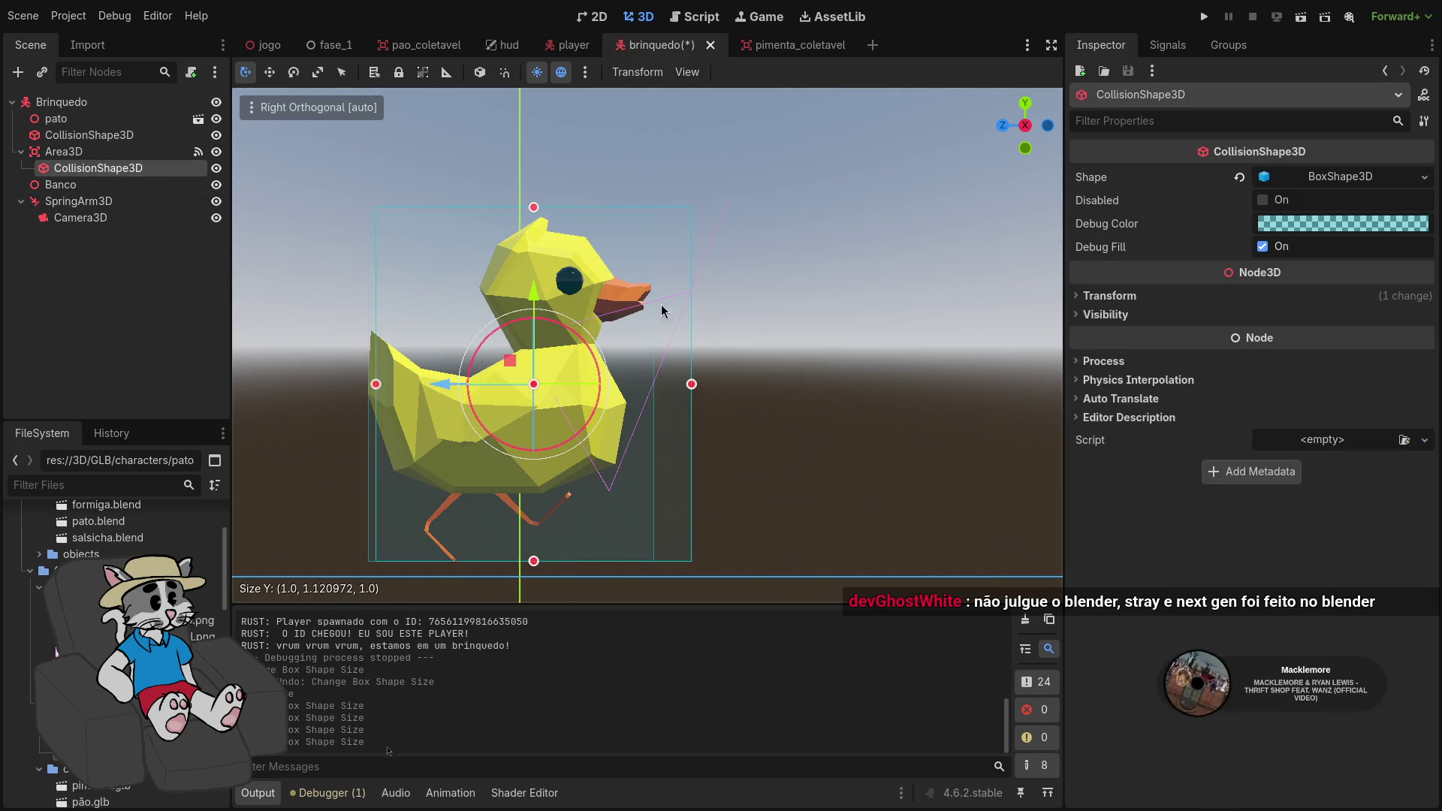
left_click_drag(375, 384, 333, 383)
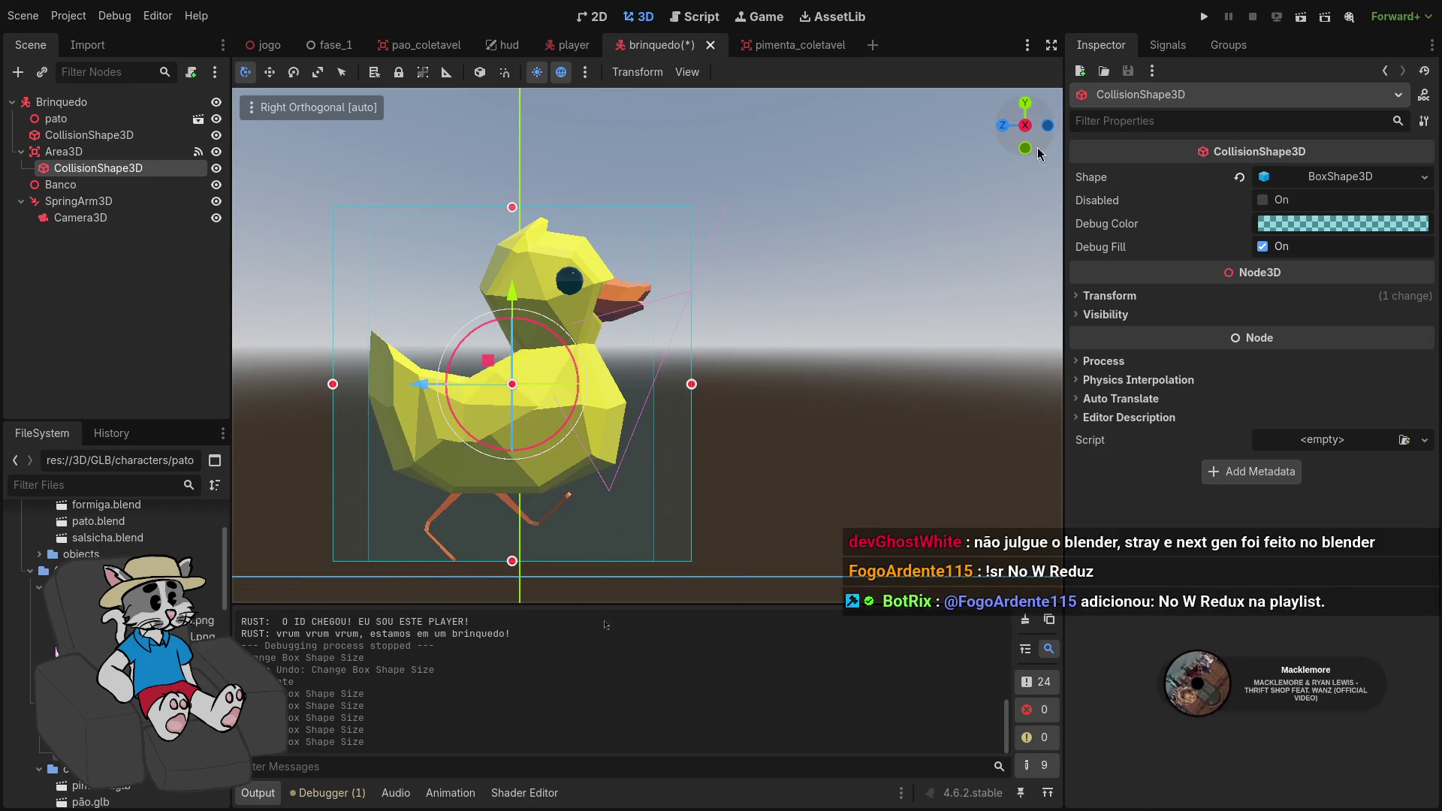
left_click(1049, 128)
mouse_move(1049, 139)
left_mouse_down()
mouse_move(814, 399)
mouse_move(834, 368)
left_mouse_up()
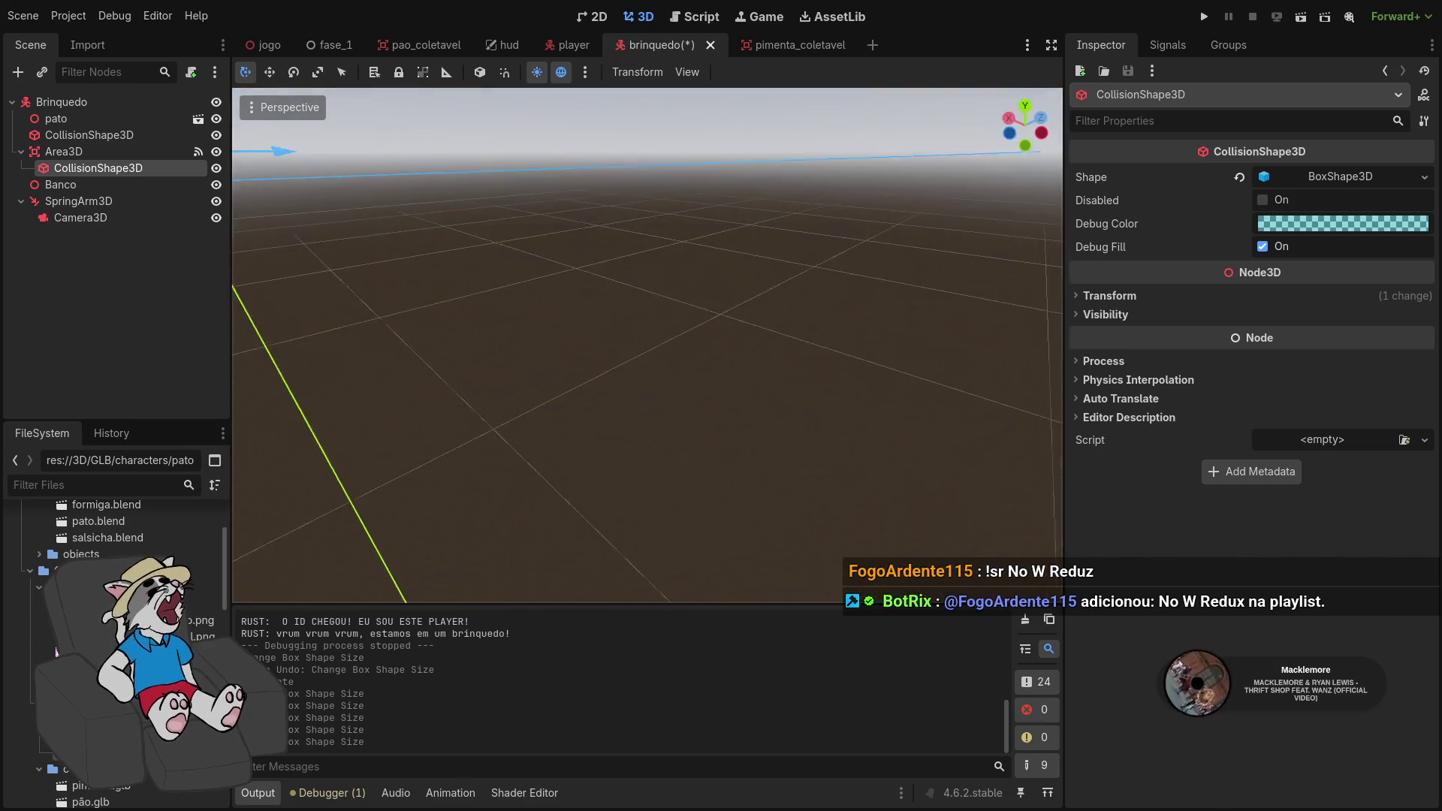
Fly closer in Front view and select the Area3D's CollisionShape3D
scroll(670, 381, "up", 2)
key("w")
key("w")
key("w")
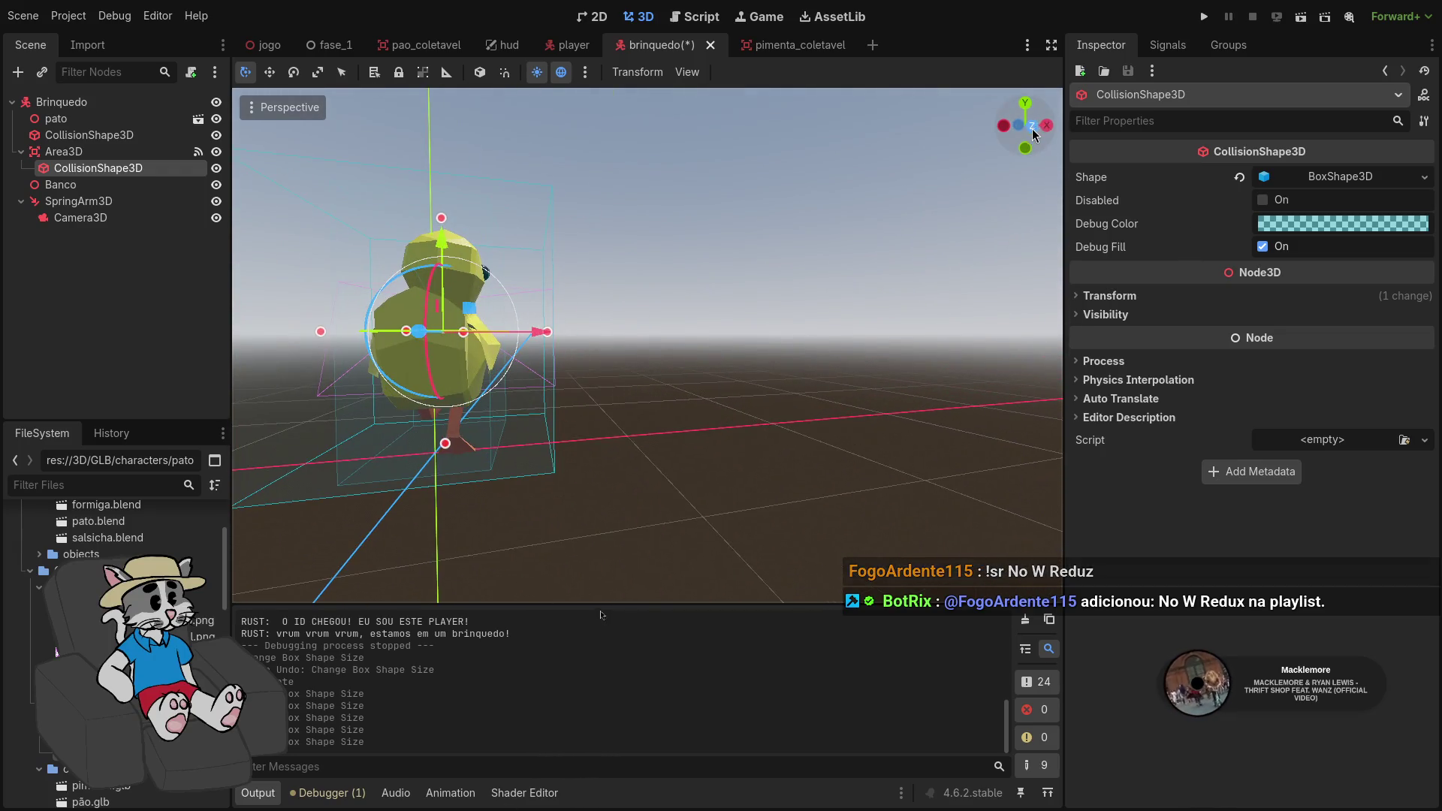
left_click(1033, 131)
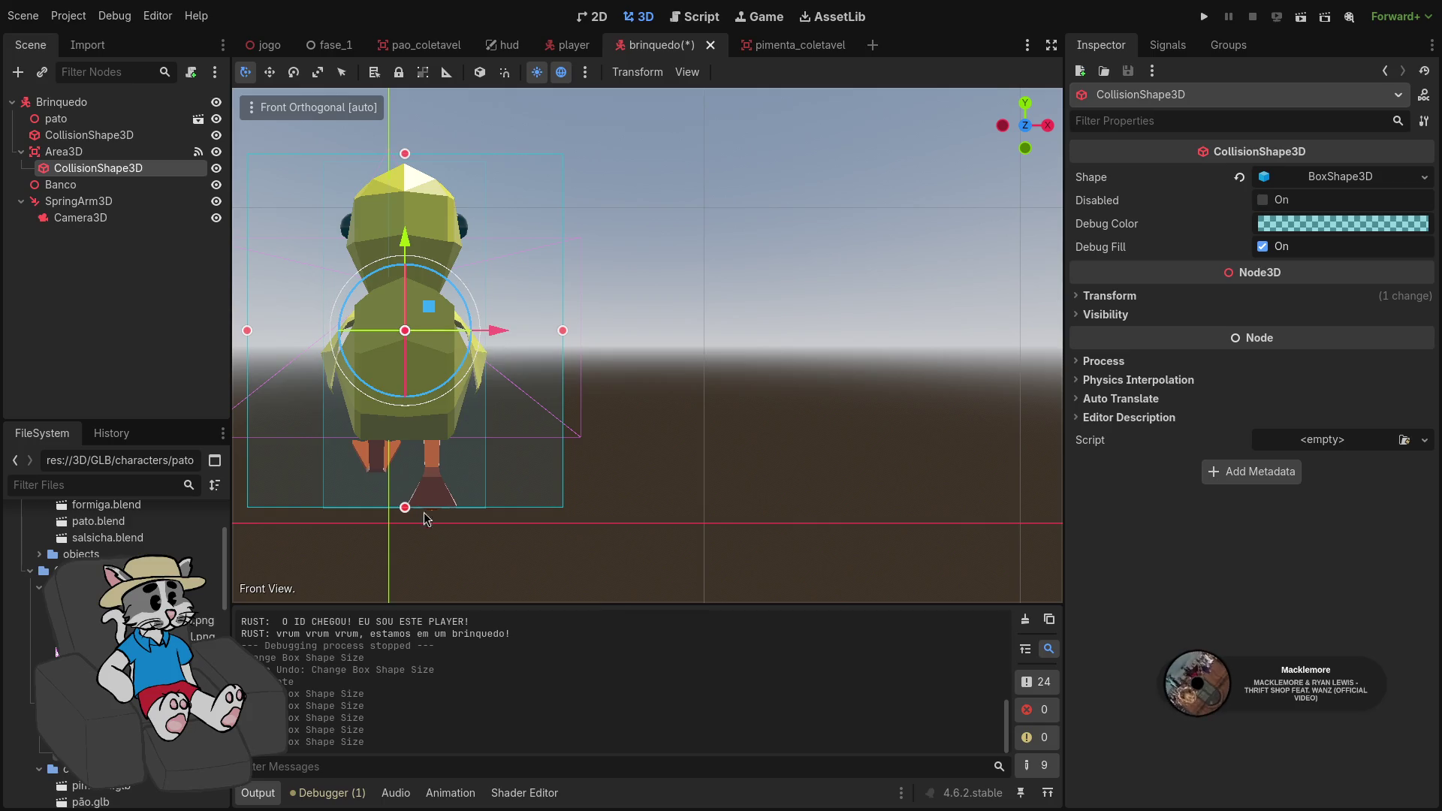
left_click(71, 138)
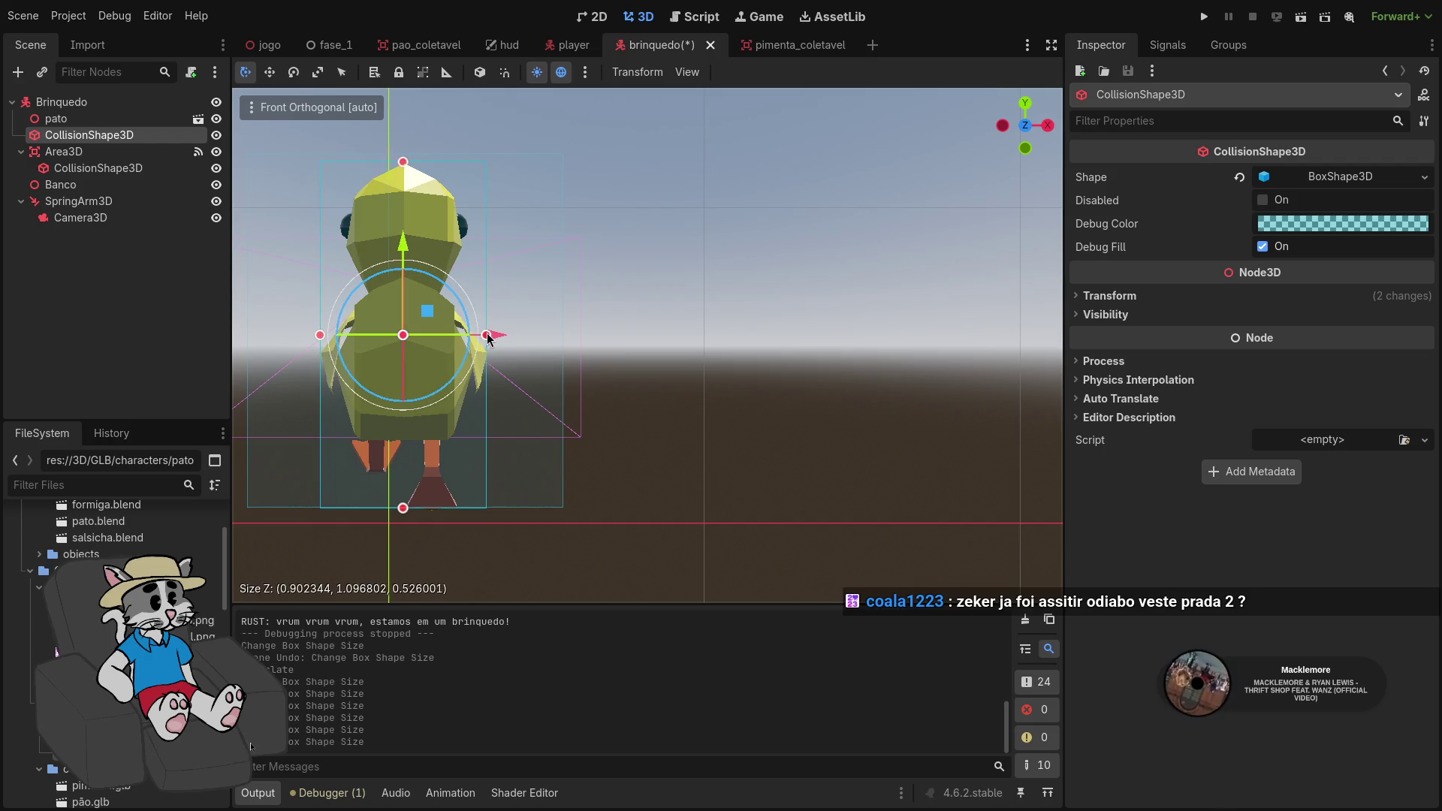
left_click(112, 152)
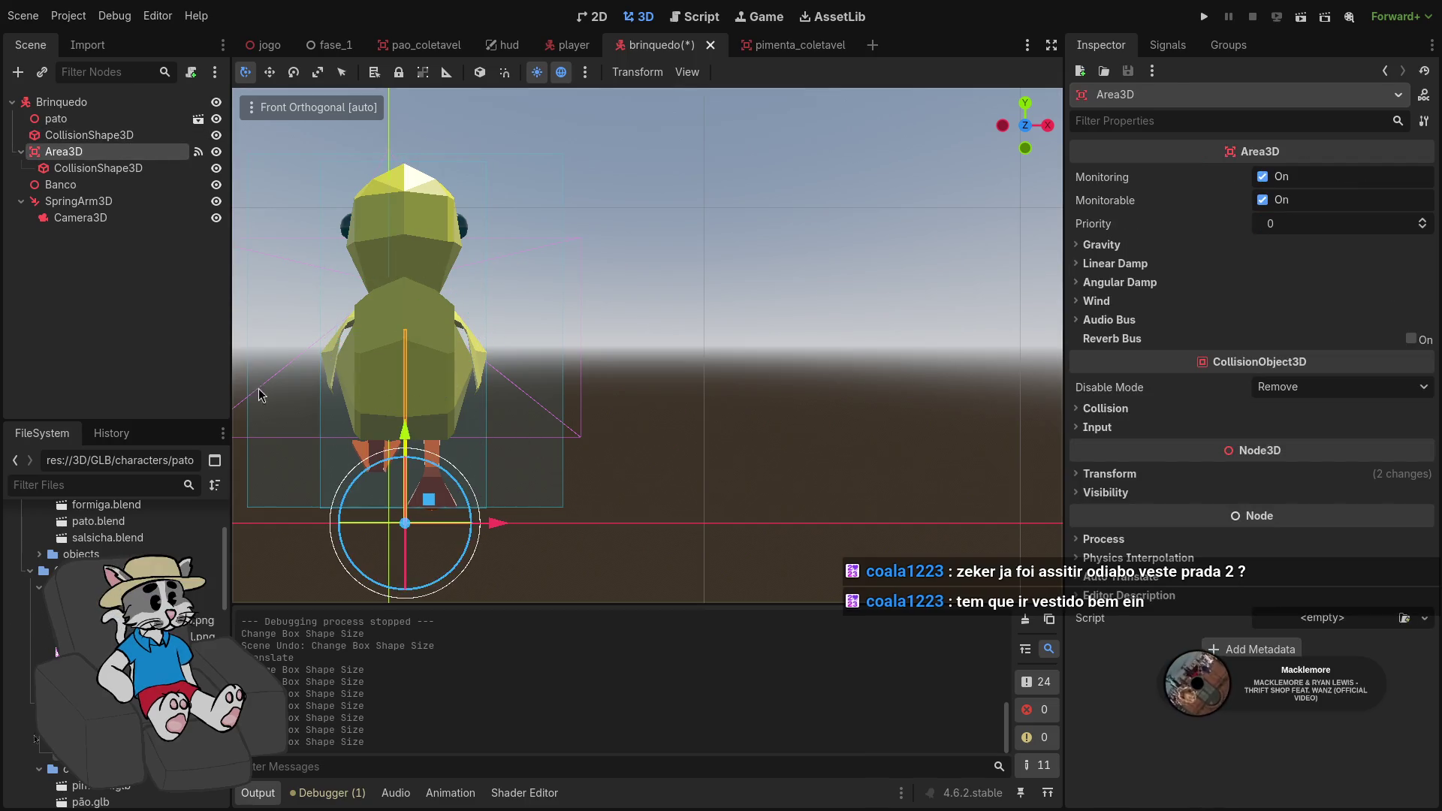
left_click(80, 170)
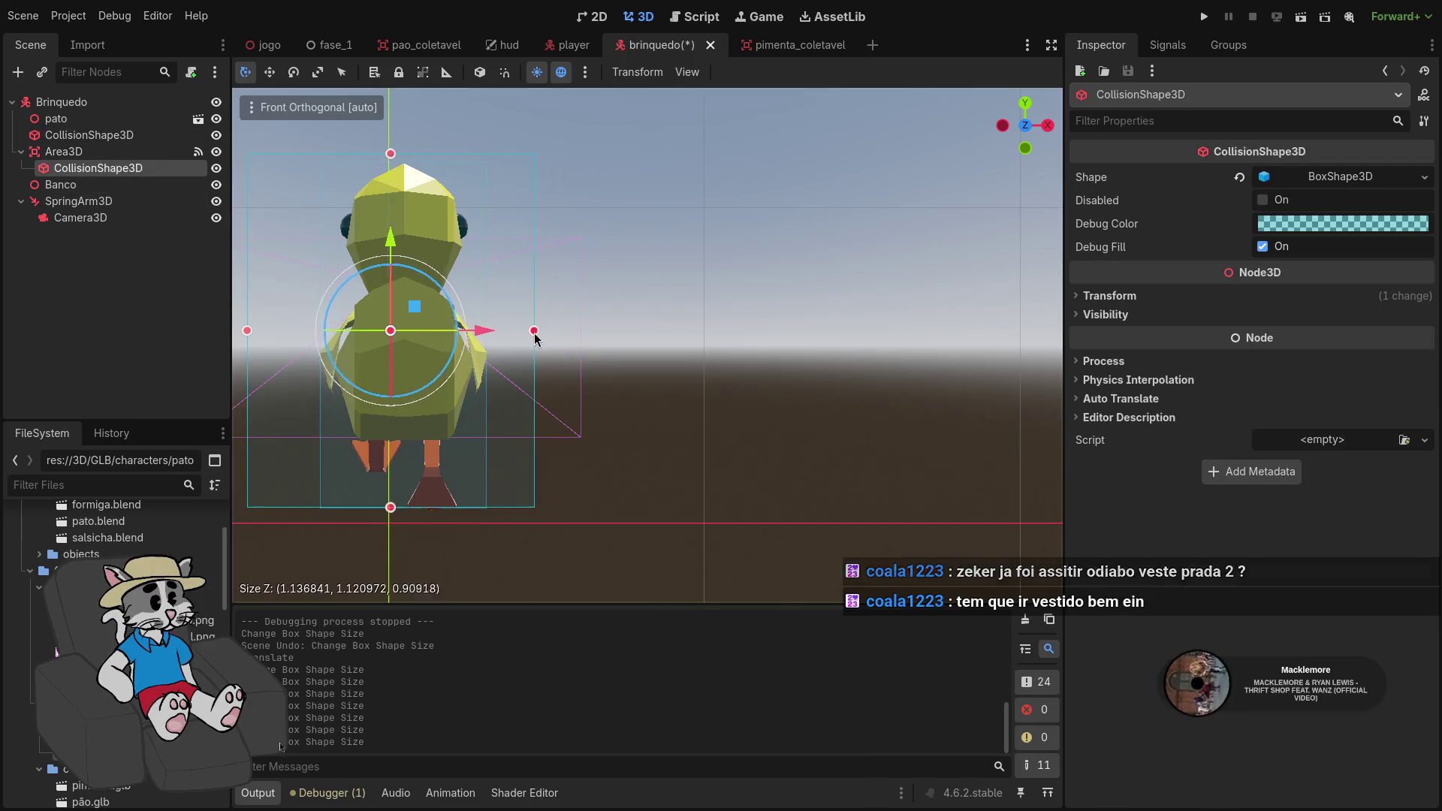
Narrow the Area3D box depth to 0.85437, deselect it, and launch the game
left_click_drag(537, 338, 531, 338)
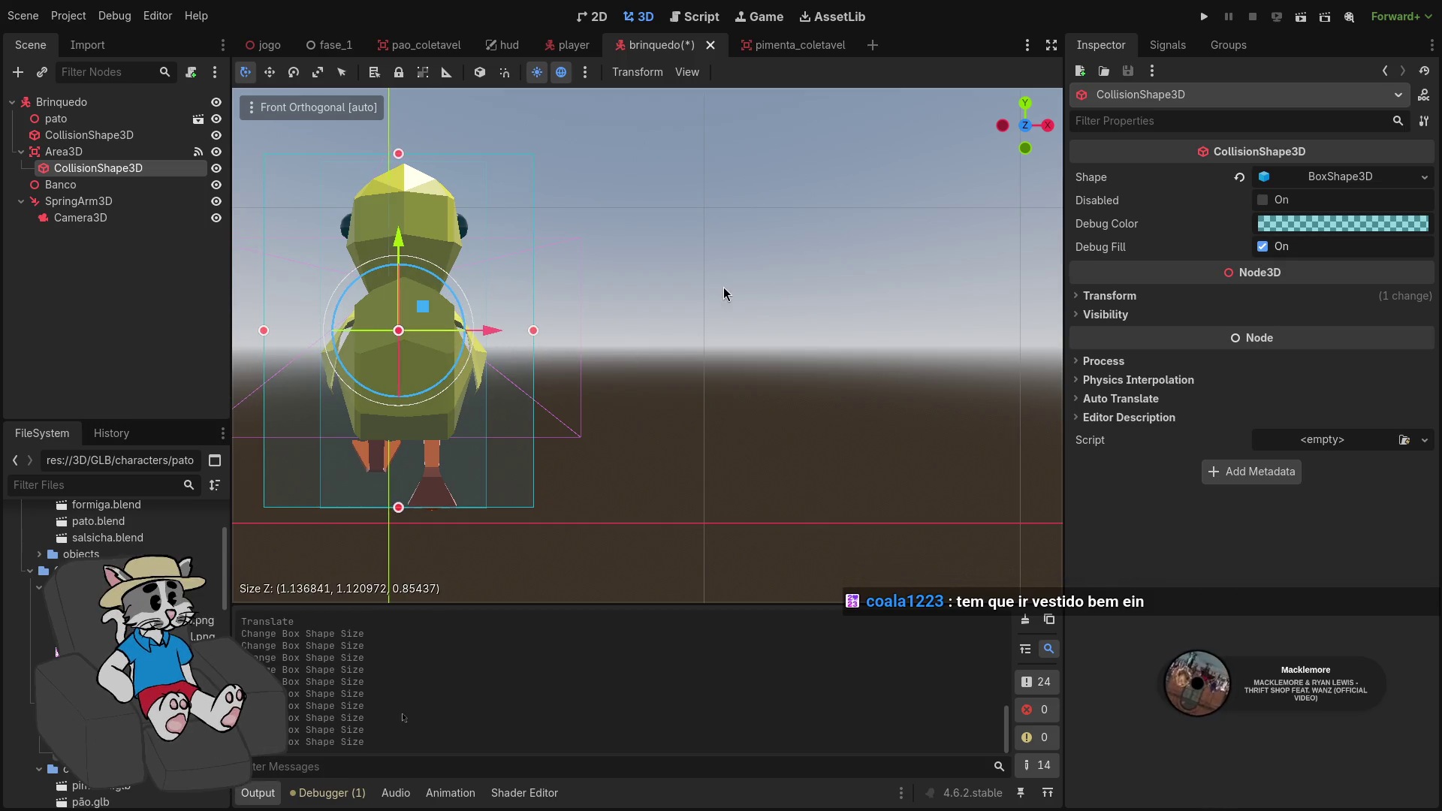
left_click(734, 220)
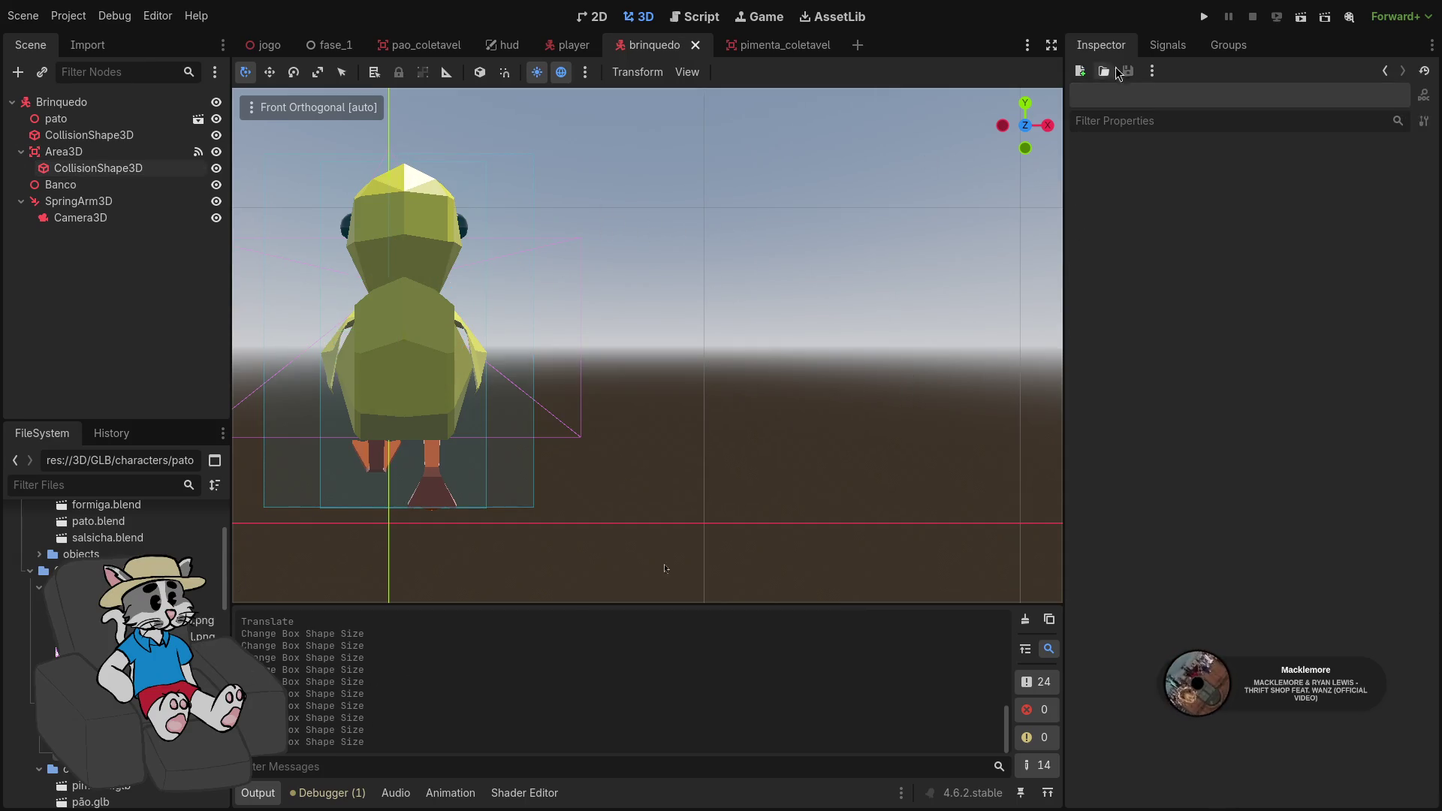
left_click(1202, 17)
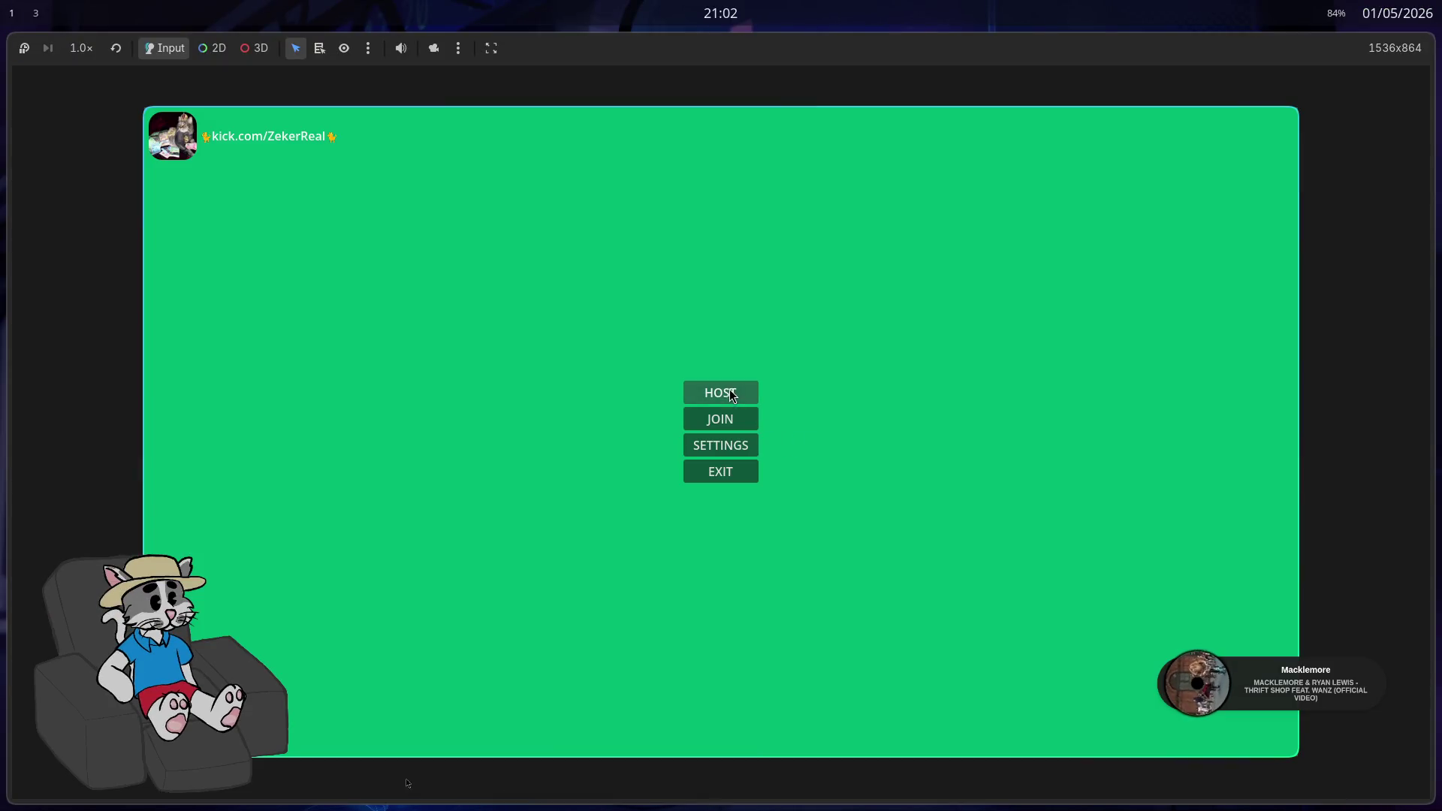
Host and start a match, walk the player back and up to the duck, then stop with F8
left_click(732, 394)
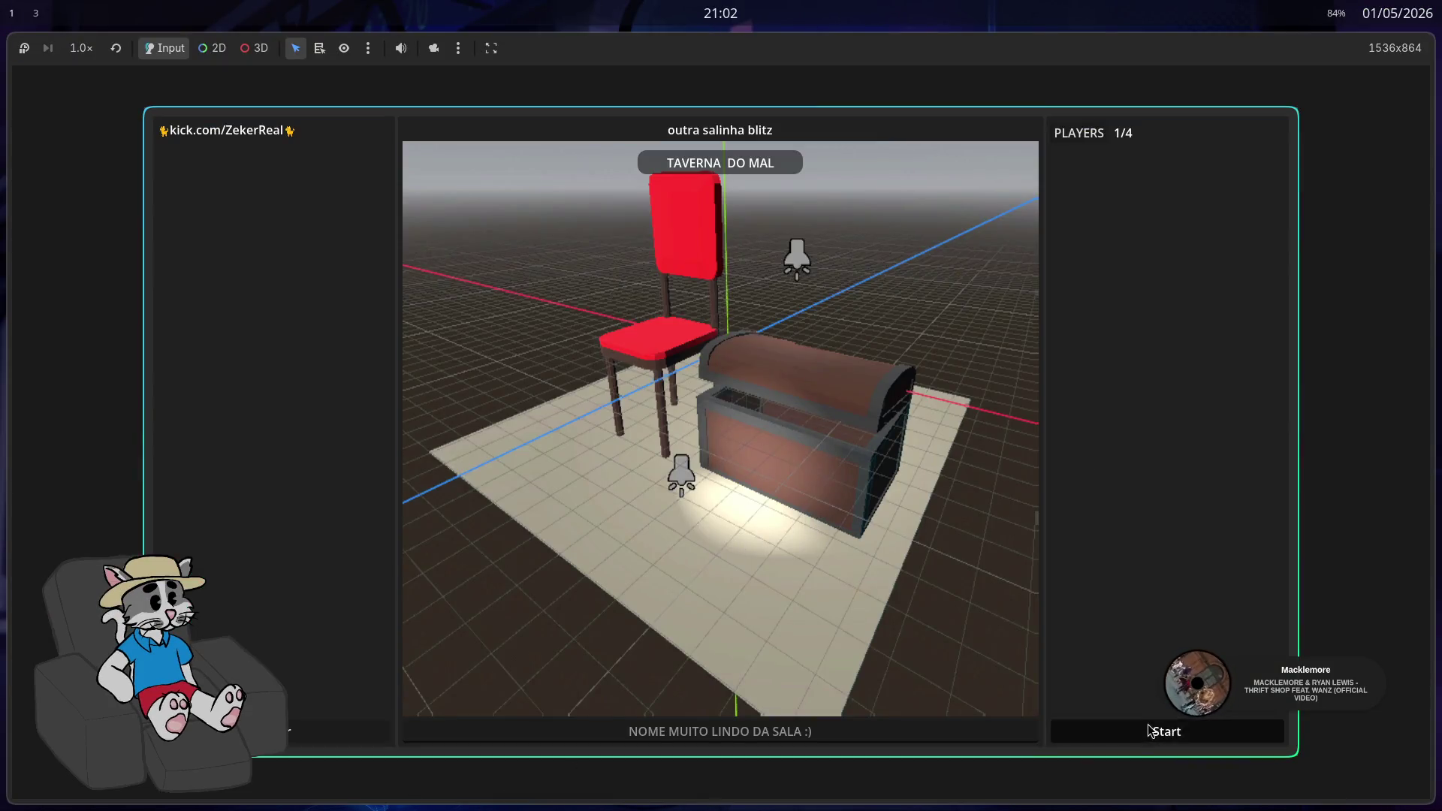
left_click(1150, 731)
key("s")
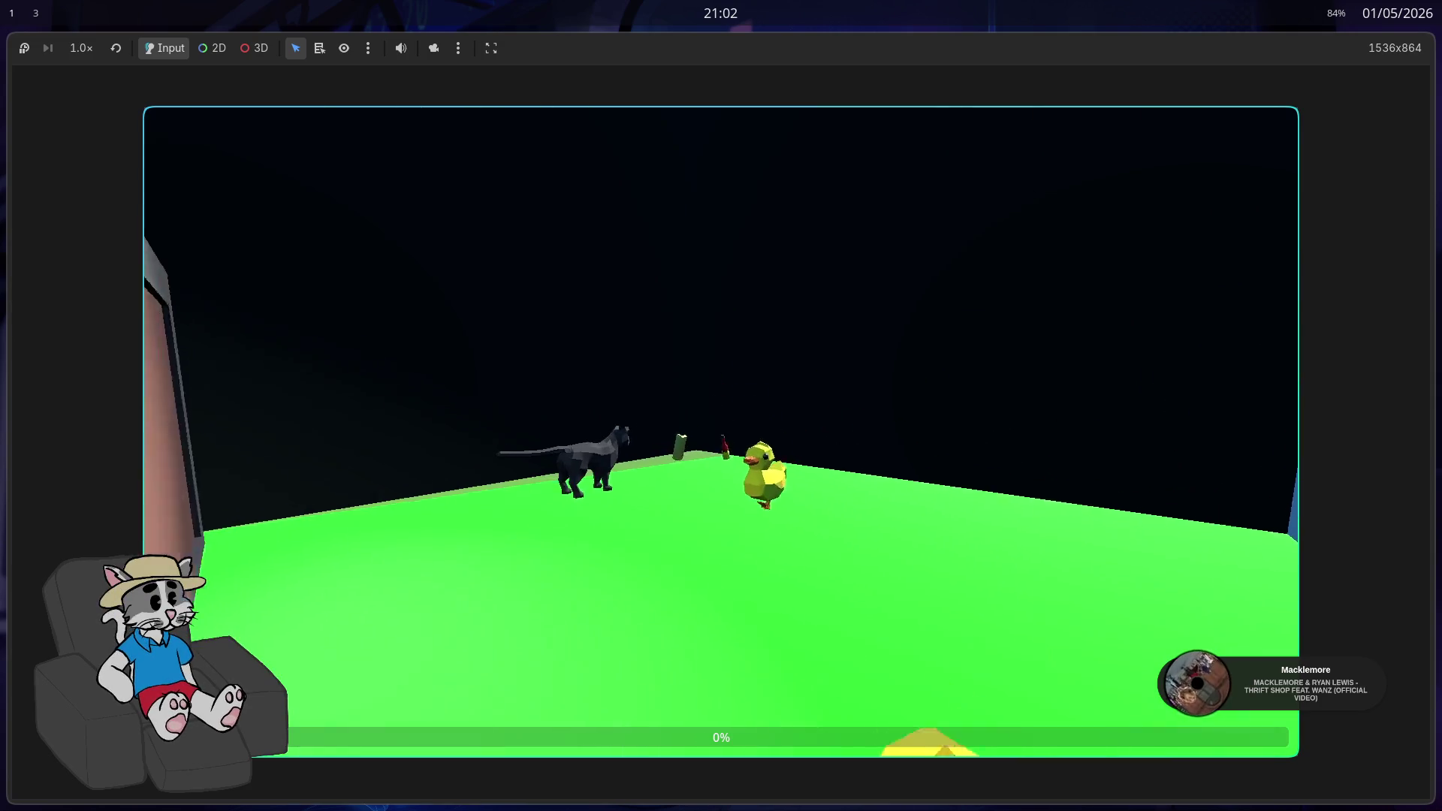
key("w")
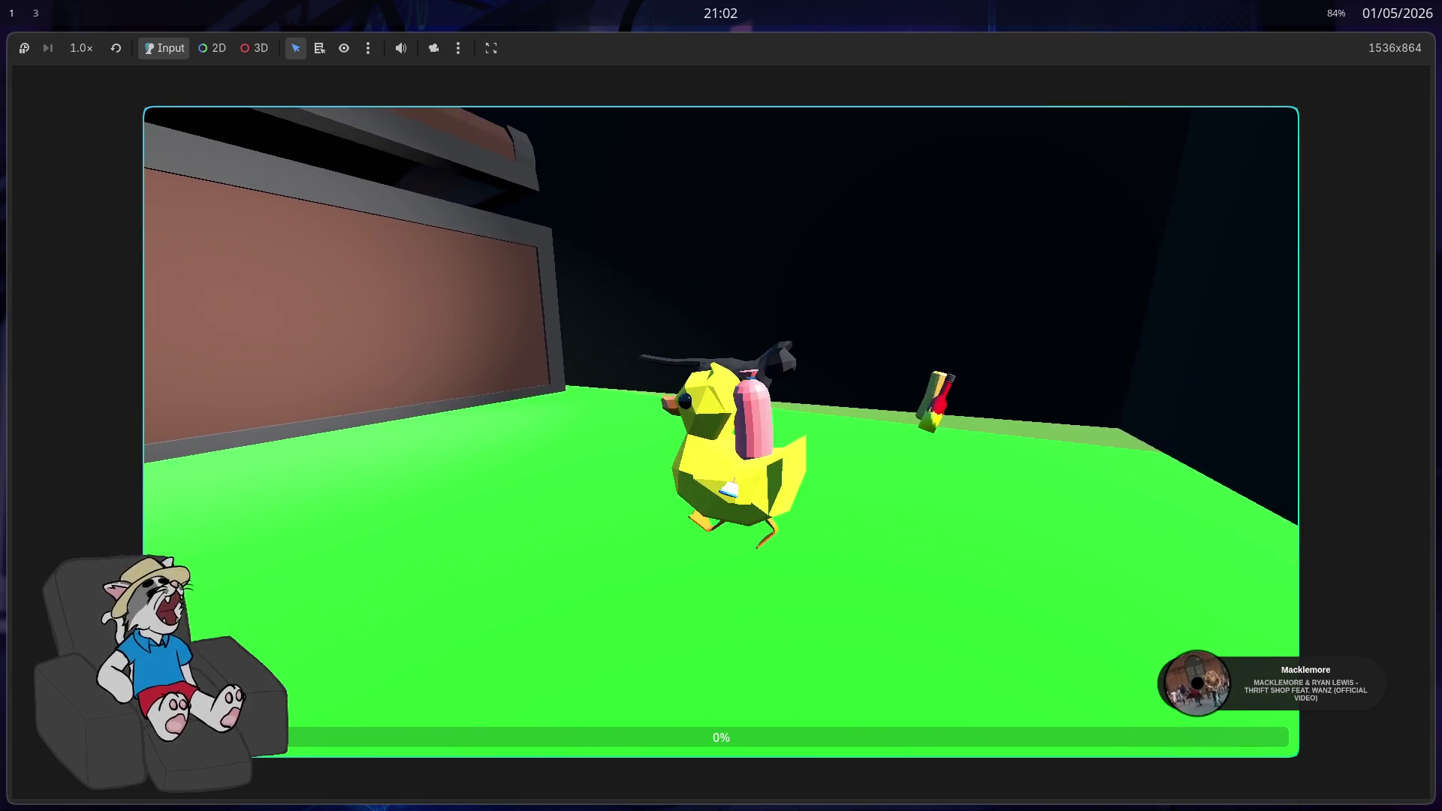
key("F8")
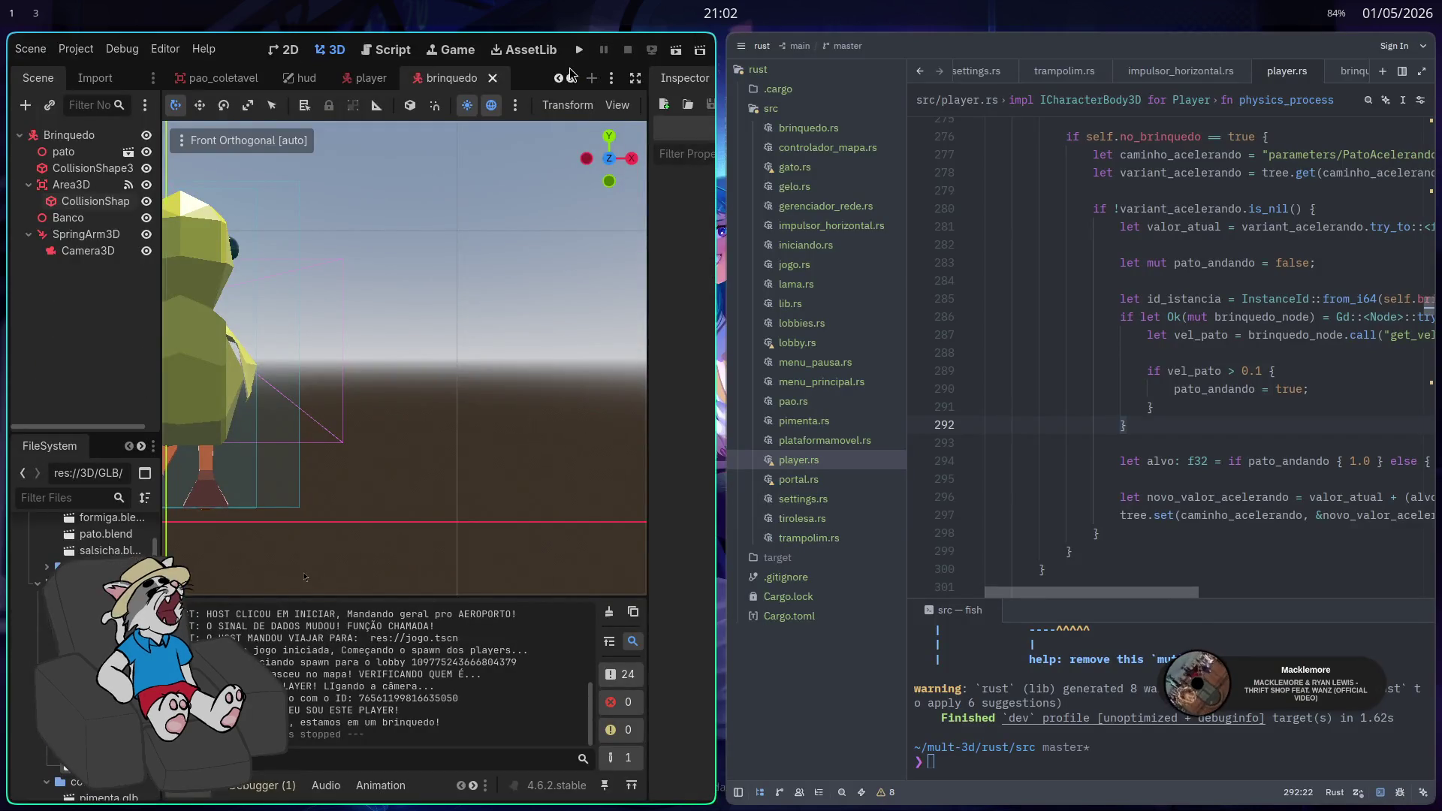
Relaunch the game with F5, host a lobby and start a new match
key("F5")
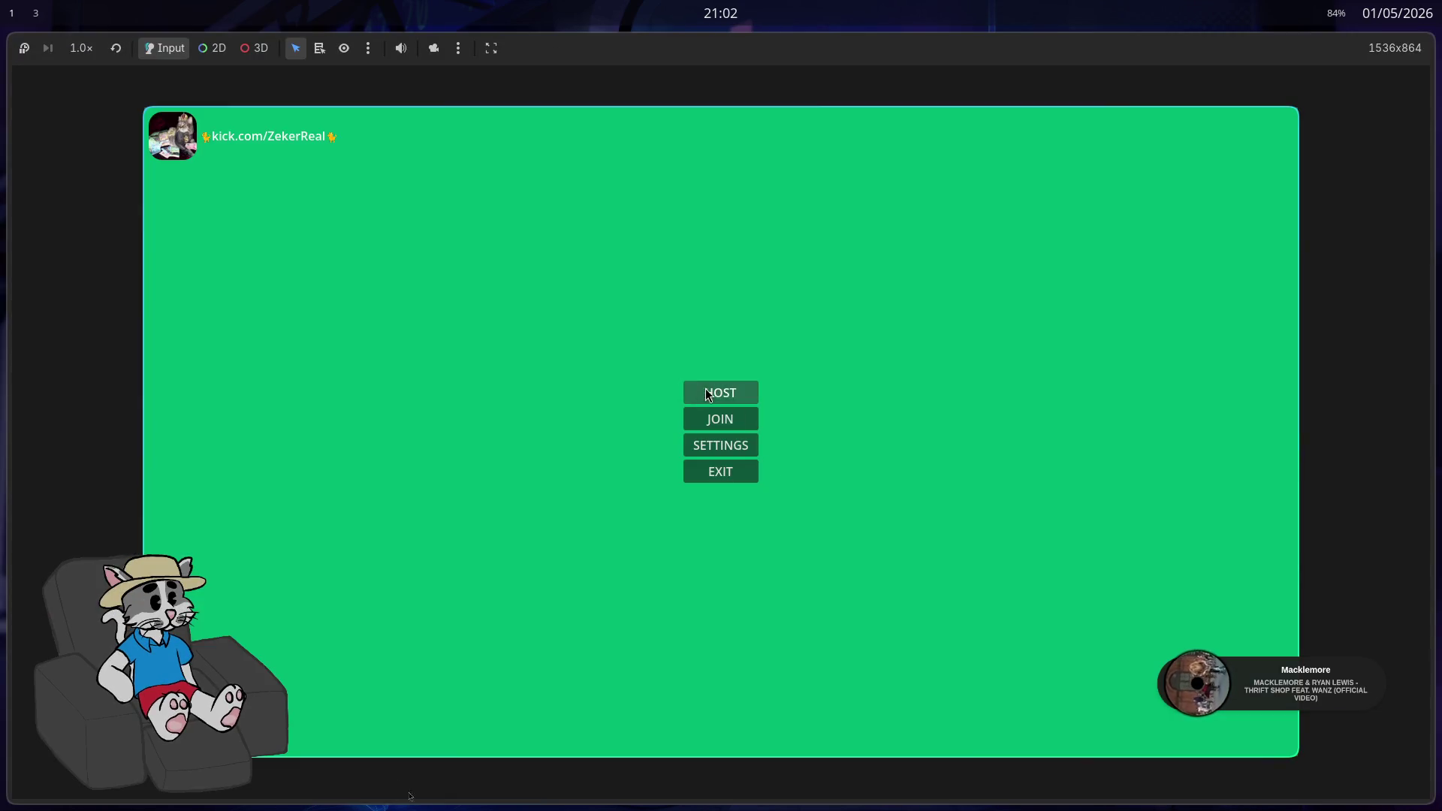
left_click(709, 395)
left_click(1167, 731)
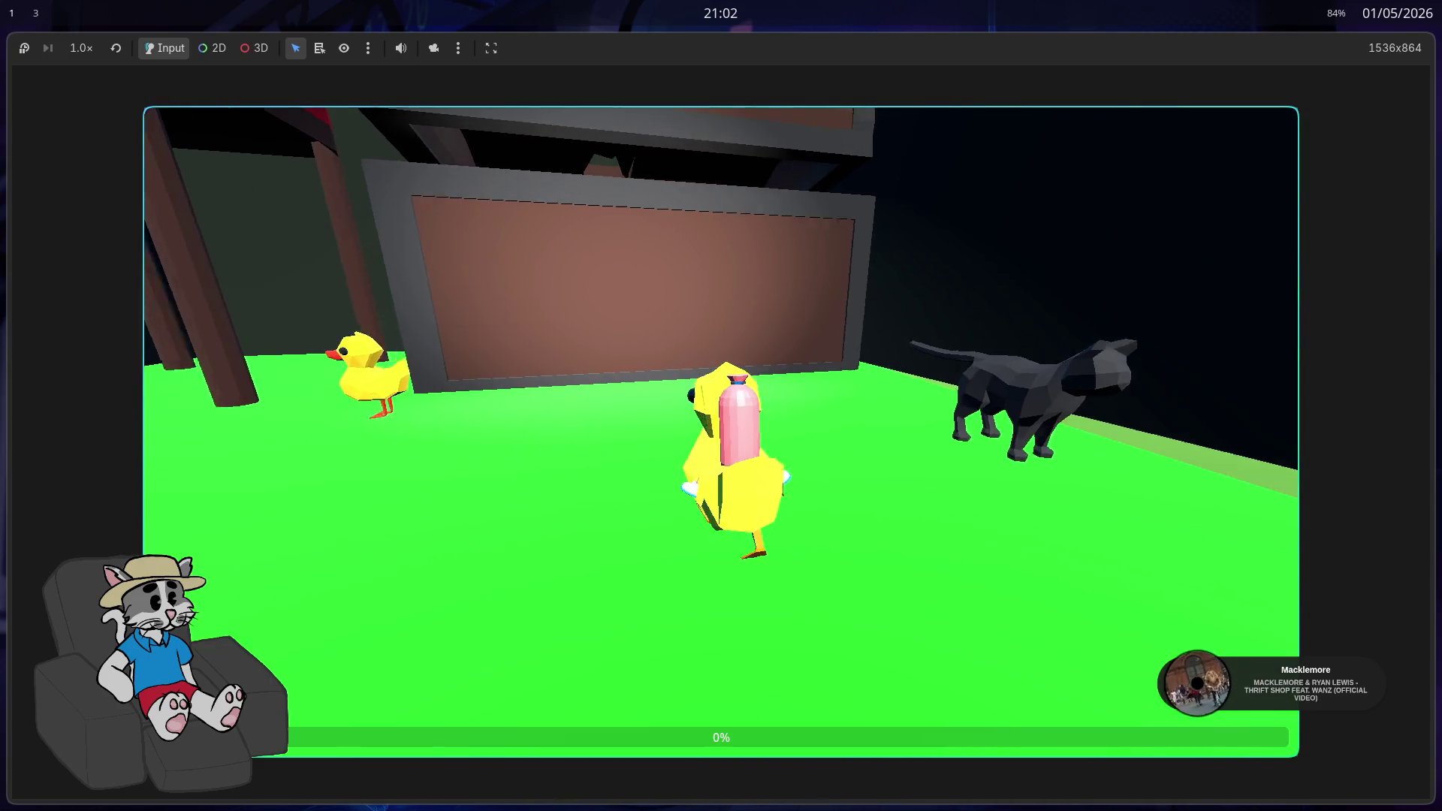
Show the game windowed and paused, and orbit the editor's Perspective view around the duck
key("super+f")
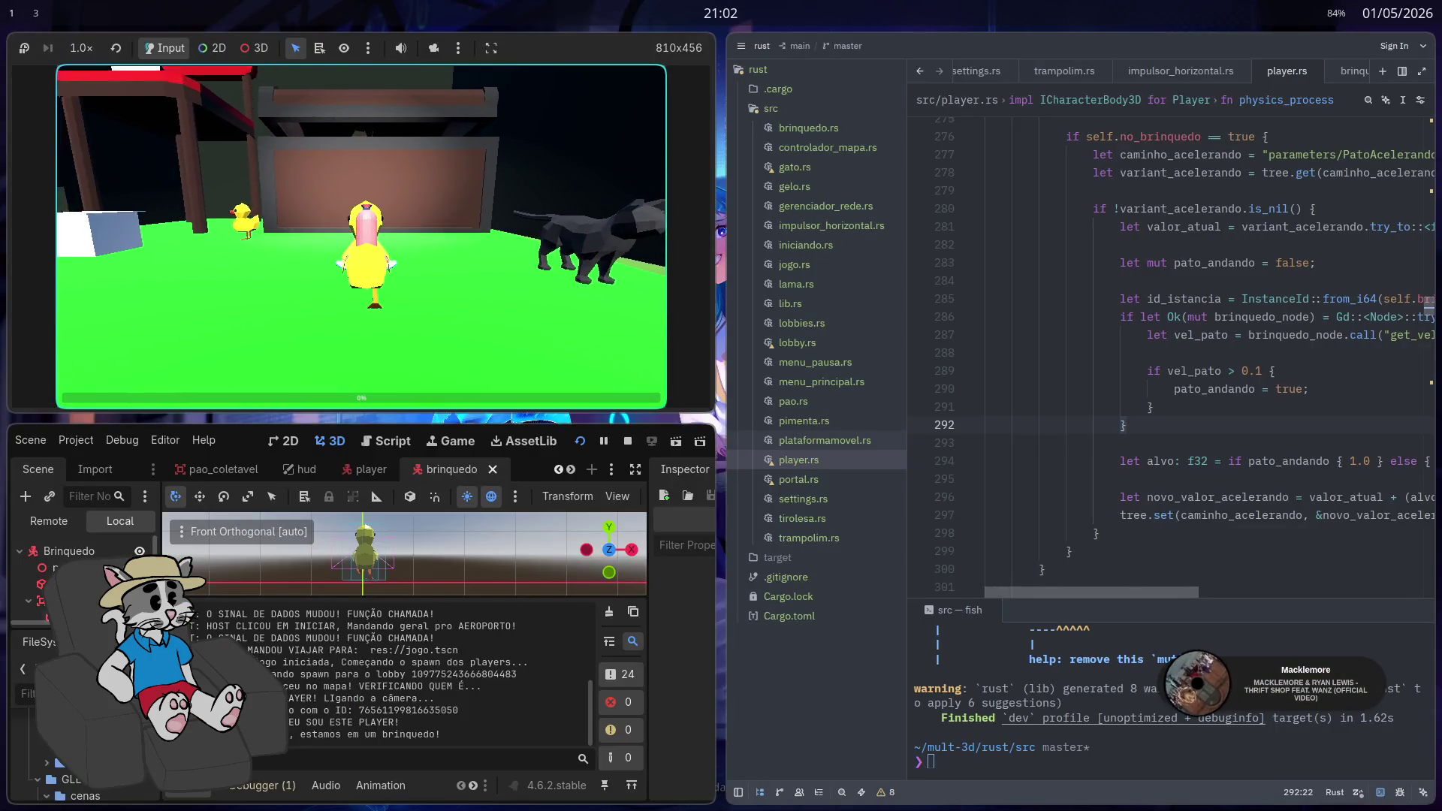
key("Escape")
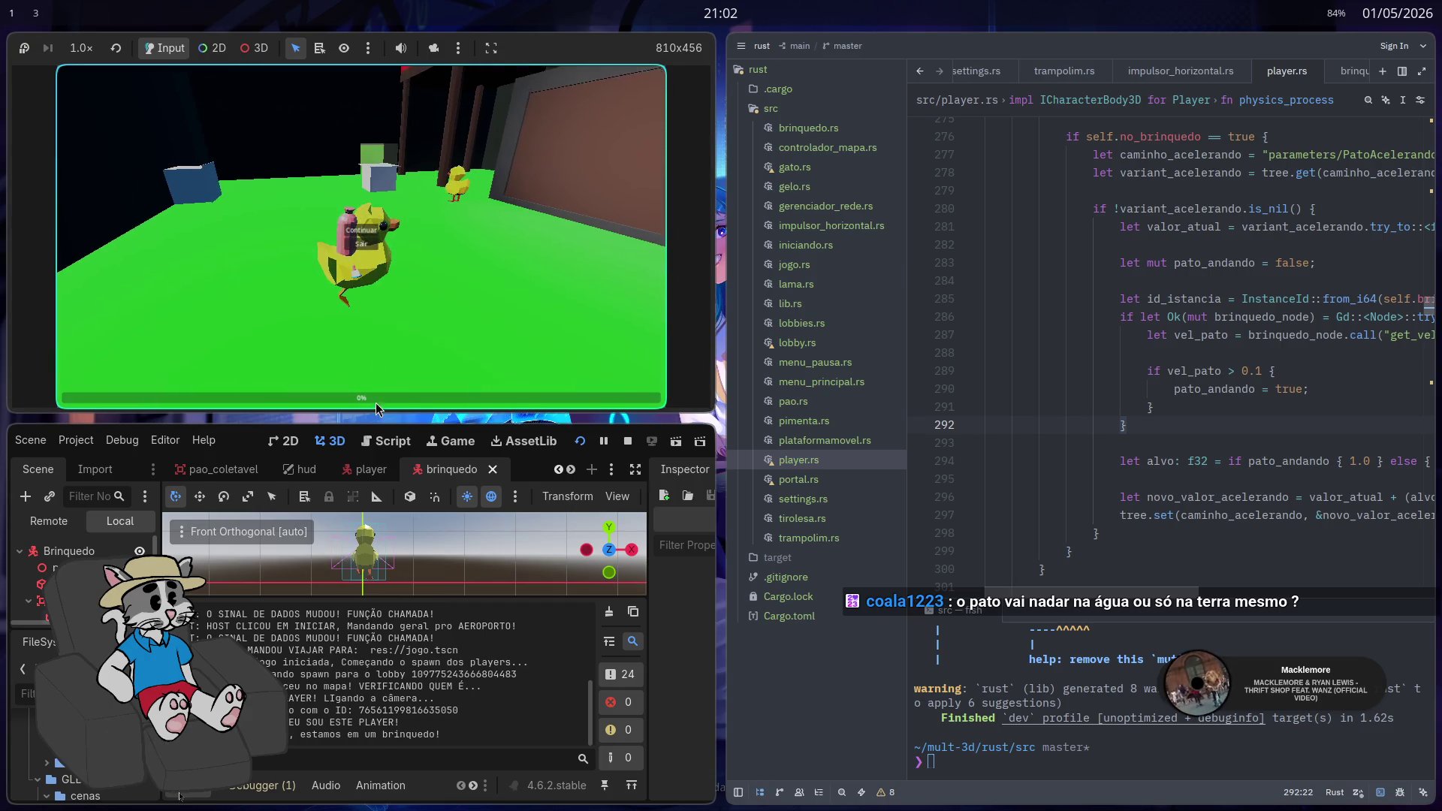
left_click_drag(372, 578, 494, 534)
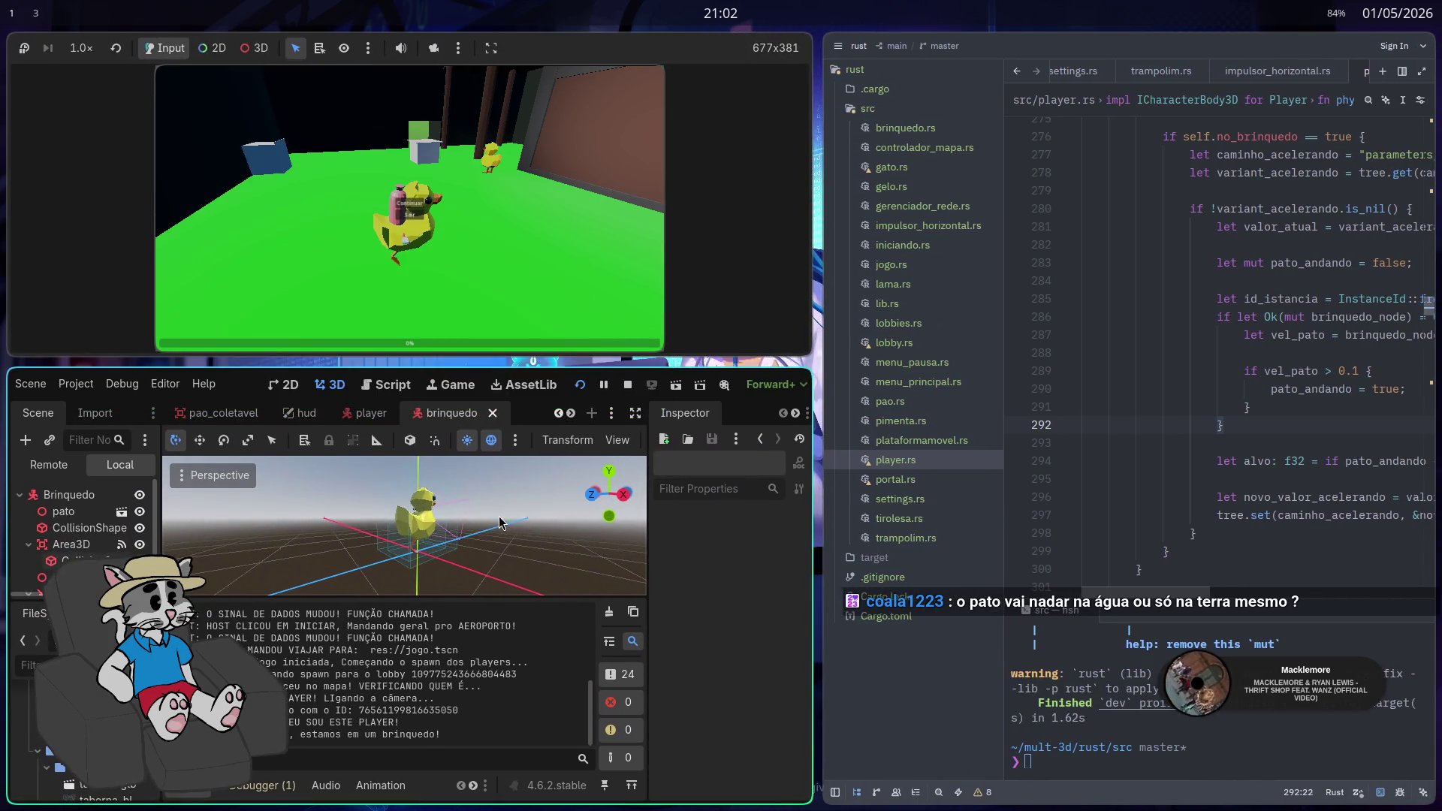
scroll(467, 515, "up", 2)
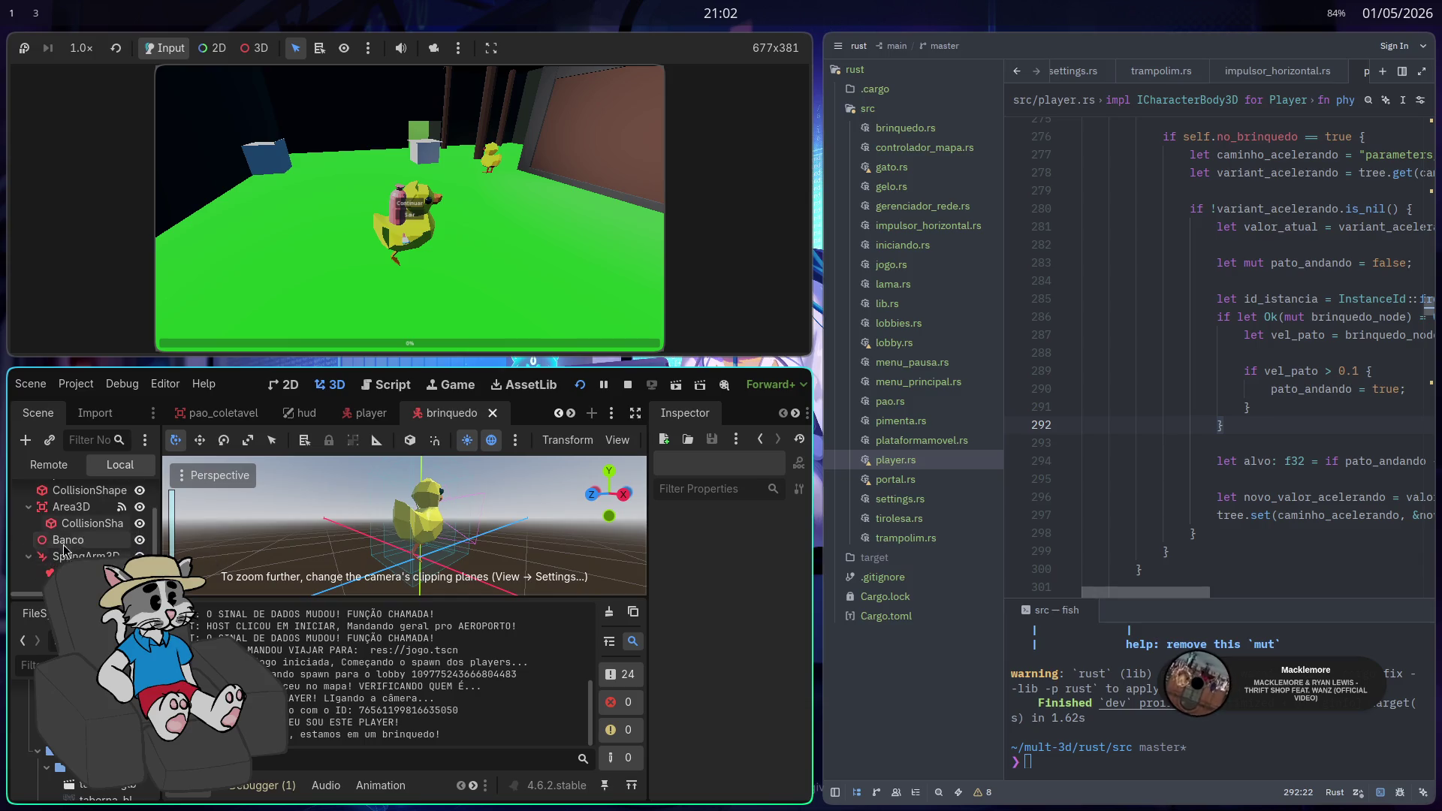
Drag the Banco seat's Y gizmo to raise it from 0.7 to 0.8
left_click(72, 540)
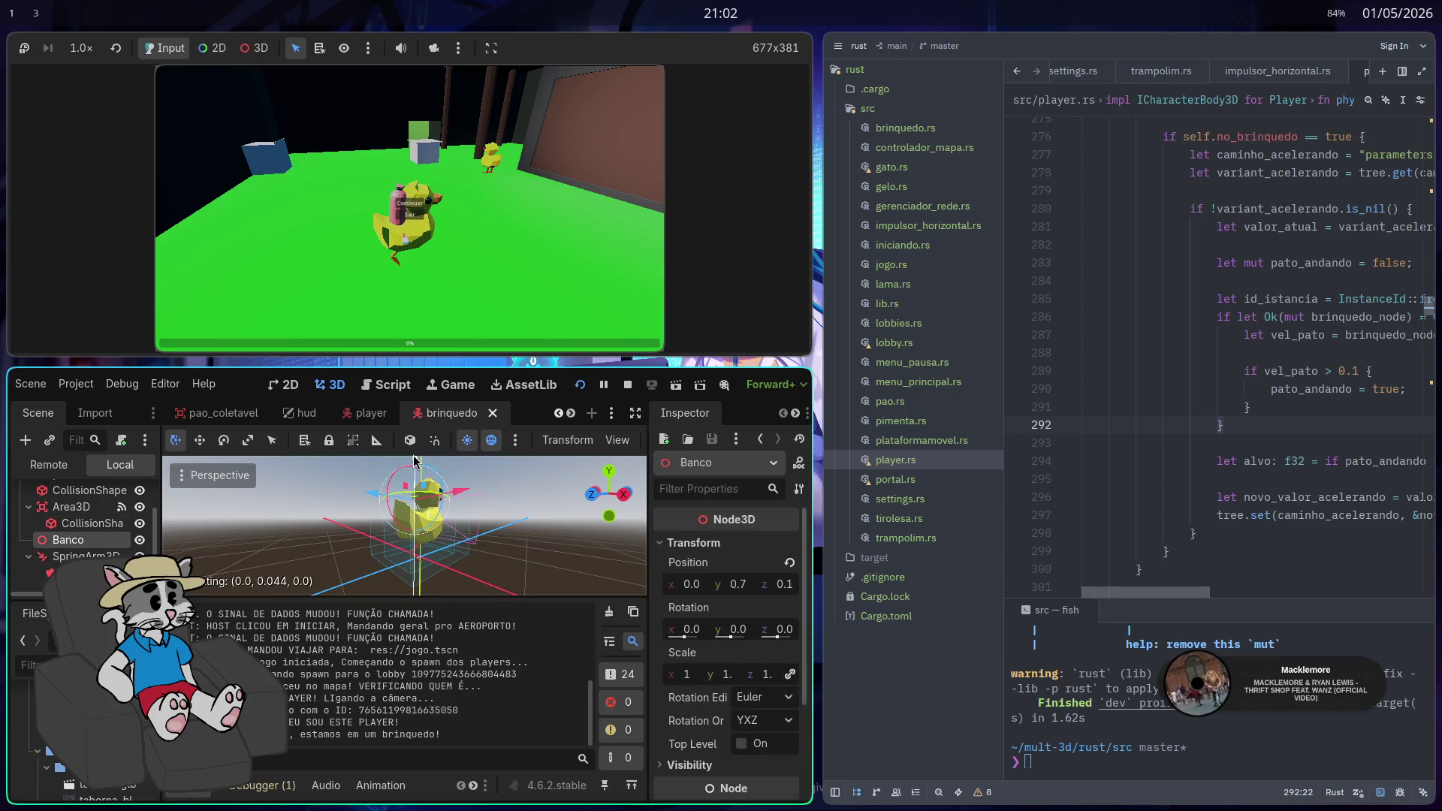
left_click_drag(414, 460, 414, 461)
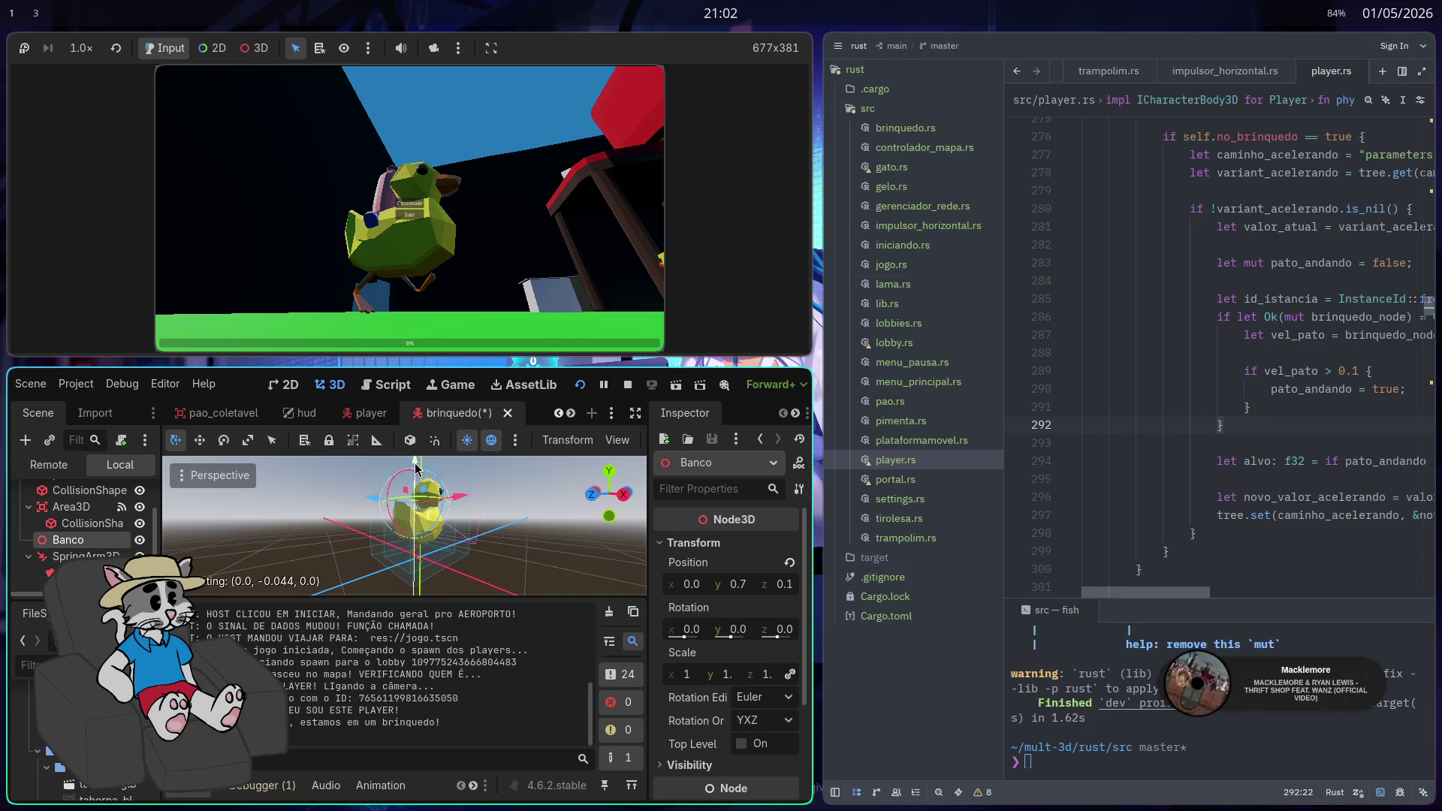
left_click_drag(416, 469, 418, 464)
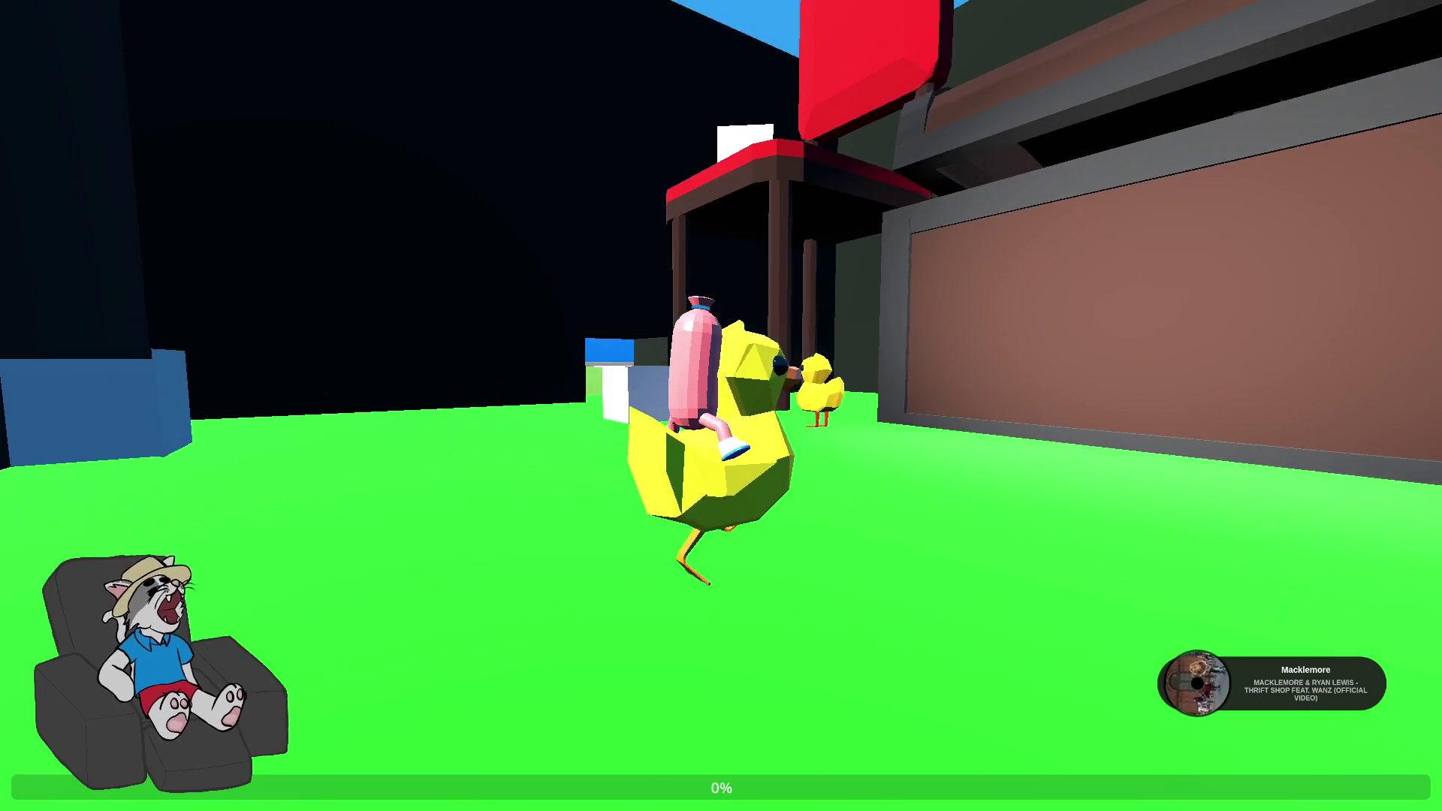
Pause the game, resize its window to reveal the editor, and save the brinquedo scene
key("F11")
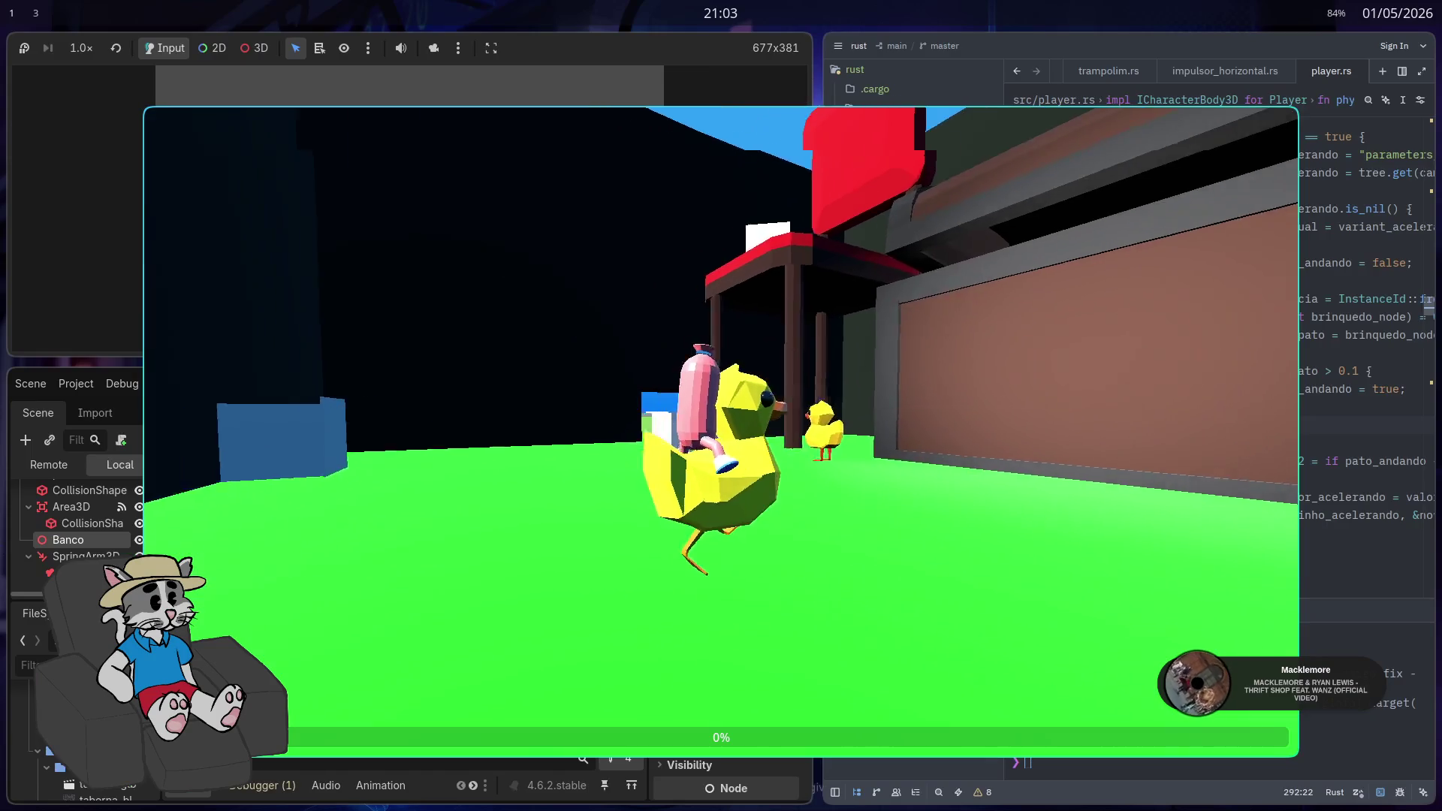
key("Escape")
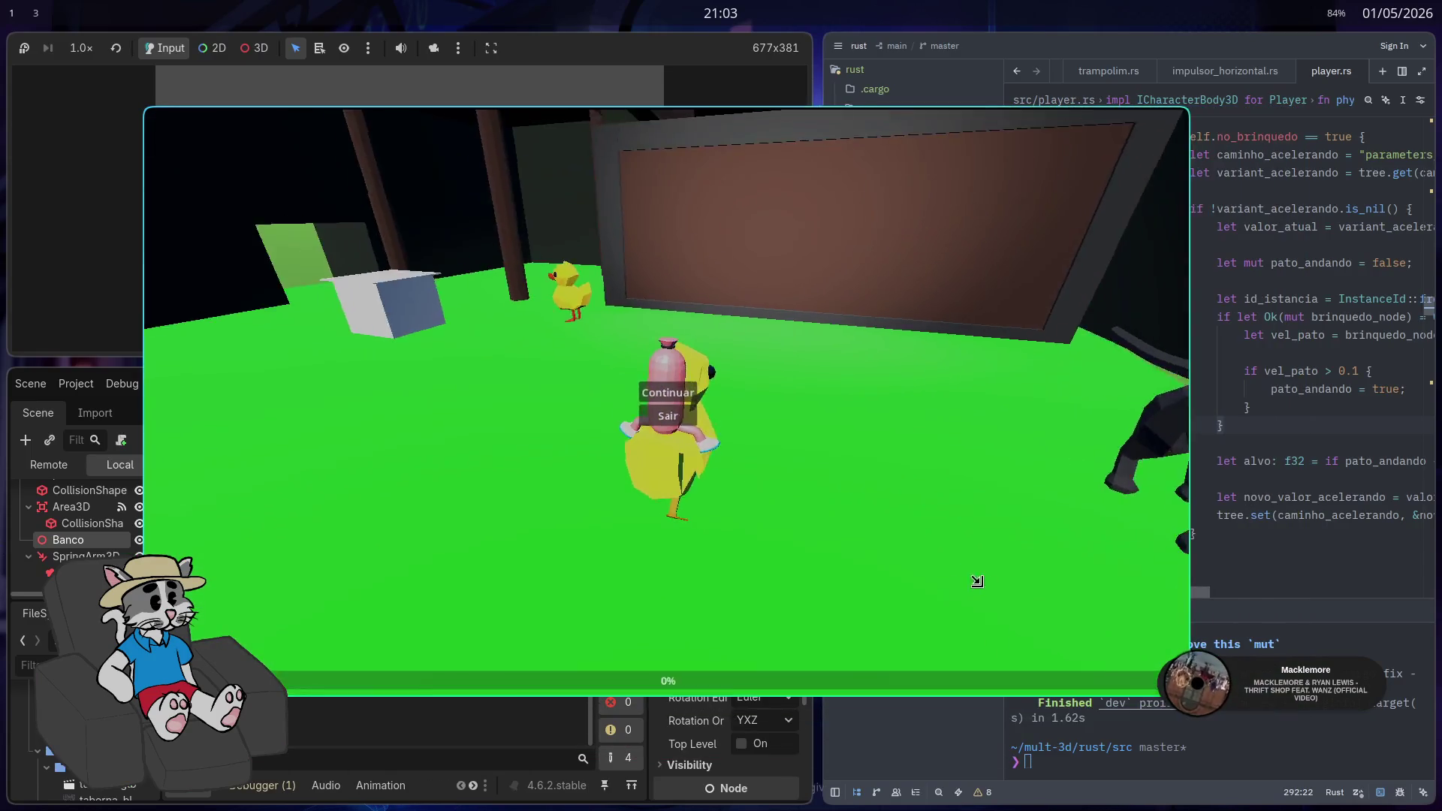
mouse_move(975, 579)
left_mouse_down()
mouse_move(670, 412)
mouse_move(550, 322)
mouse_move(589, 353)
left_mouse_up()
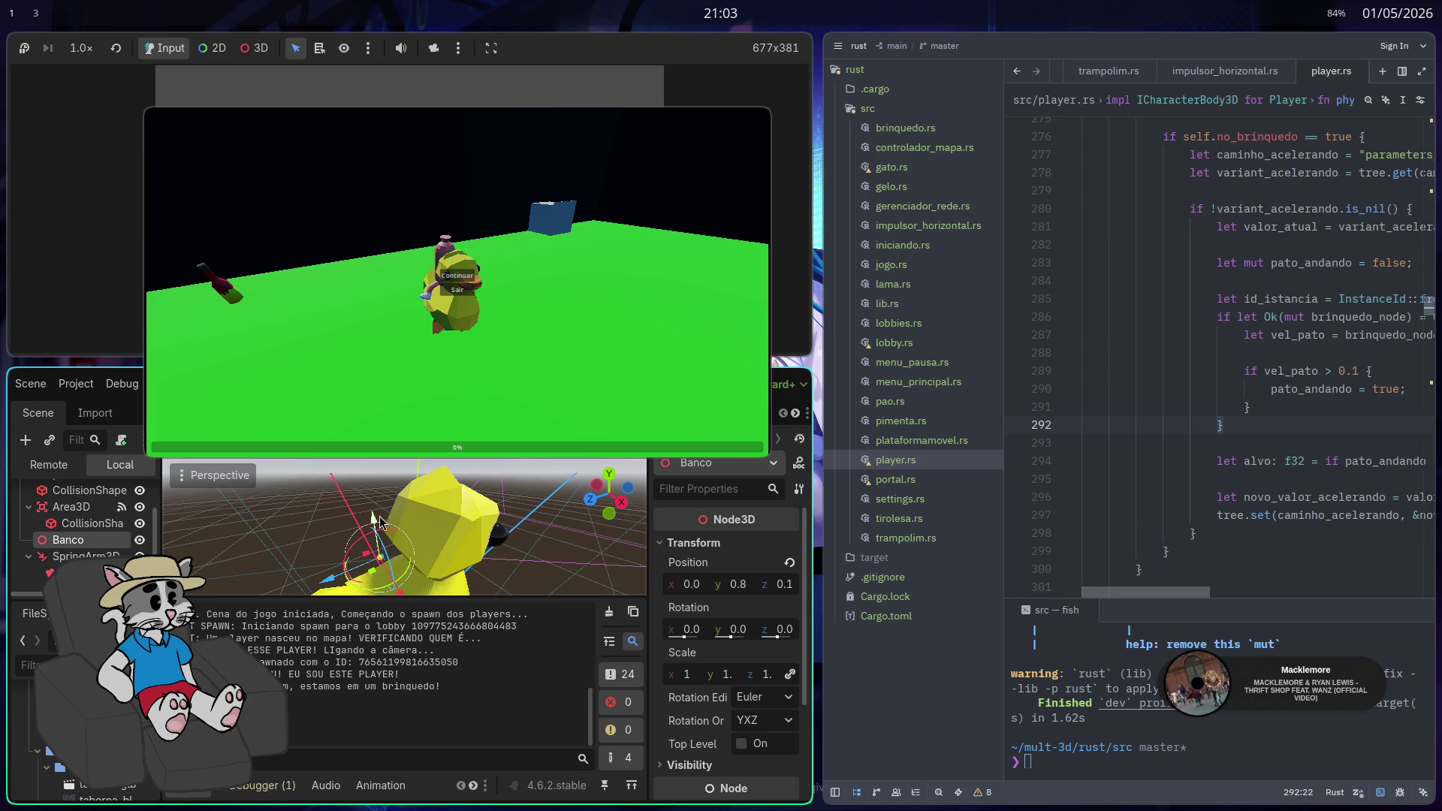
left_click_drag(374, 515, 396, 531)
key("ctrl+s")
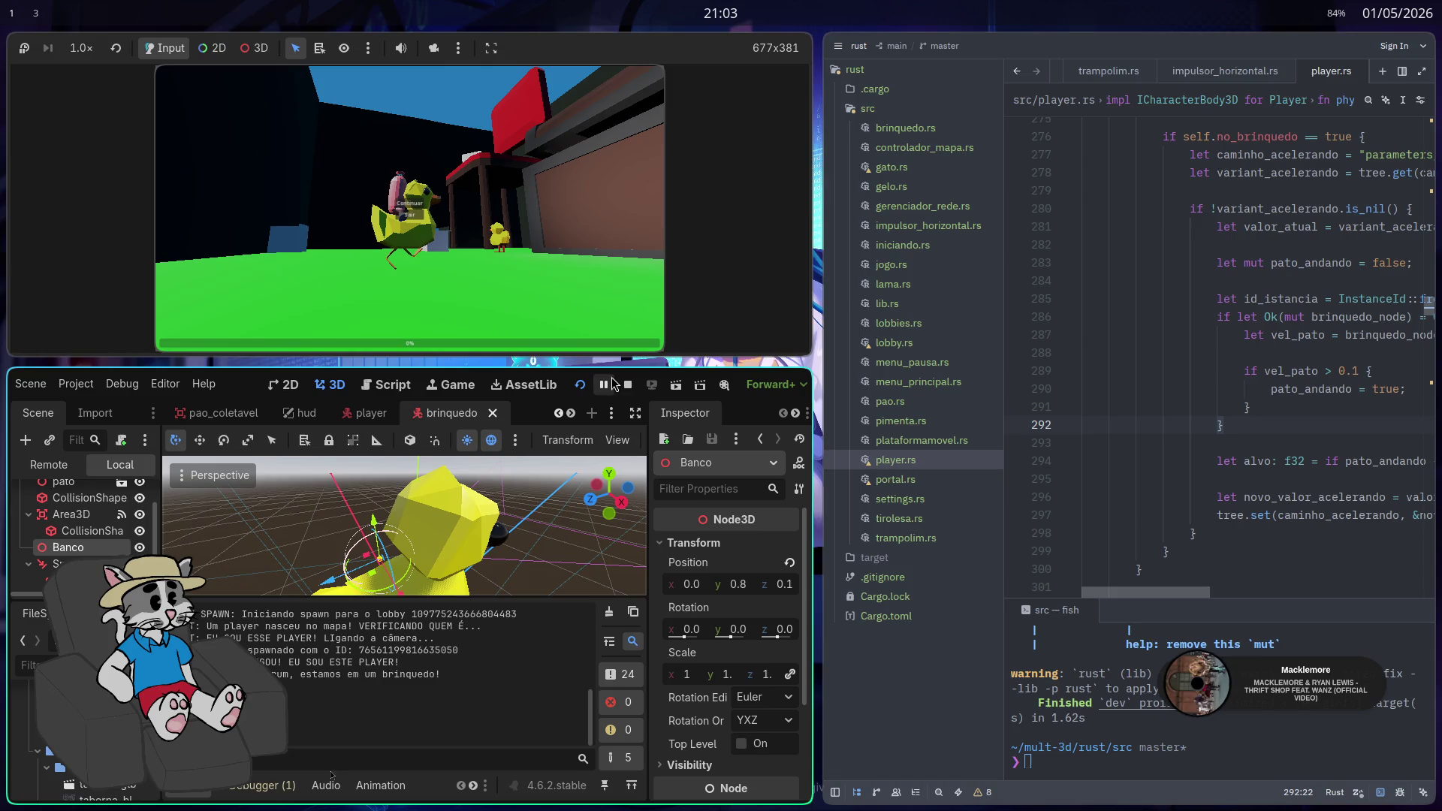
Toggle the game's fullscreen, select pato, save brinquedo again with Banco at Y 0.8, and reselect Banco
key("F11")
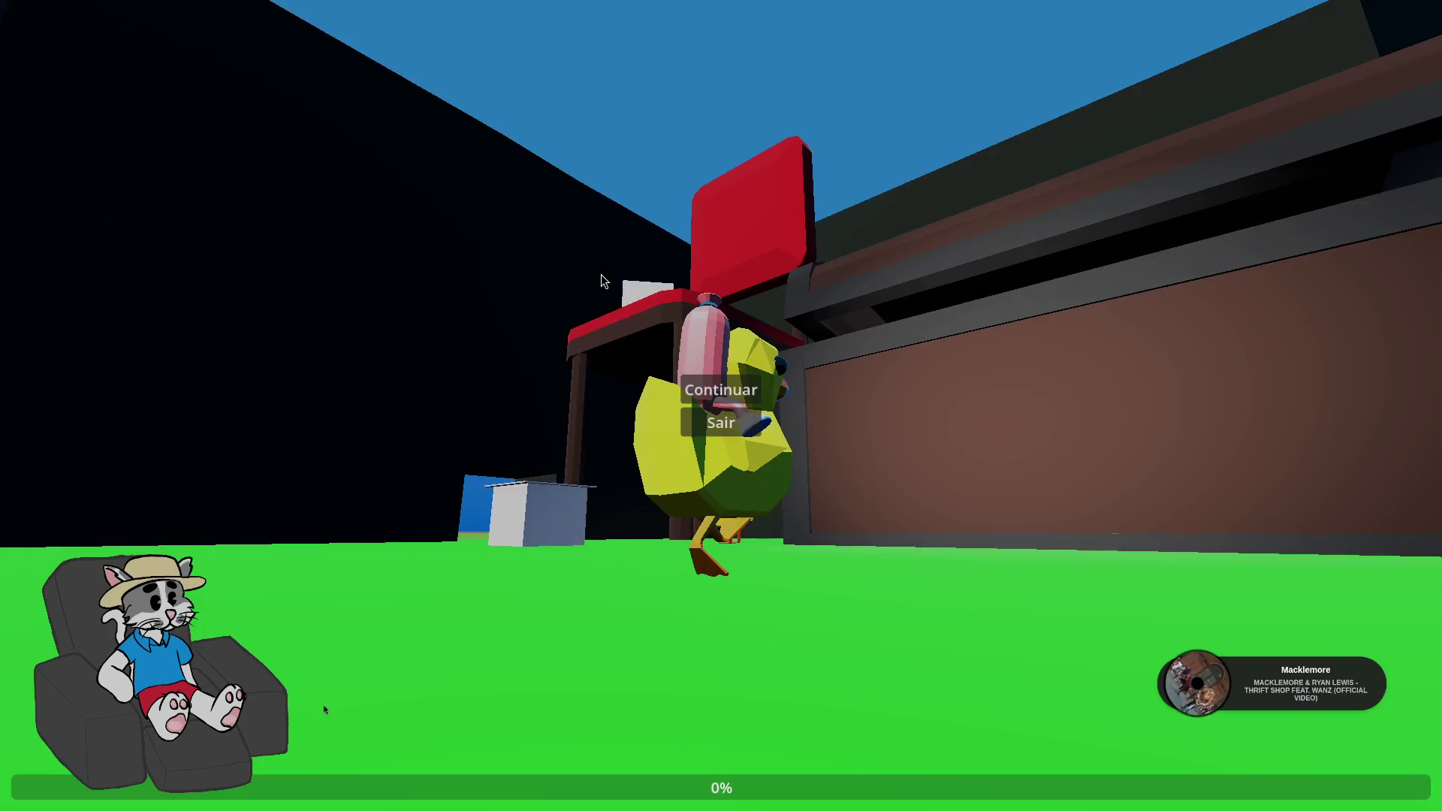
key("F11")
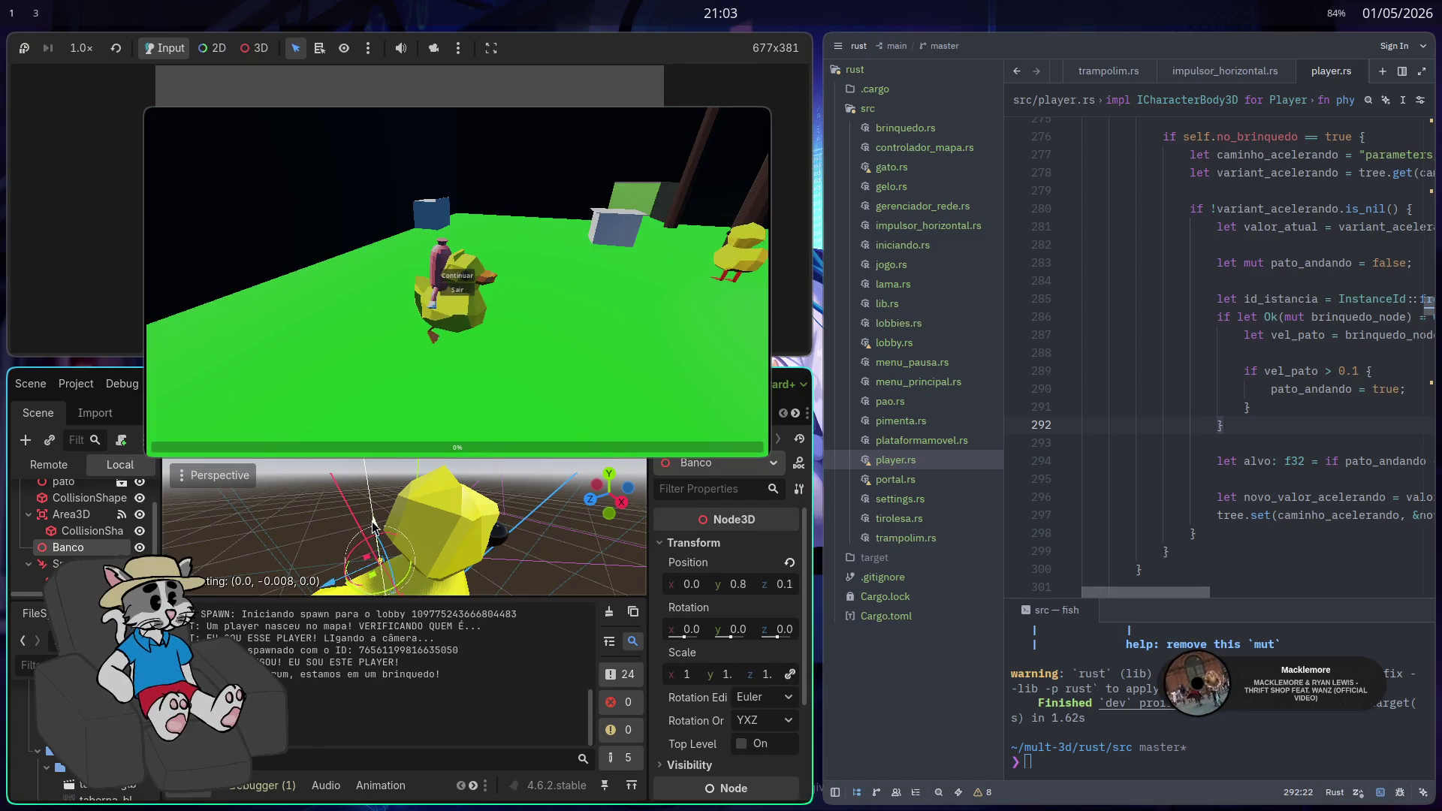
left_click(442, 525)
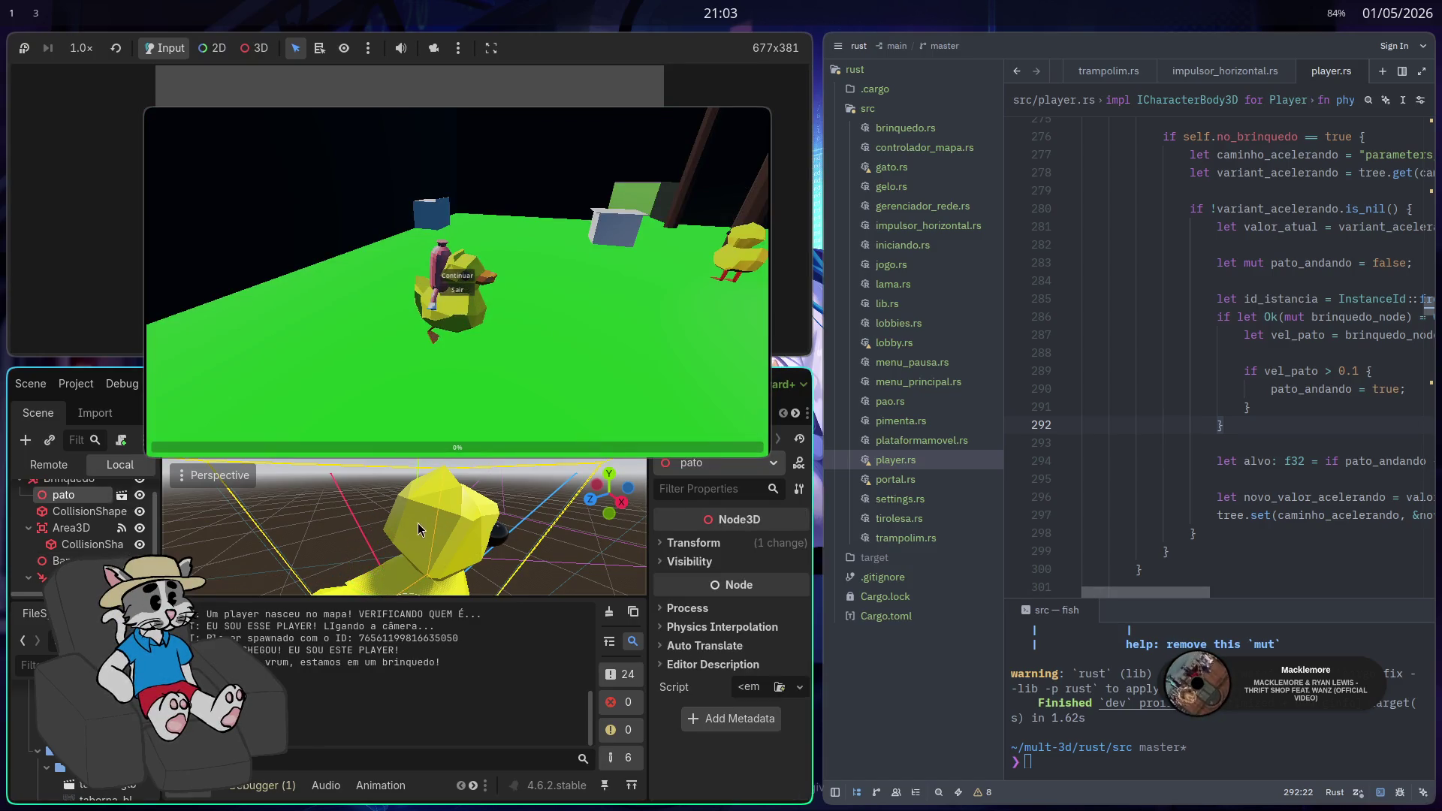
key("ctrl+s")
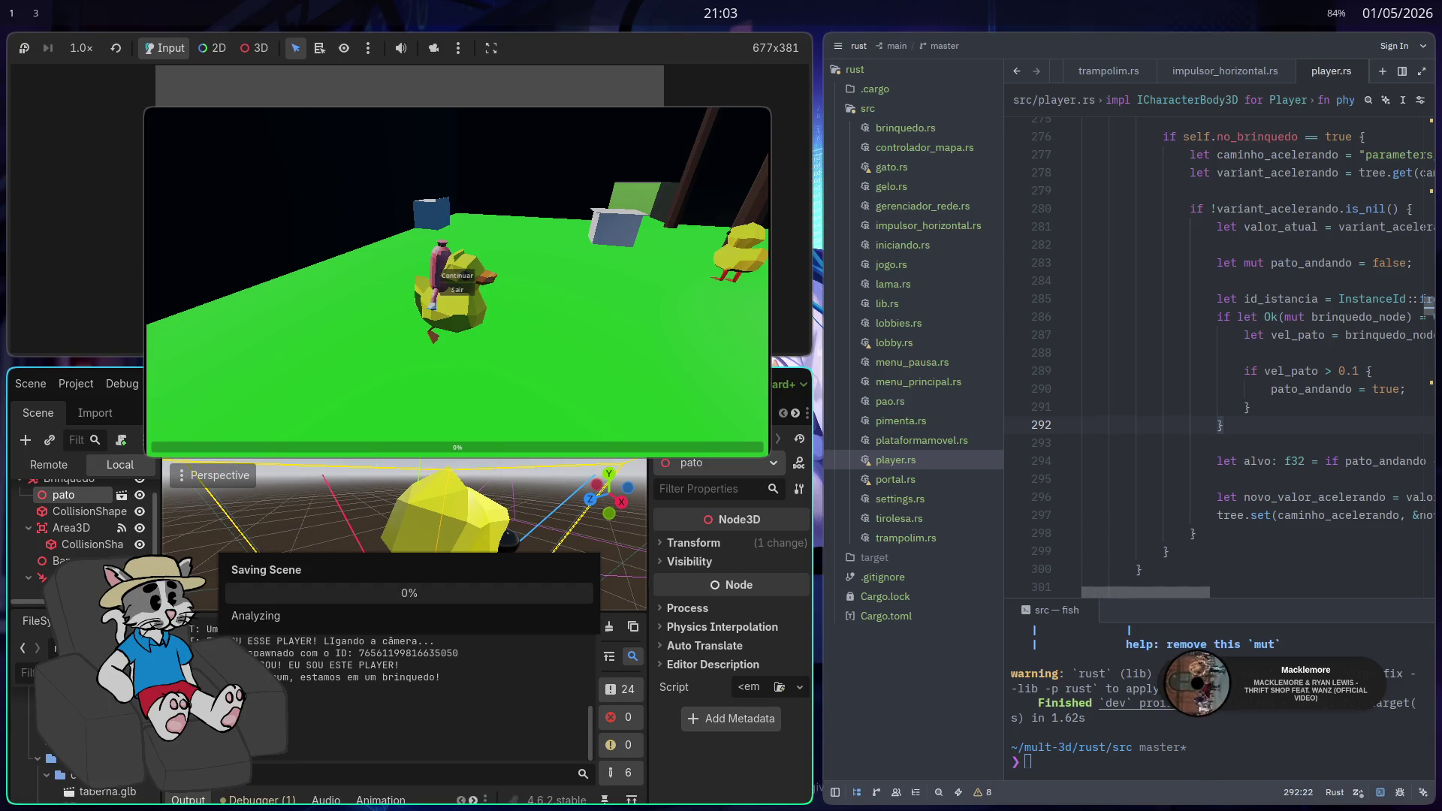
left_click(388, 541)
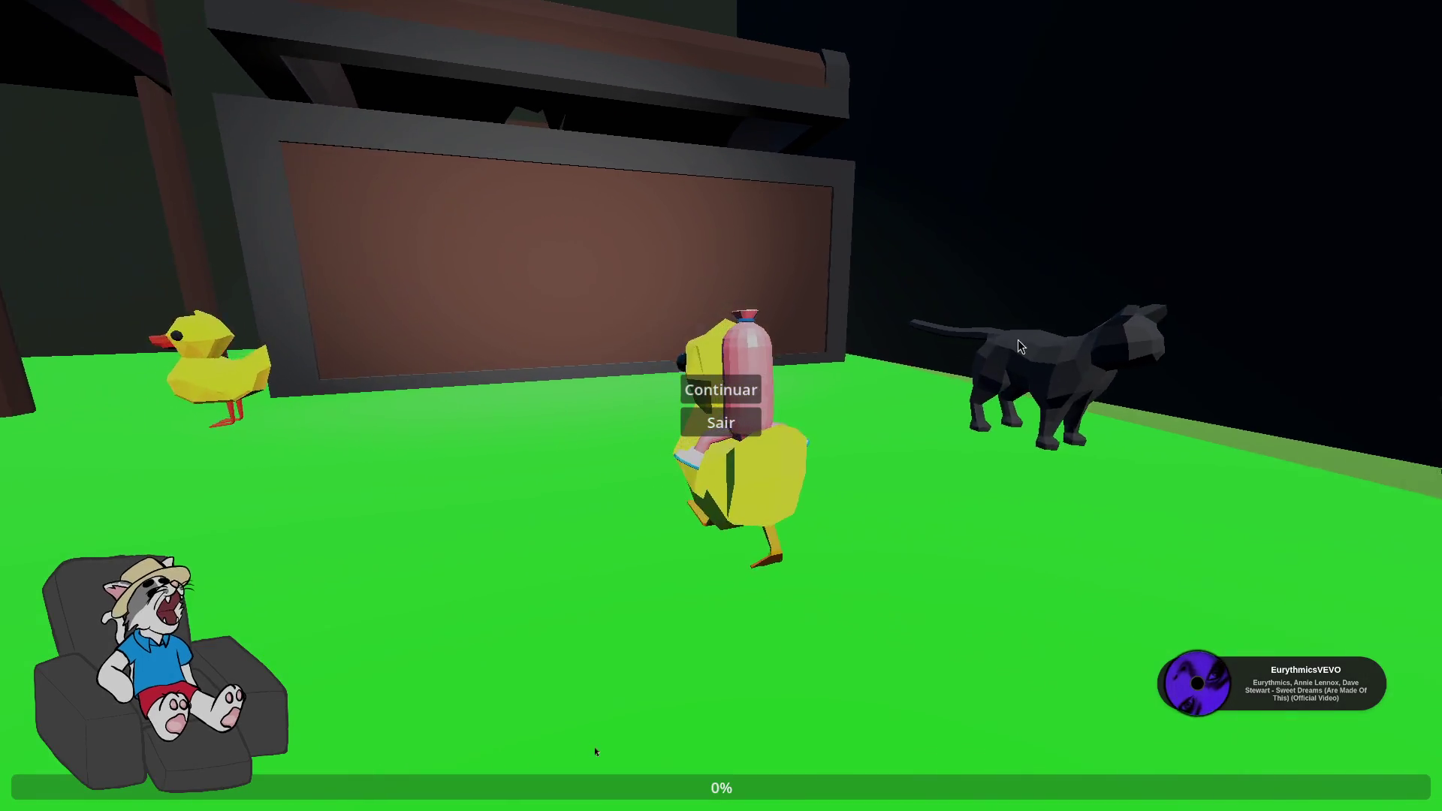
Resume the game, walk the duck toy along and around the black wall, then end the playtest
key("Escape")
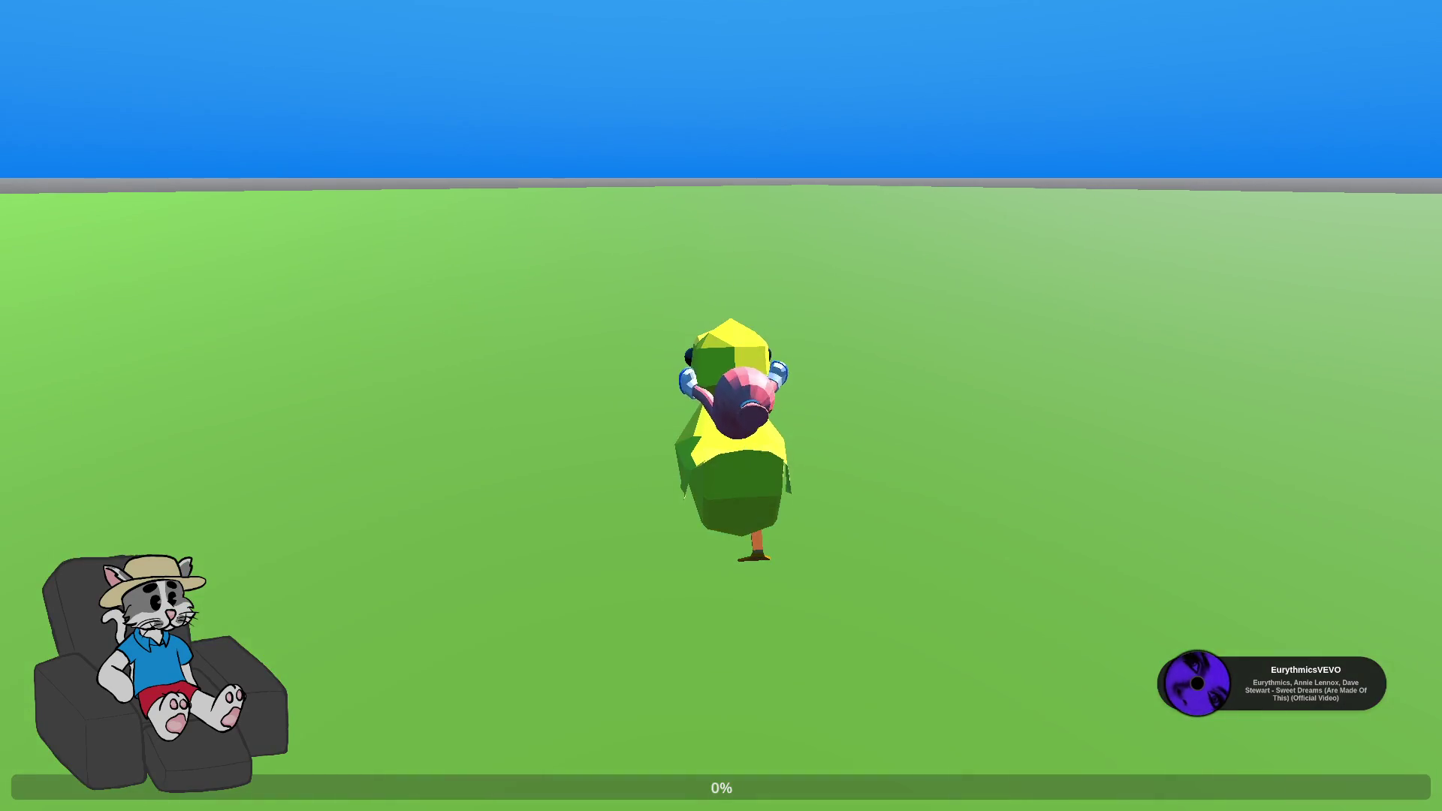
key("w")
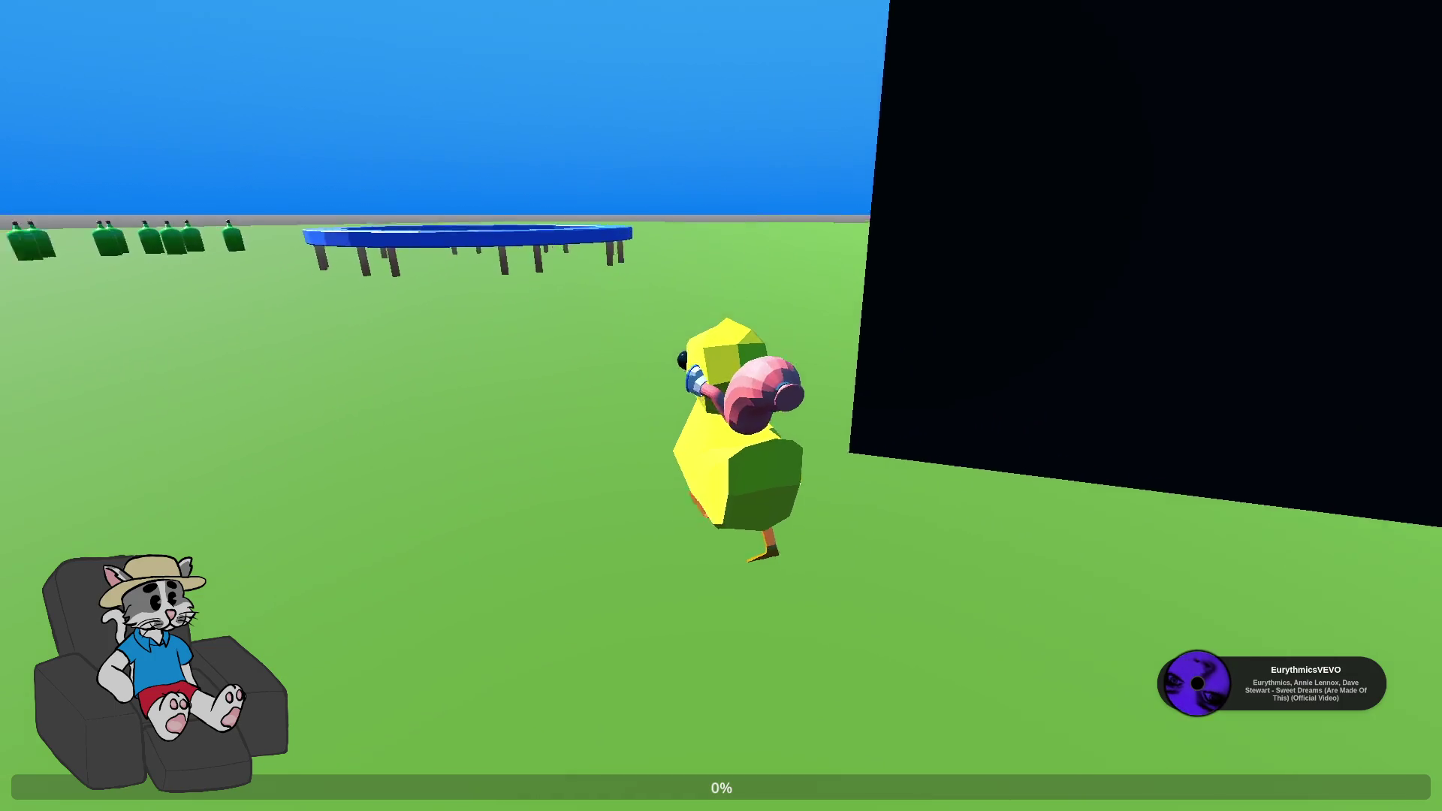
key("a")
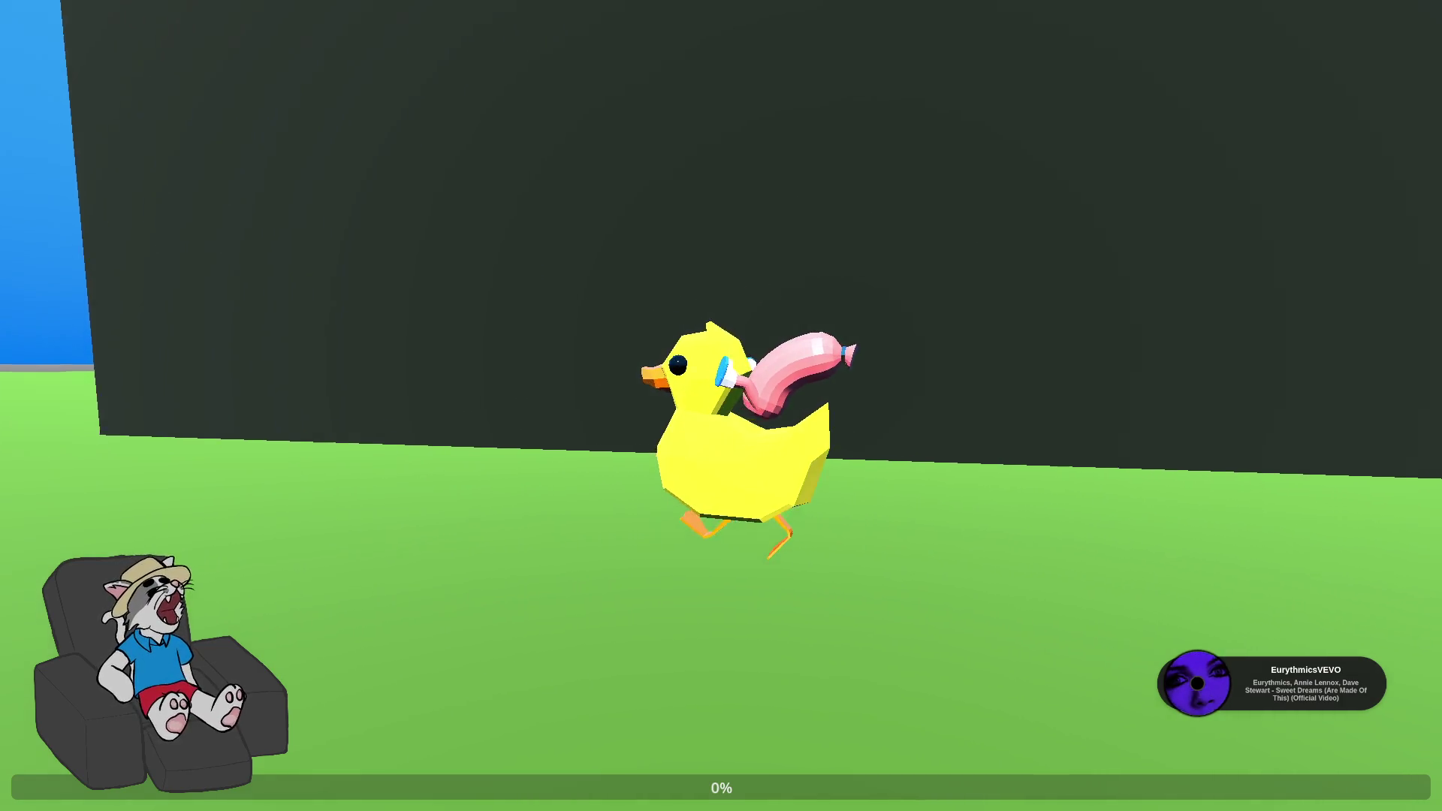
key("a")
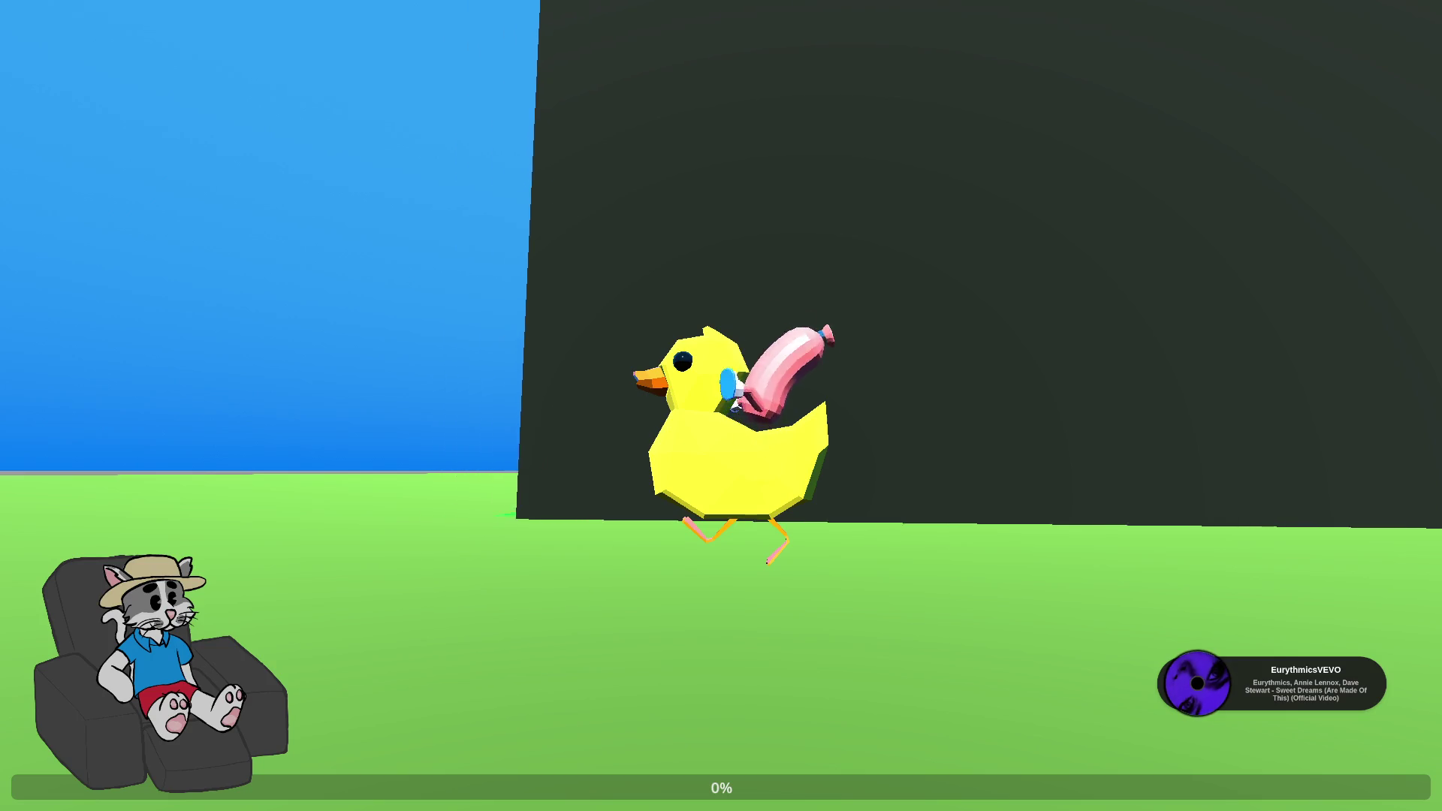
key("a")
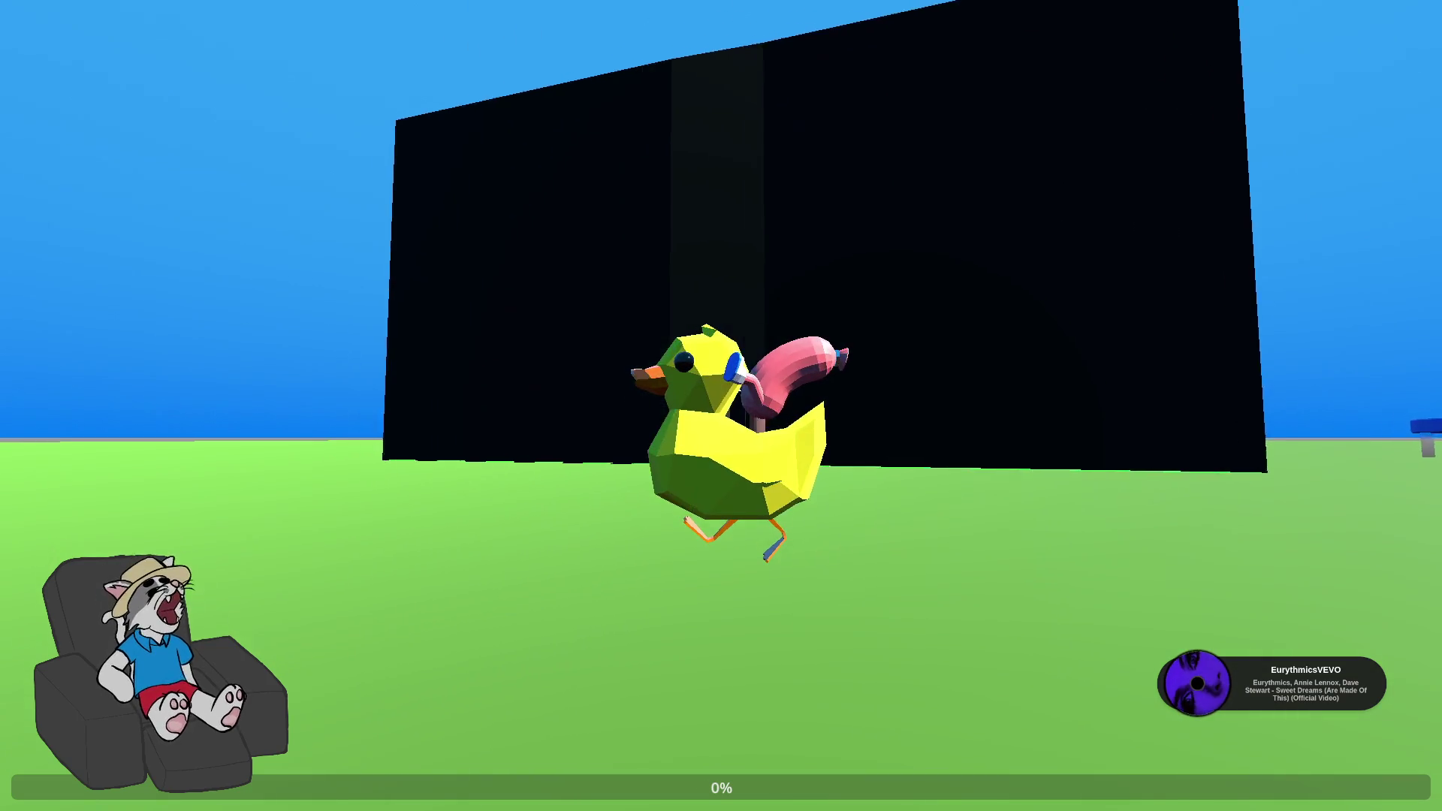
key("a")
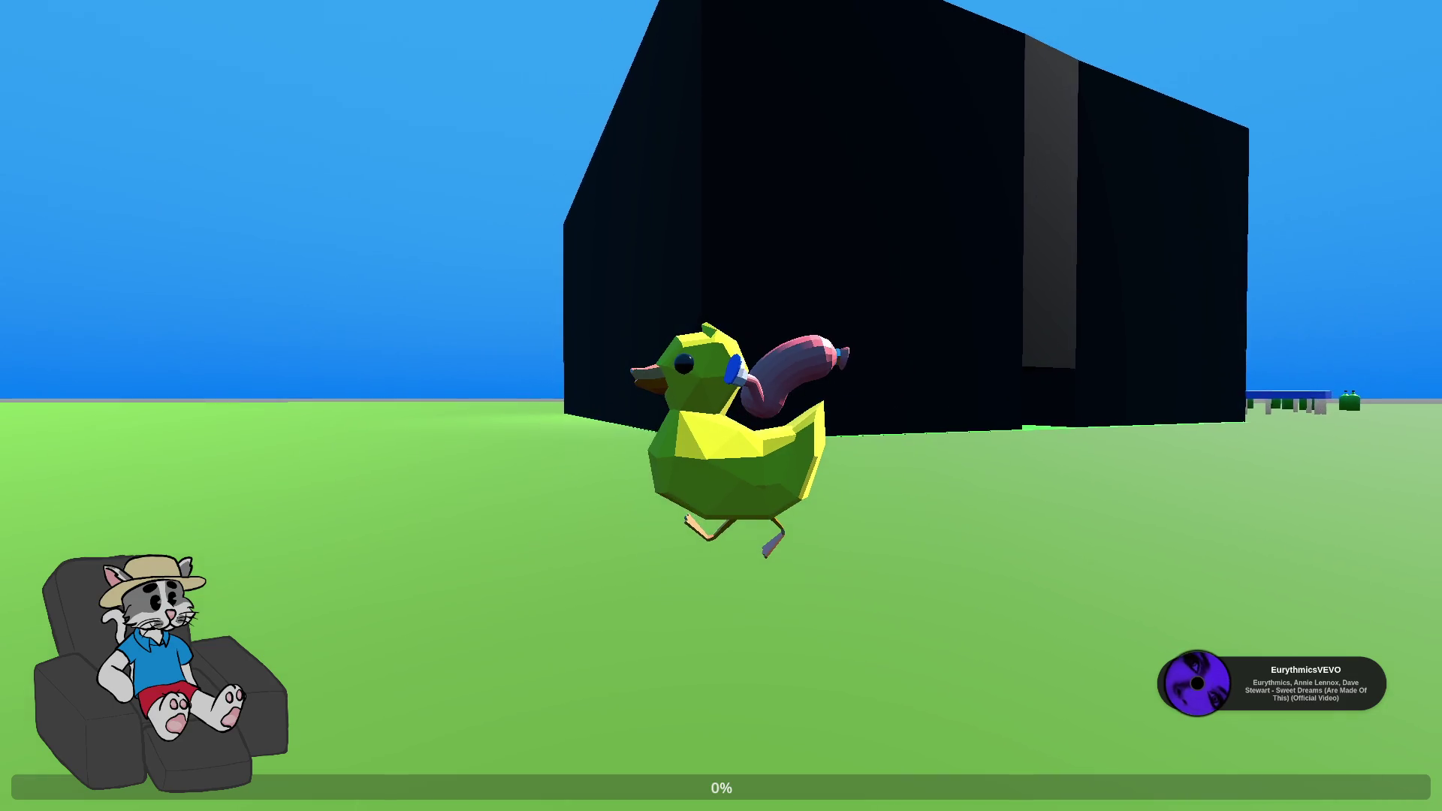
key("a")
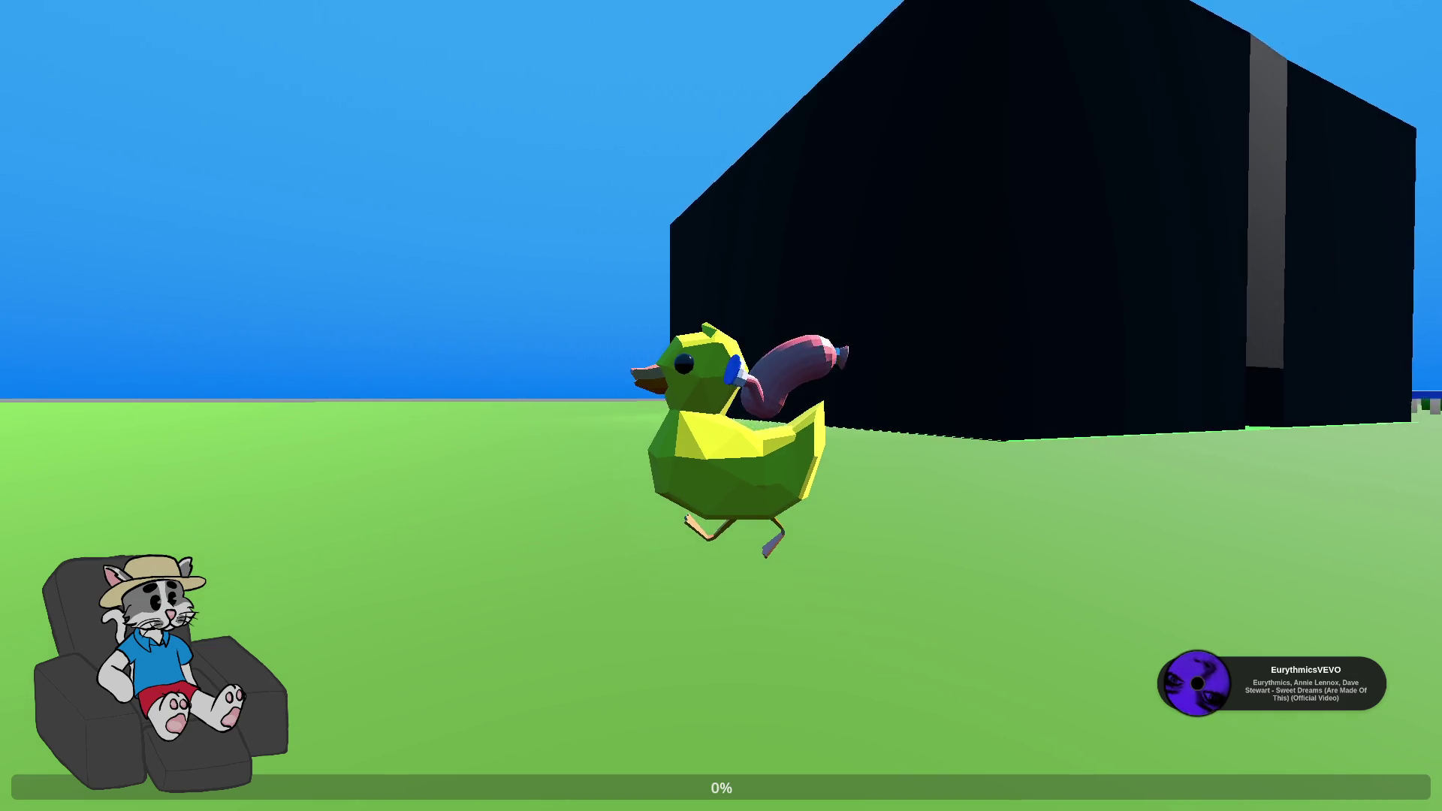
key("a")
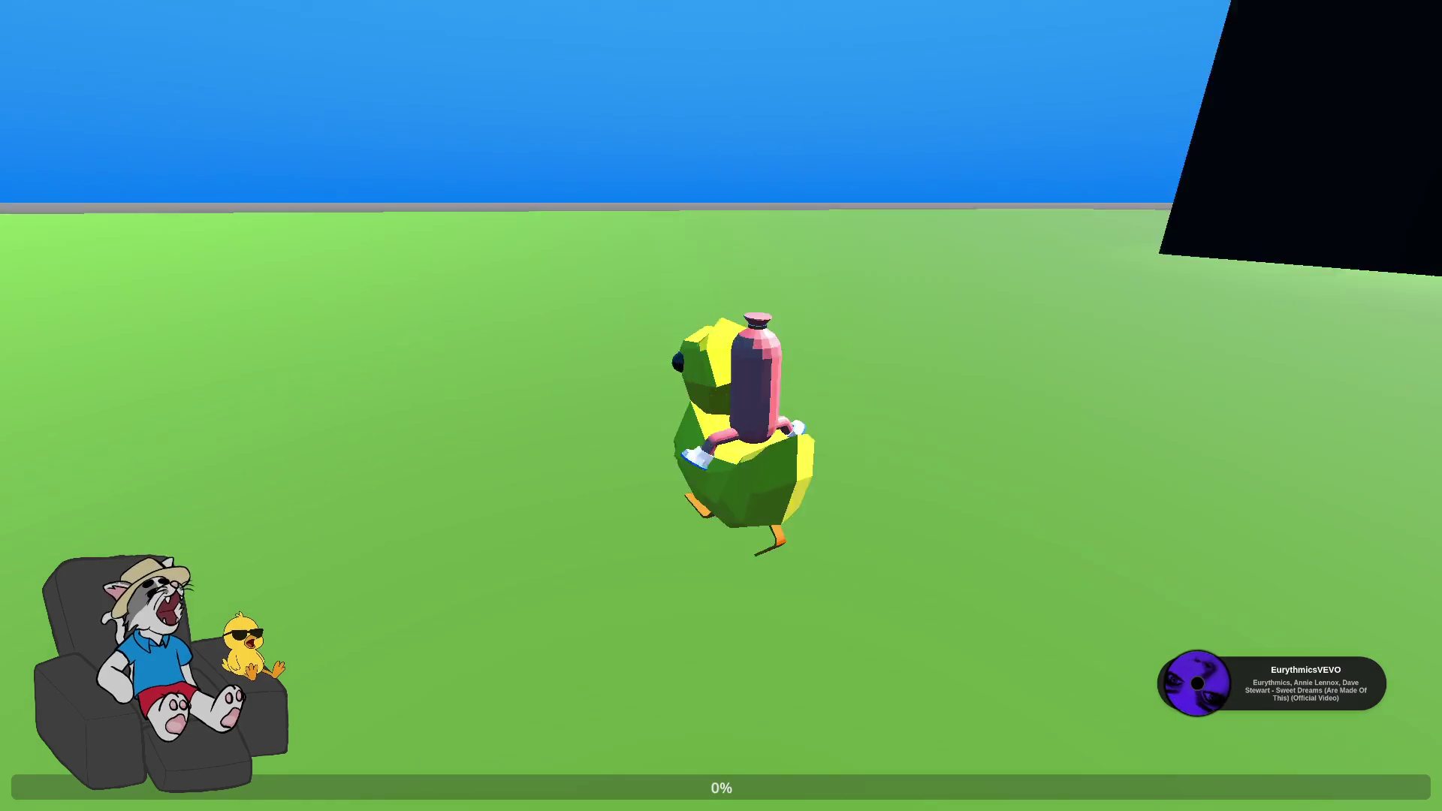
key("super+q")
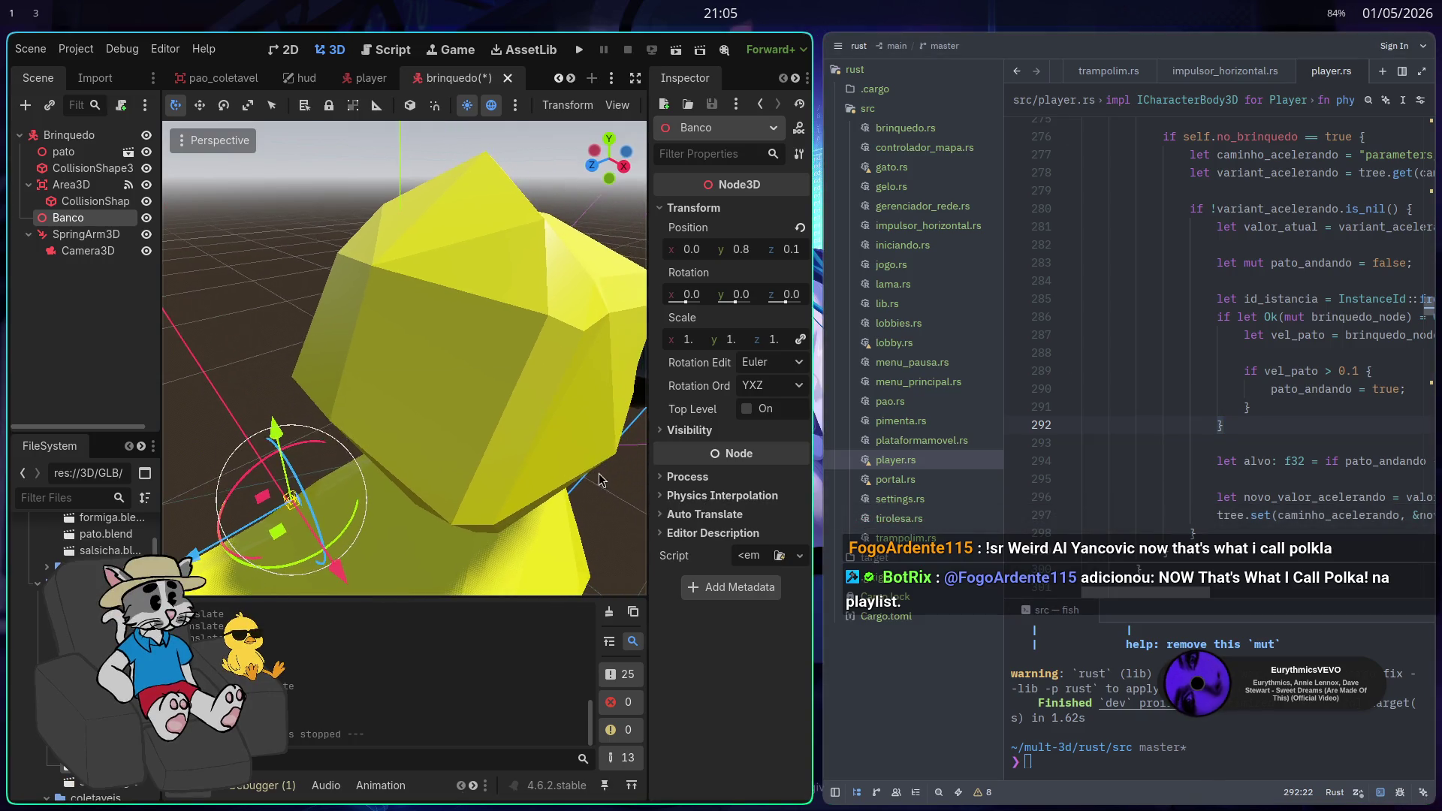
Inspect the toy's Area3D collision shape from the duck's left-back side
key("super+f")
scroll(410, 515, "up", 3)
scroll(411, 516, "down", 4)
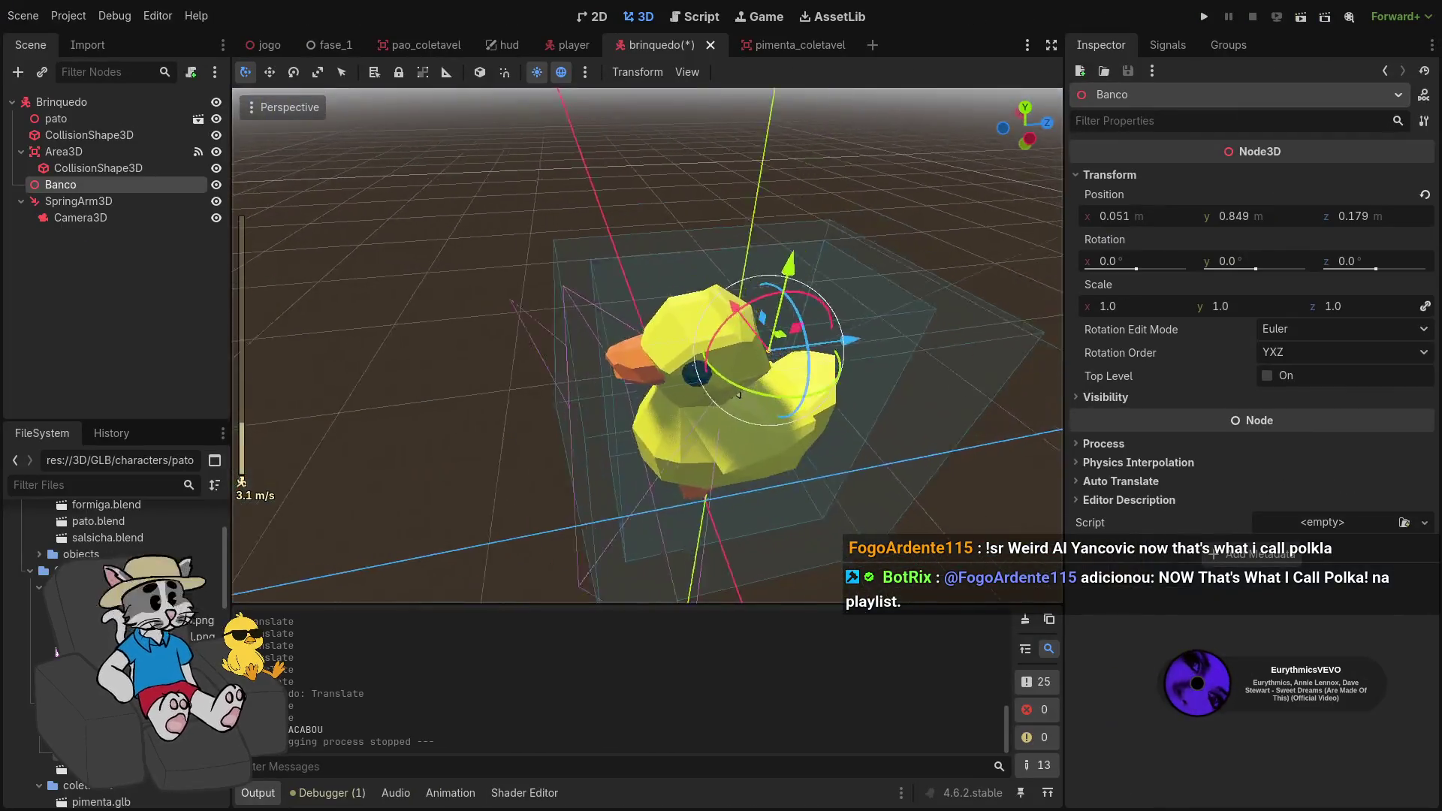
scroll(648, 345, "down", 4)
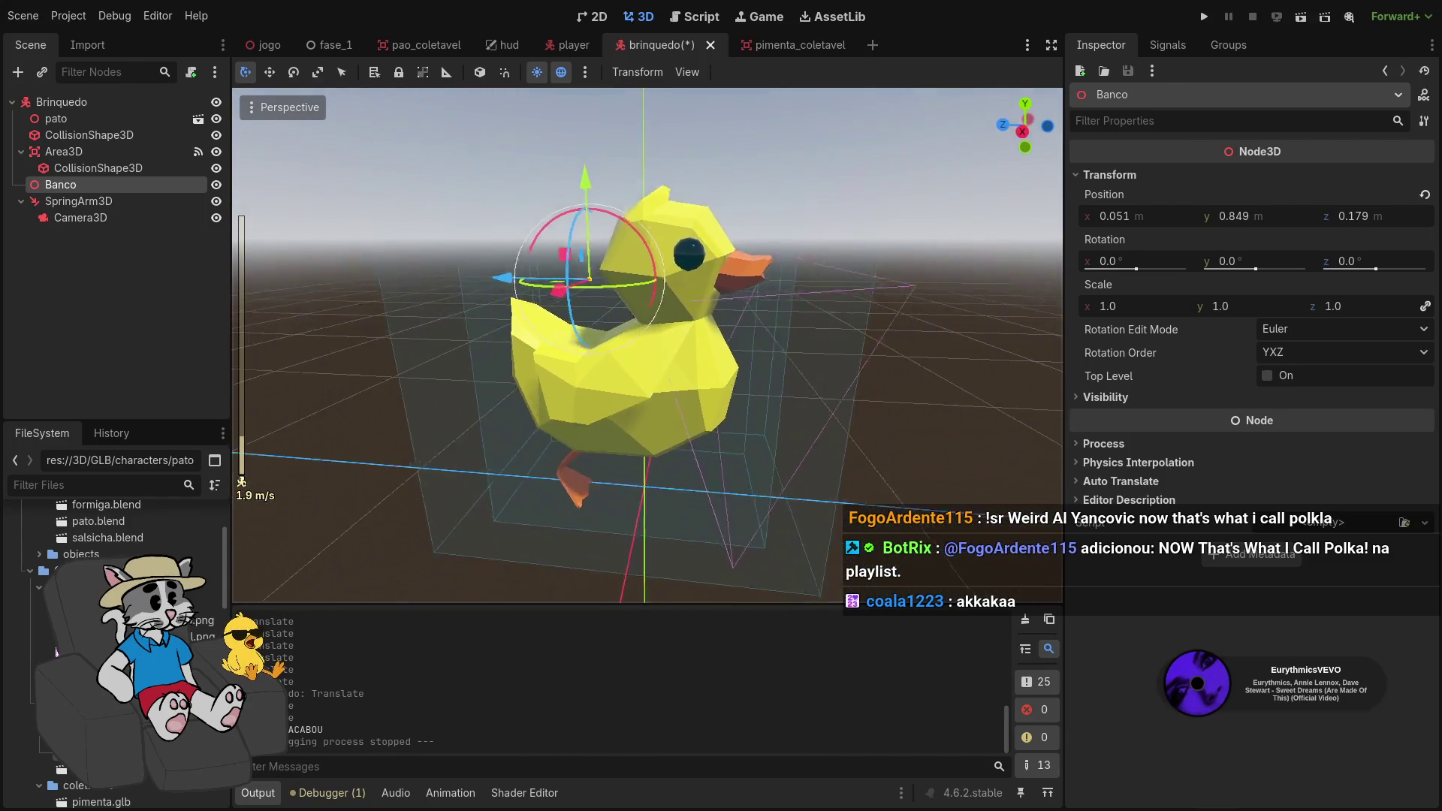
left_click_drag(647, 345, 646, 248)
key("Up")
key("Down")
key("Up")
Select the pato duck model node and open it as a new inherited scene
scroll(593, 438, "up", 6)
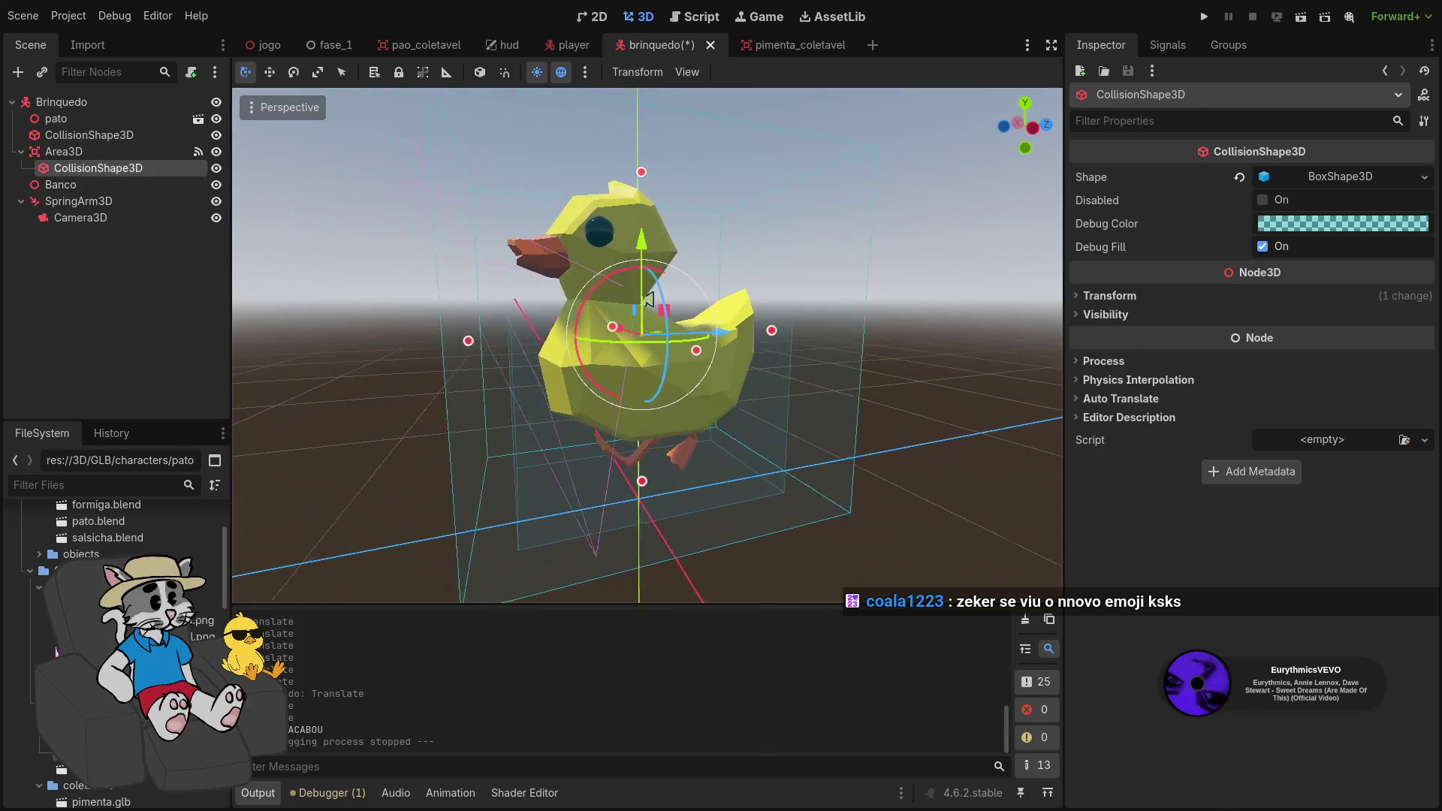
scroll(648, 346, "down", 5)
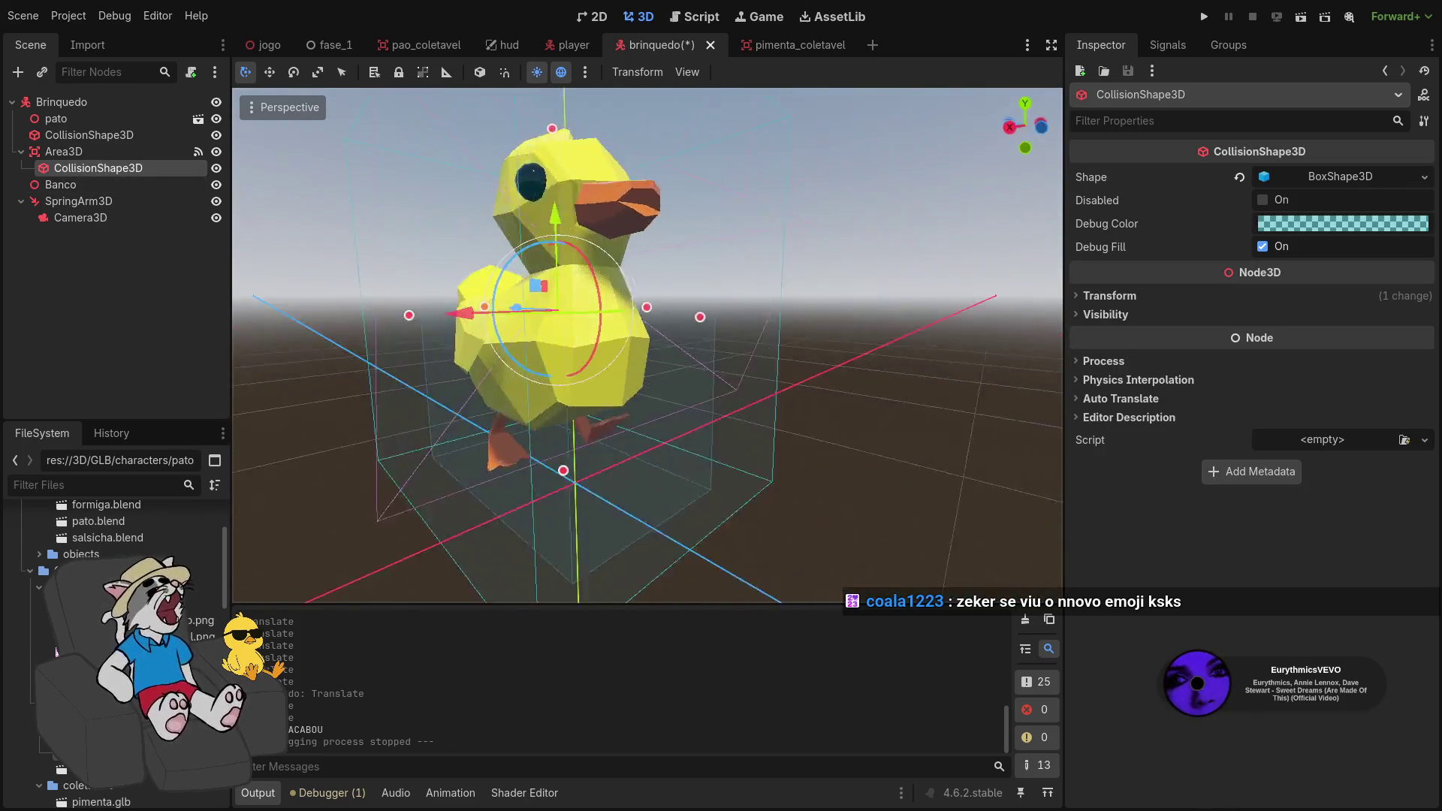
scroll(648, 345, "up", 5)
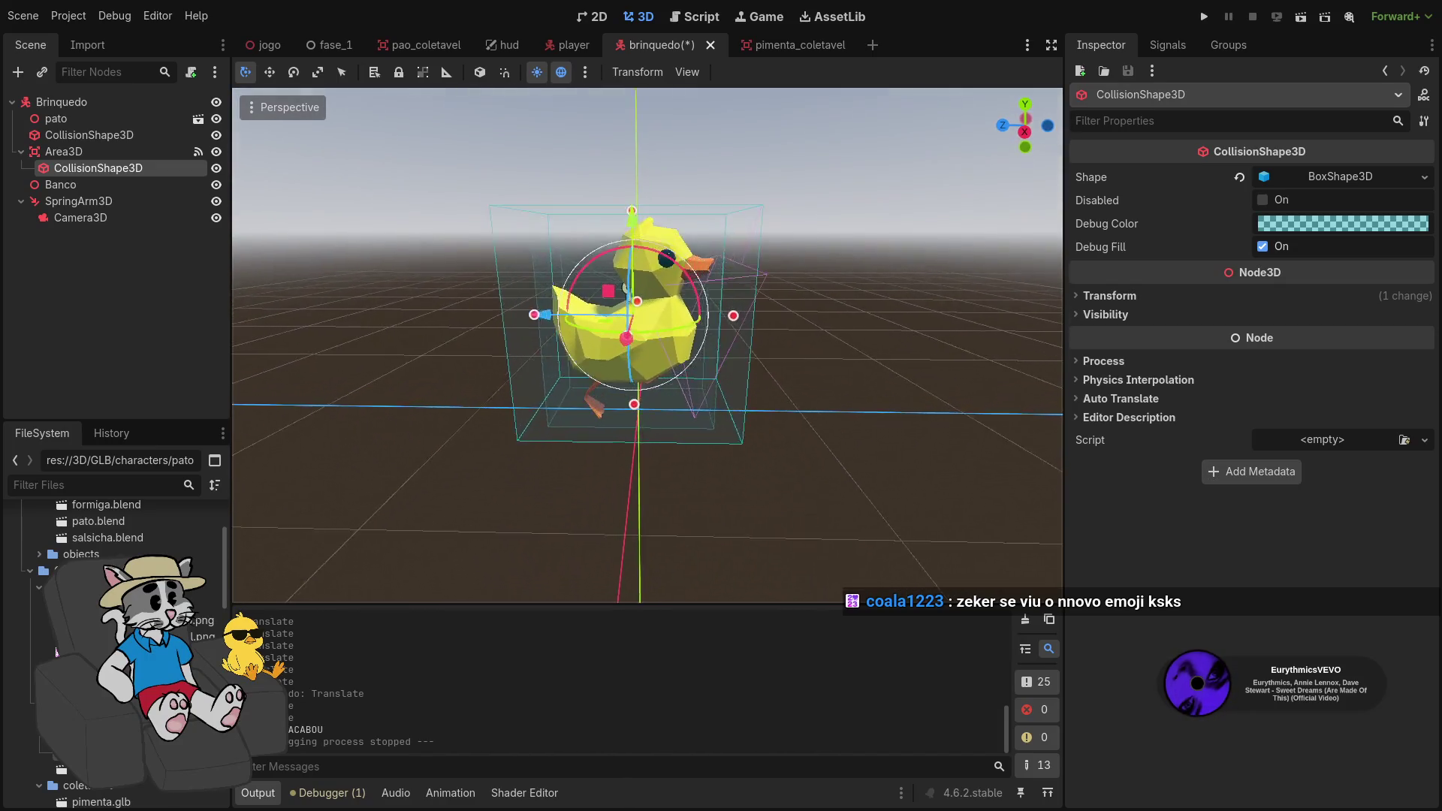
left_click_drag(647, 346, 645, 363)
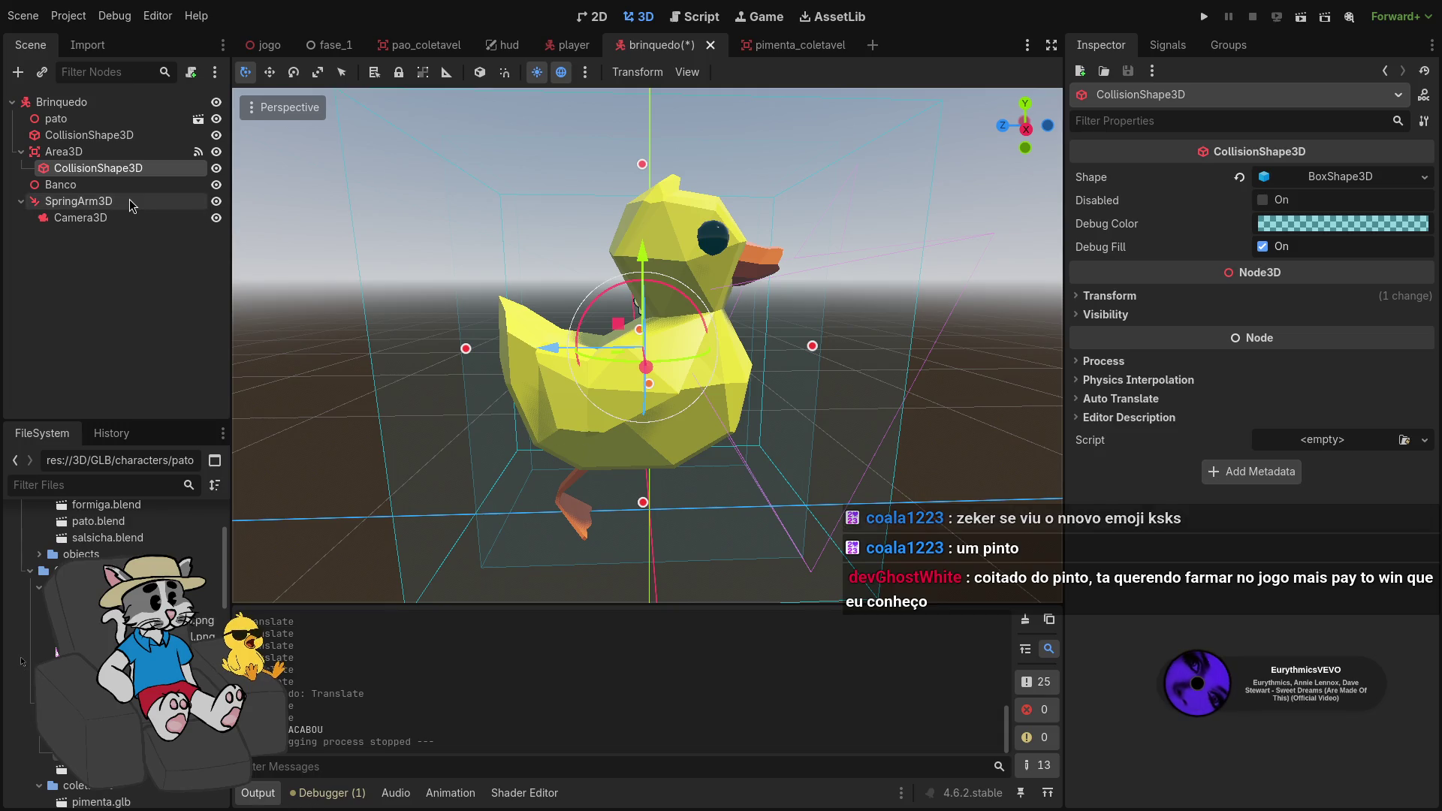
left_click(715, 433)
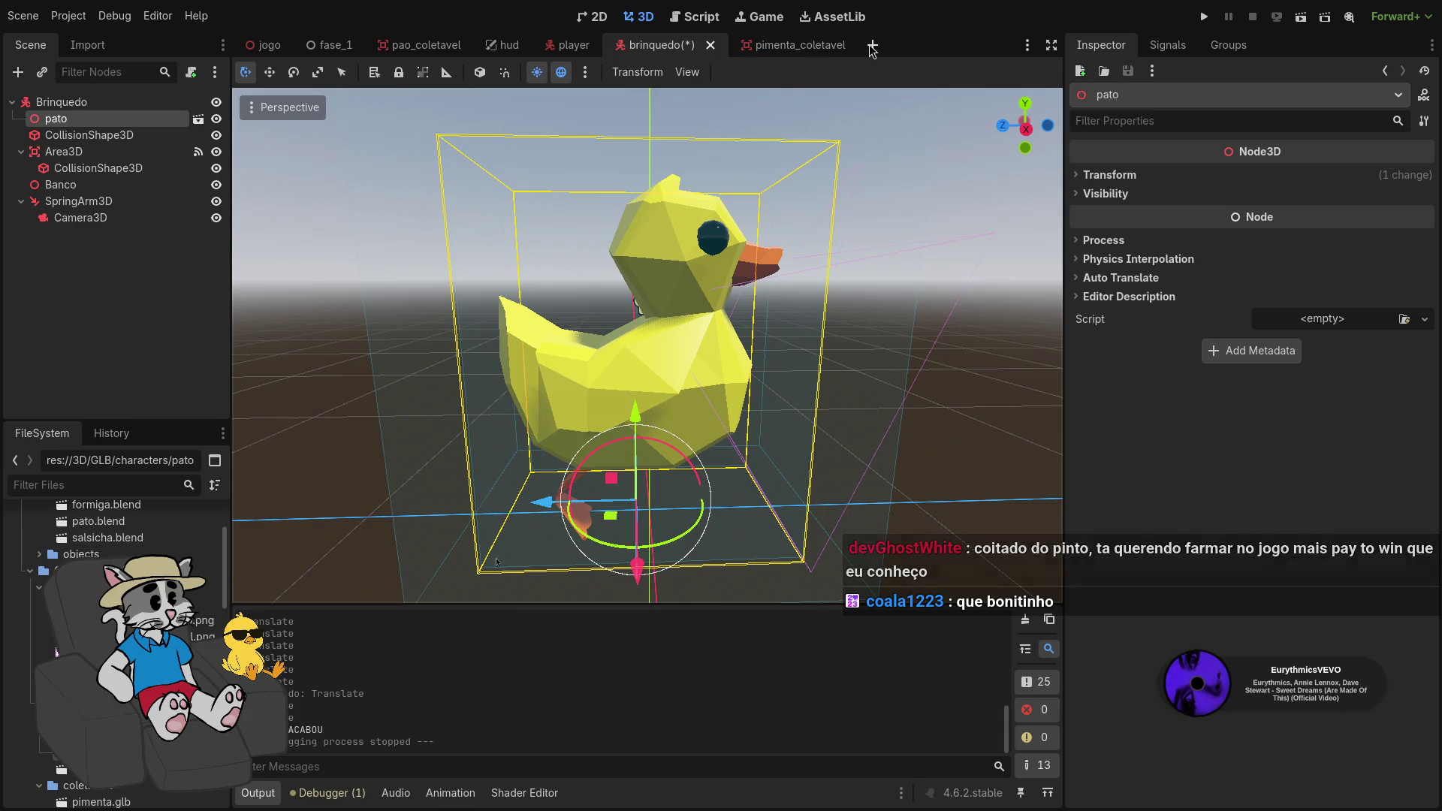
left_click(835, 430)
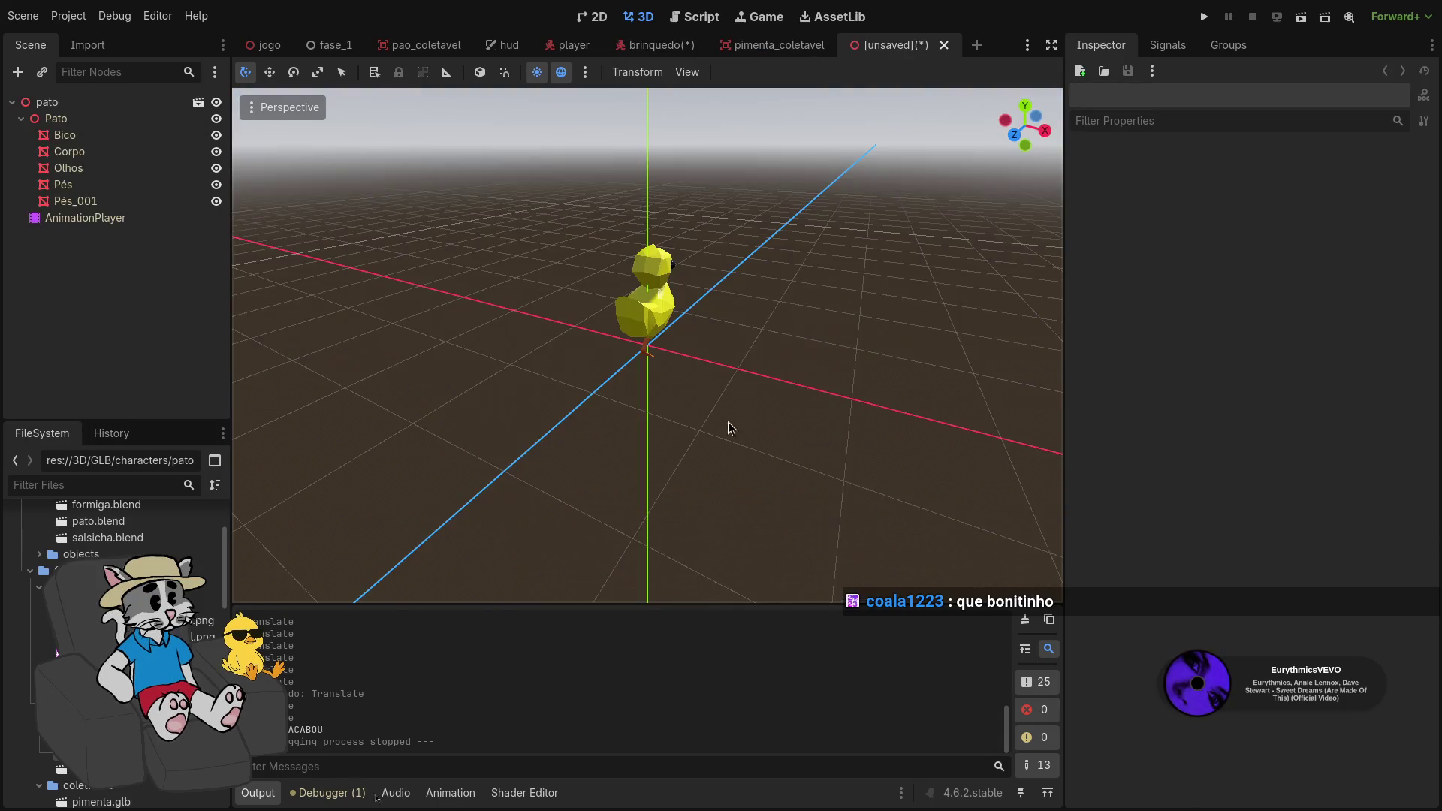
Select the duck's AnimationPlayer node to show its BicoAction clip in the Animation panel
right_click(85, 105)
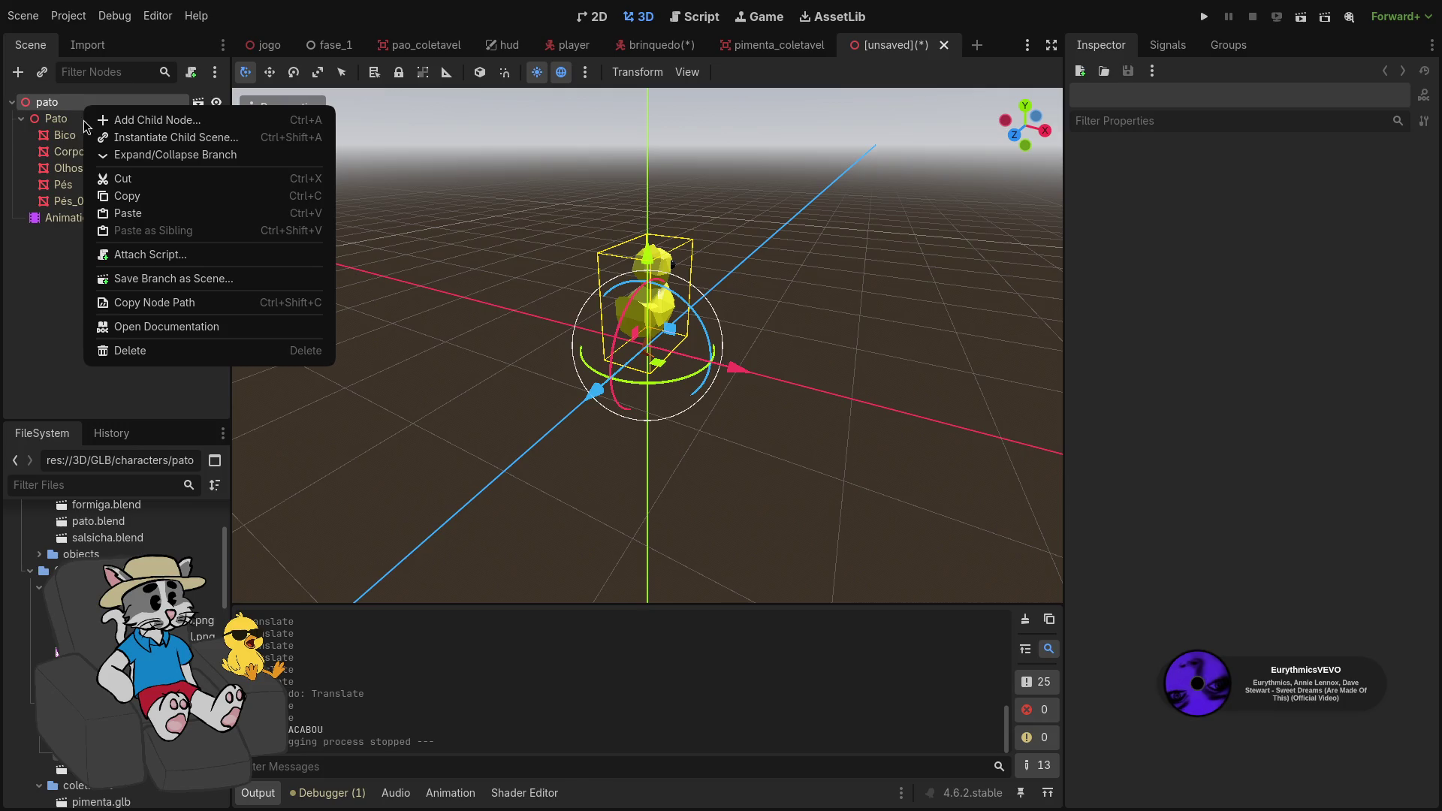
left_click(36, 269)
left_click(73, 220)
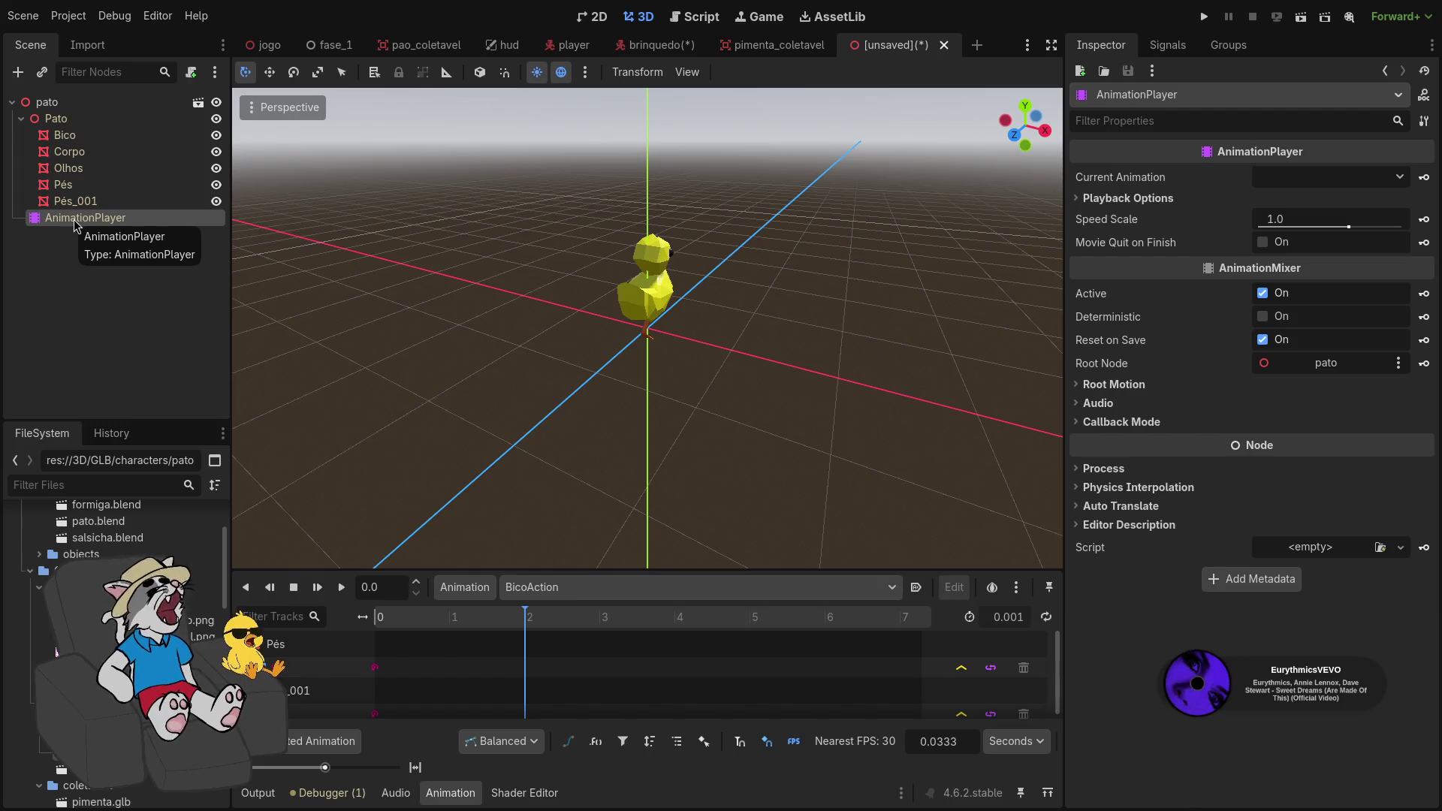
left_click_drag(526, 338, 645, 330)
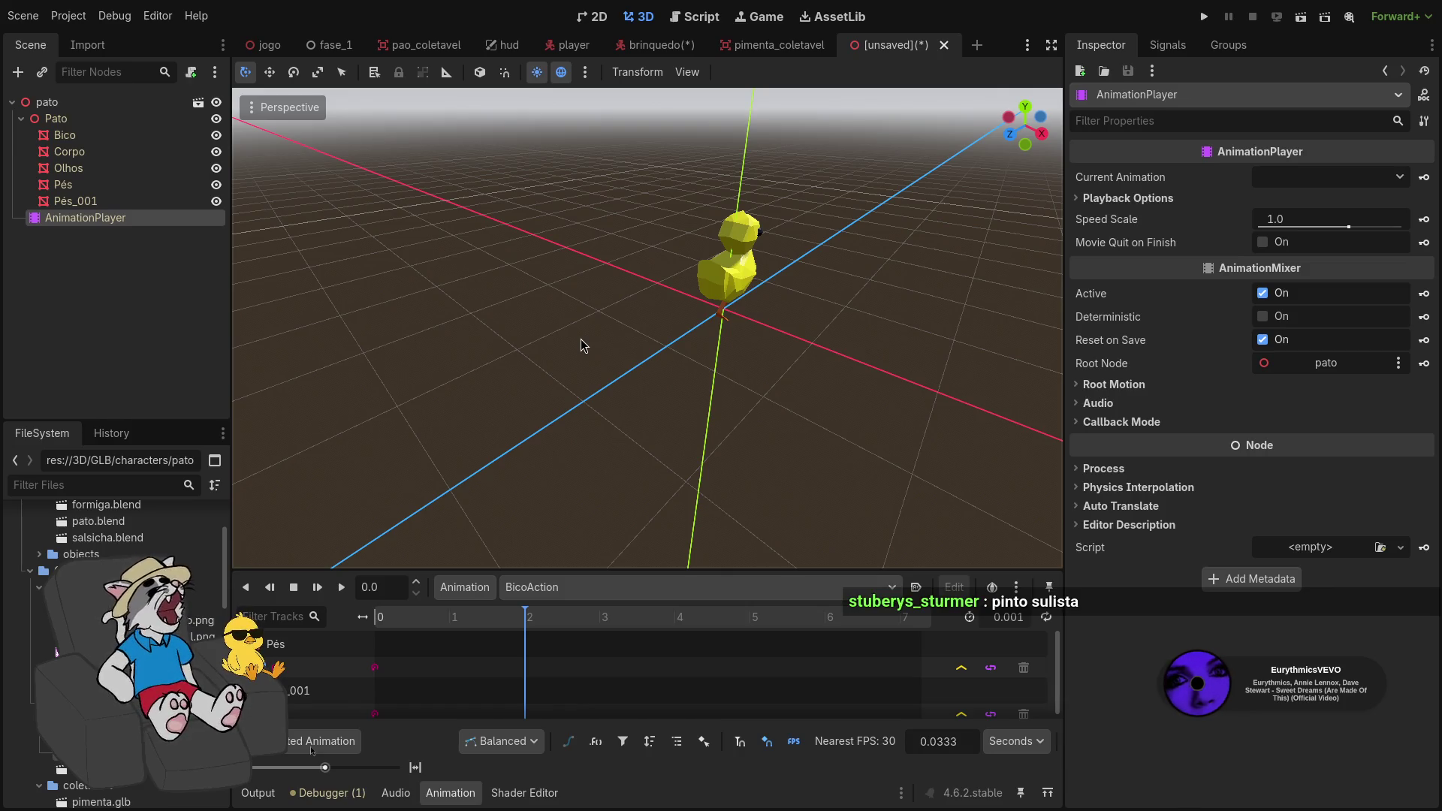
key("w")
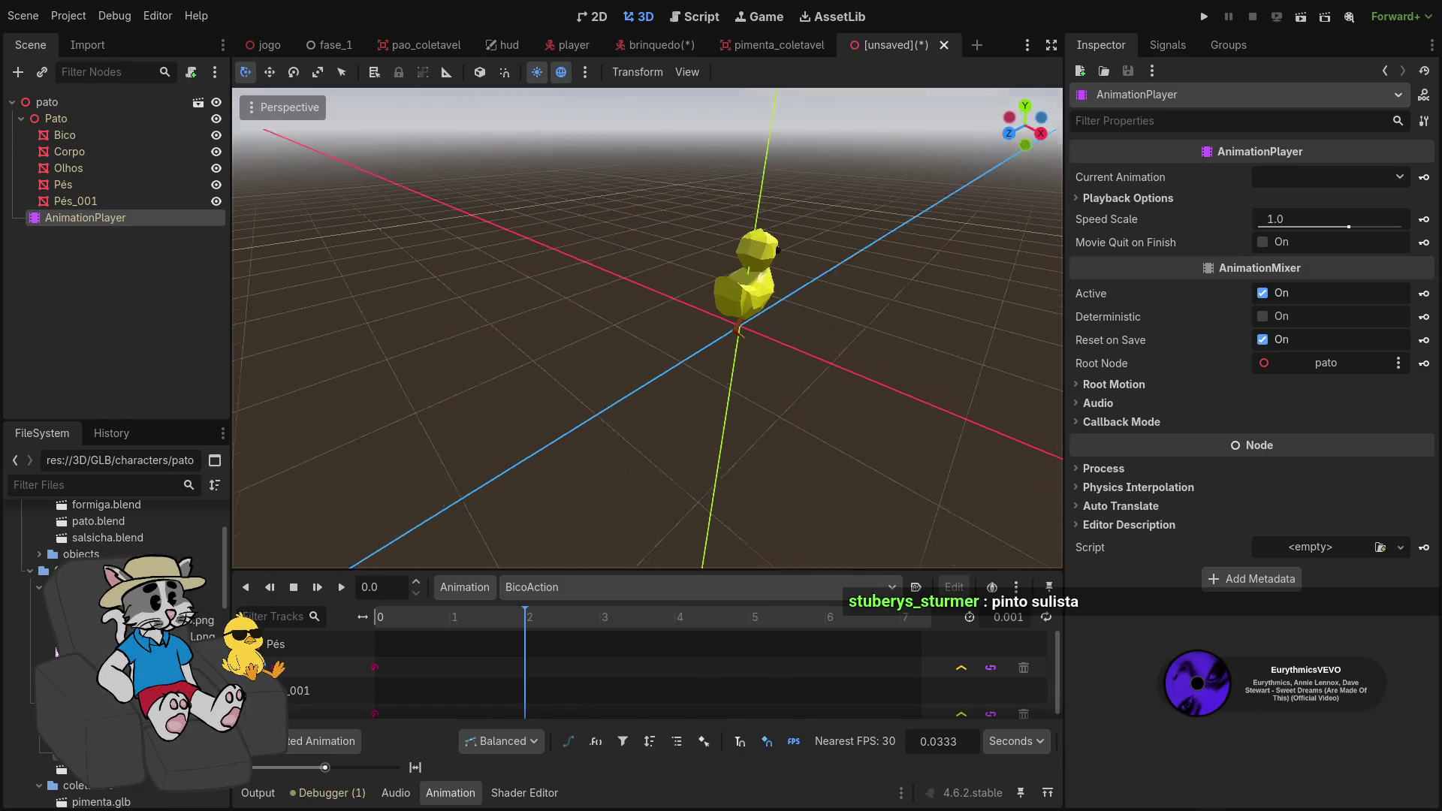
key("w")
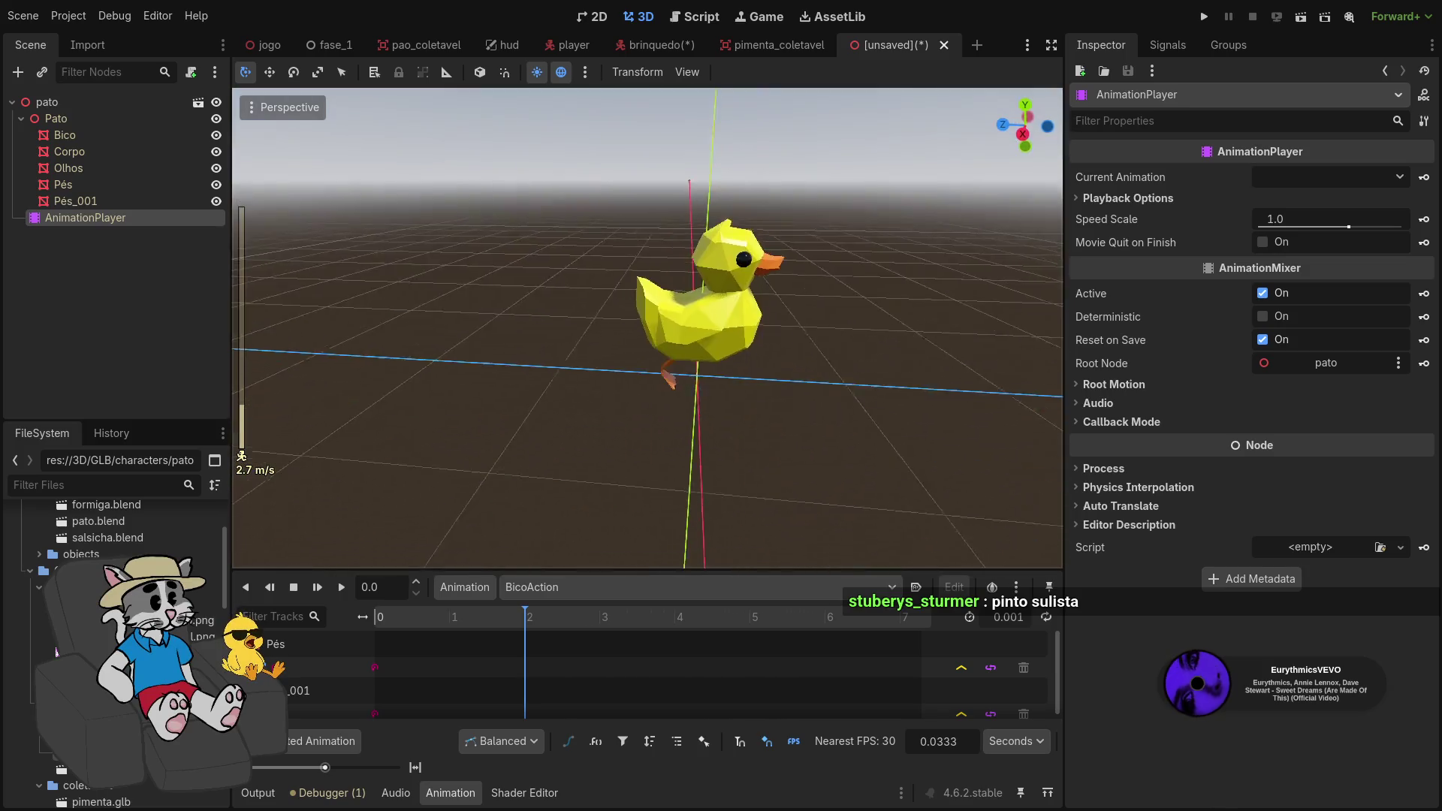
key("s")
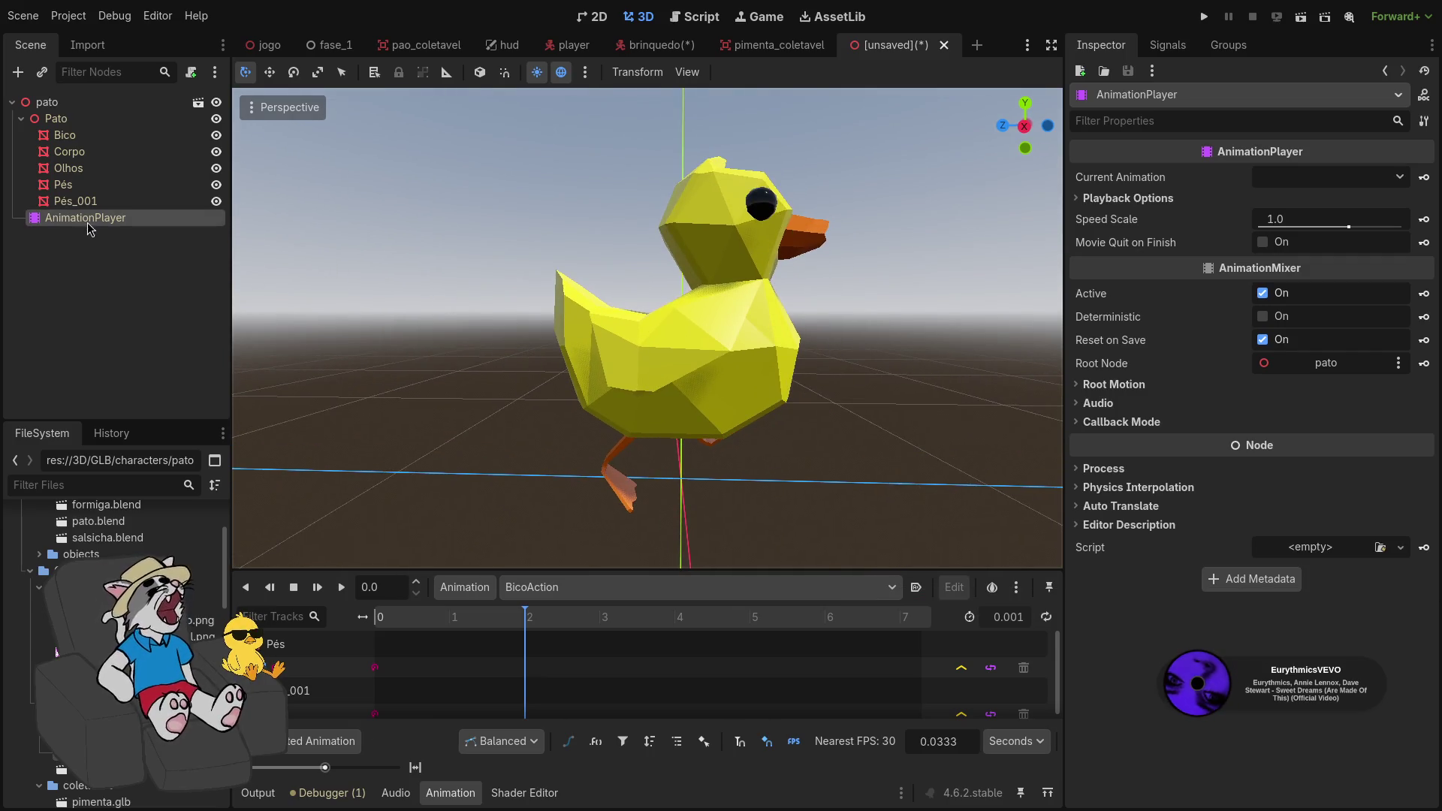
left_click(620, 474)
left_click(91, 217)
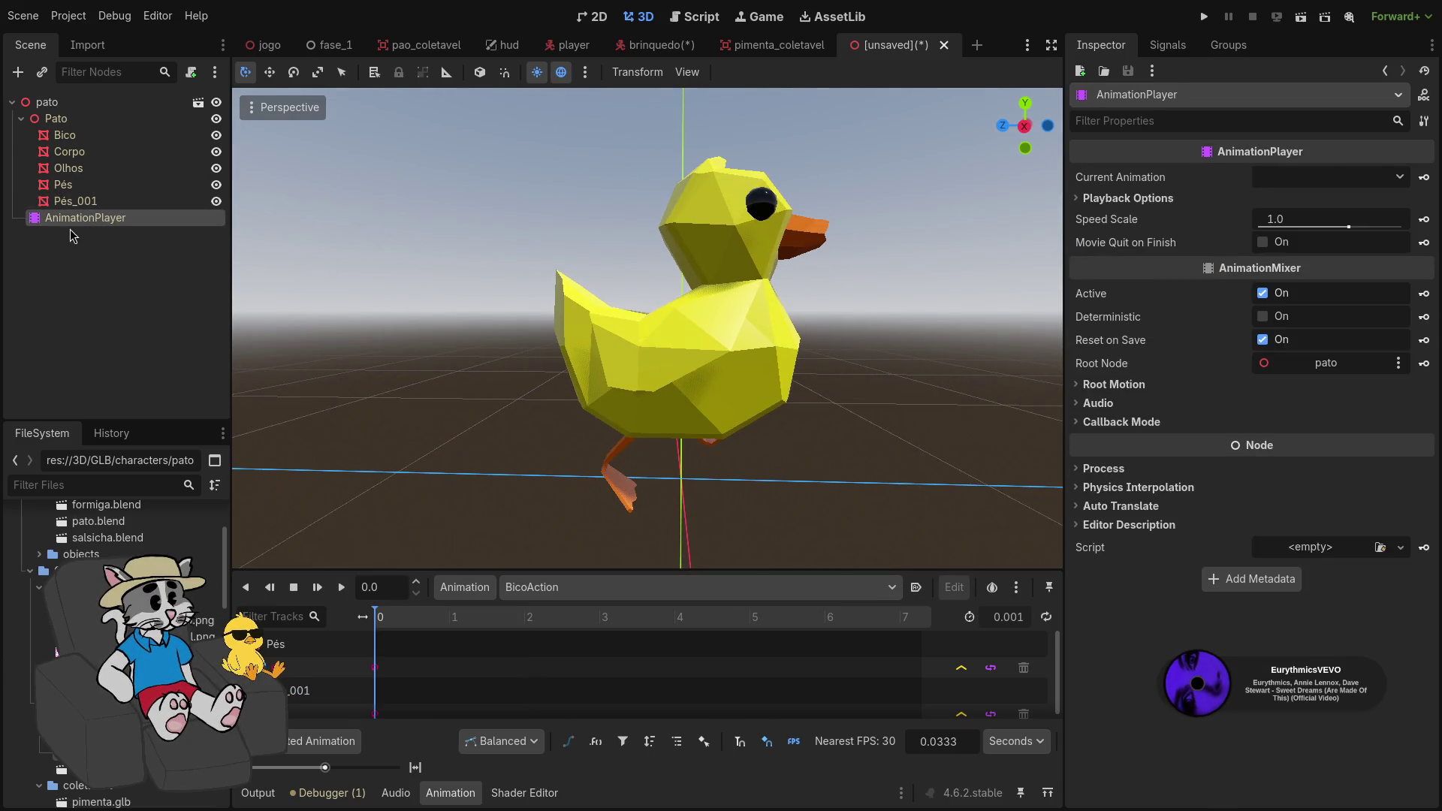
left_click_drag(523, 324, 962, 324)
left_click(133, 202)
left_click(132, 219)
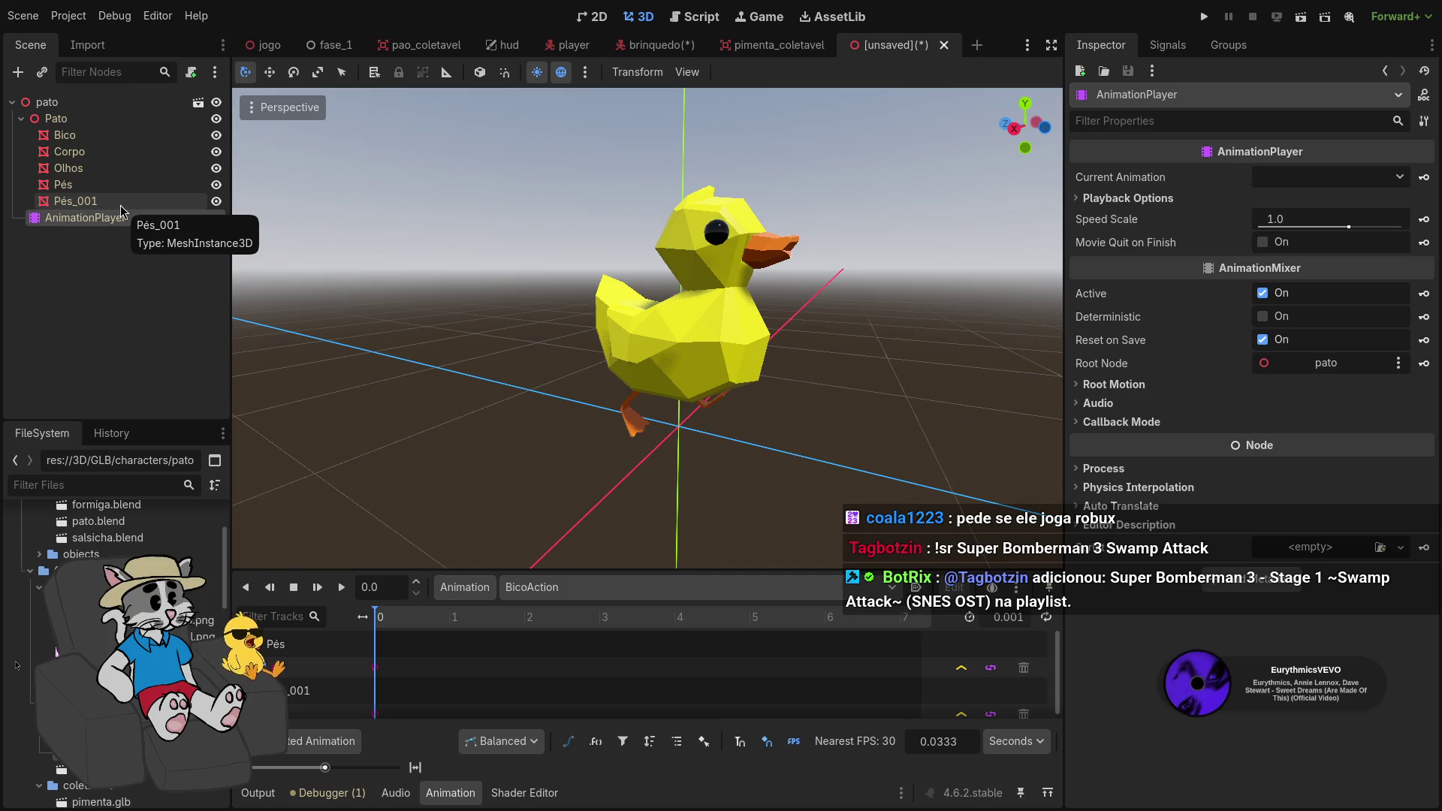
Reset the playhead, check OlhosAction, then load and scrub the PésAction feet animation
left_click(385, 612)
left_click(526, 587)
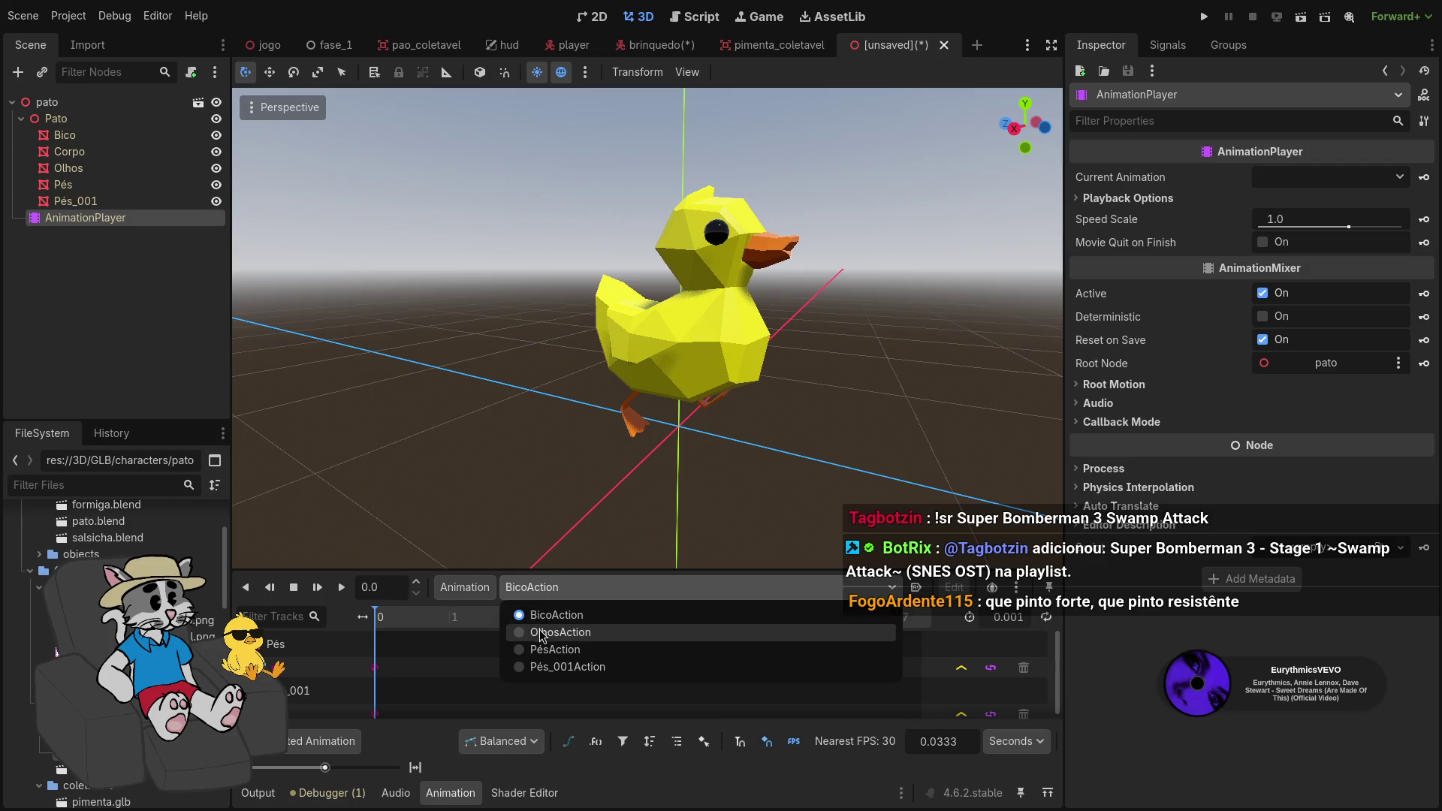
left_click(540, 633)
left_click(544, 587)
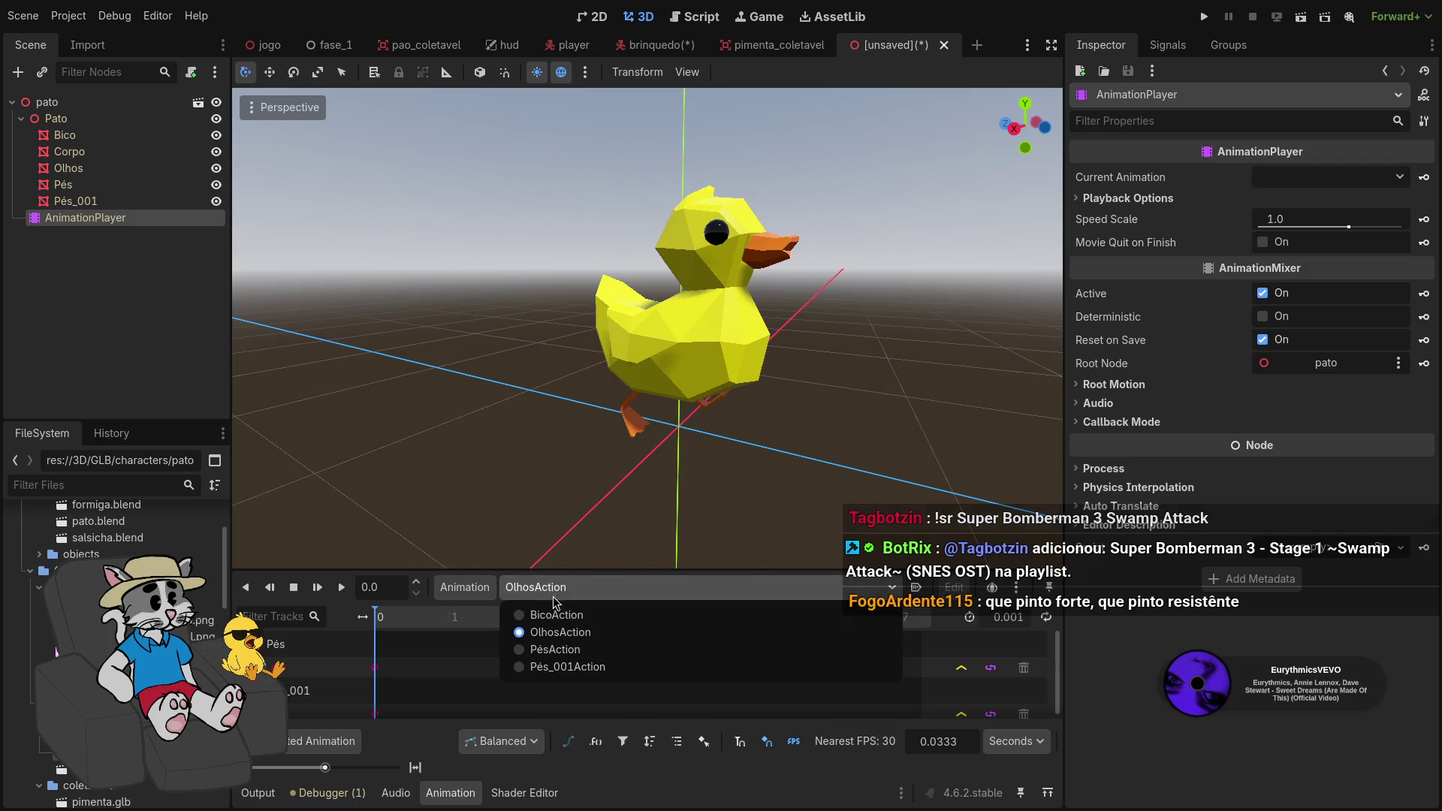
left_click(549, 651)
left_click(556, 593)
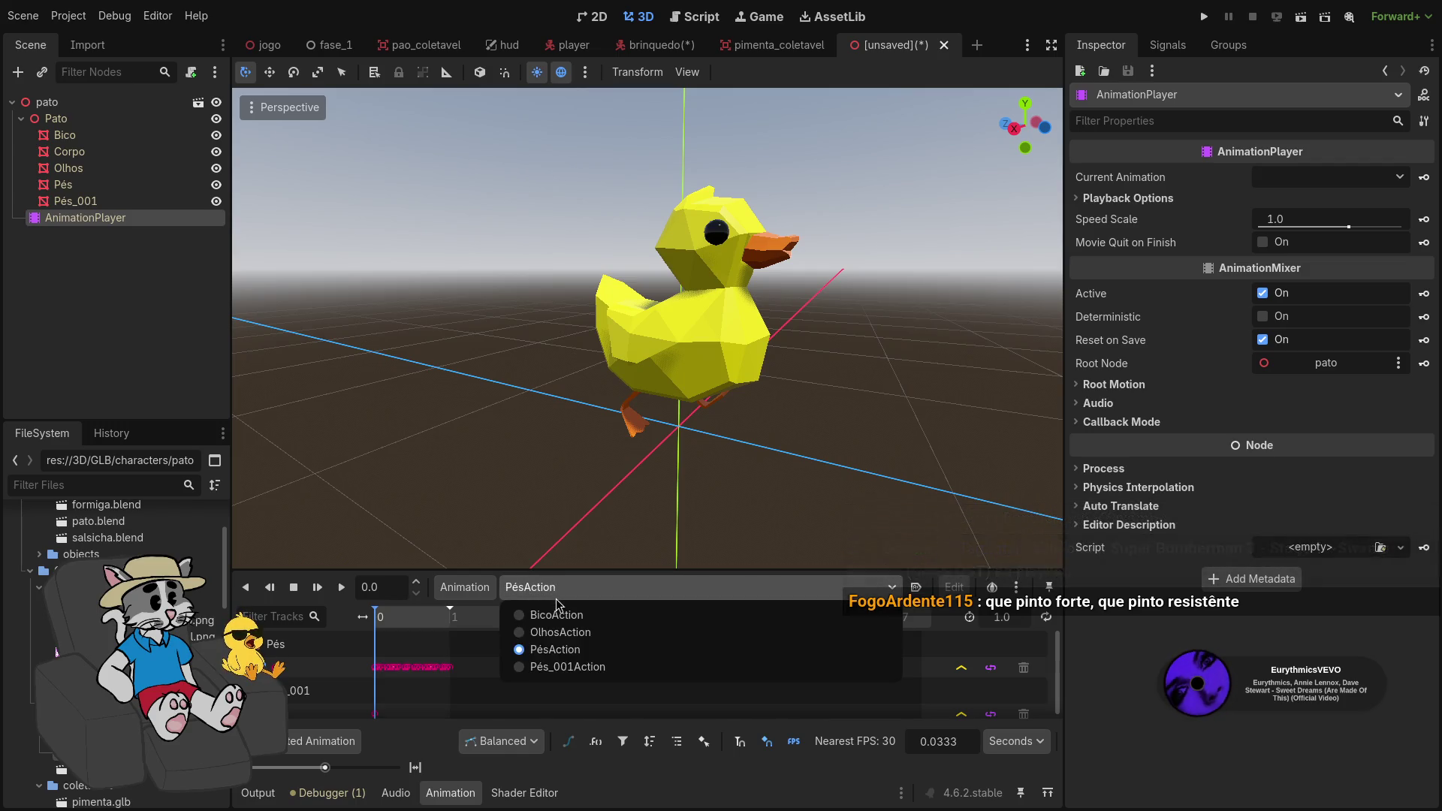
left_click(402, 621)
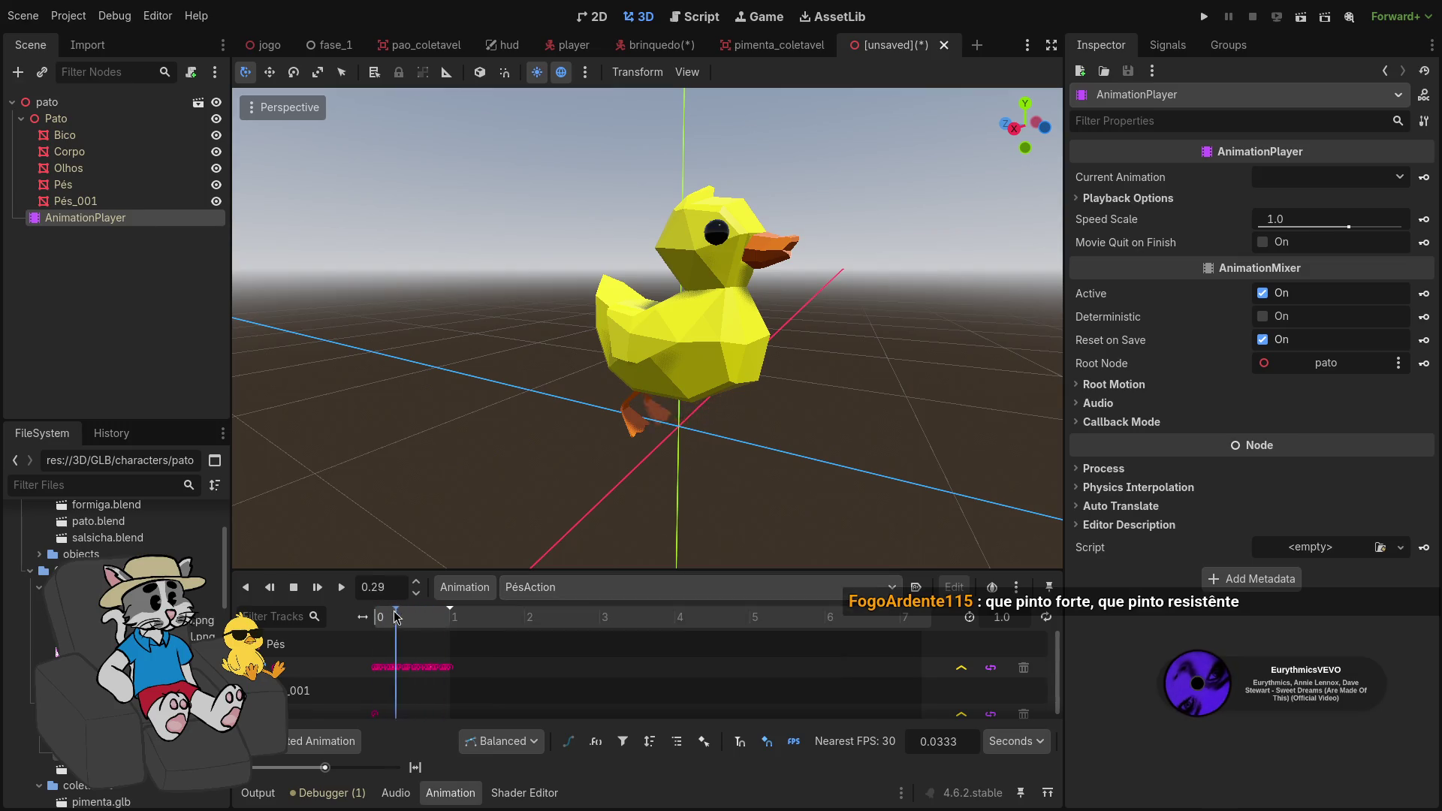
left_click_drag(445, 607, 432, 616)
Load and scrub Pés_001Action, then flip back and forth between it and PésAction
left_click(590, 588)
left_click(560, 667)
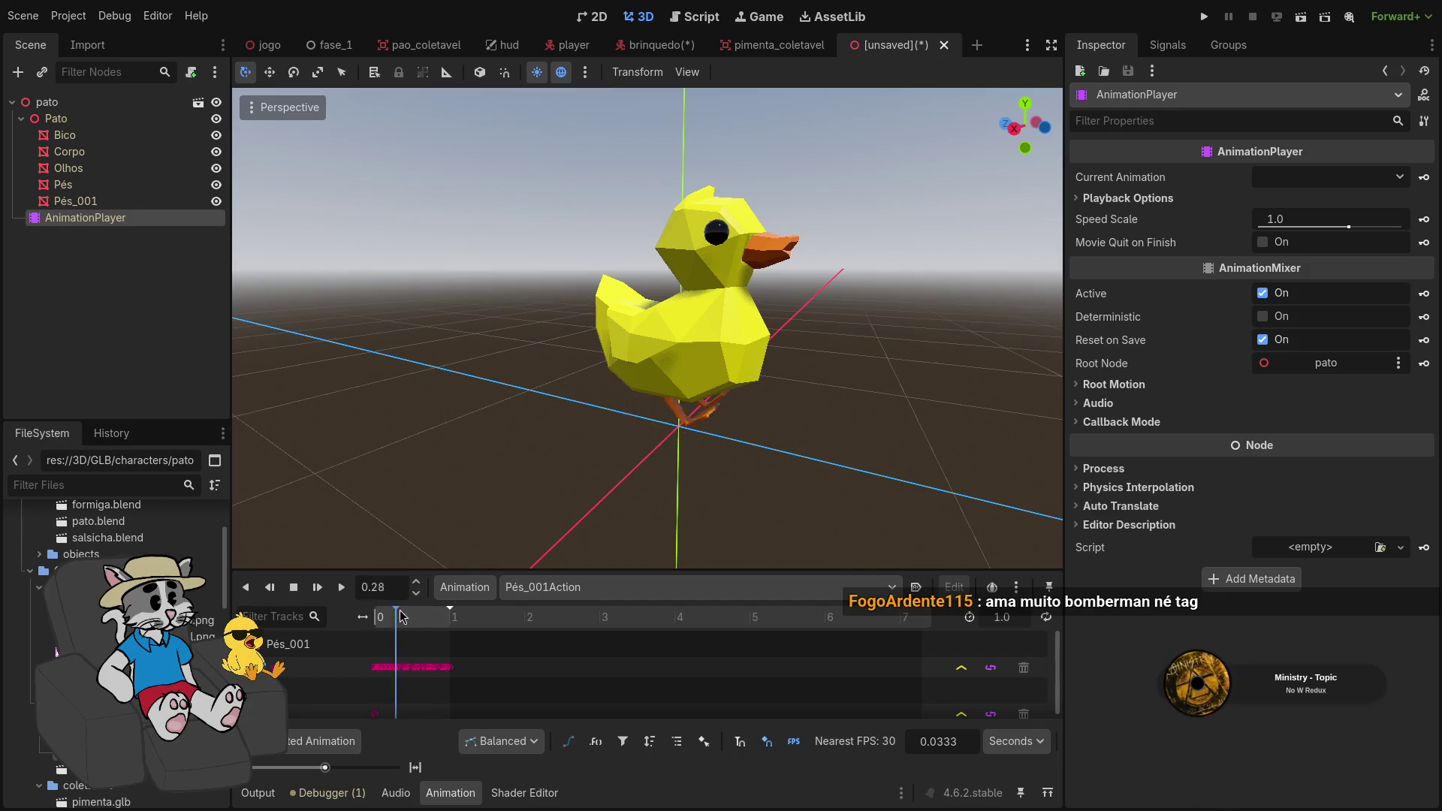
mouse_move(398, 616)
left_mouse_down()
mouse_move(431, 616)
mouse_move(376, 616)
left_mouse_up()
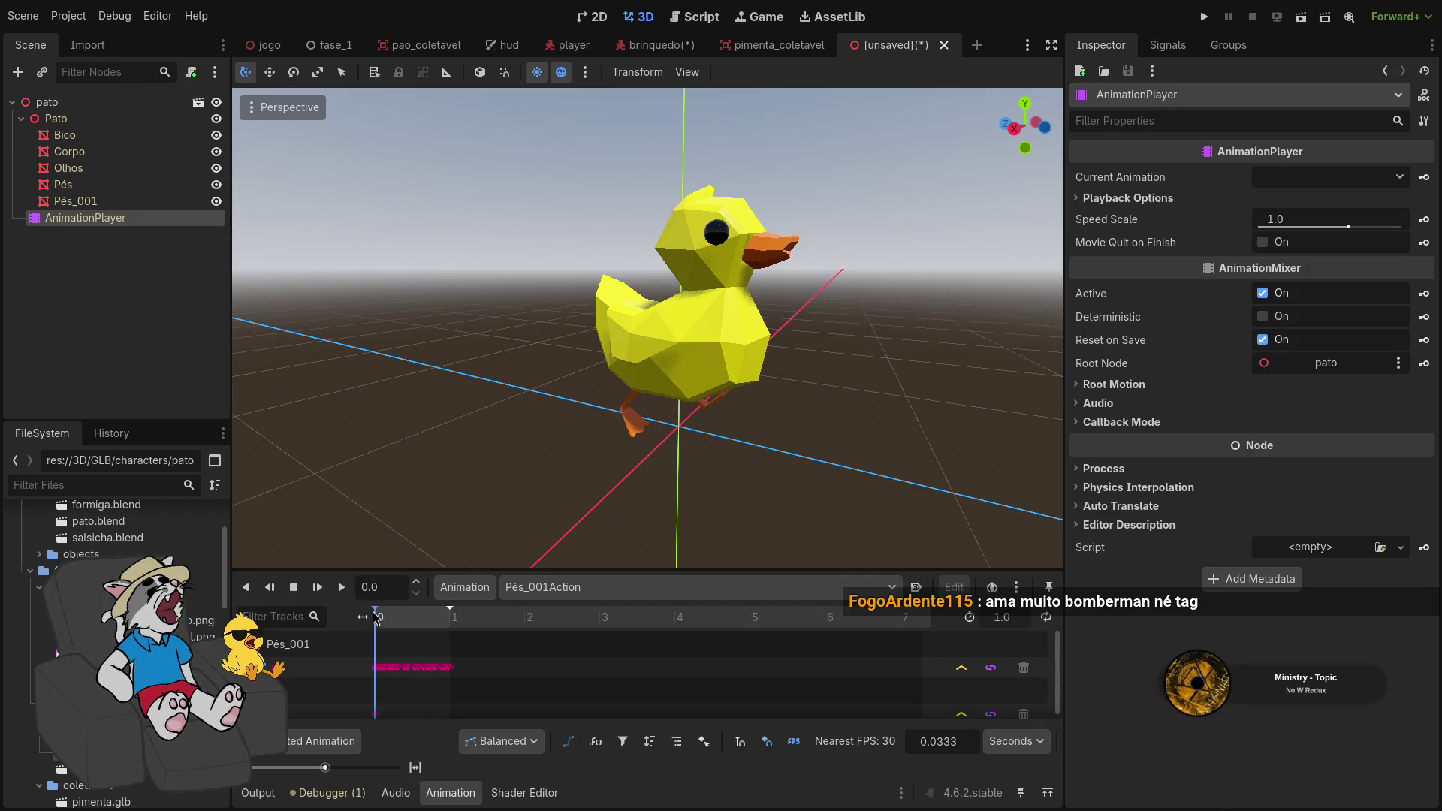
left_click(556, 587)
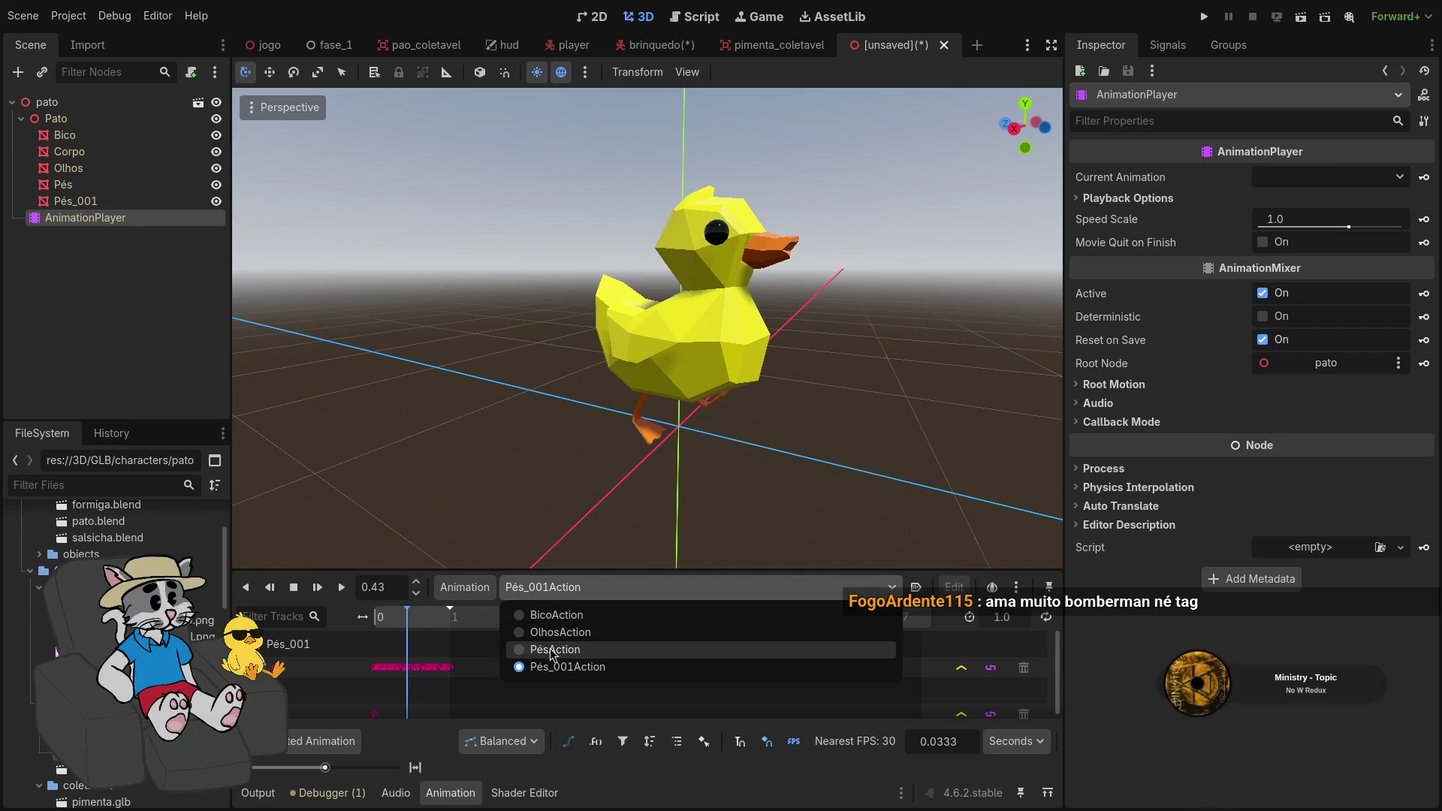
left_click(555, 647)
left_click(556, 588)
left_click(556, 666)
left_click(556, 587)
left_click(556, 650)
Settle on PésAction after more comparing and scrub it to 0.76 s to check the feet pose
left_click(533, 595)
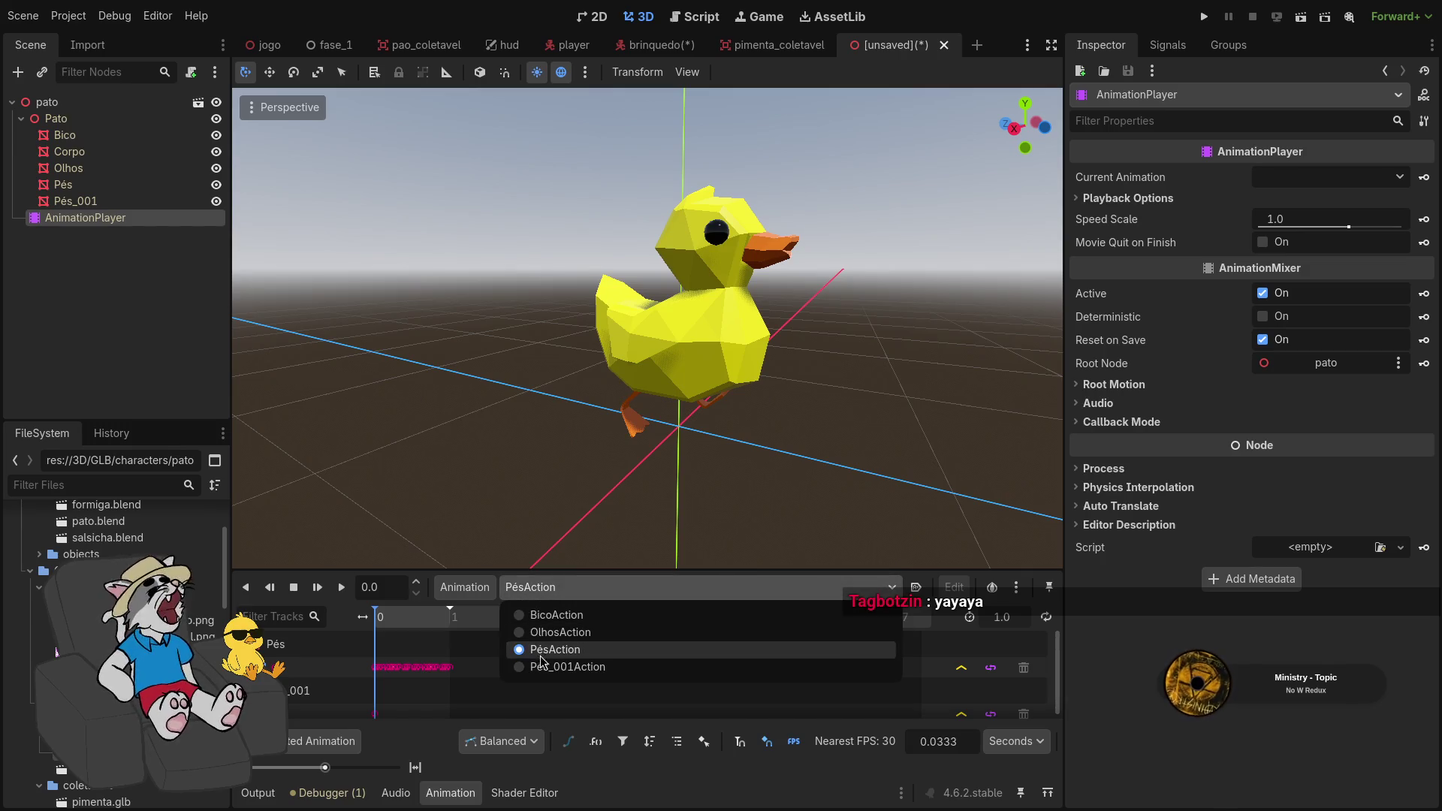
left_click(546, 650)
left_click(562, 592)
left_click(552, 650)
left_click(555, 592)
left_click(552, 667)
left_click(556, 587)
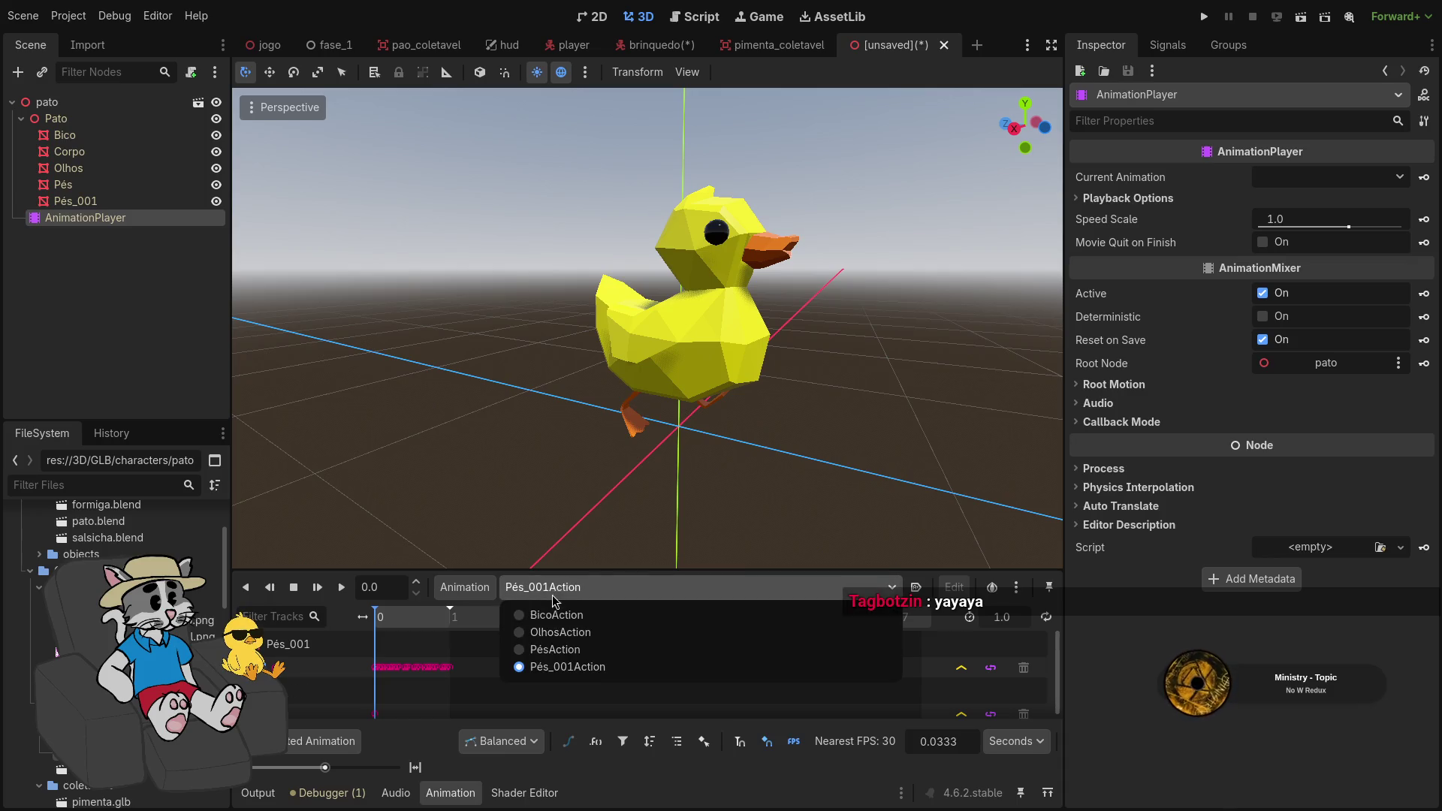
left_click(508, 649)
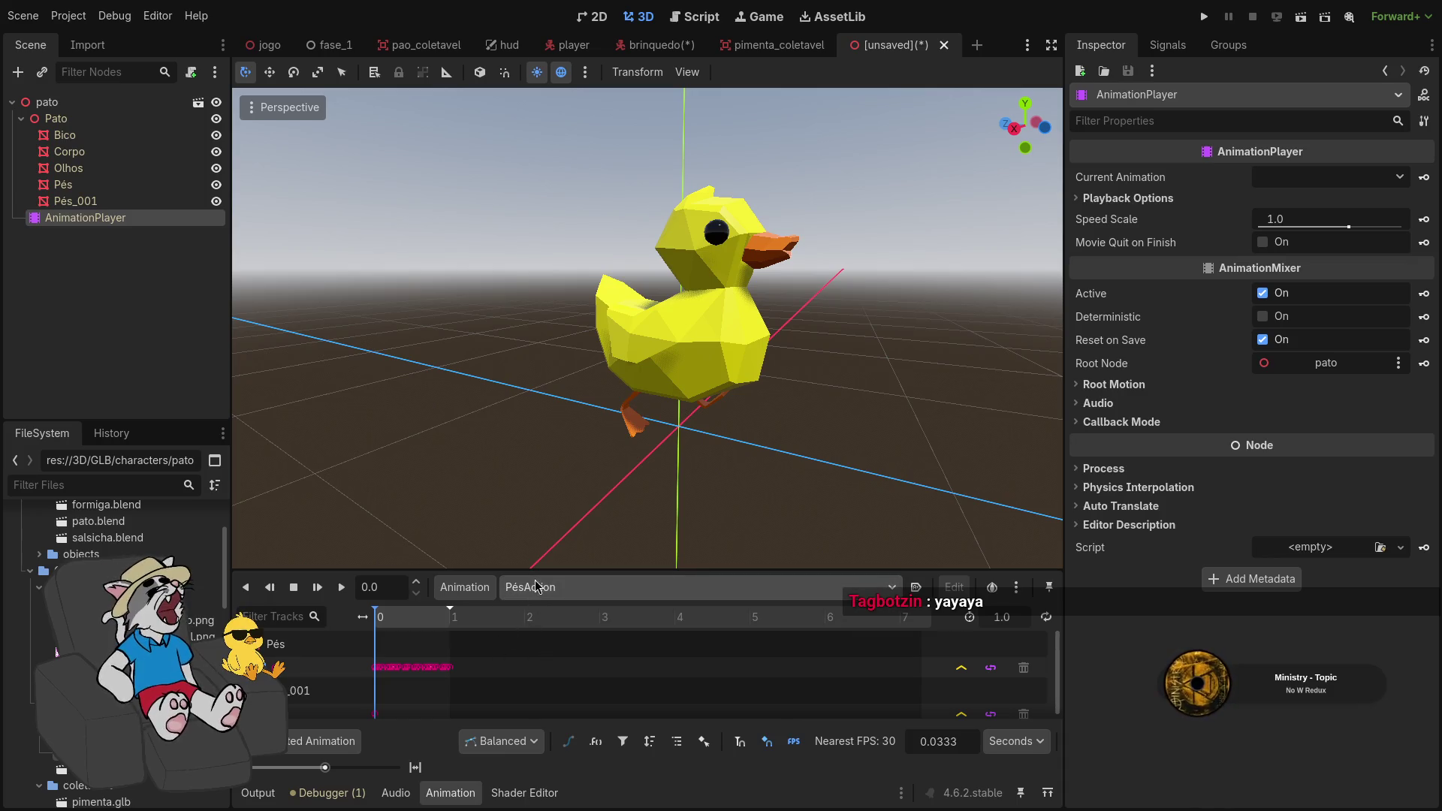
left_click_drag(382, 616, 390, 616)
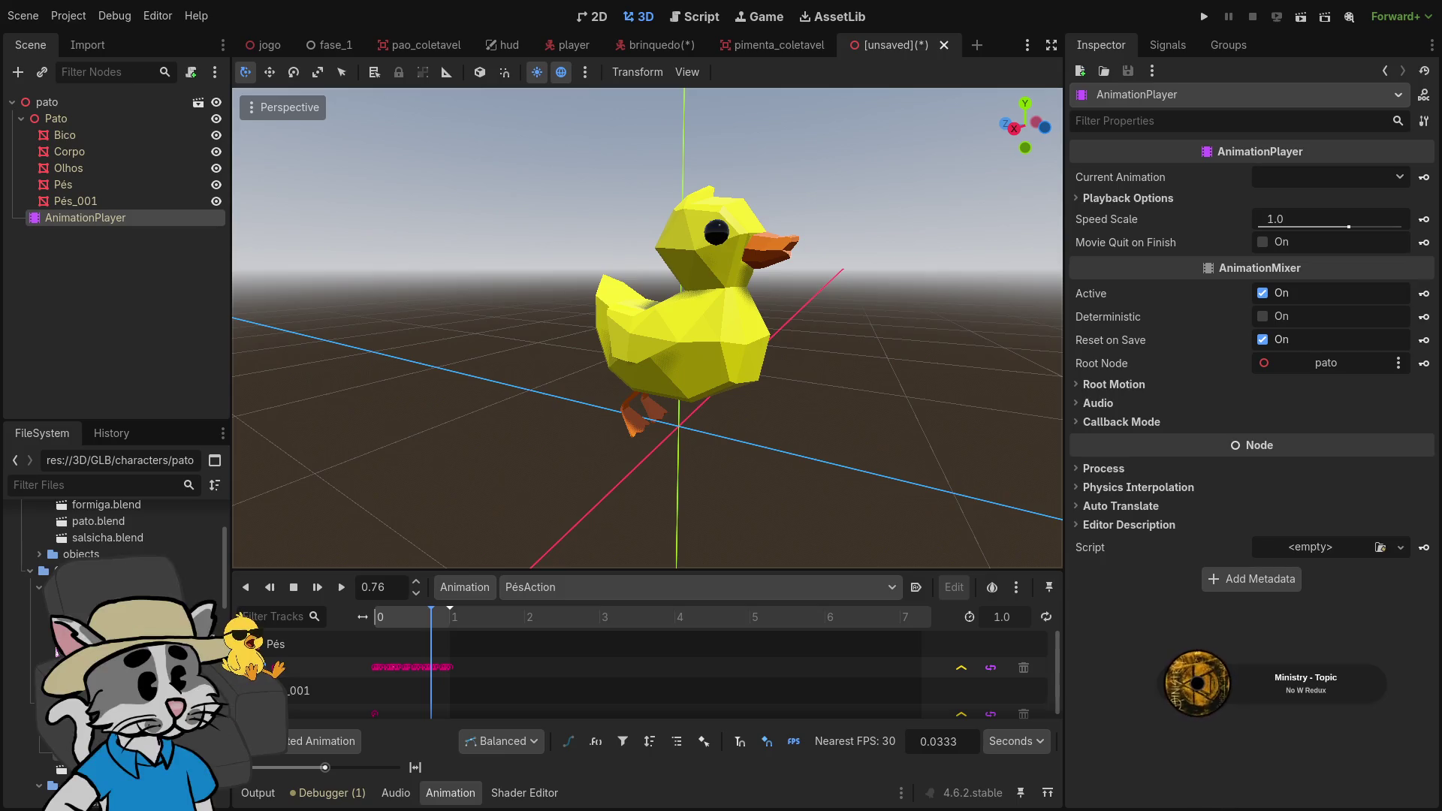
Maximize Discord to watch the friend's stream, then restore the tiled Godot and code-editor layout
key("super+f")
mouse_move(1254, 585)
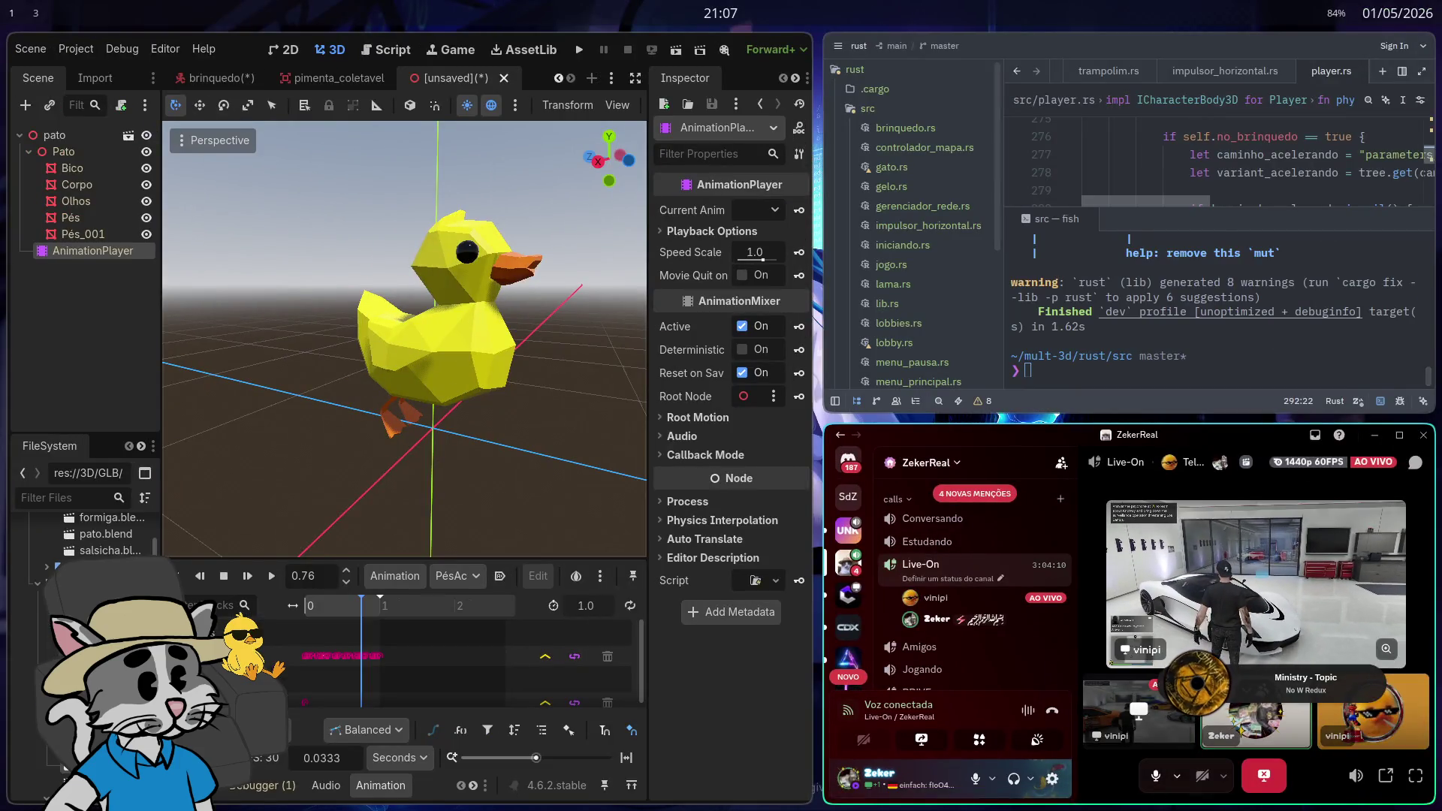
key("super+f")
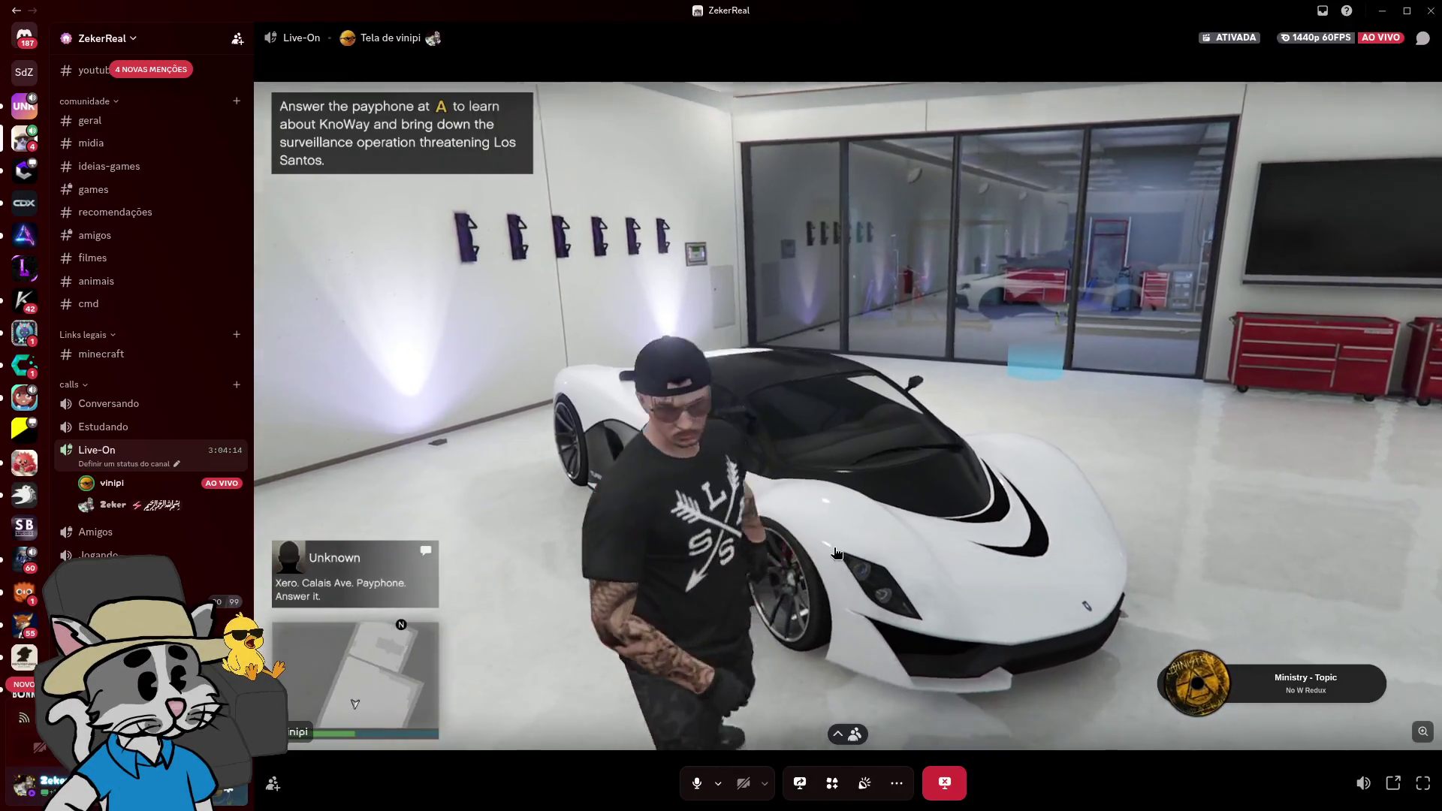
scroll(15, 525, "down", 3)
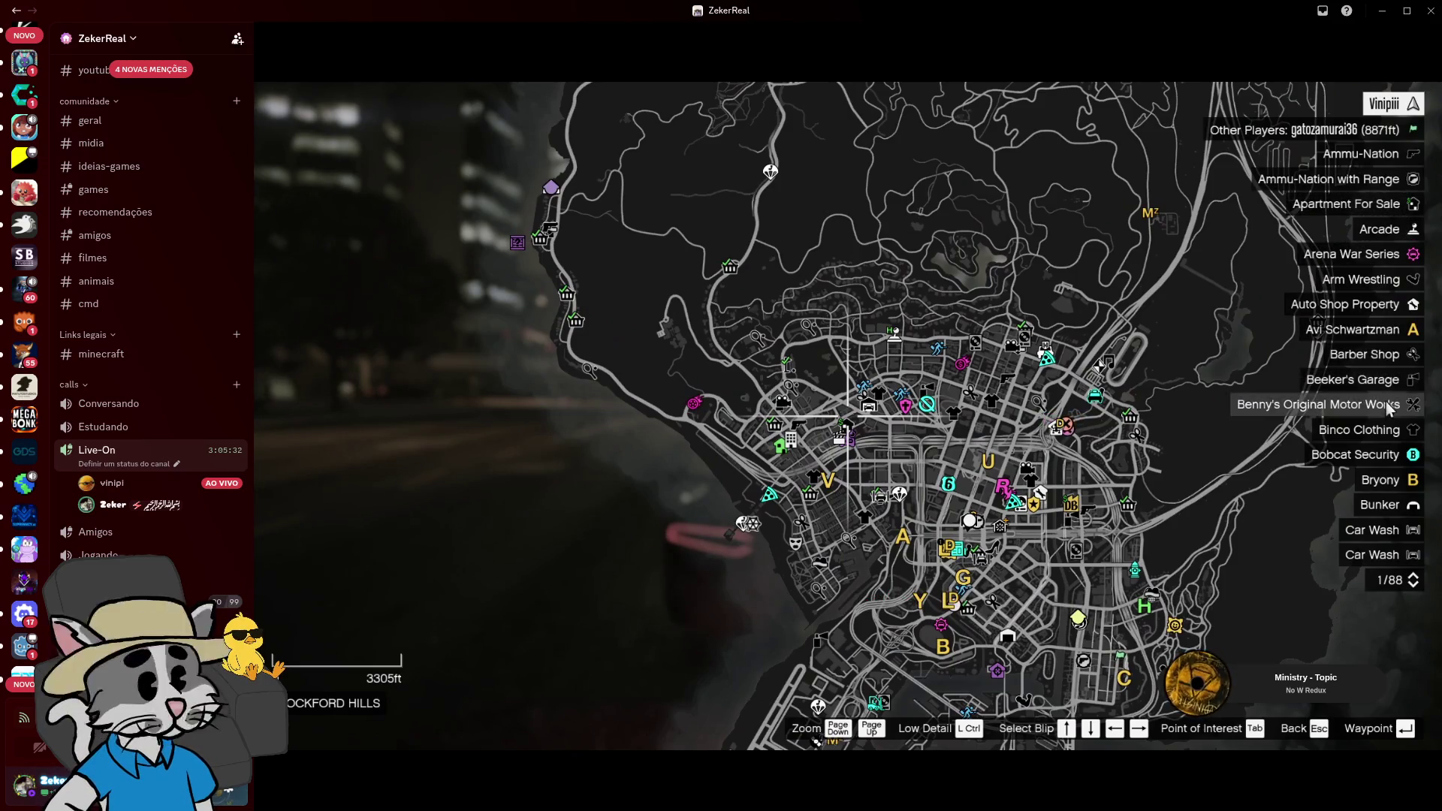
key("Down")
key("Down")
key("Down")
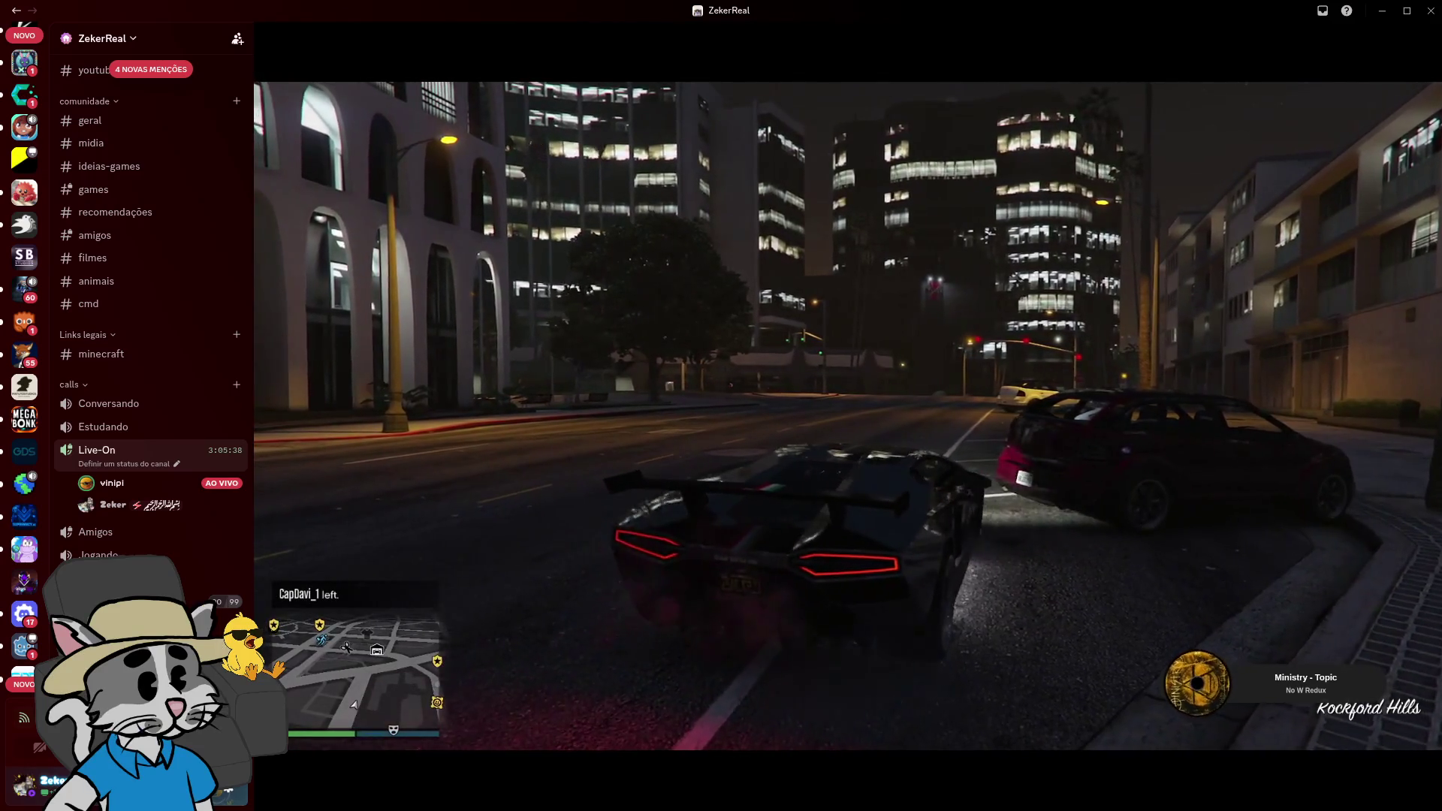
key("super+s")
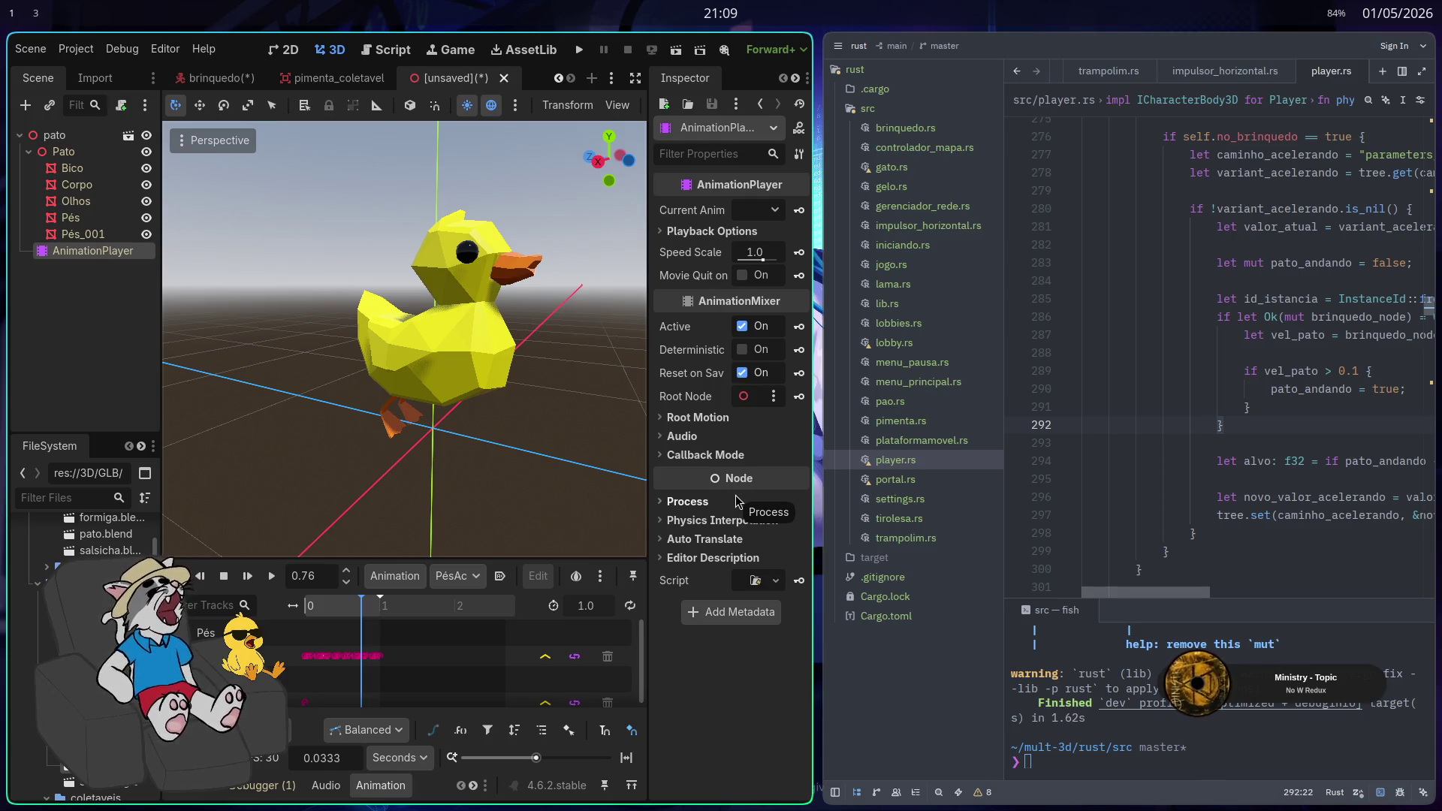
Close the unsaved duck scene with Don't Save and run the project to its main menu
key("super+f")
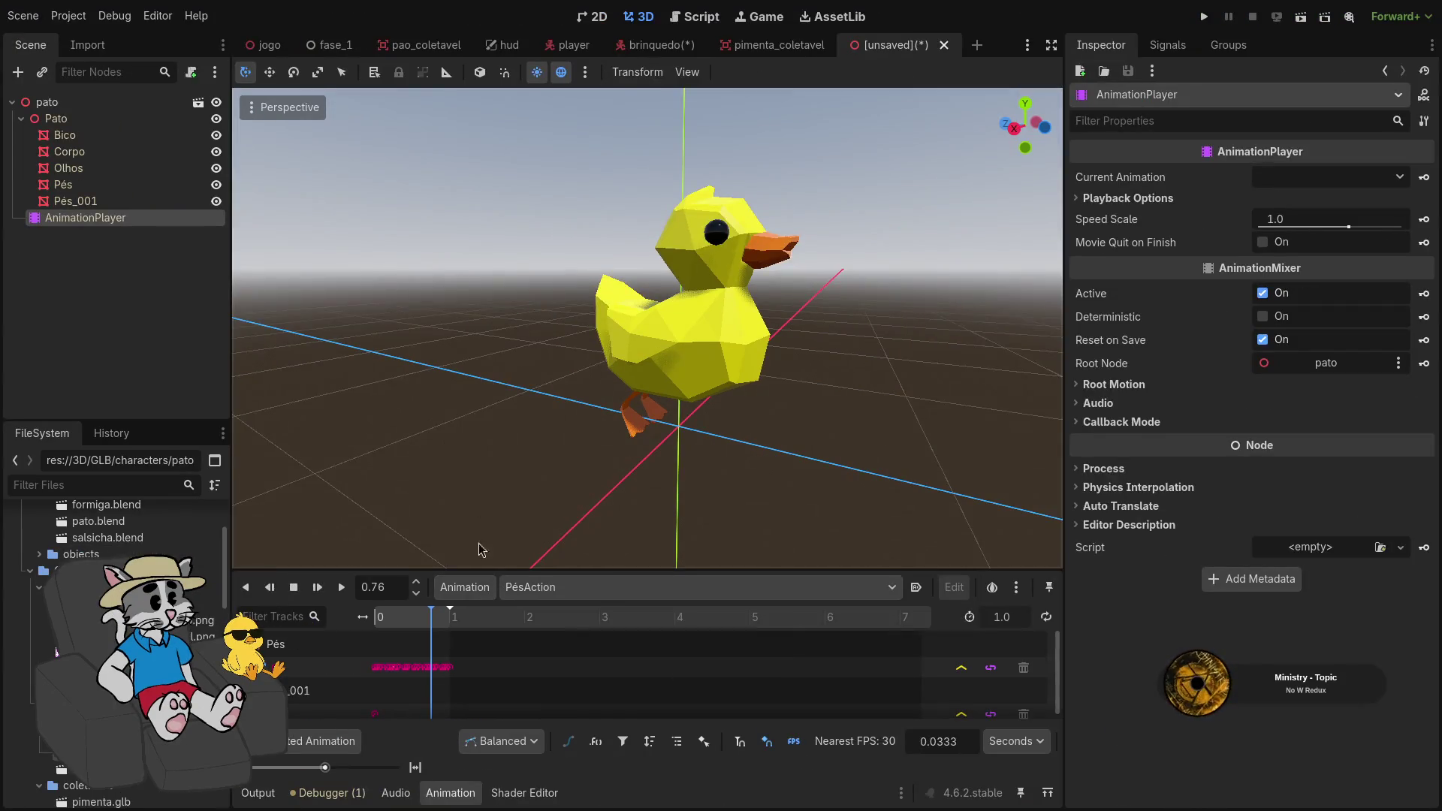
mouse_move(628, 505)
left_mouse_down()
mouse_move(630, 483)
mouse_move(471, 626)
left_mouse_up()
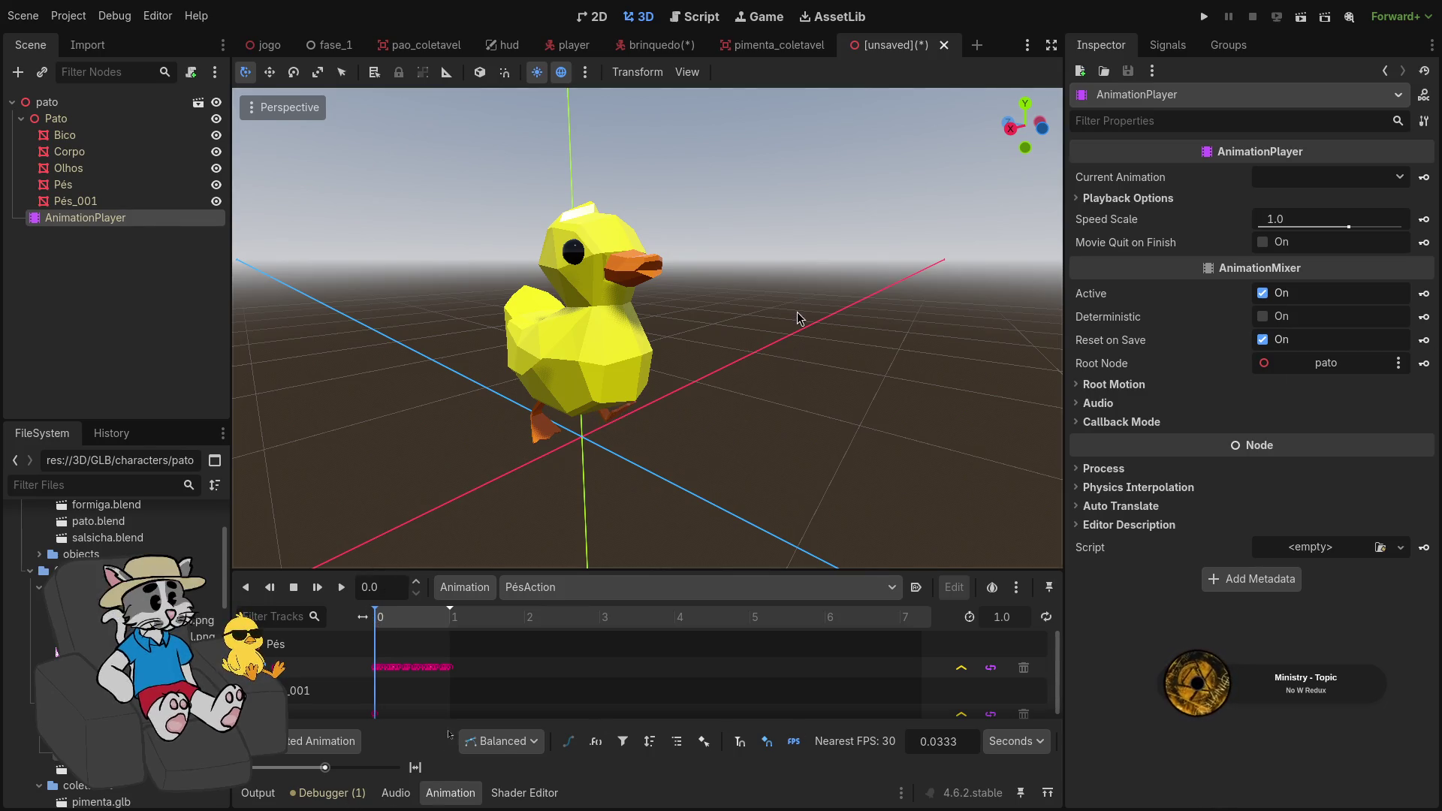
left_click_drag(797, 318, 794, 322)
key("ctrl+s")
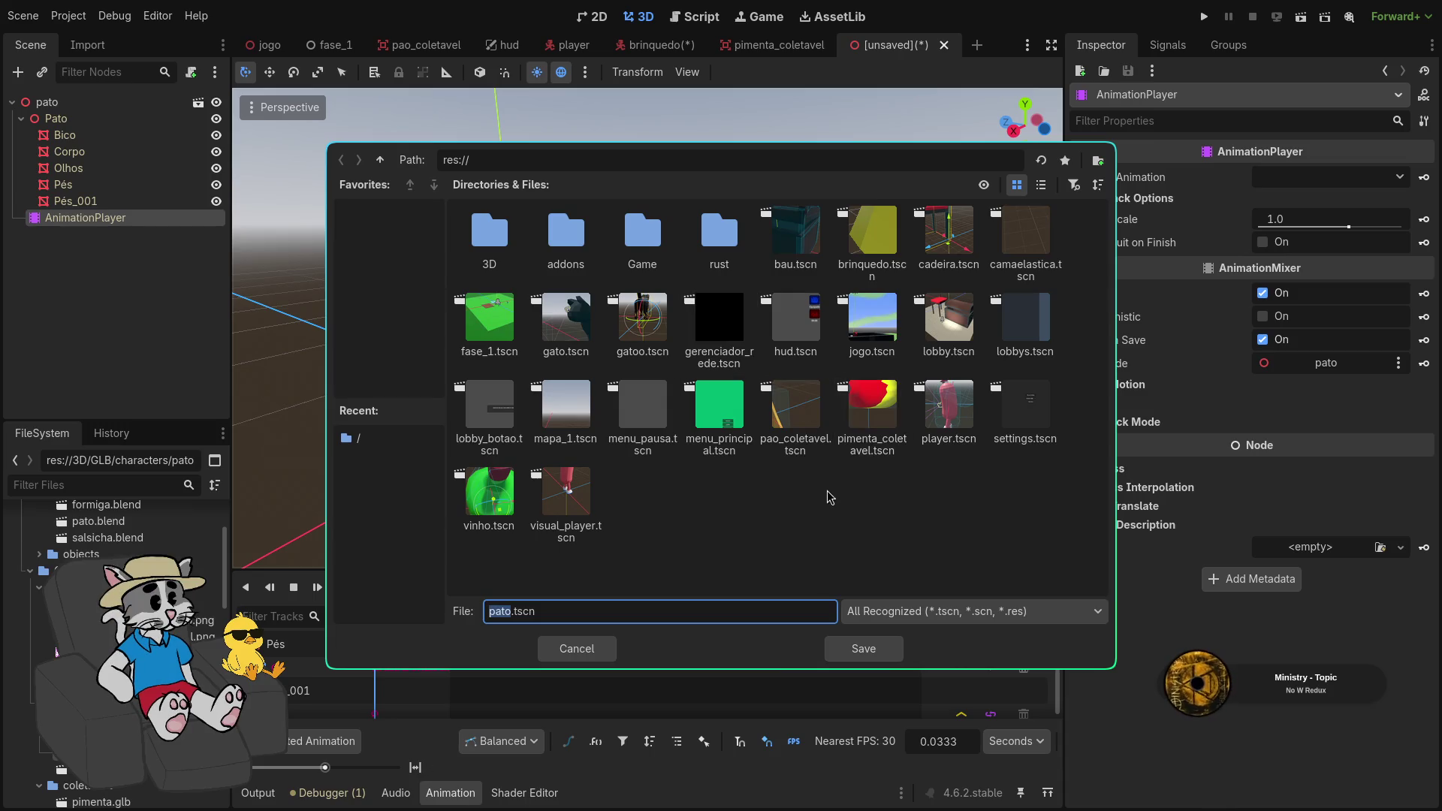
key("Escape")
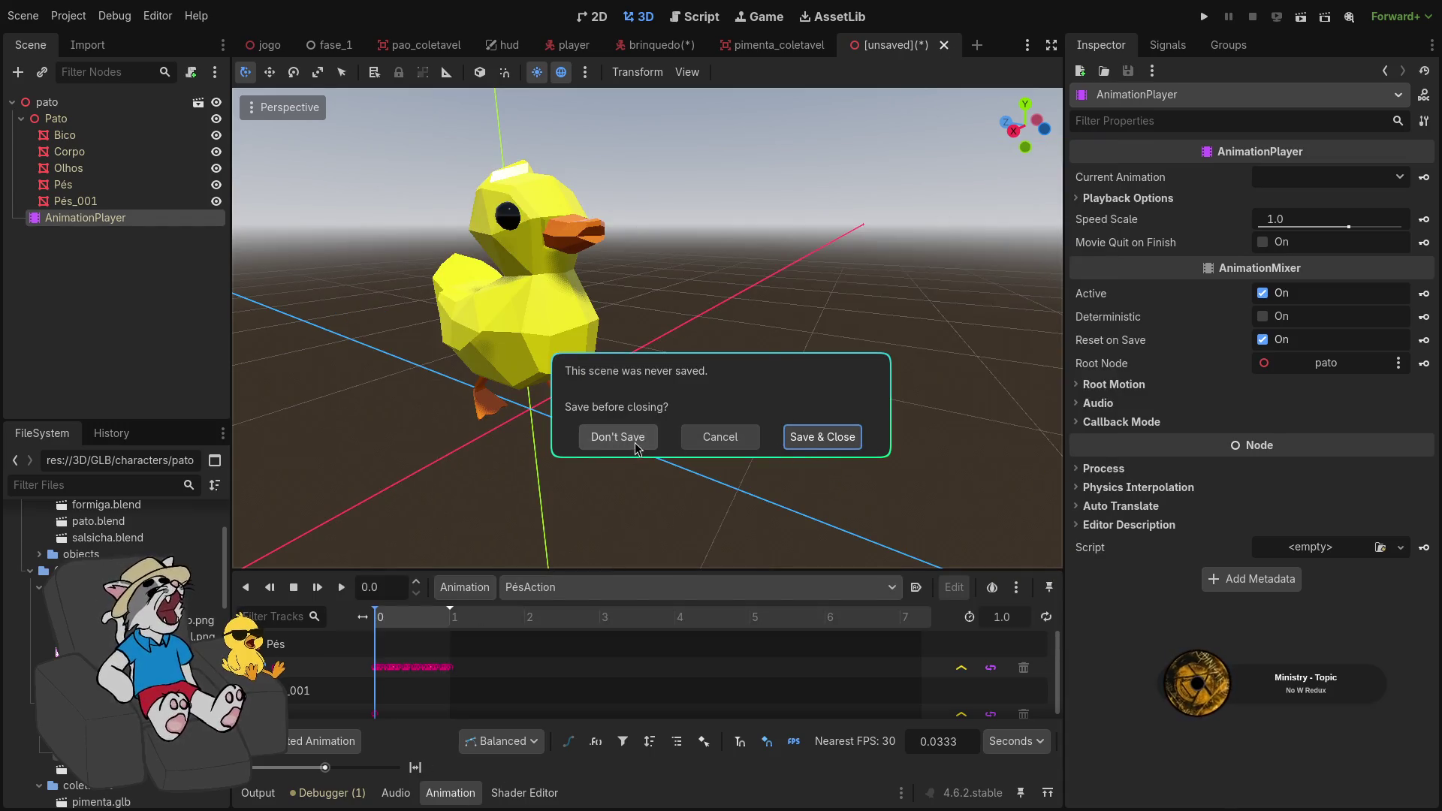
left_click(636, 438)
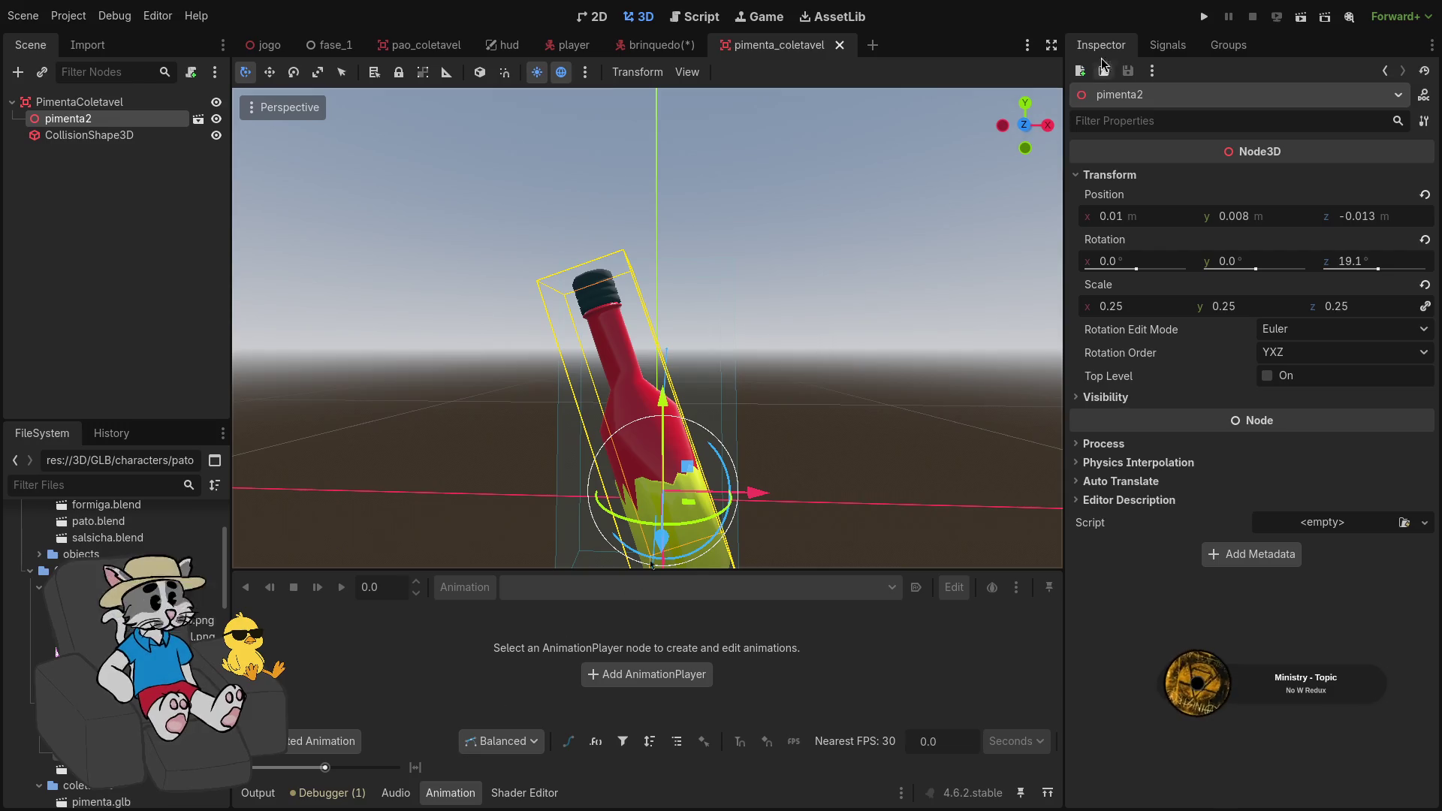
left_click(1203, 15)
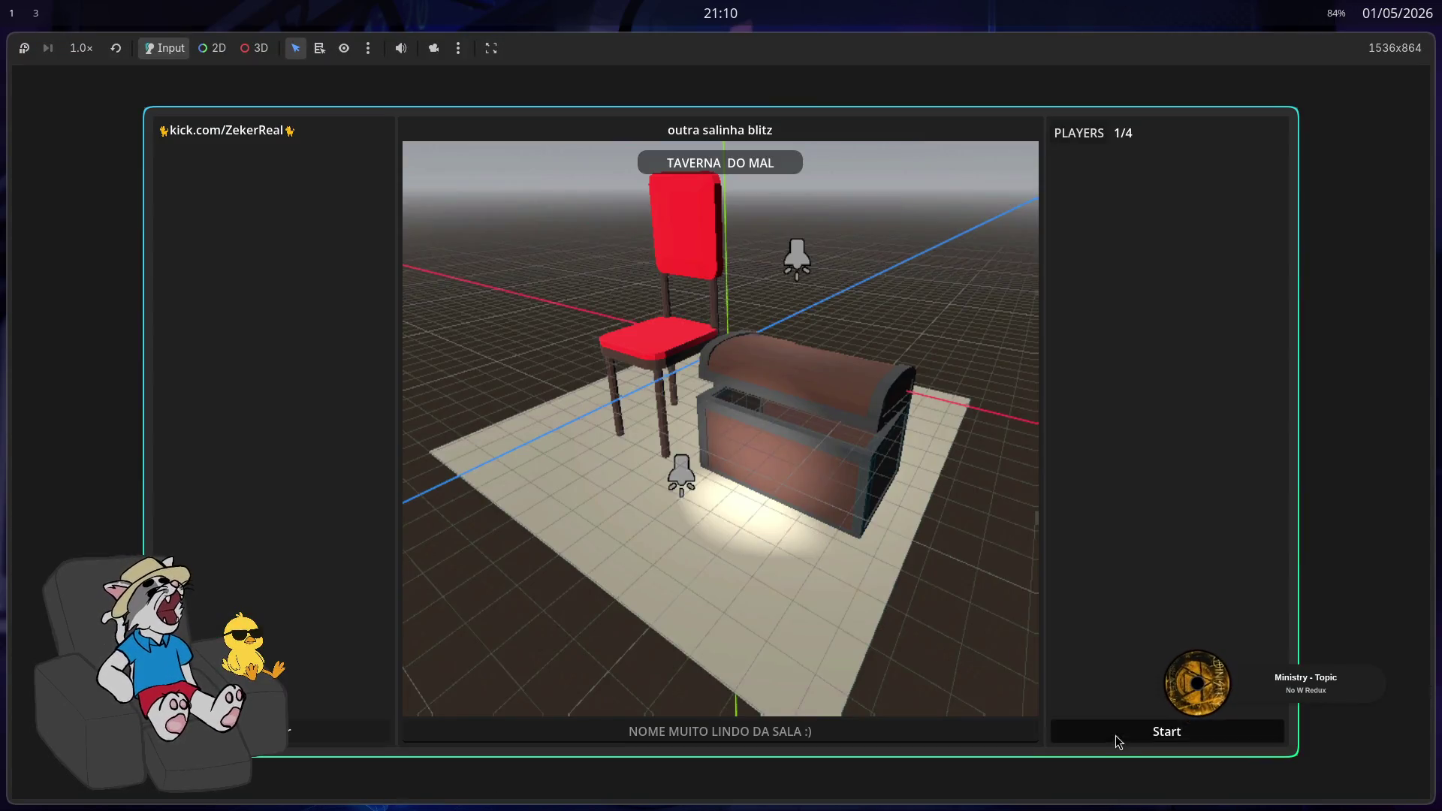
Start the hosted match, mount the duck toy and ride it through the arenas and onto the trampoline
left_click(1116, 735)
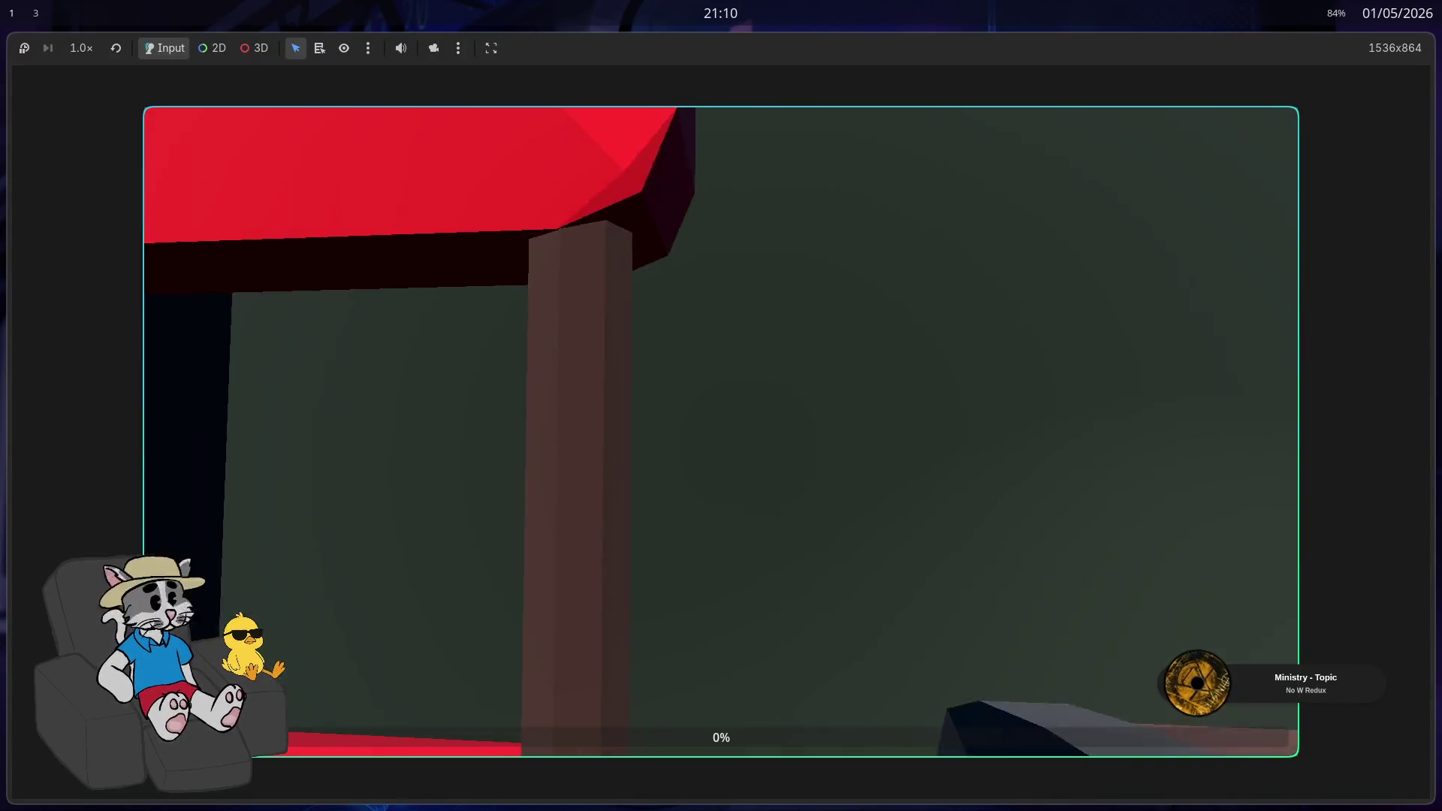
key("w")
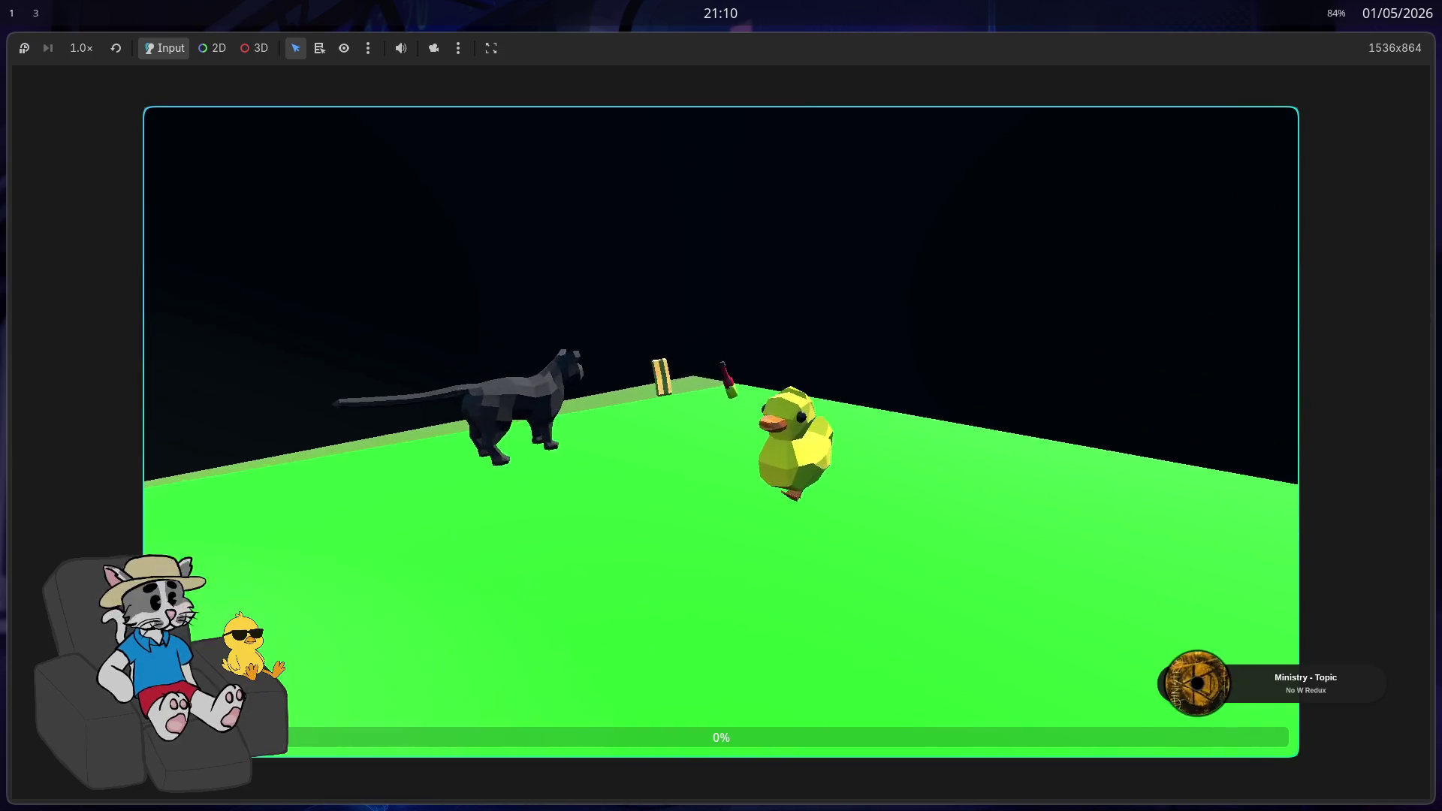
key("w")
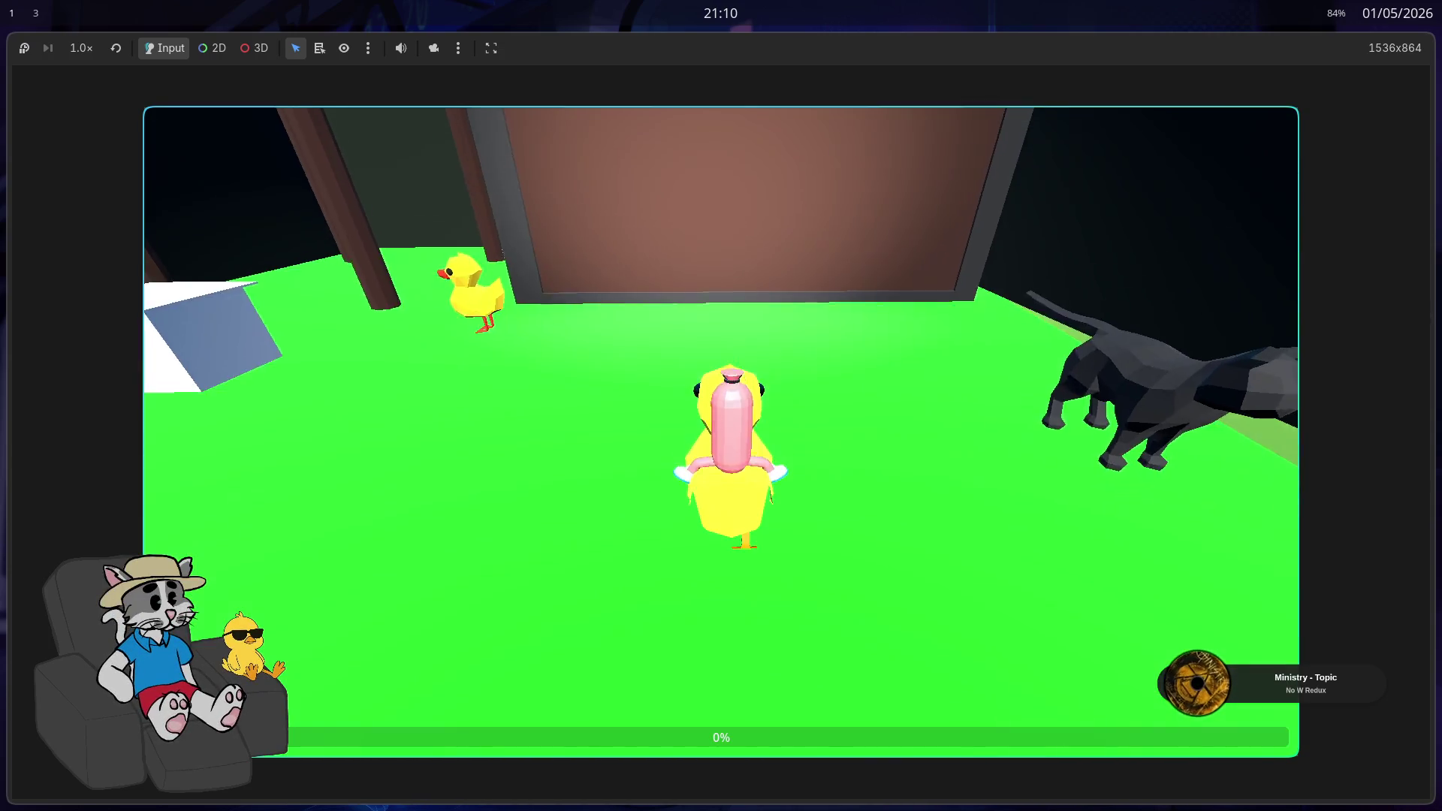
key("w")
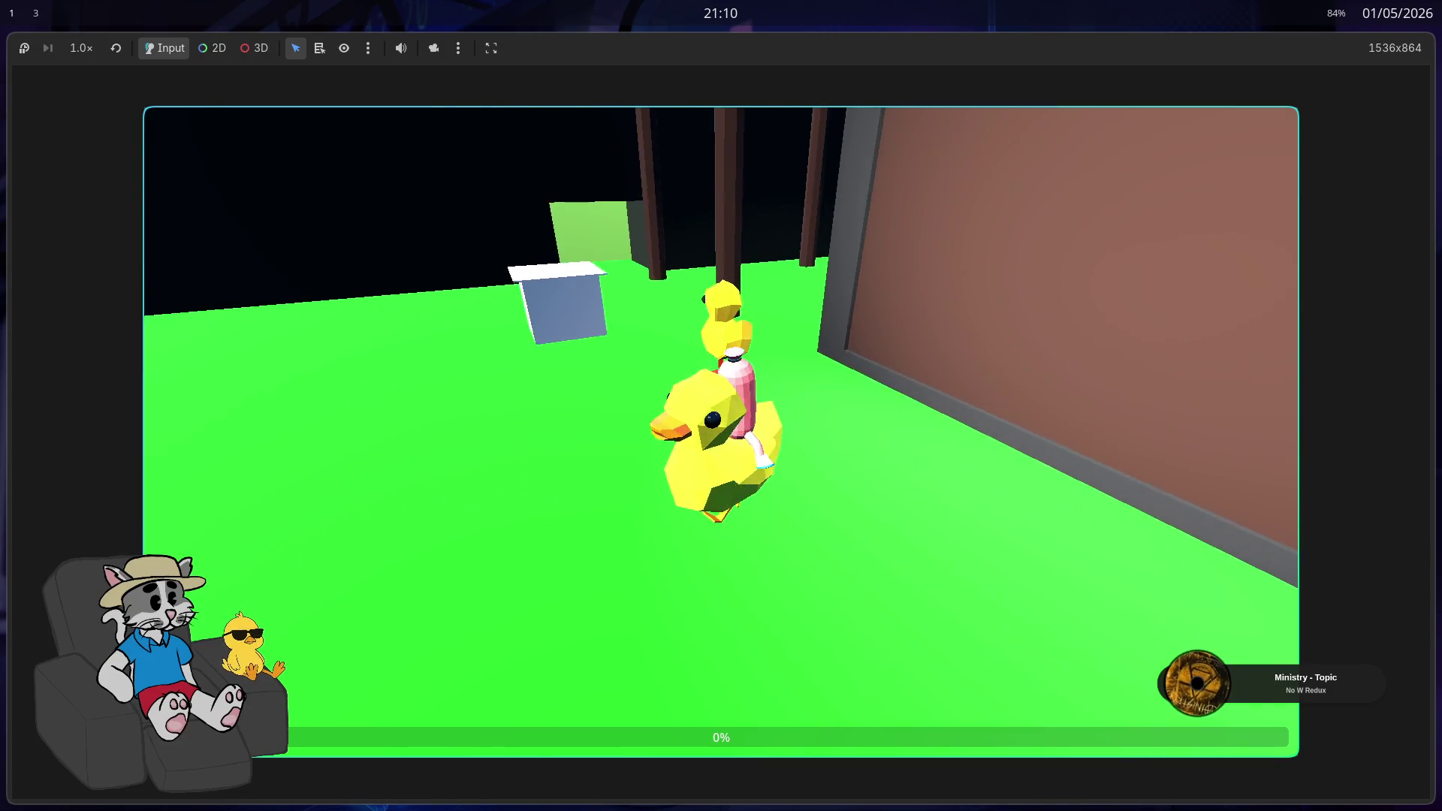
key("w")
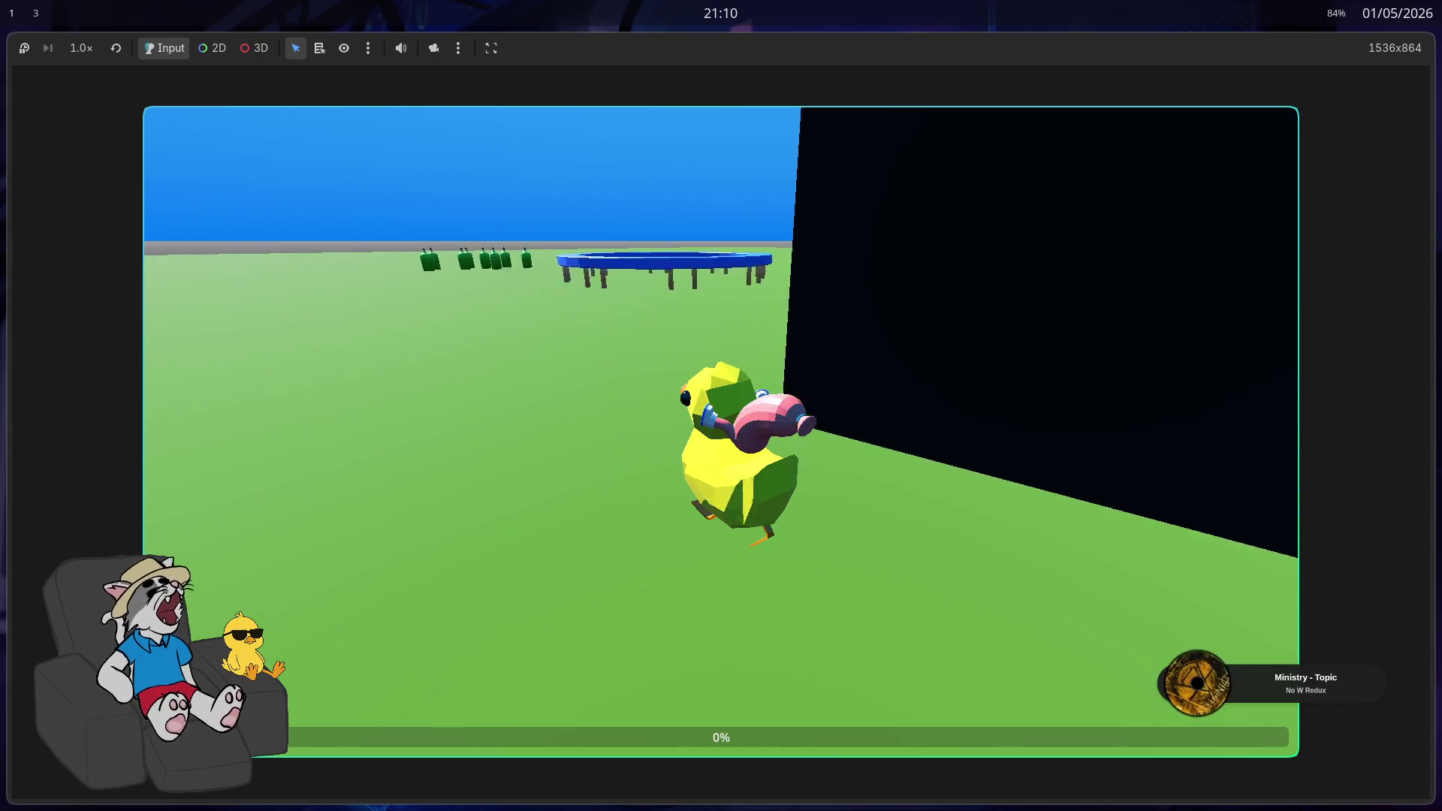
key("w")
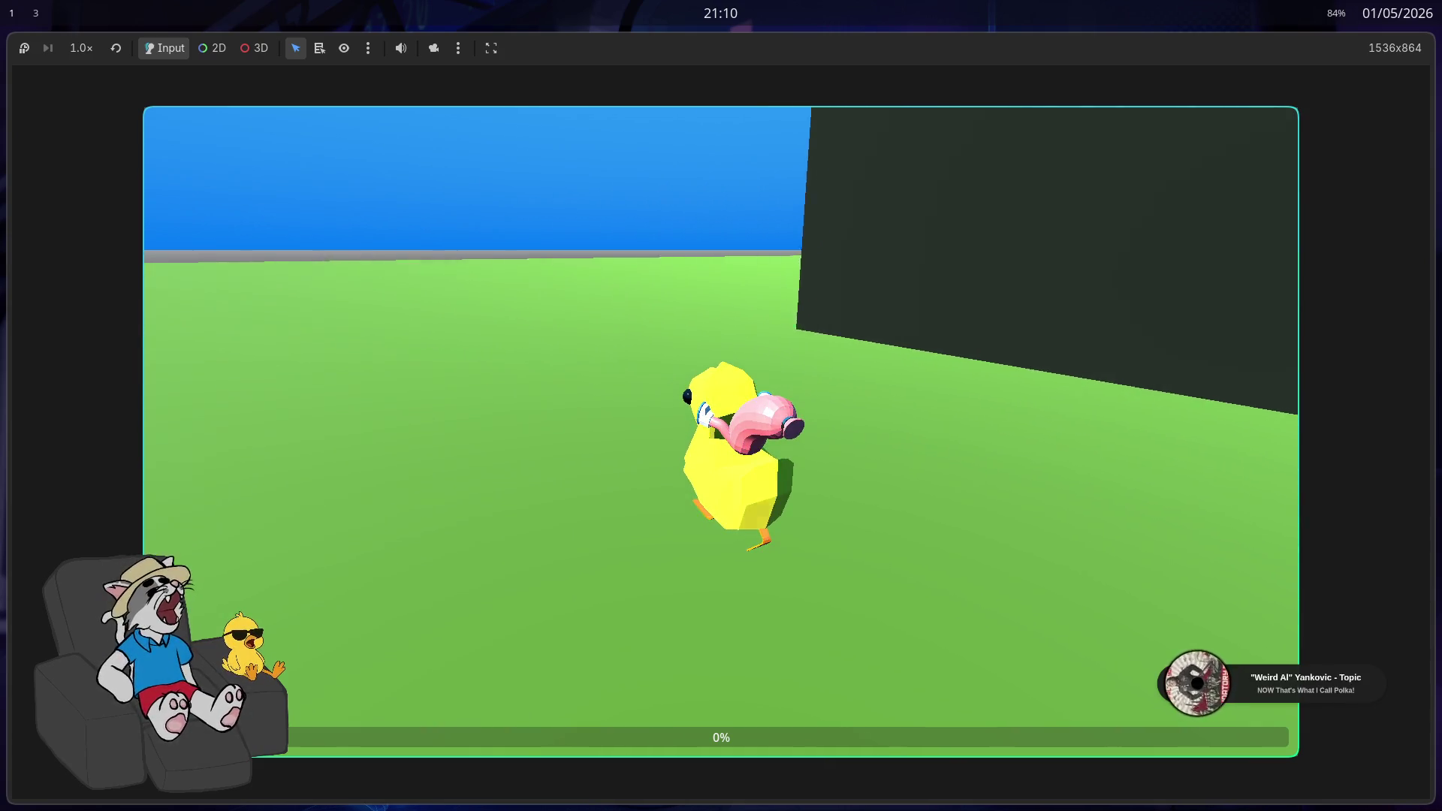
key("w")
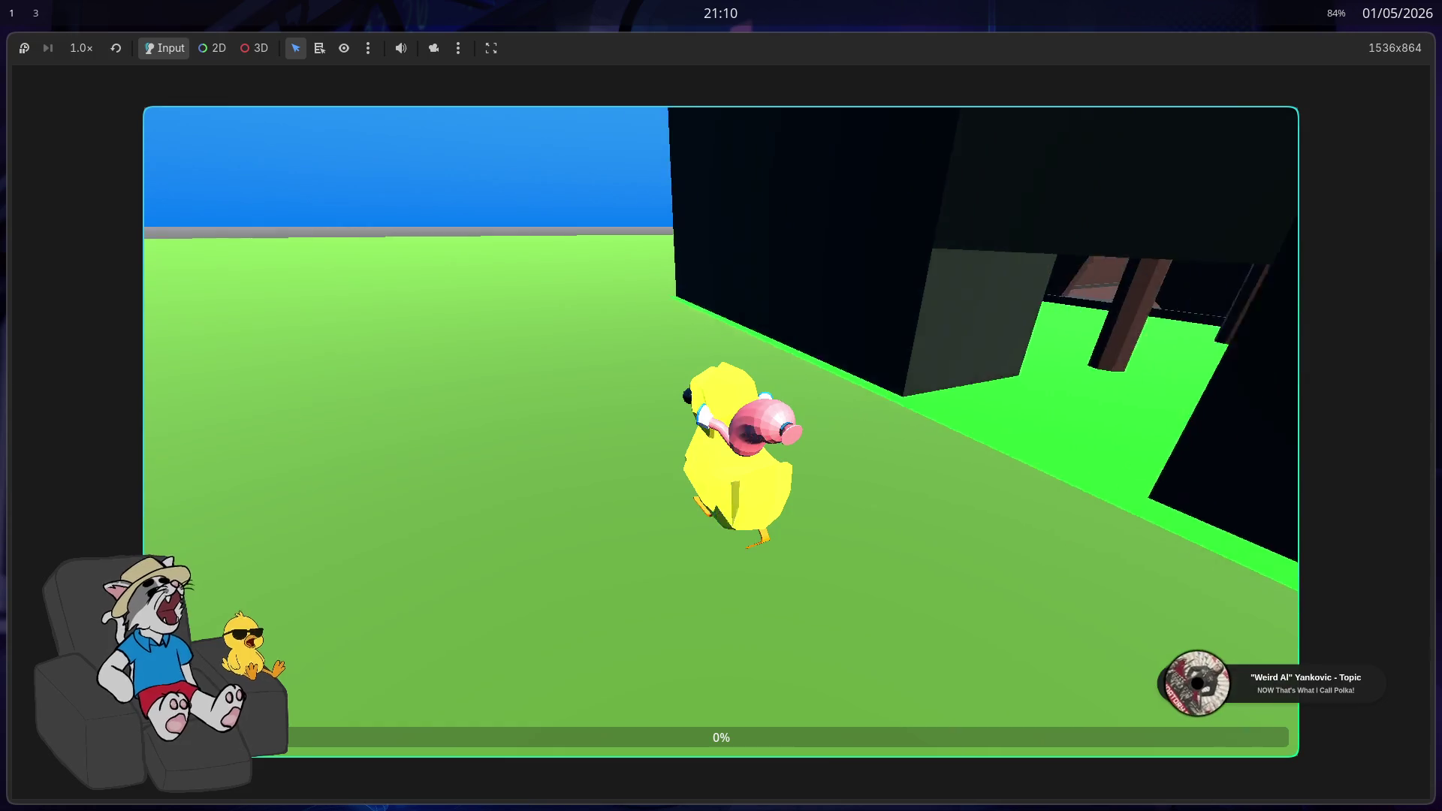
key("w")
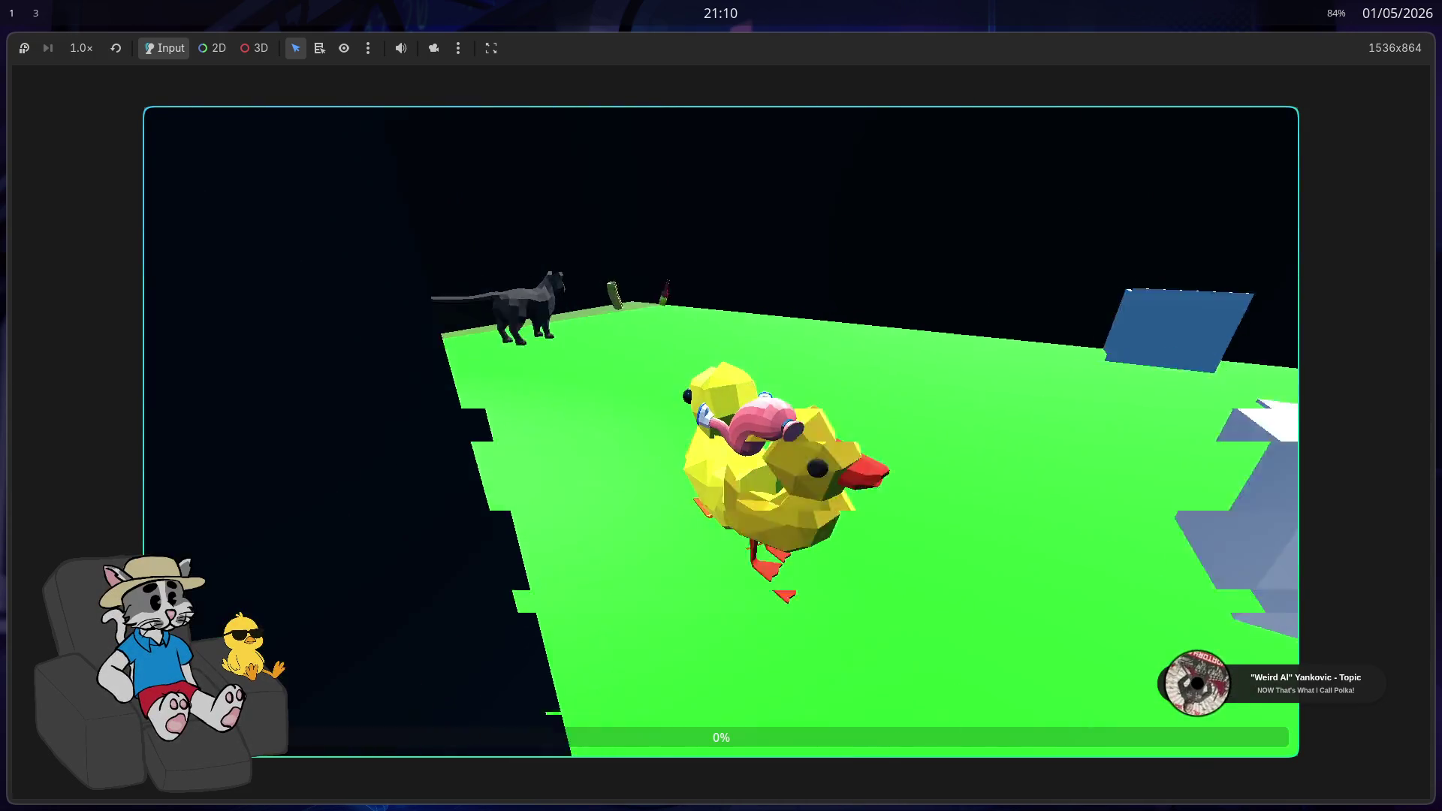
key("w")
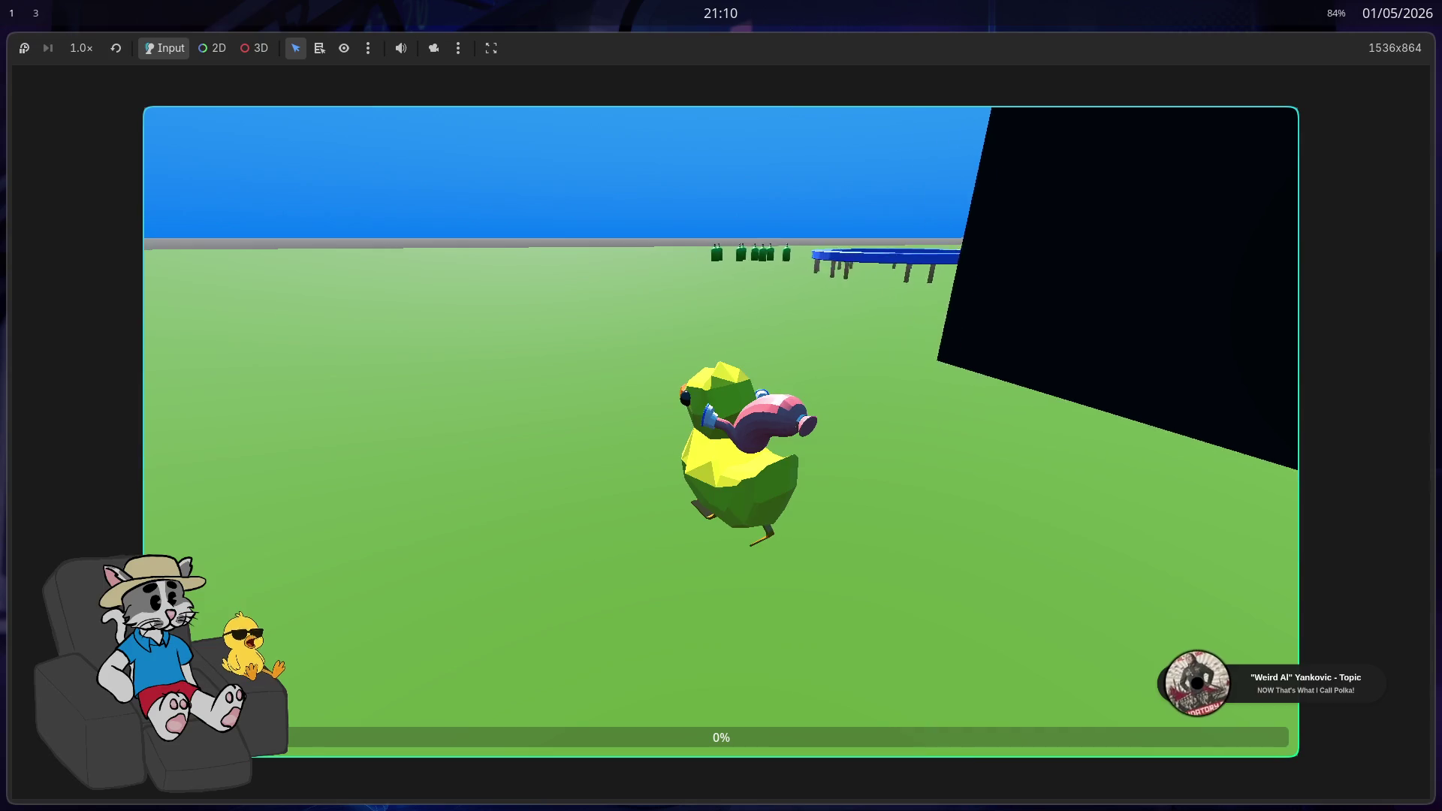
key("w")
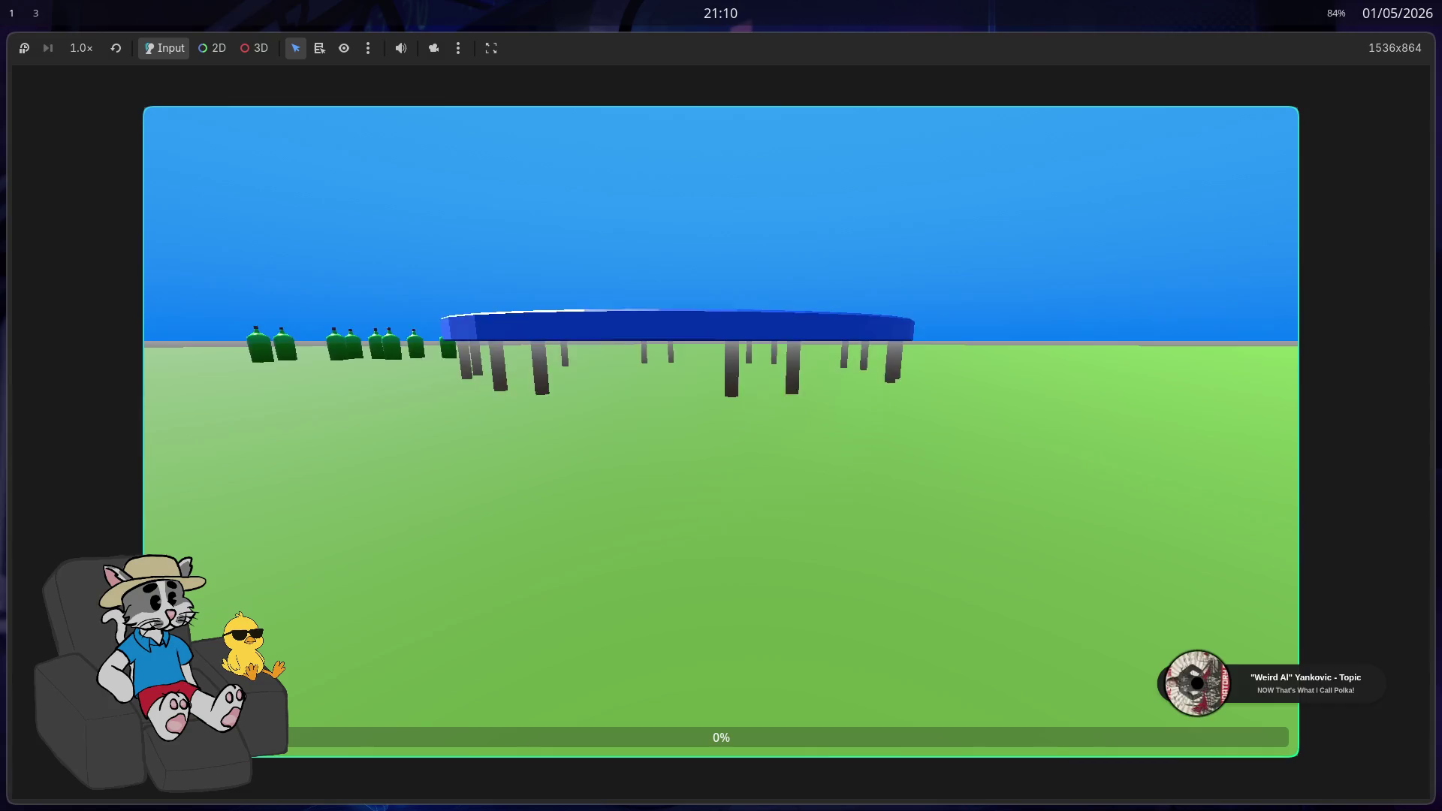
key("w")
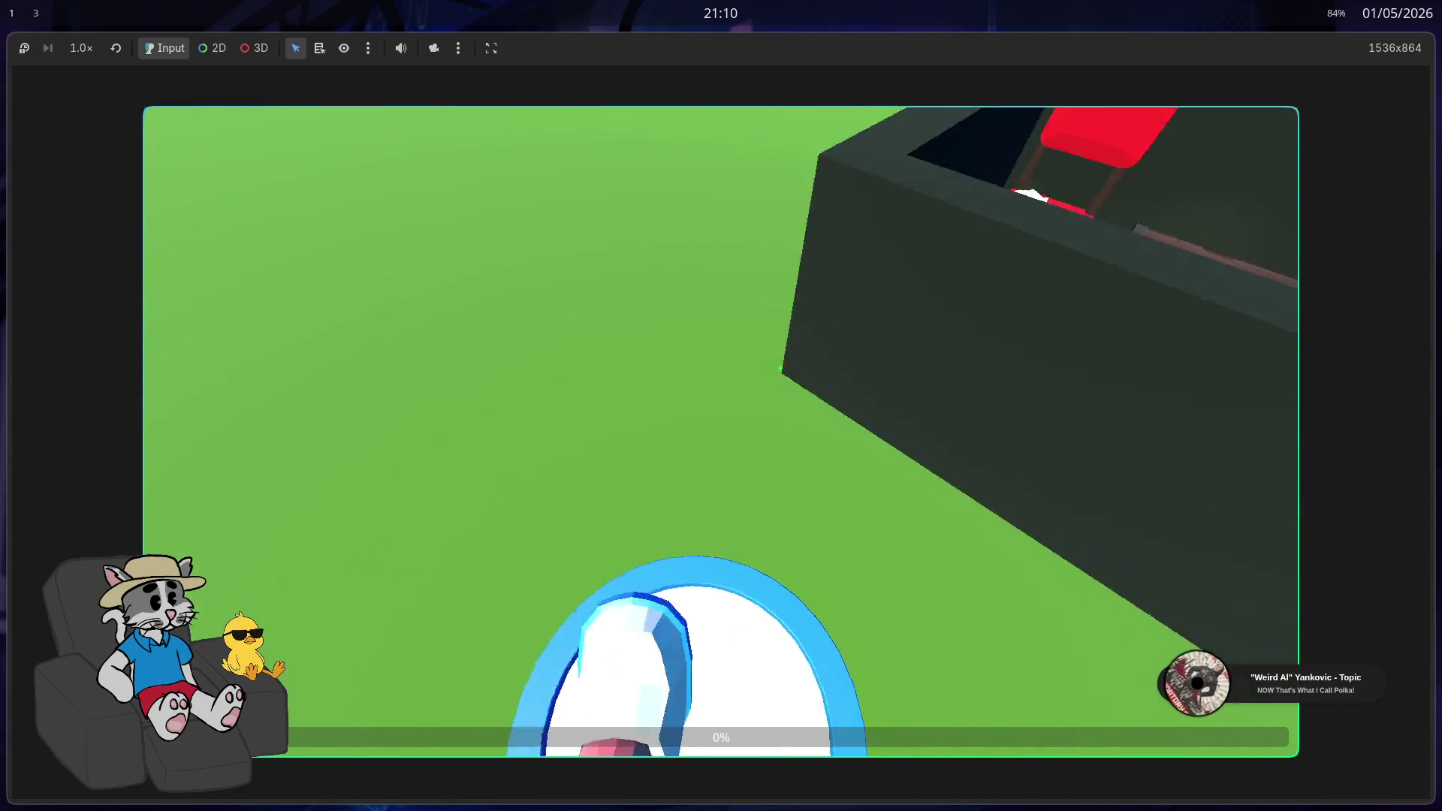
key("w")
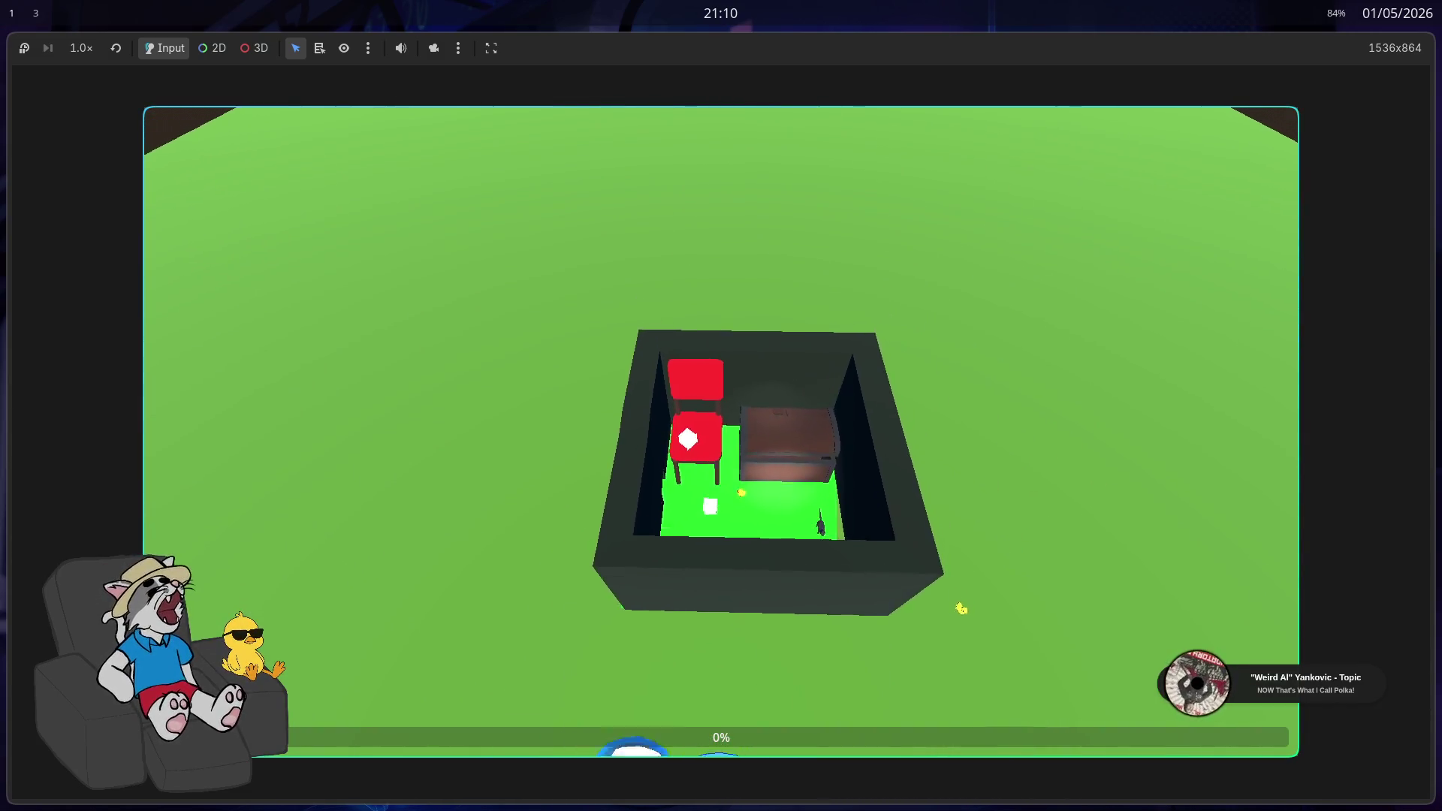
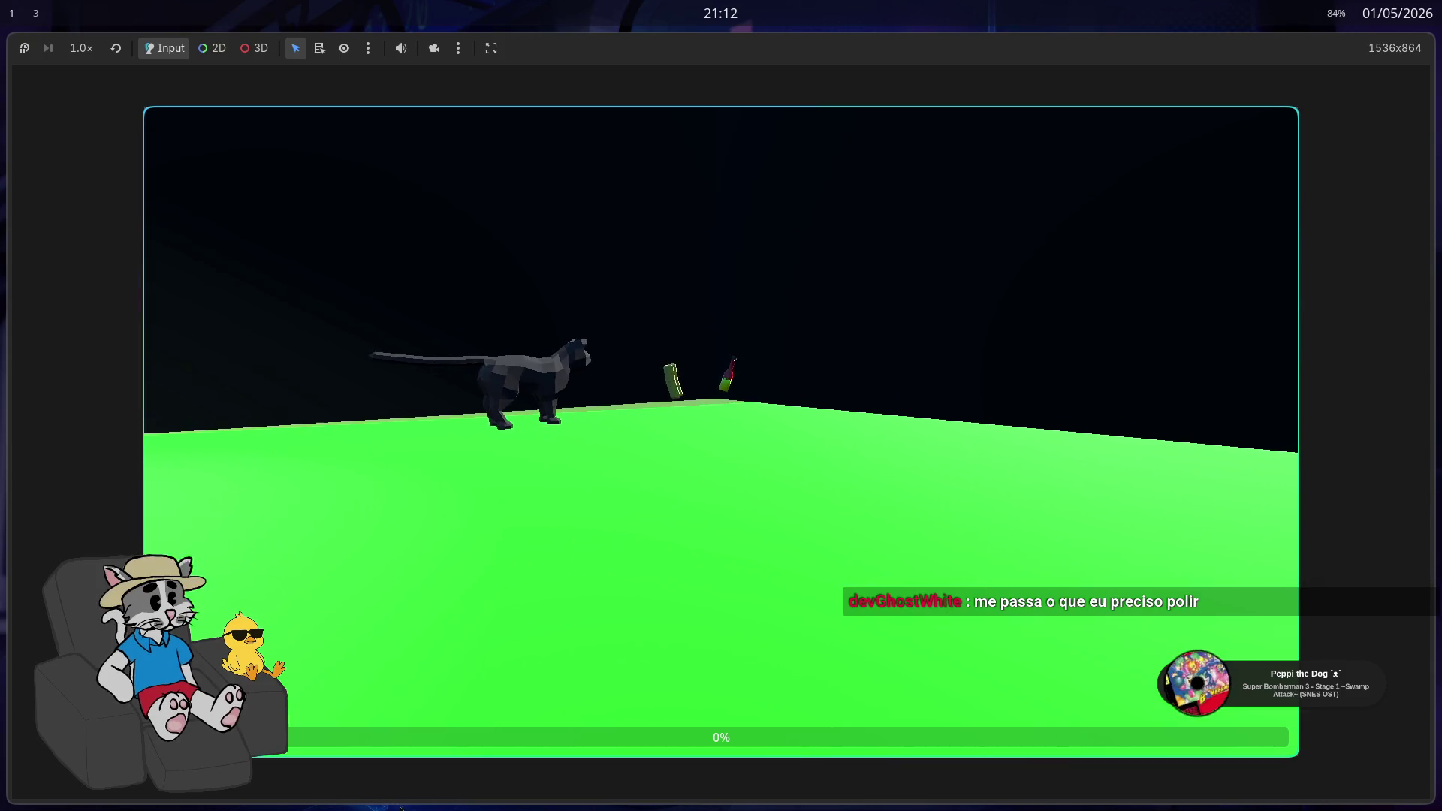
Stop the running game and switch to the brinquedo scene with the editor fullscreen
key("F8")
left_click(340, 78)
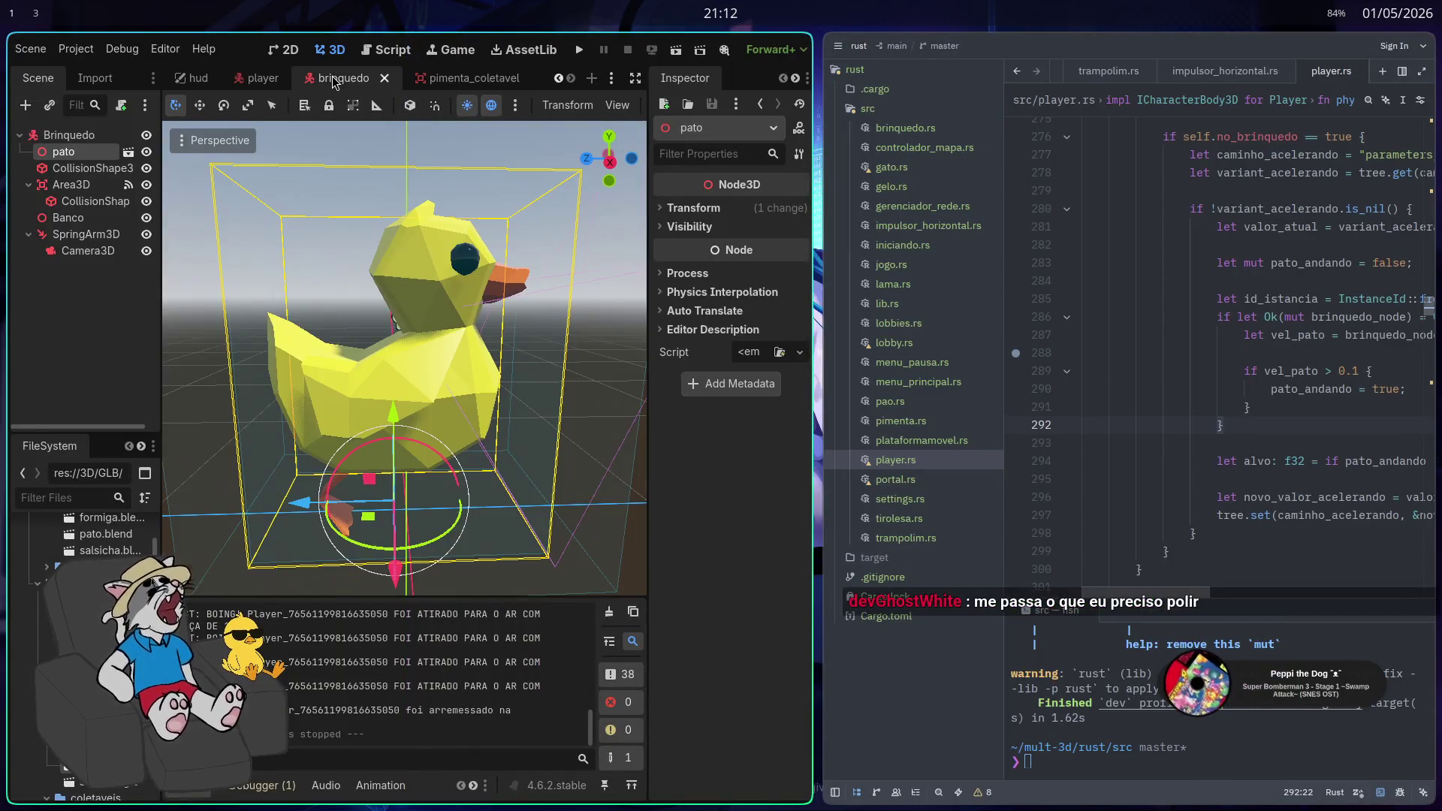
scroll(511, 399, "down", 3)
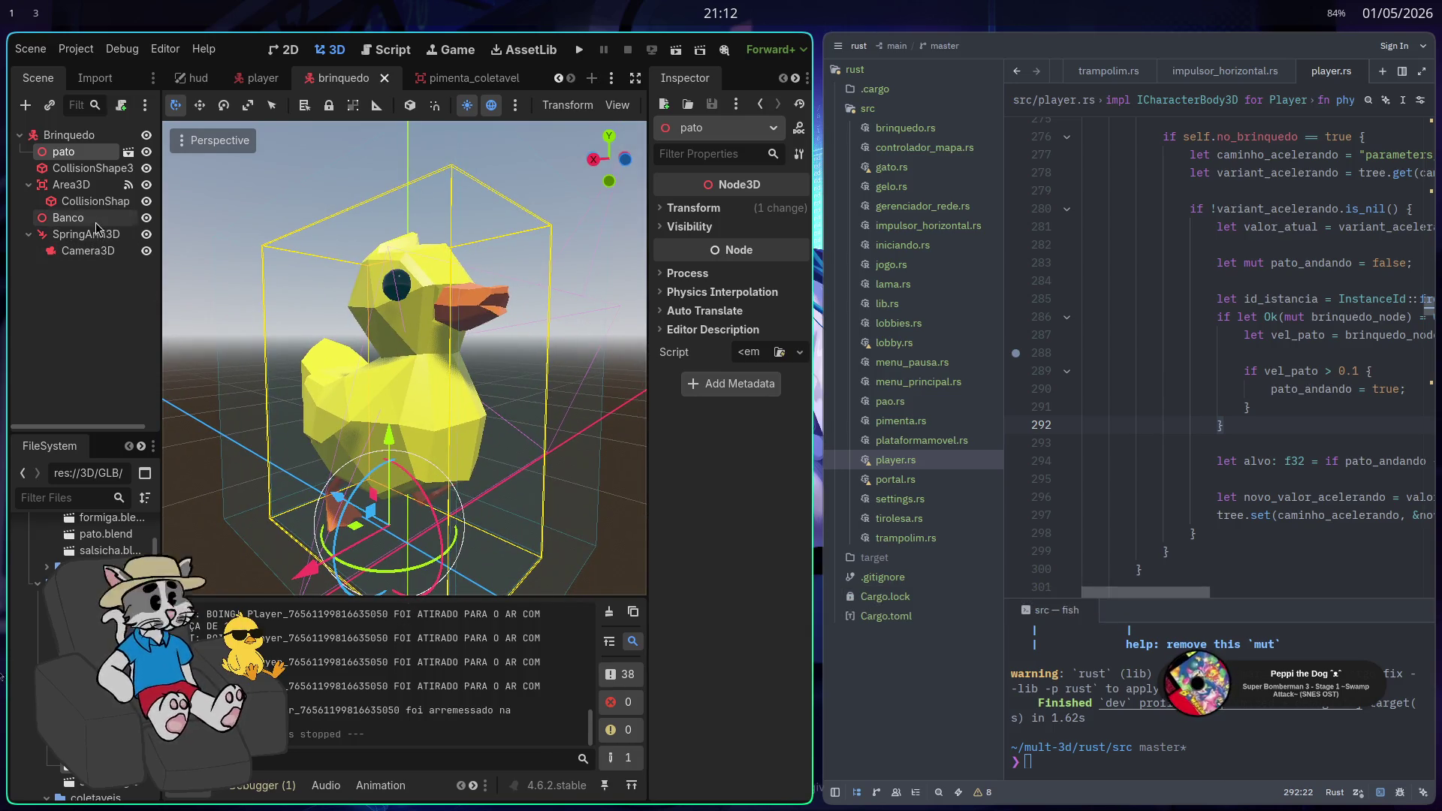
key("super+f")
Open pato.glb from brinquedo as a new inherited scene and select its AnimationPlayer
left_click(106, 169)
left_click(60, 118)
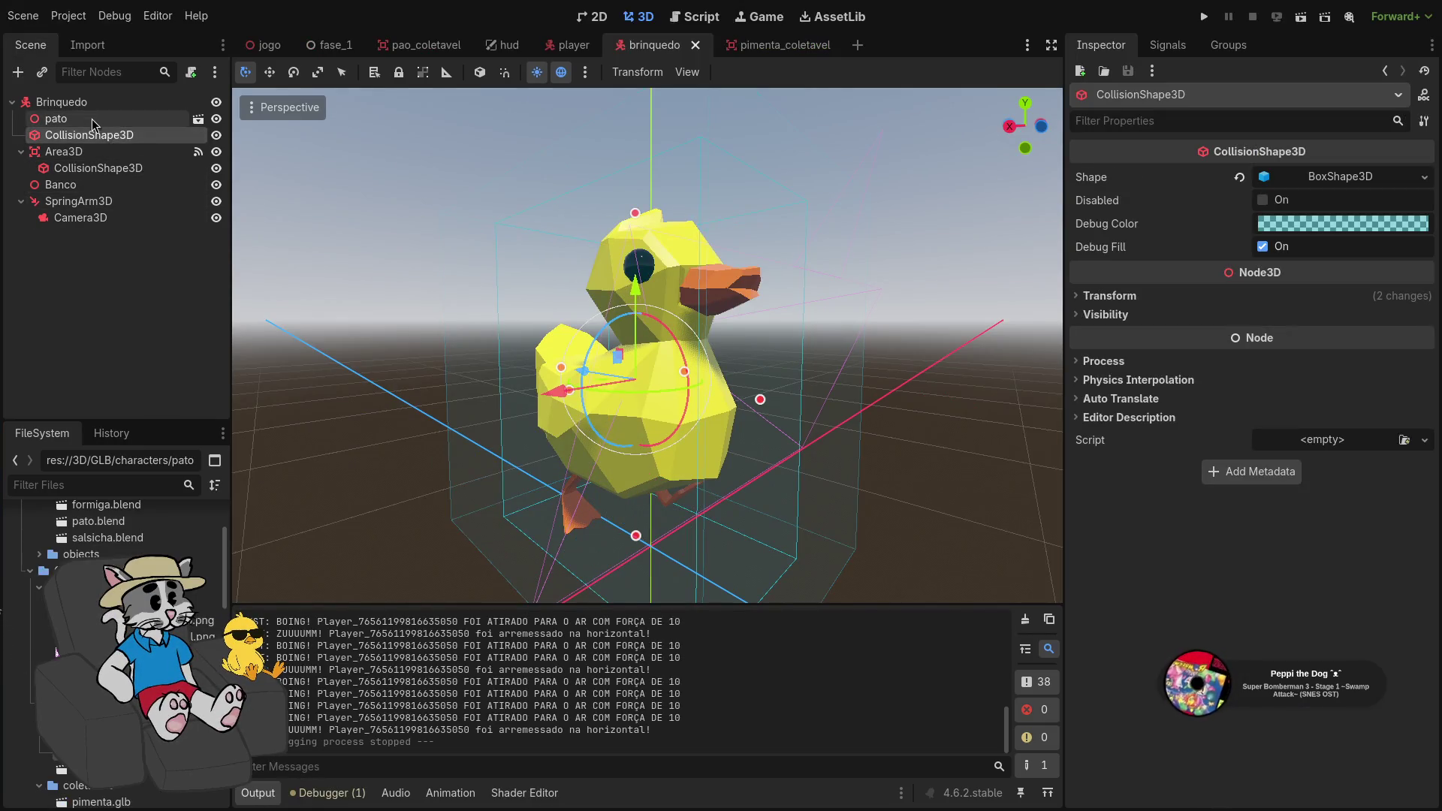
left_click(198, 120)
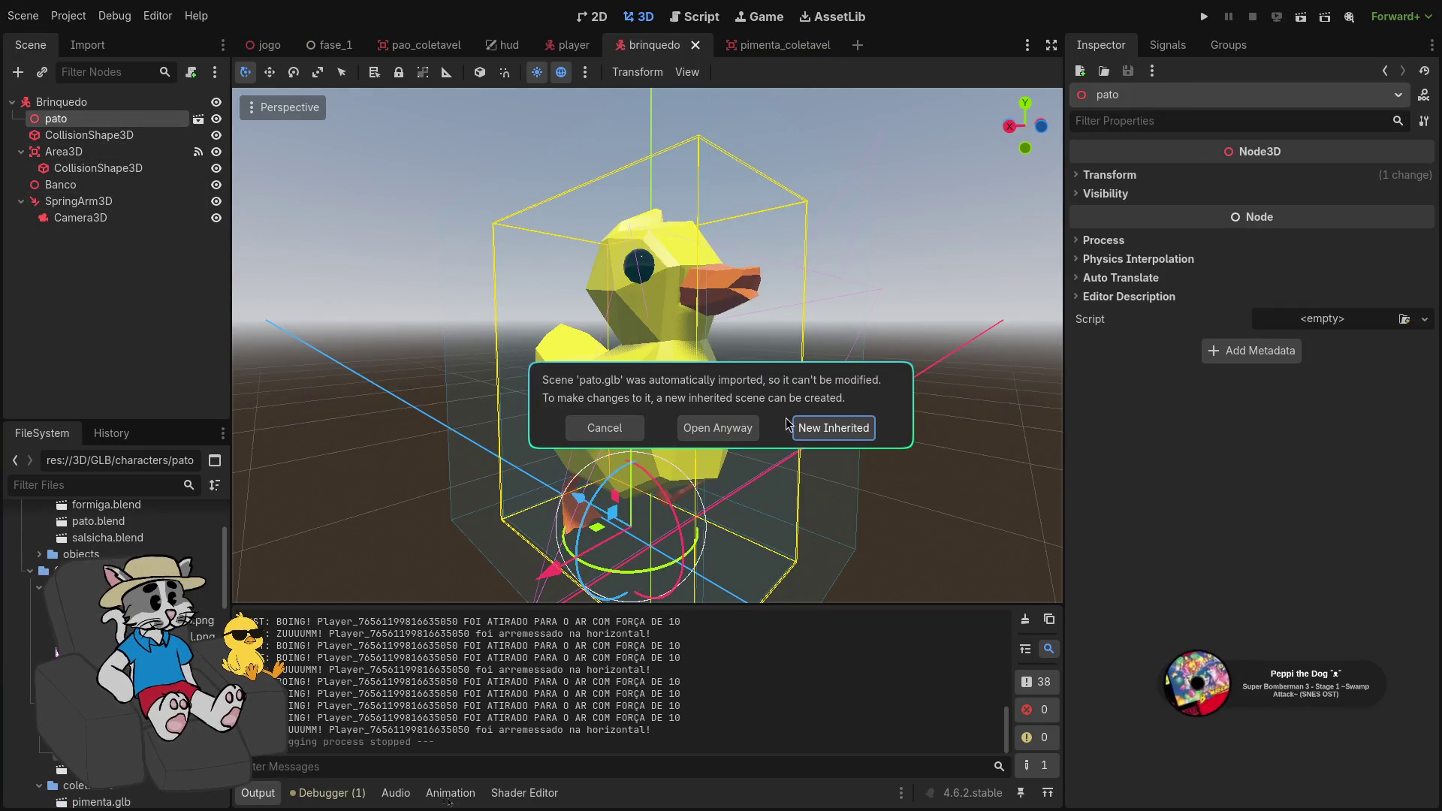
left_click(798, 427)
left_click(85, 217)
Preview the duck animations, trying Pés_001Action and settling on PésAction
left_click(564, 587)
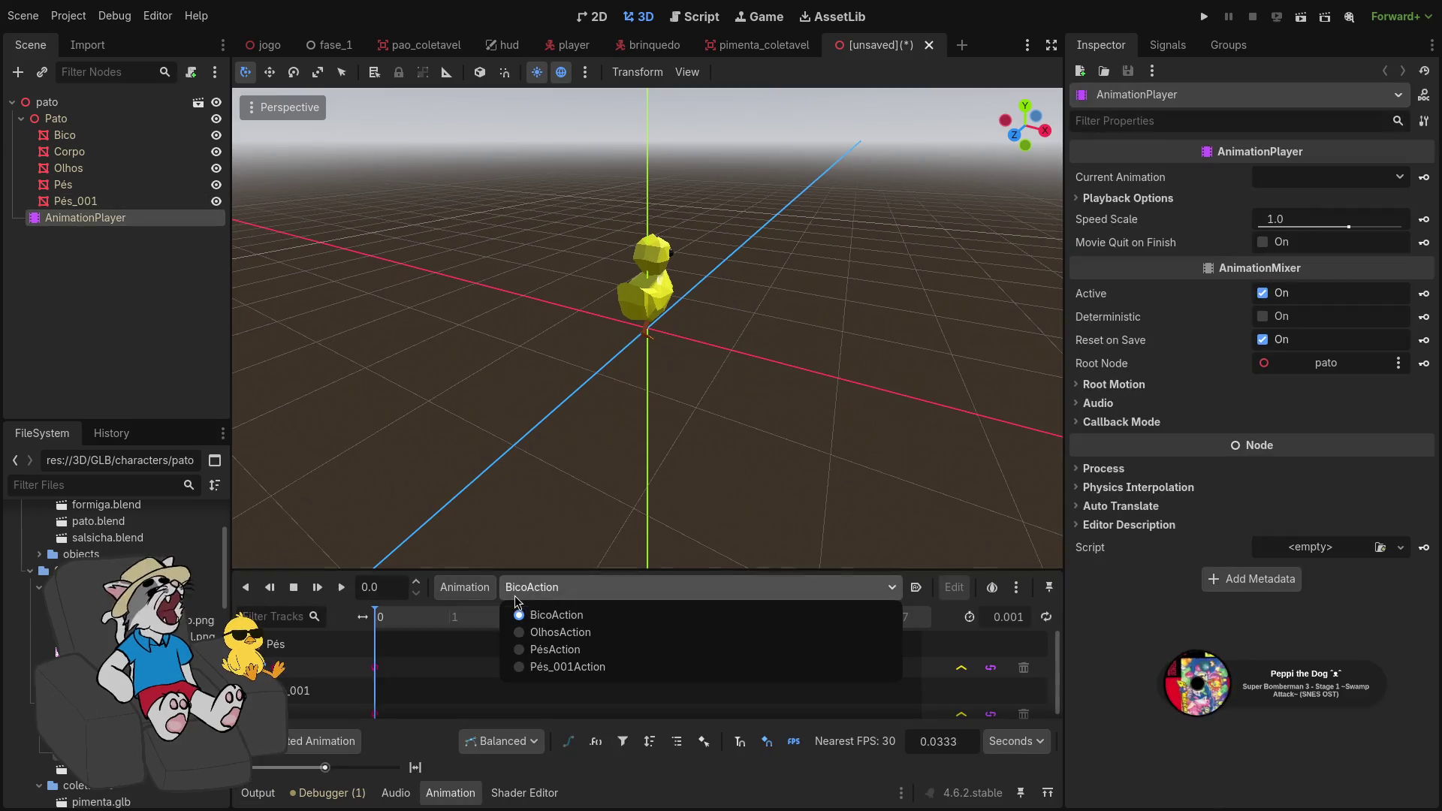
left_click(560, 649)
scroll(733, 487, "up", 5)
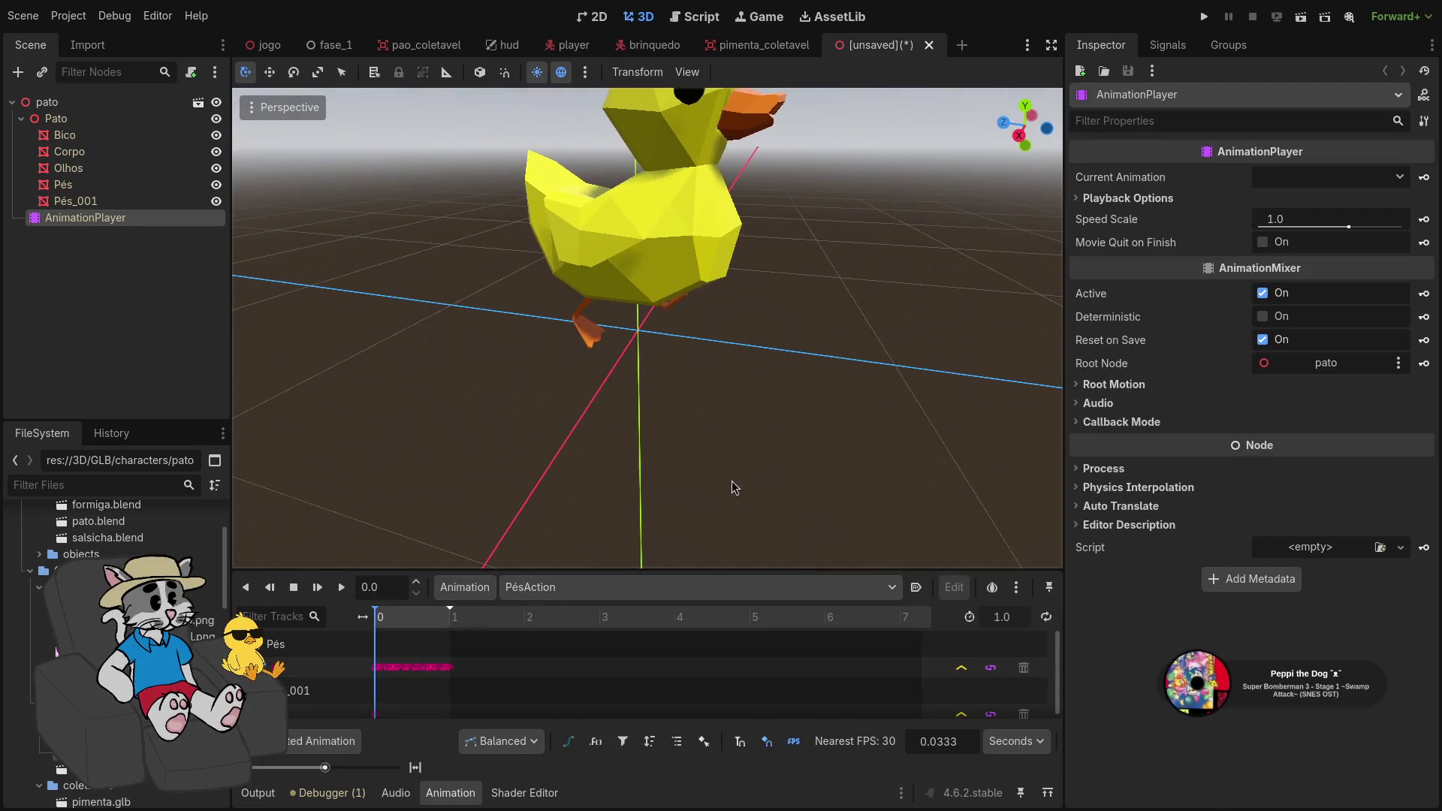
left_click(608, 588)
left_click(567, 666)
left_click(611, 593)
left_click(594, 649)
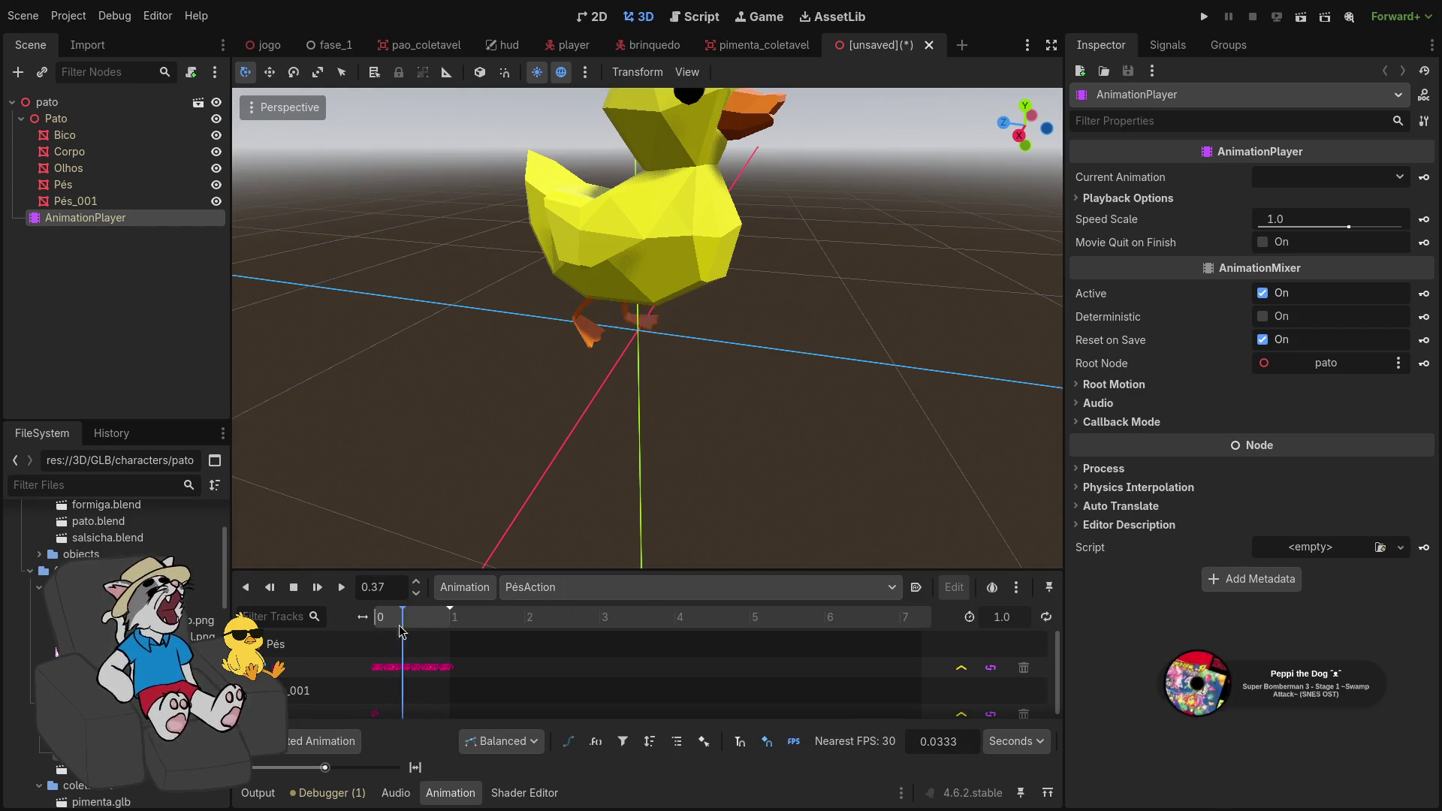
scroll(537, 388, "down", 5)
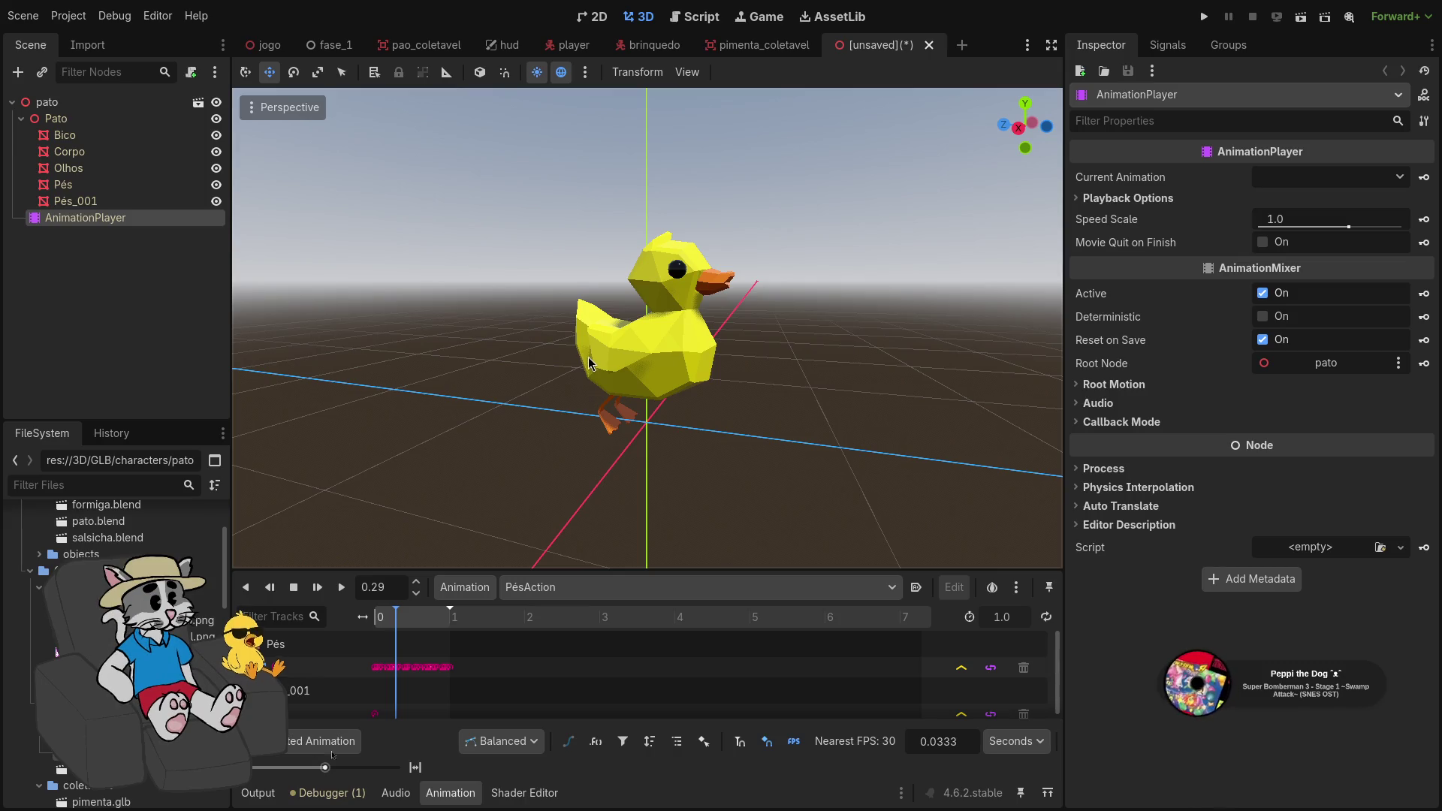
Bring up the pimenta_coletavel scene with its pepper-bottle model
left_click(766, 52)
scroll(738, 292, "up", 5)
scroll(737, 291, "down", 5)
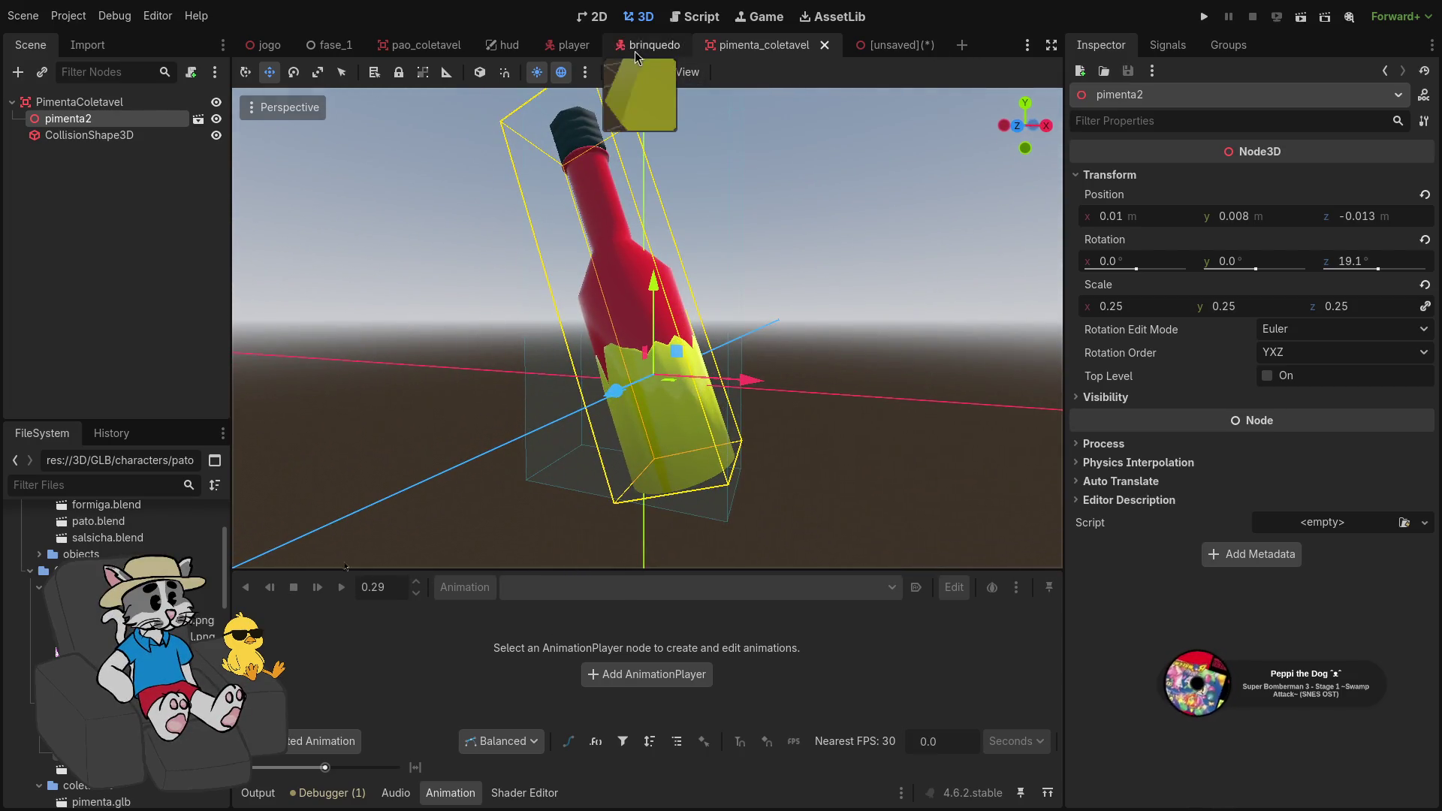
Switch to the player scene and orbit around the player character
left_click(563, 50)
left_click_drag(755, 357, 631, 364)
scroll(691, 364, "up", 3)
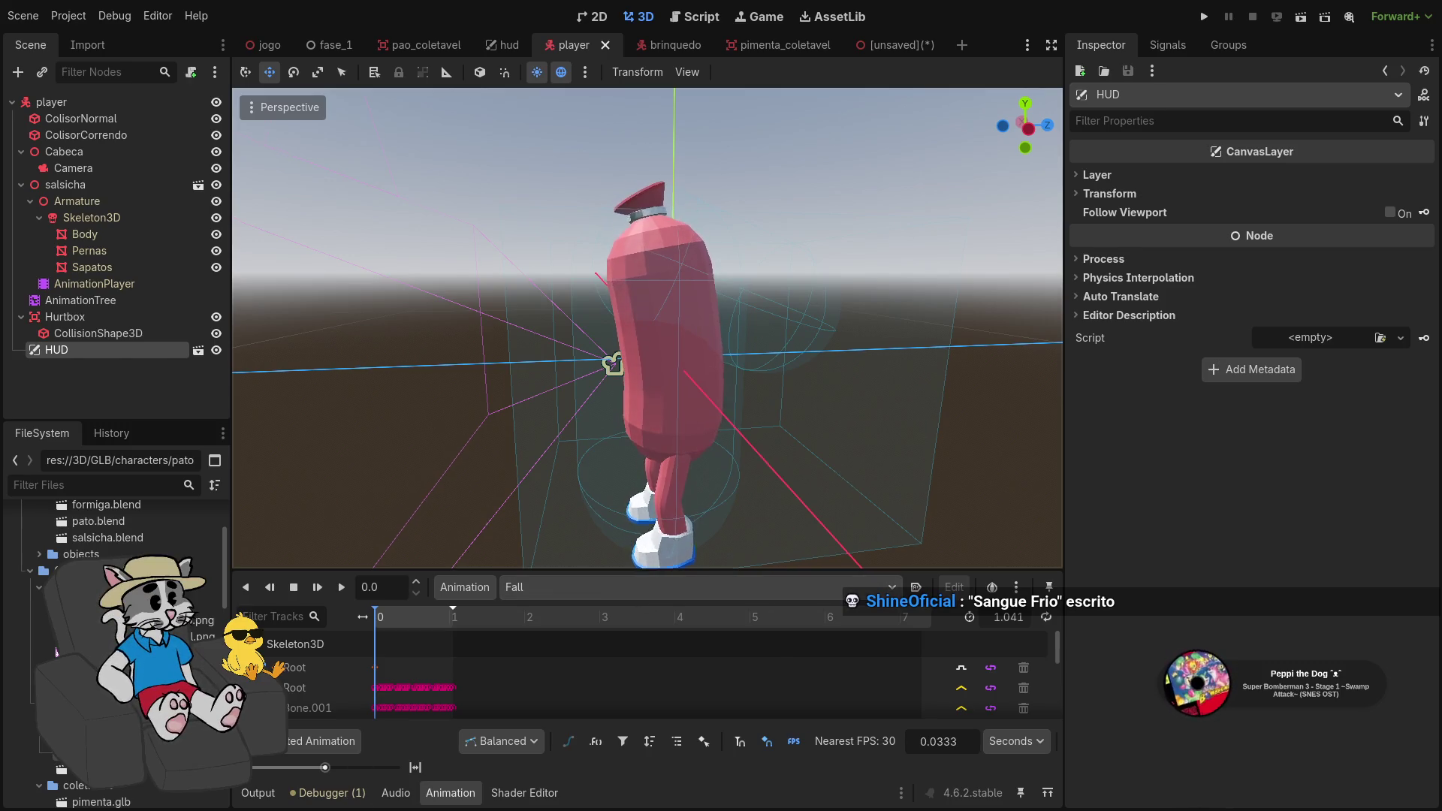
scroll(761, 455, "down", 4)
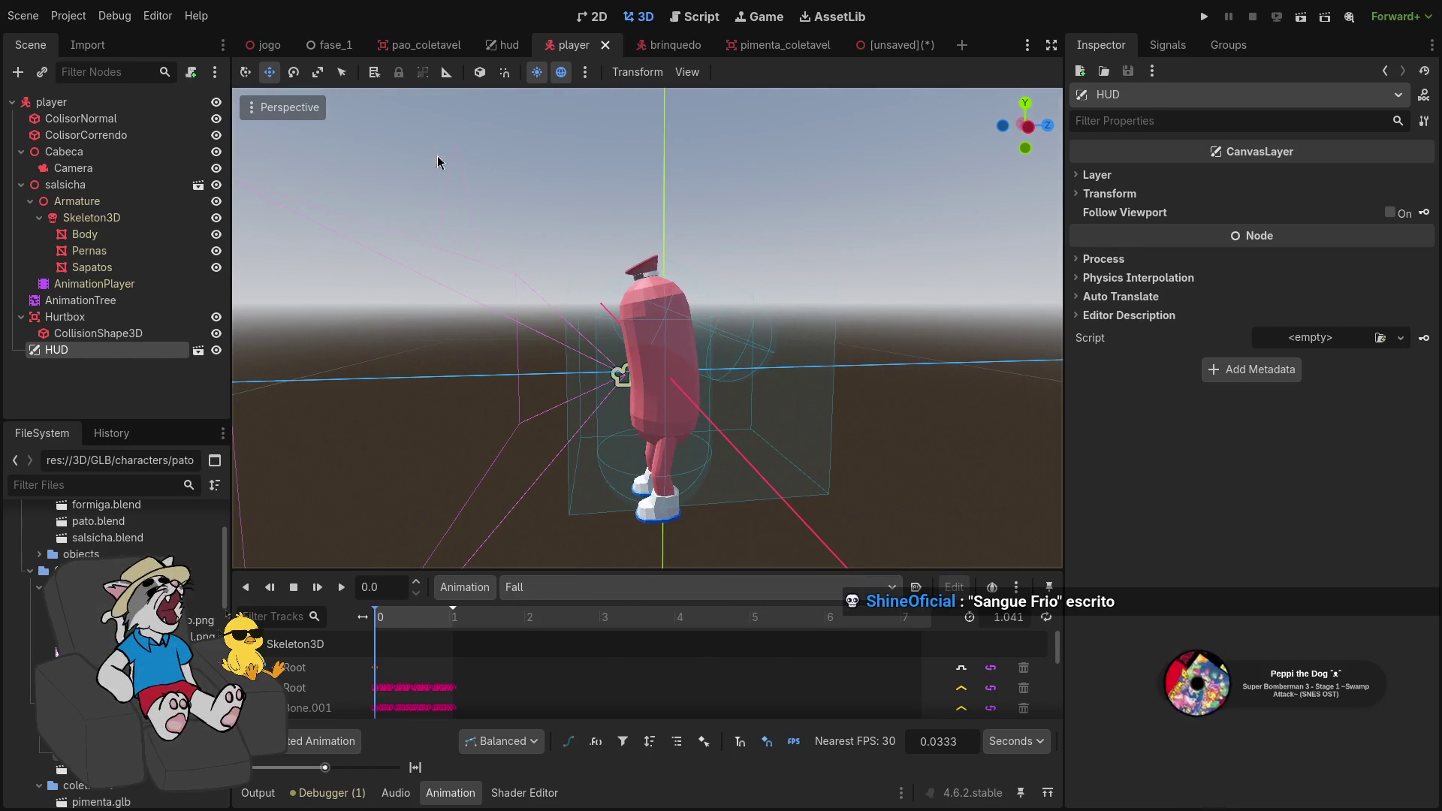
Check the hud and pao_coletavel scenes, undo an added pão.glb model, then open jogo
left_click(507, 43)
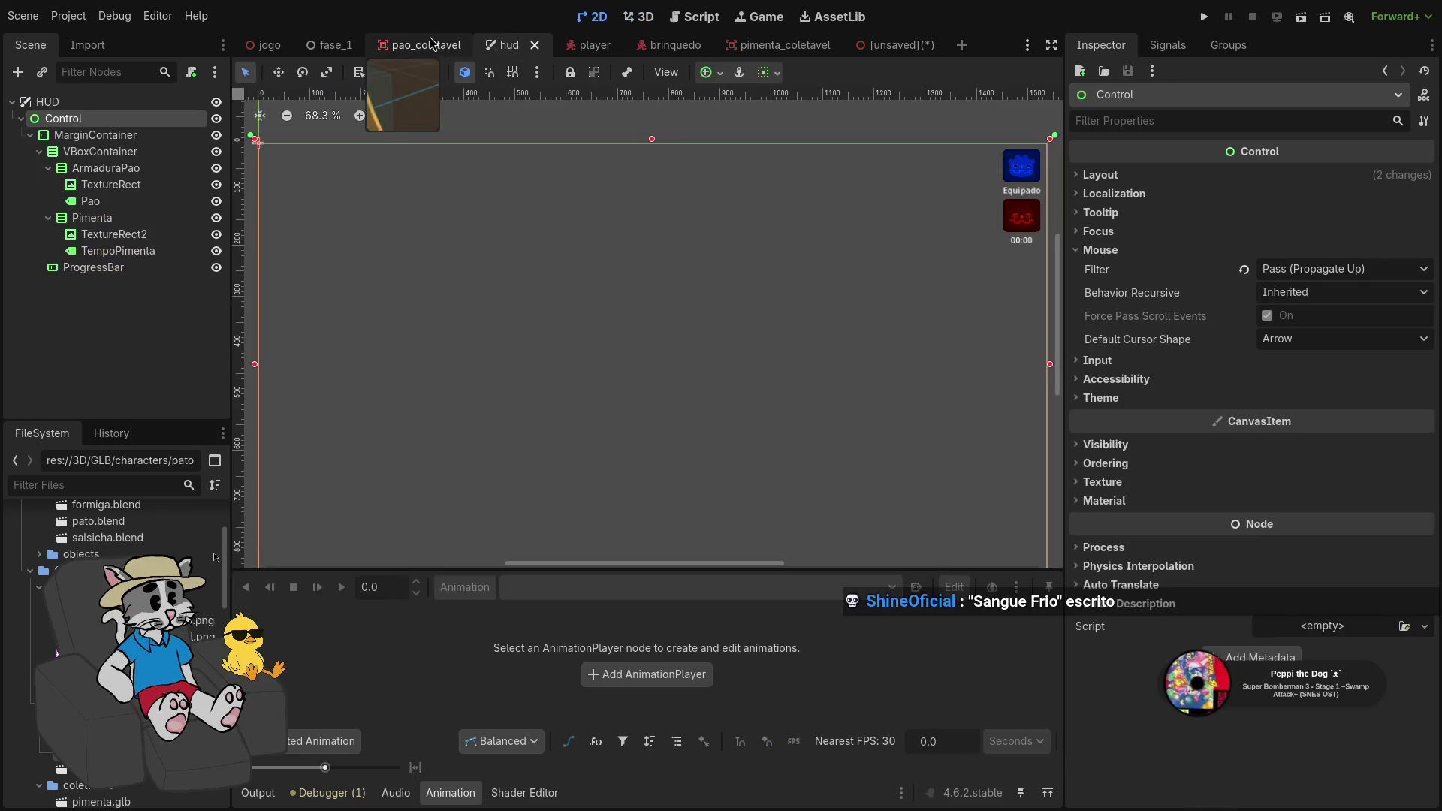
left_click(430, 44)
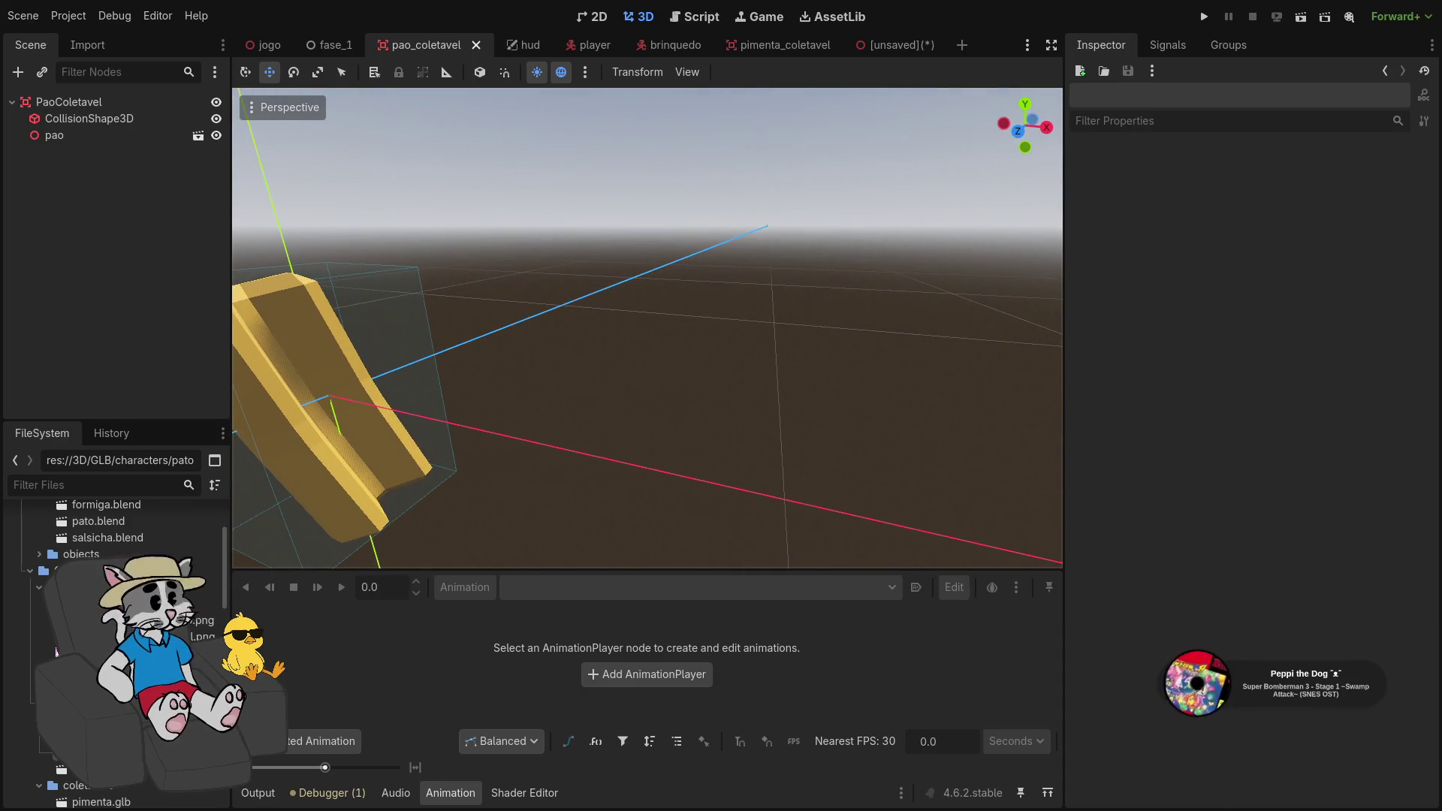
scroll(113, 638, "up", 5)
left_click_drag(113, 679, 594, 443)
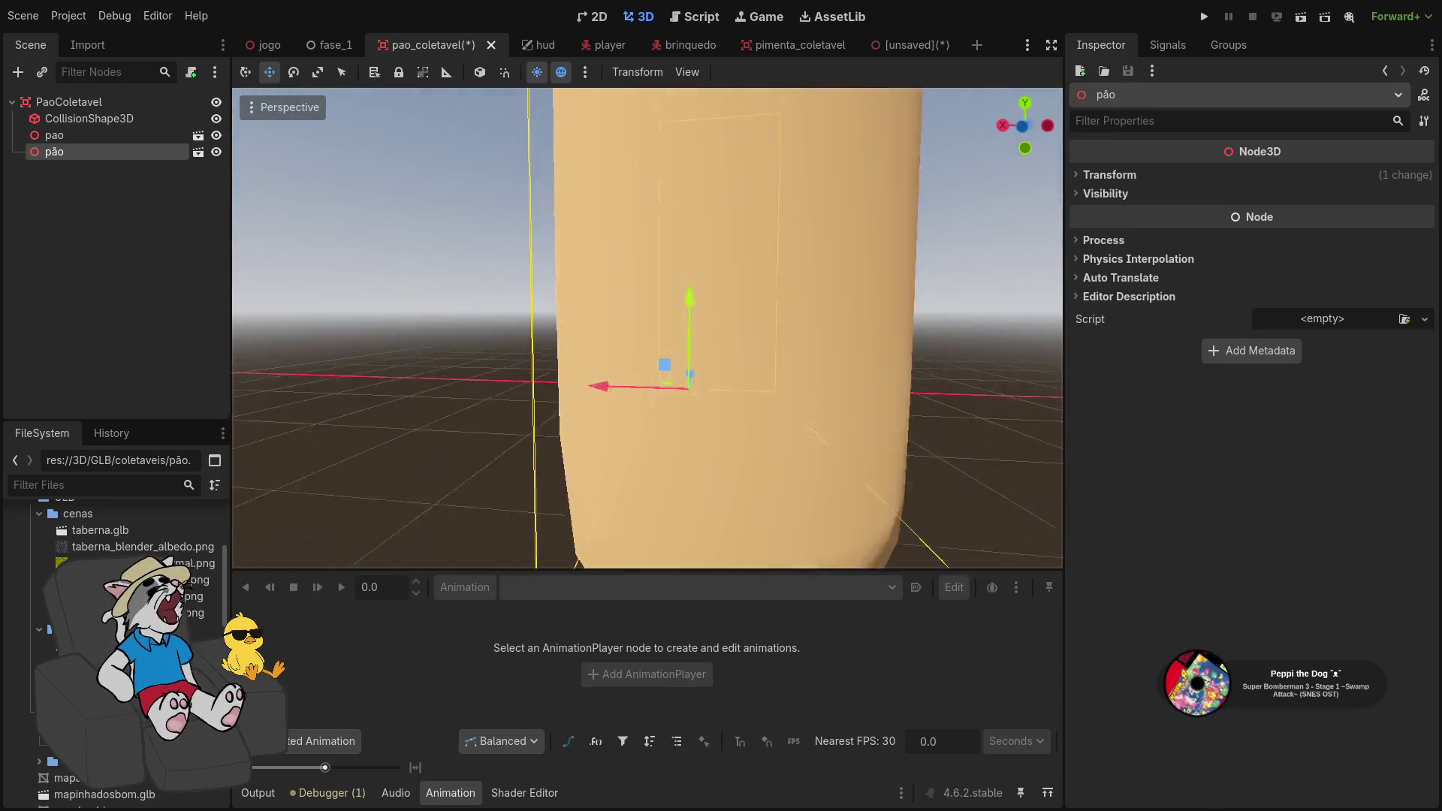
key("ctrl+z")
scroll(683, 391, "up", 6)
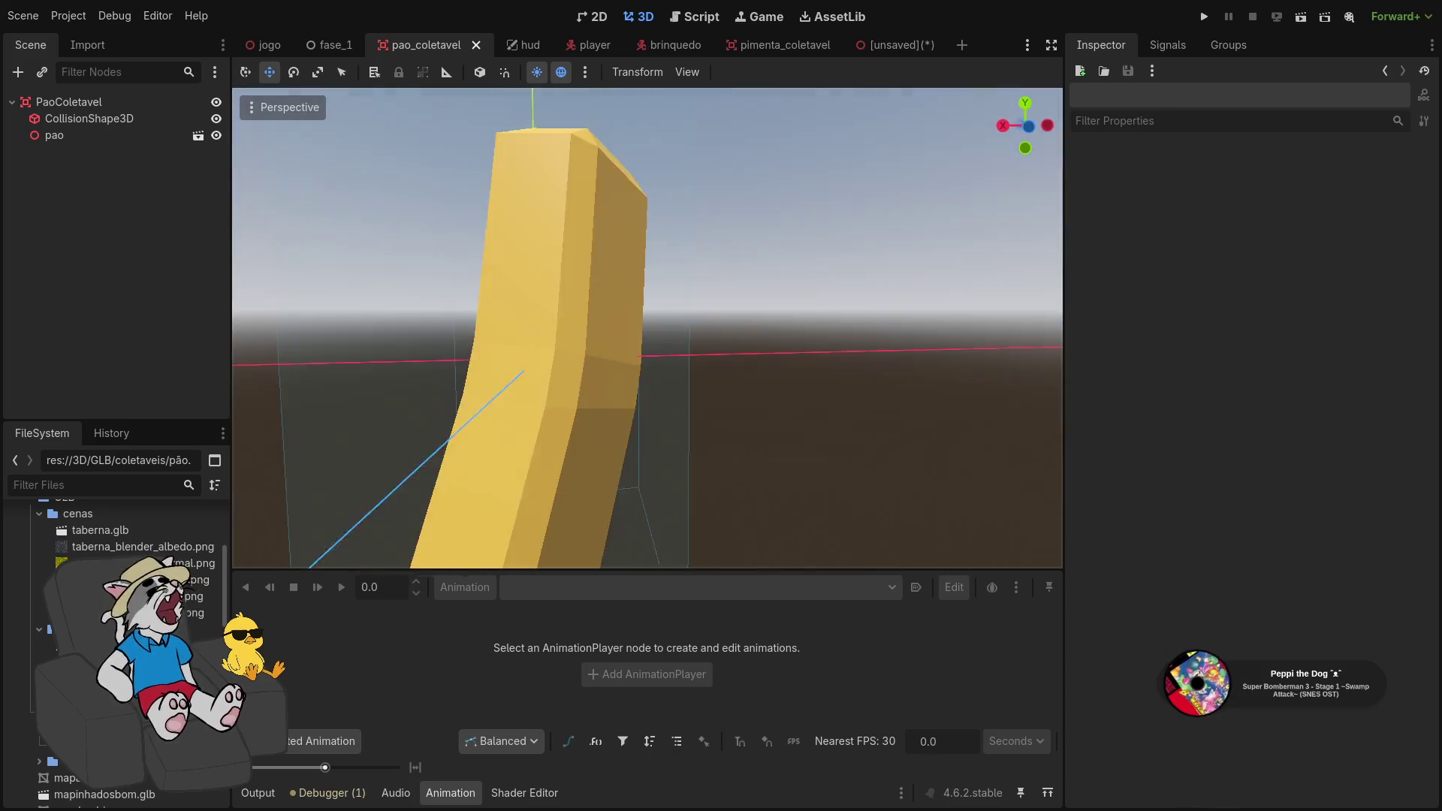
scroll(679, 406, "down", 5)
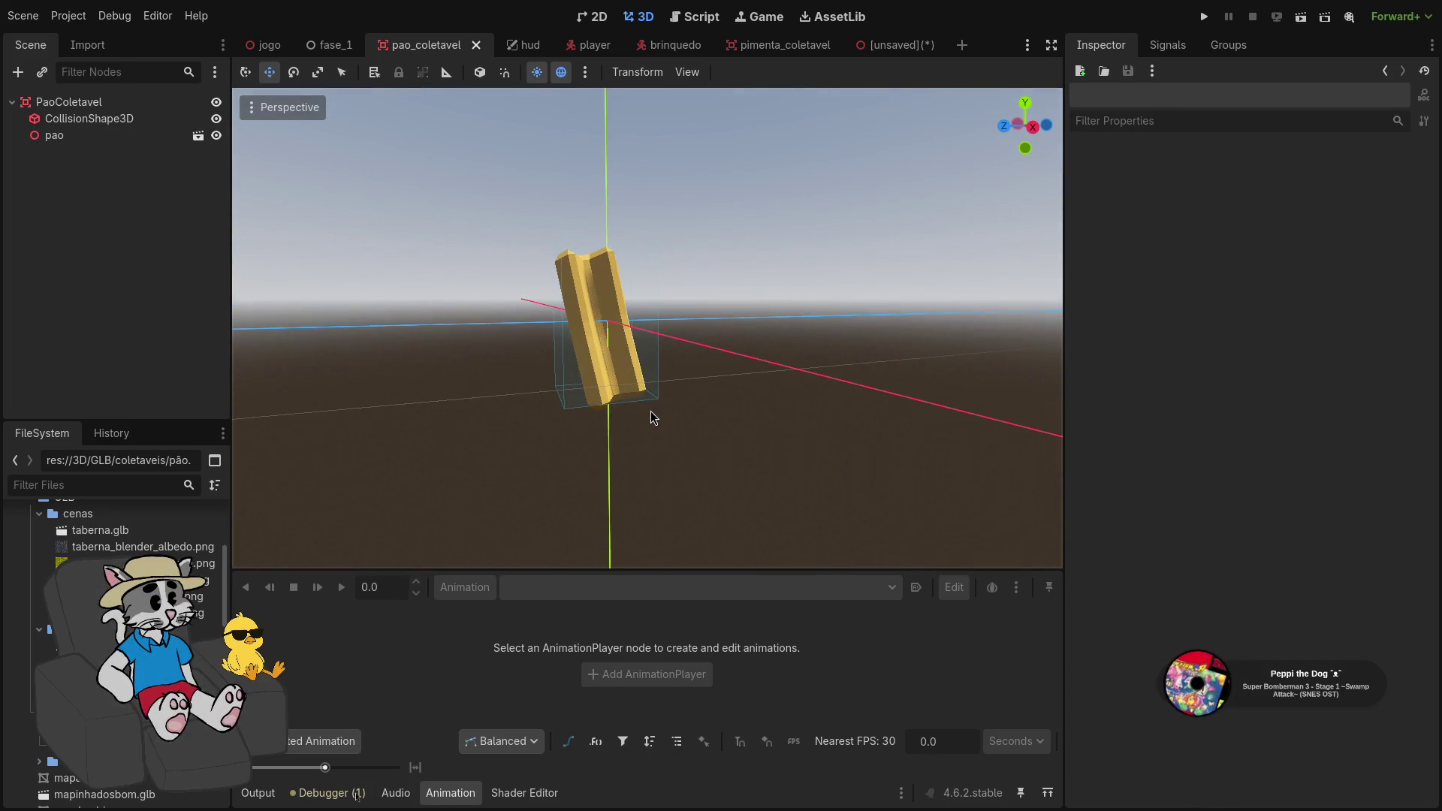
left_click(256, 47)
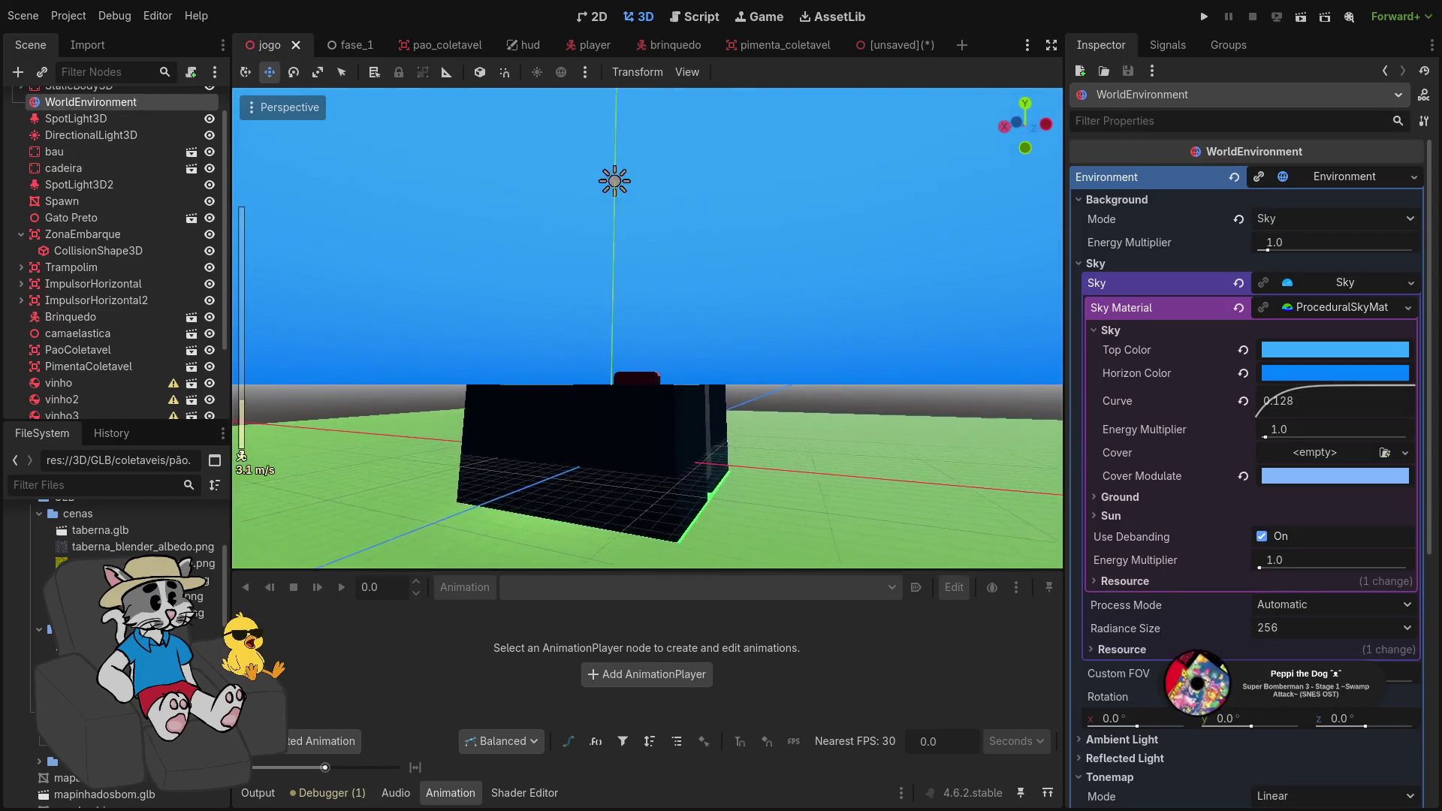
Fly around the jogo viewport and select the Brinquedo duck, framing the wall and cat
scroll(648, 328, "up", 10)
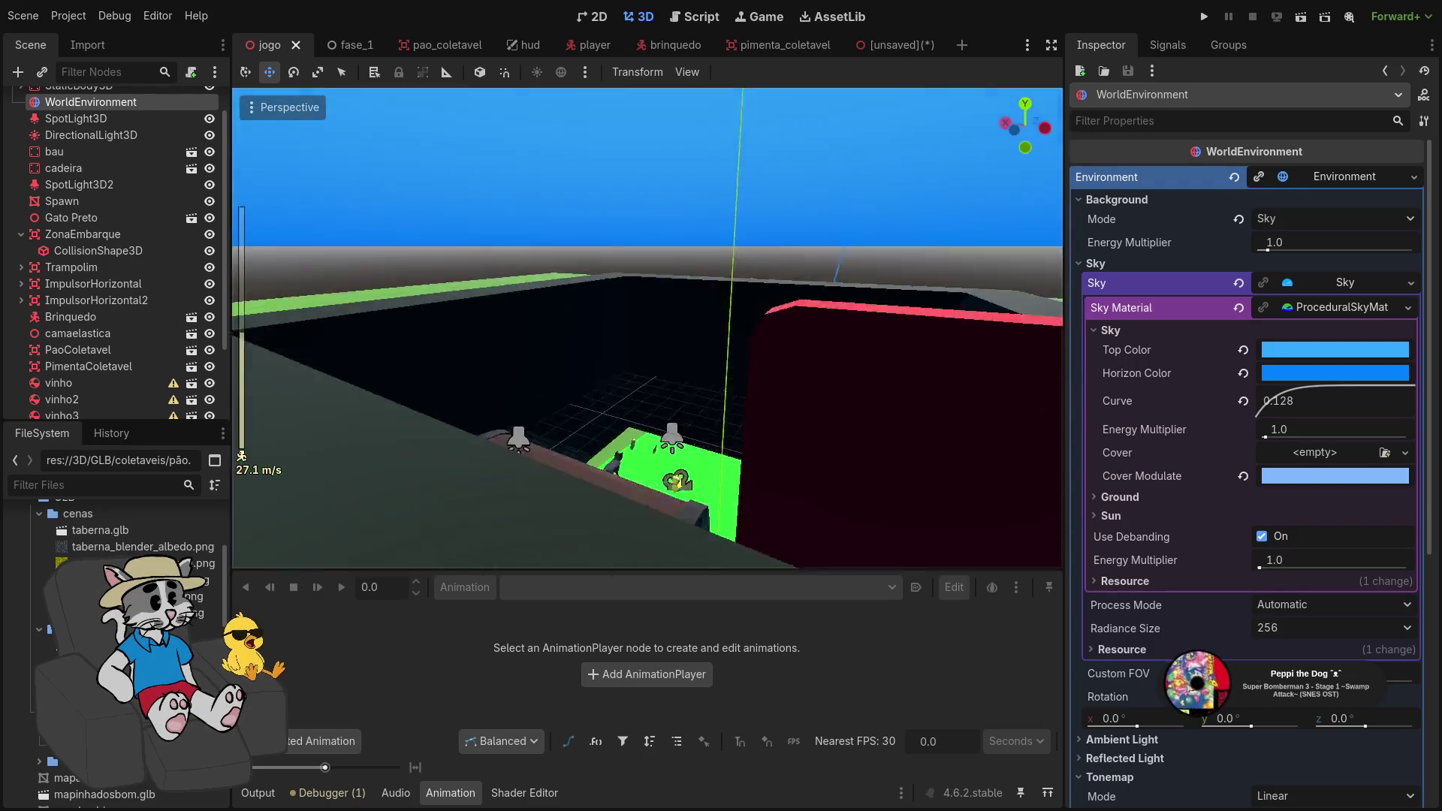
scroll(647, 329, "down", 15)
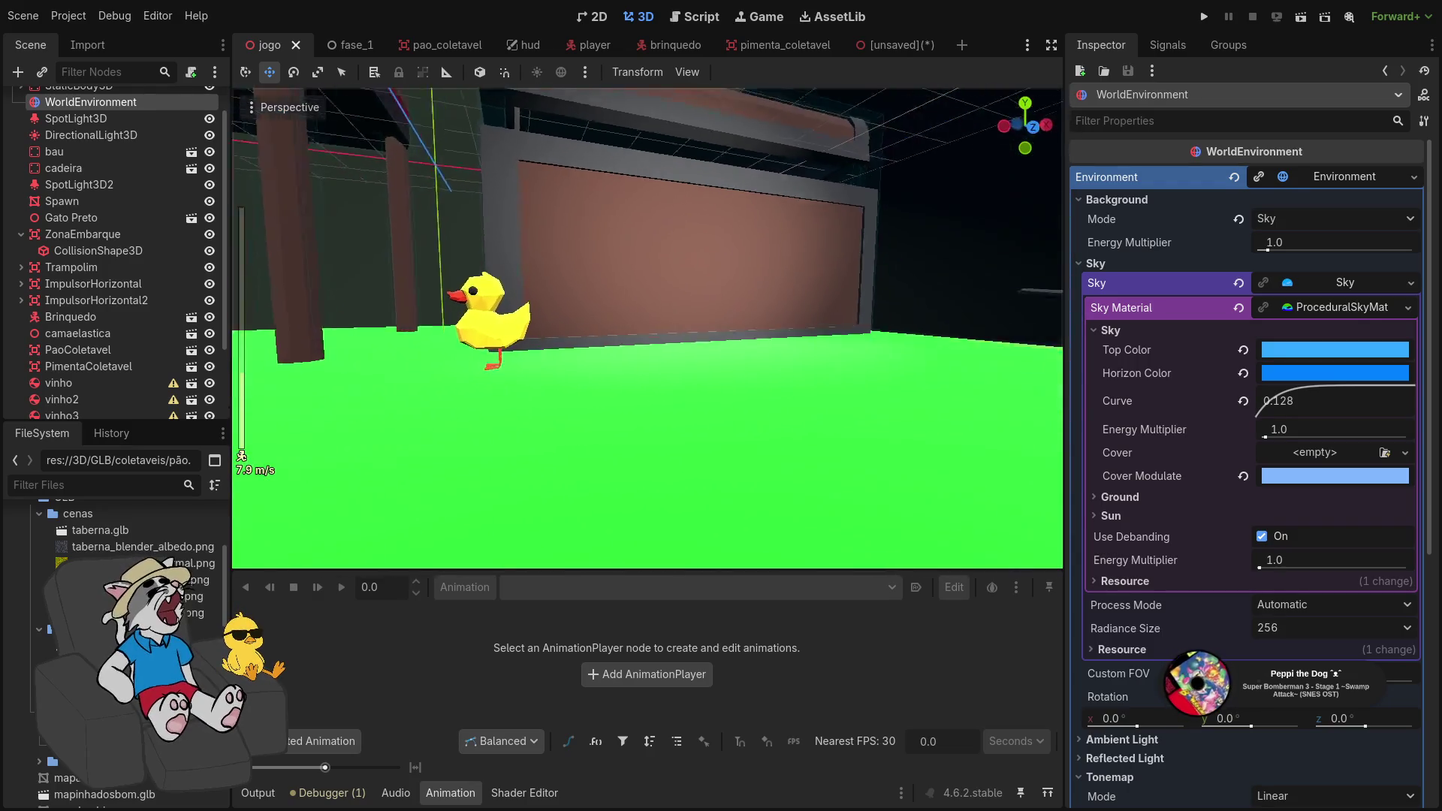
key("w")
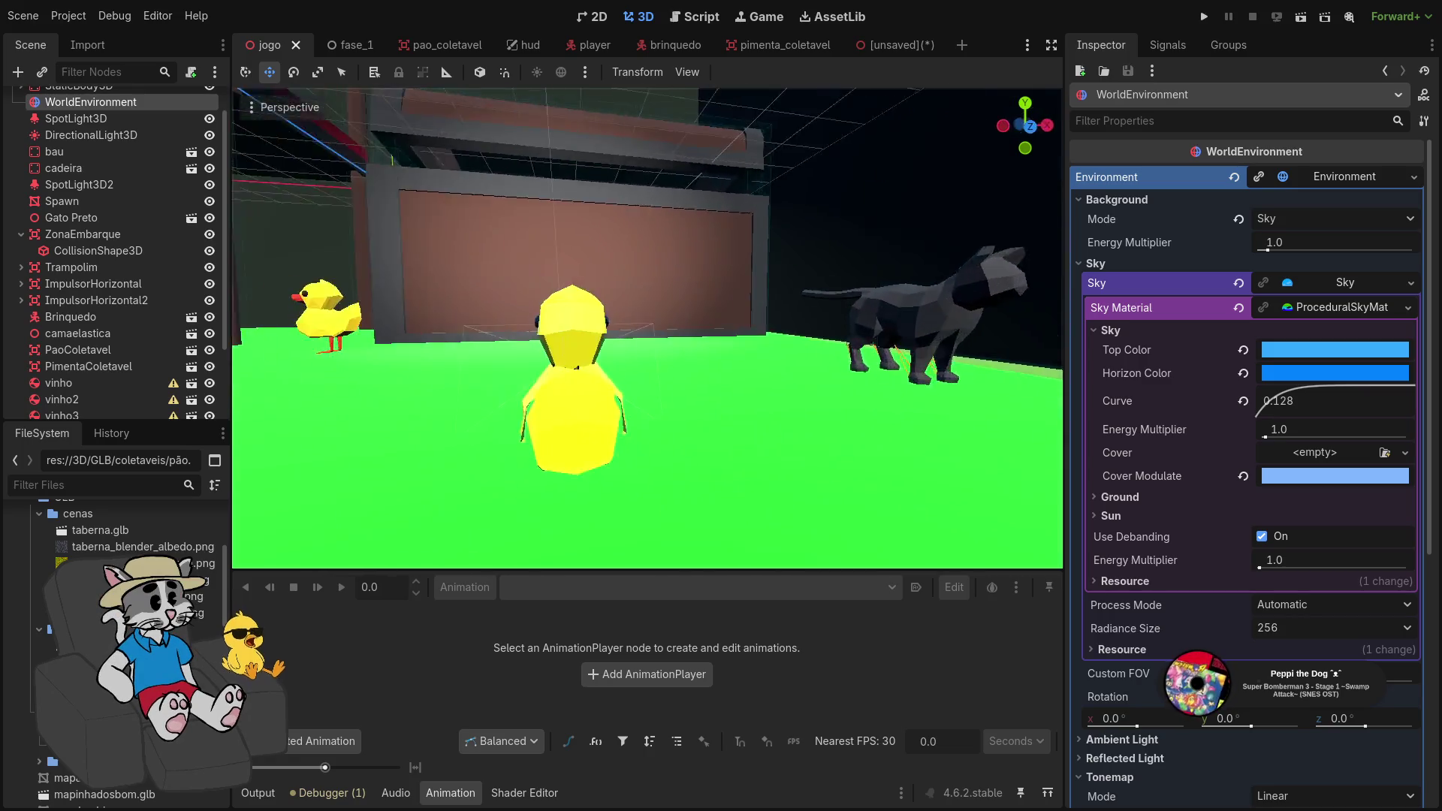
key("s")
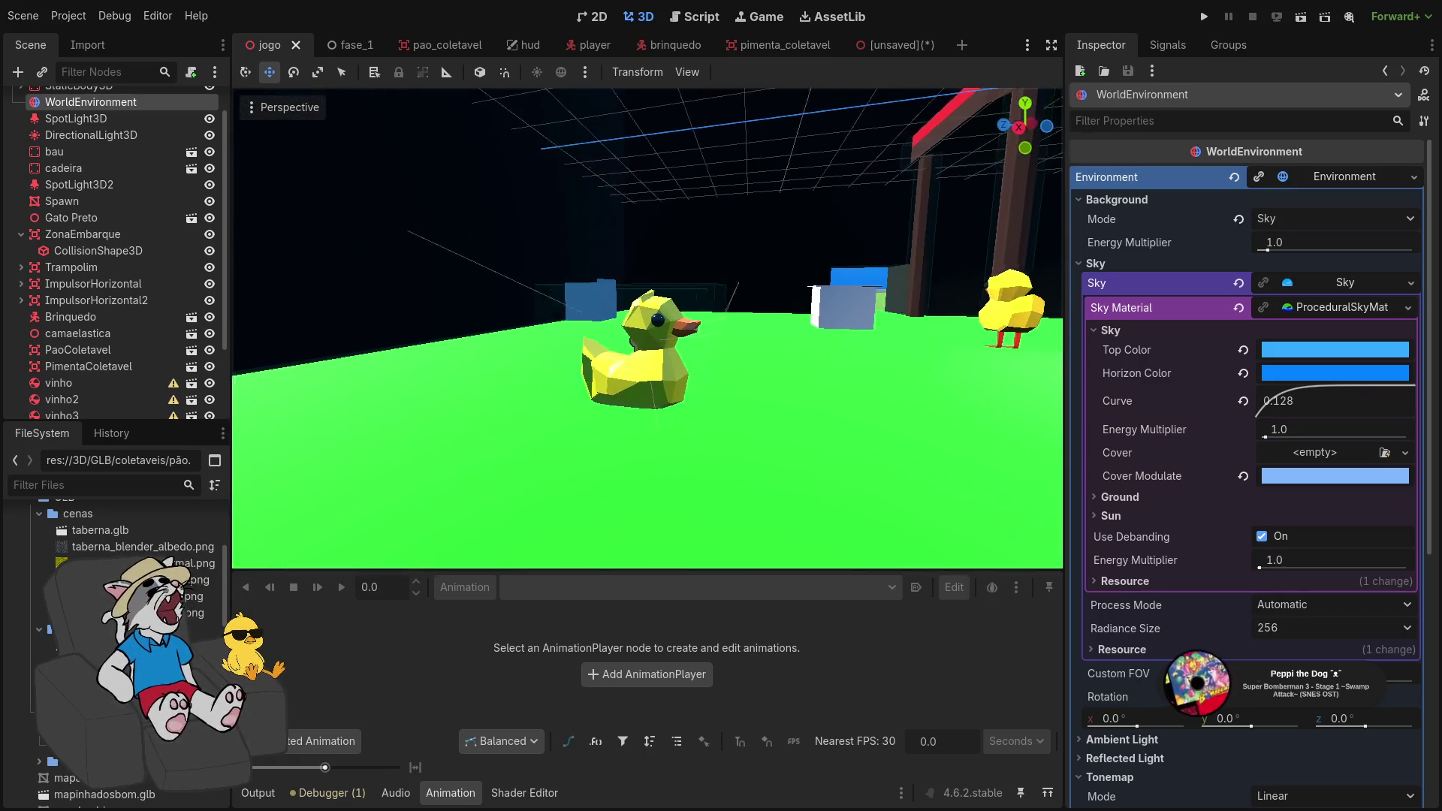
left_click(586, 345)
left_click(519, 353)
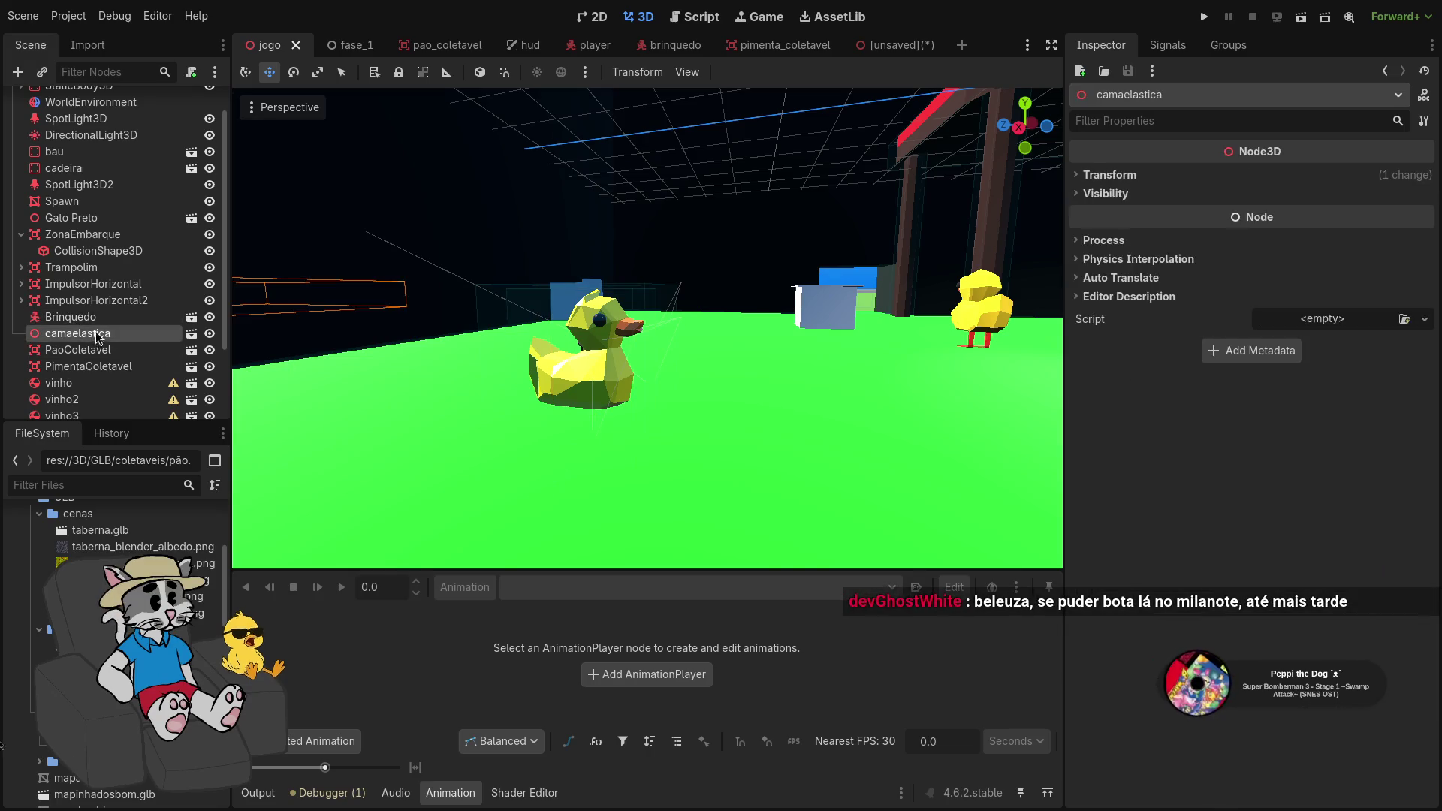
left_click(505, 356)
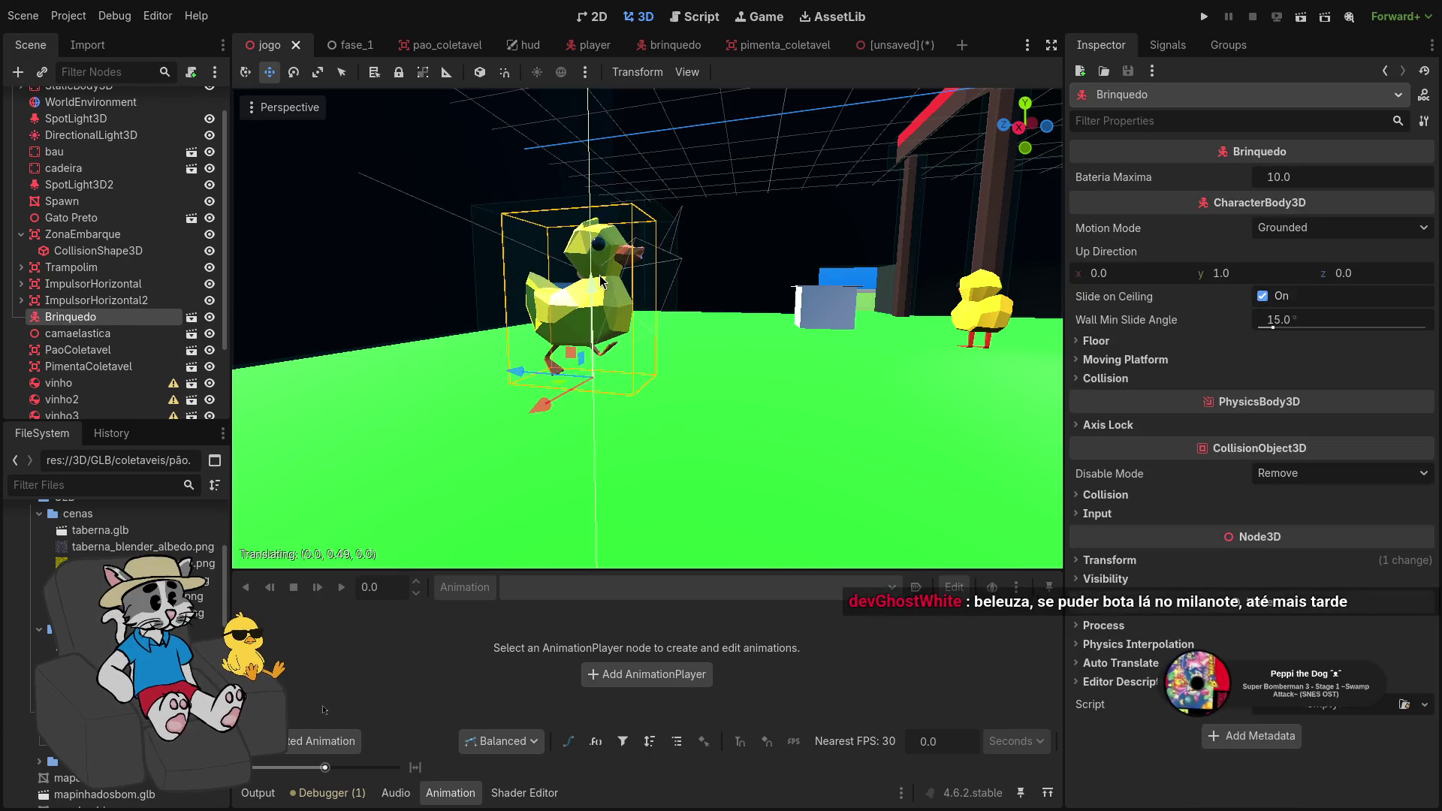
key("q")
key("w")
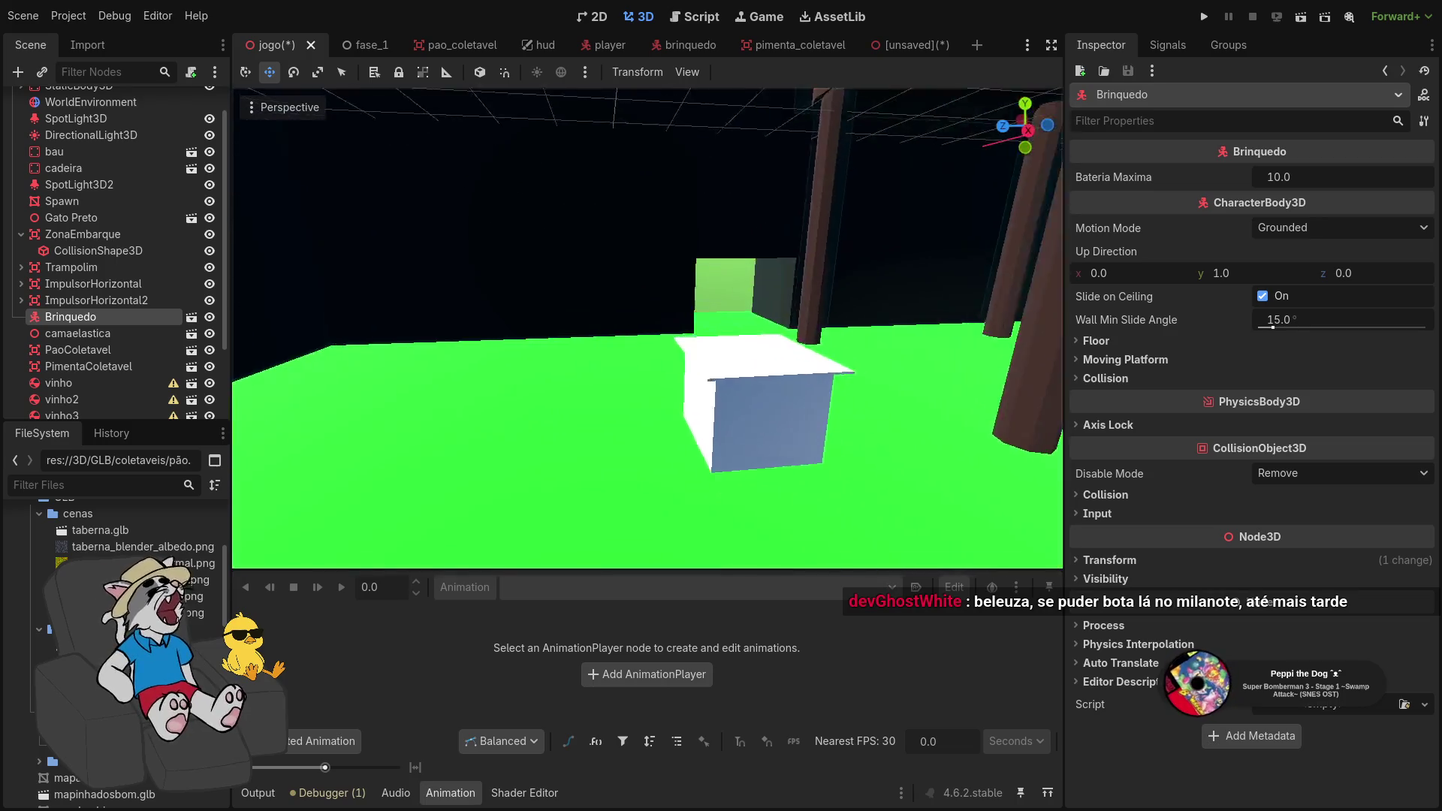
key("s")
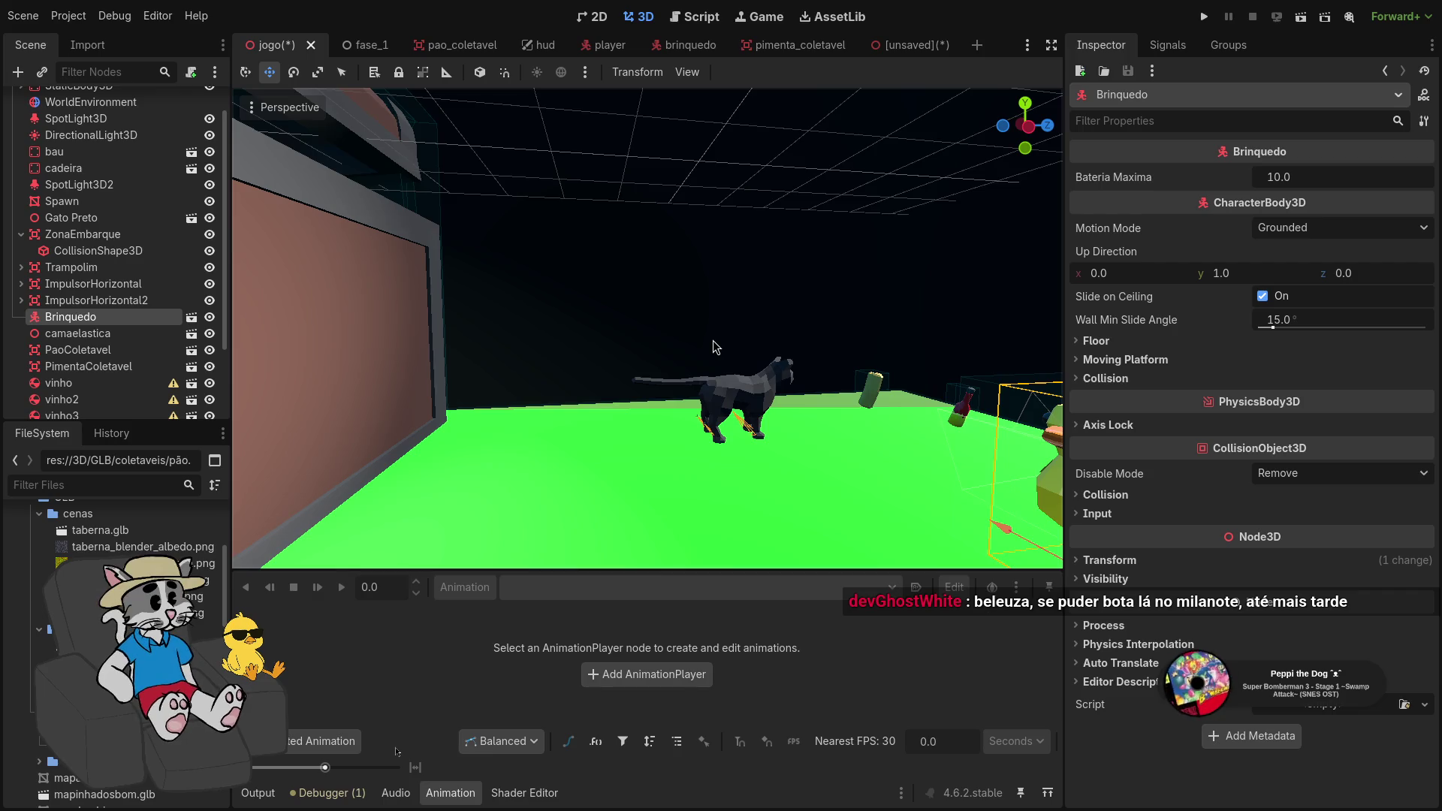
Leave Godot for the empty desktop and bring up the application launcher
key("super+2")
key("super+3")
key("super+2")
key("super+space")
Launch Firefox via 'nav' and go to Milanote from the 'milano' address suggestion
type("nav")
key("Return")
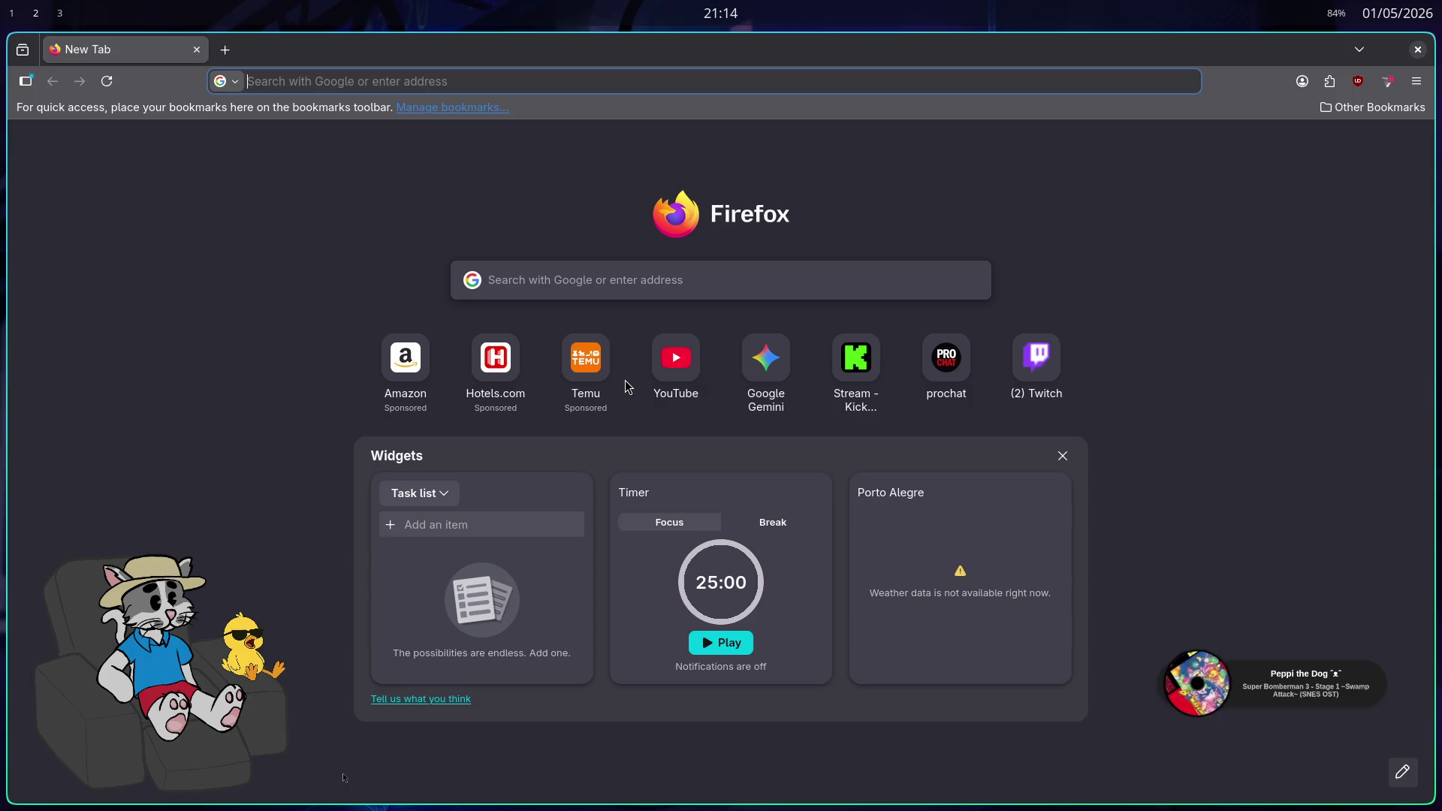
type("milanot")
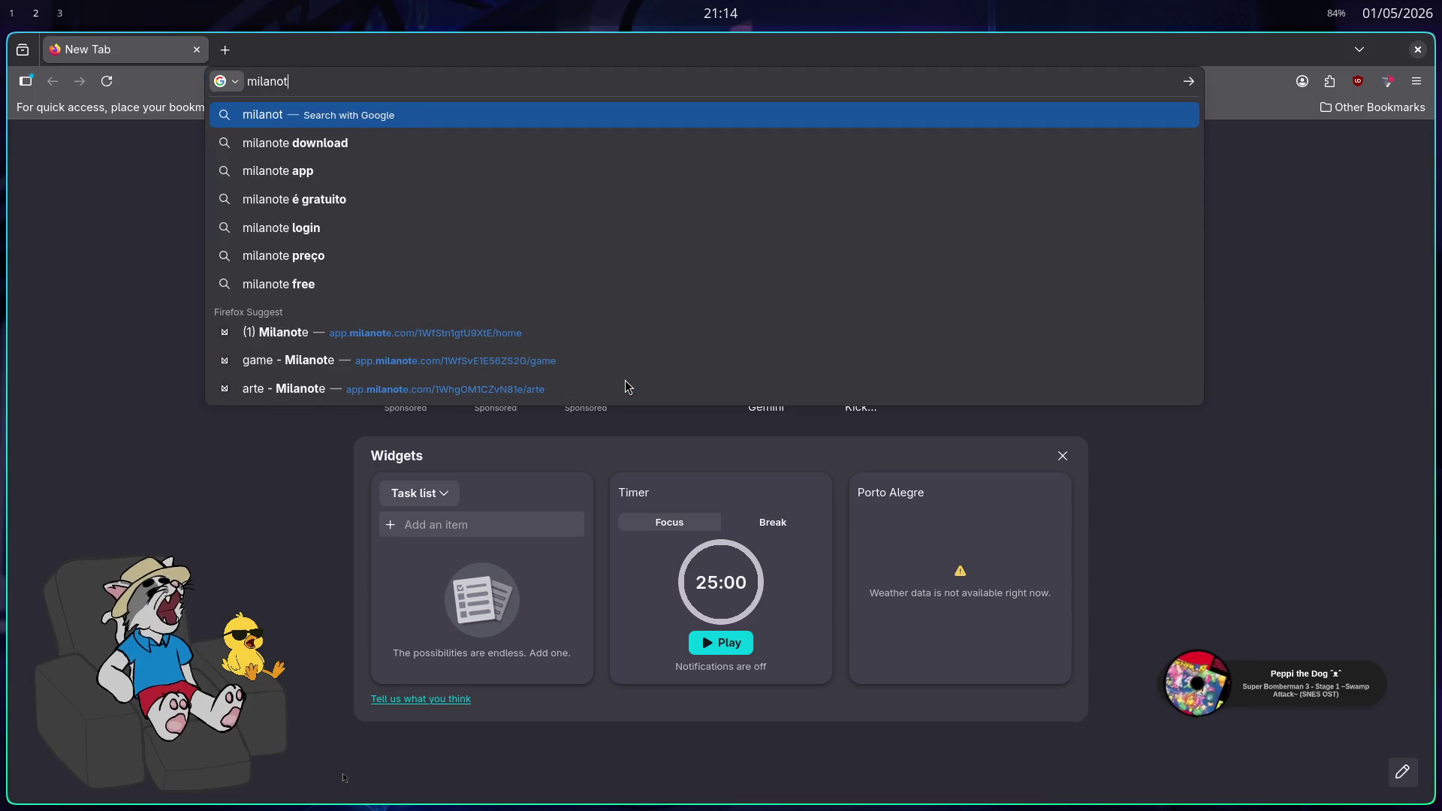
key("Up")
key("Up")
key("Up")
key("Return")
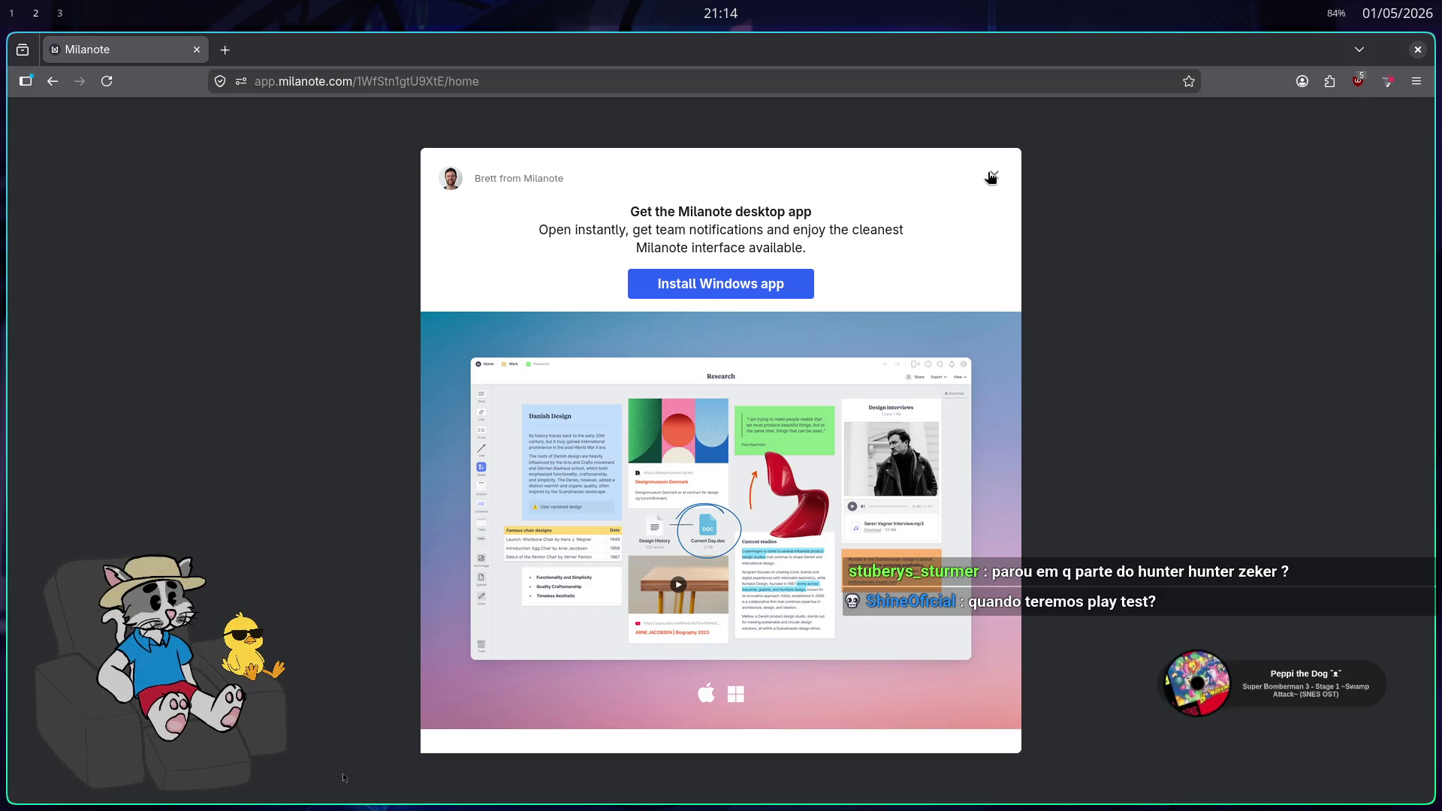
Dismiss the app promotion, view the Jogo board, then return to Godot and run the game
left_click(994, 176)
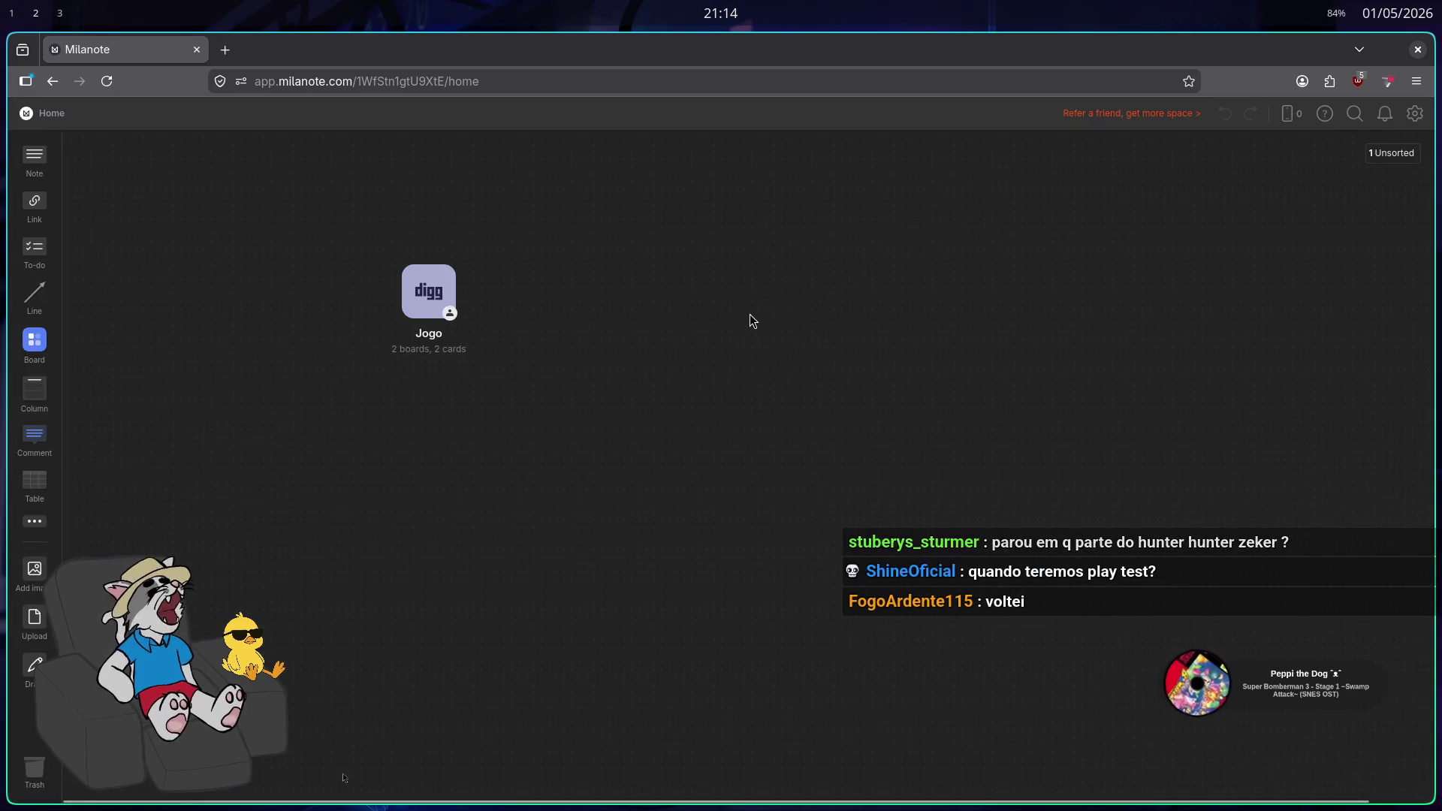
left_click(443, 299)
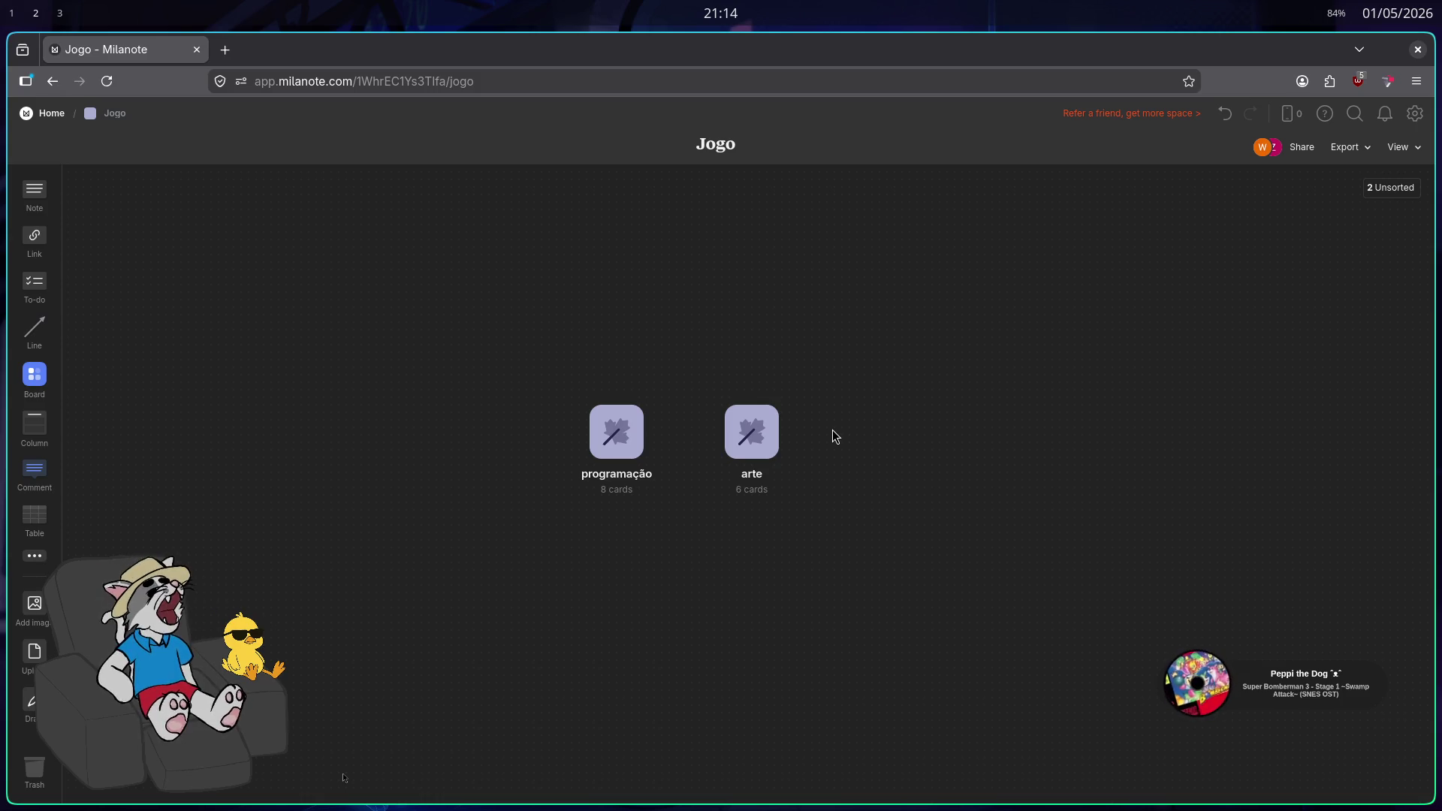
key("super+1")
left_click(580, 49)
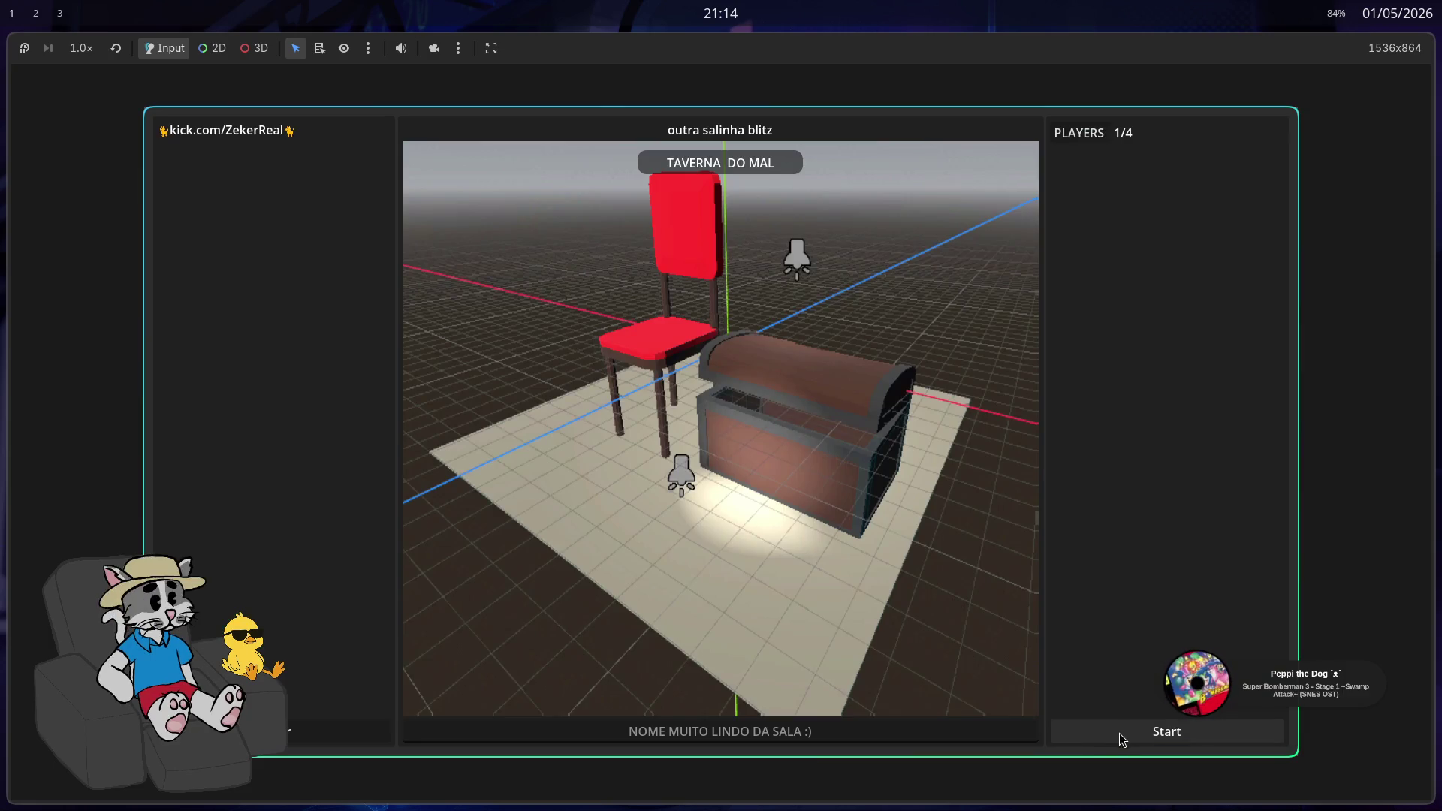
Start the match and walk around the light-blue platform, white coin and brown platform
left_click(1119, 733)
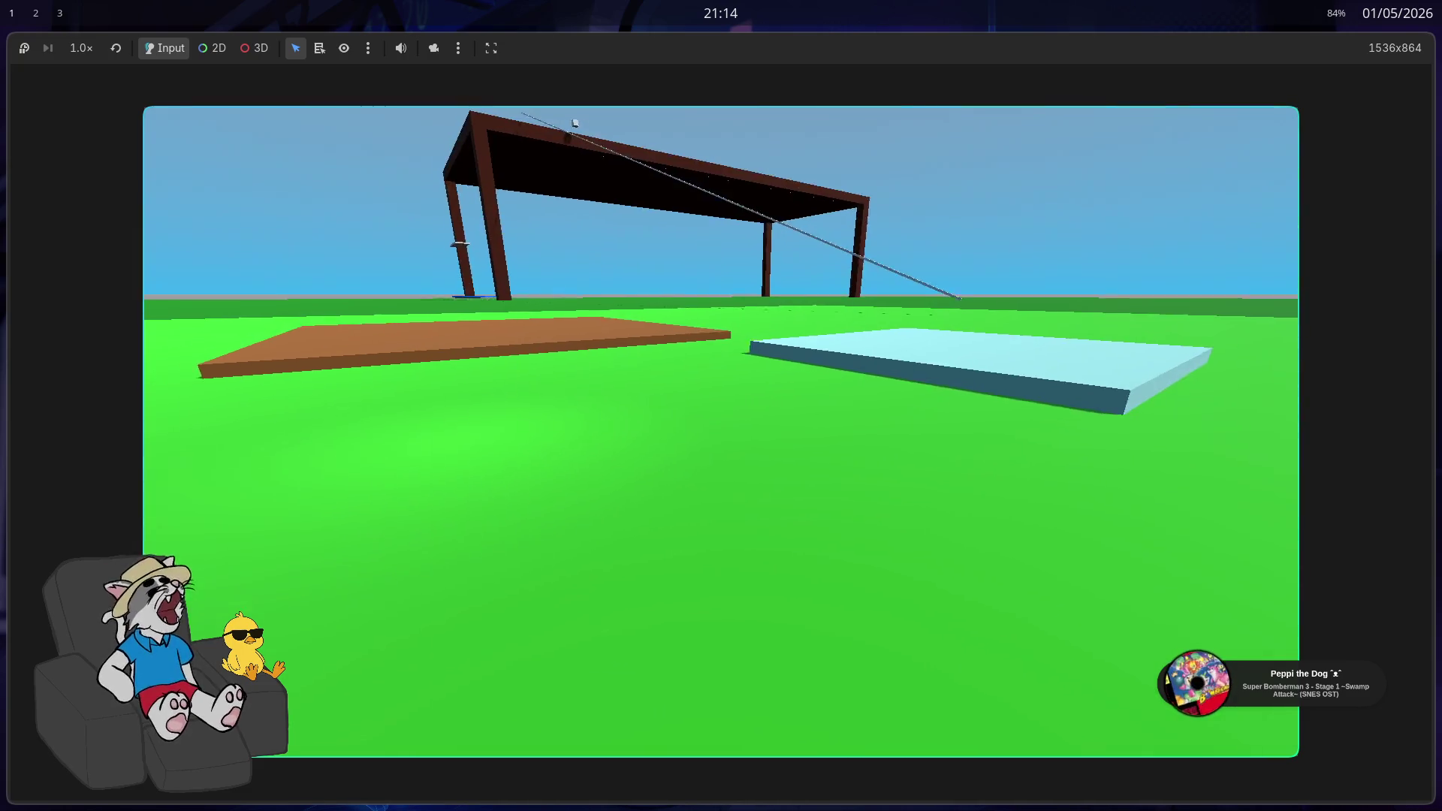
key("w")
key("w")
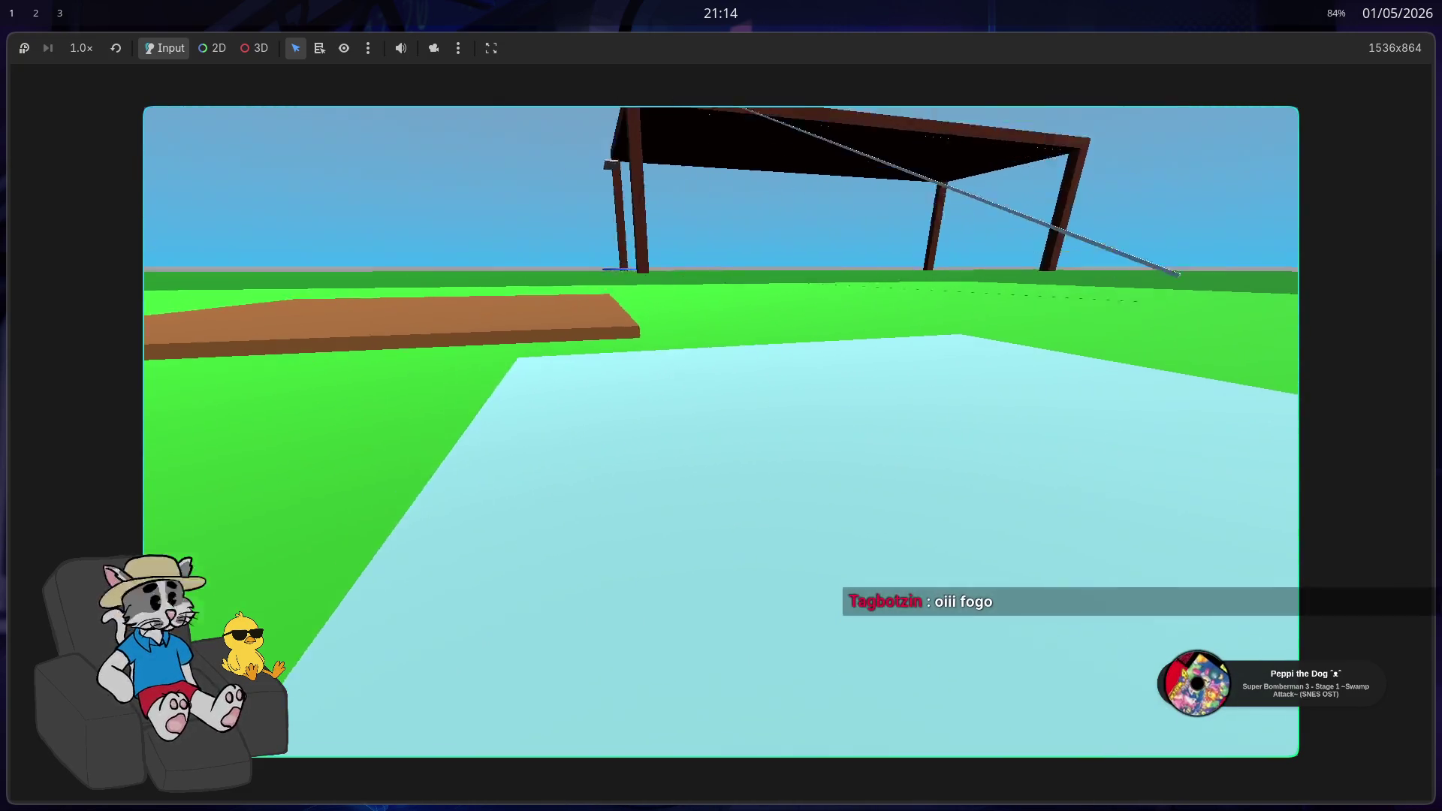
key("s")
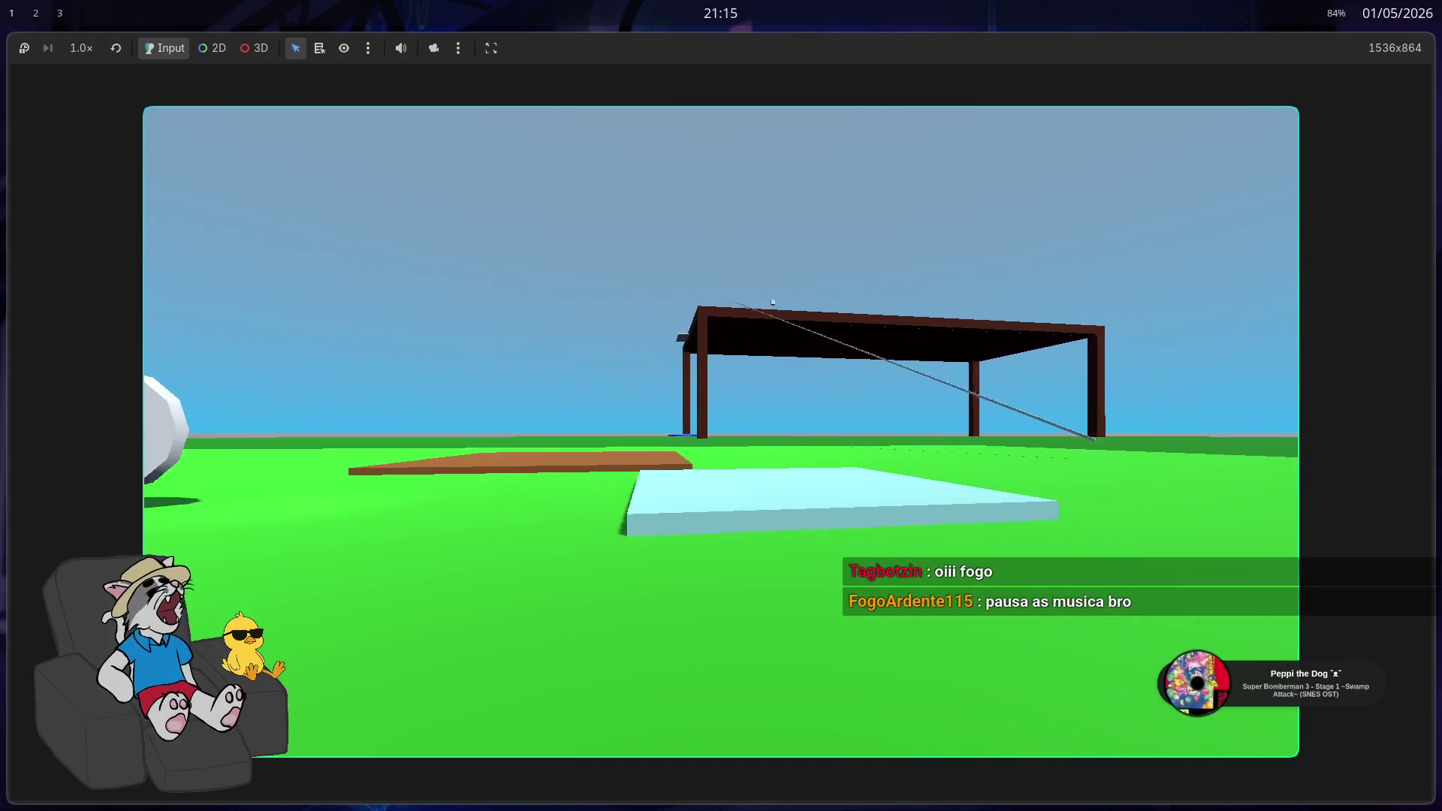
key("s")
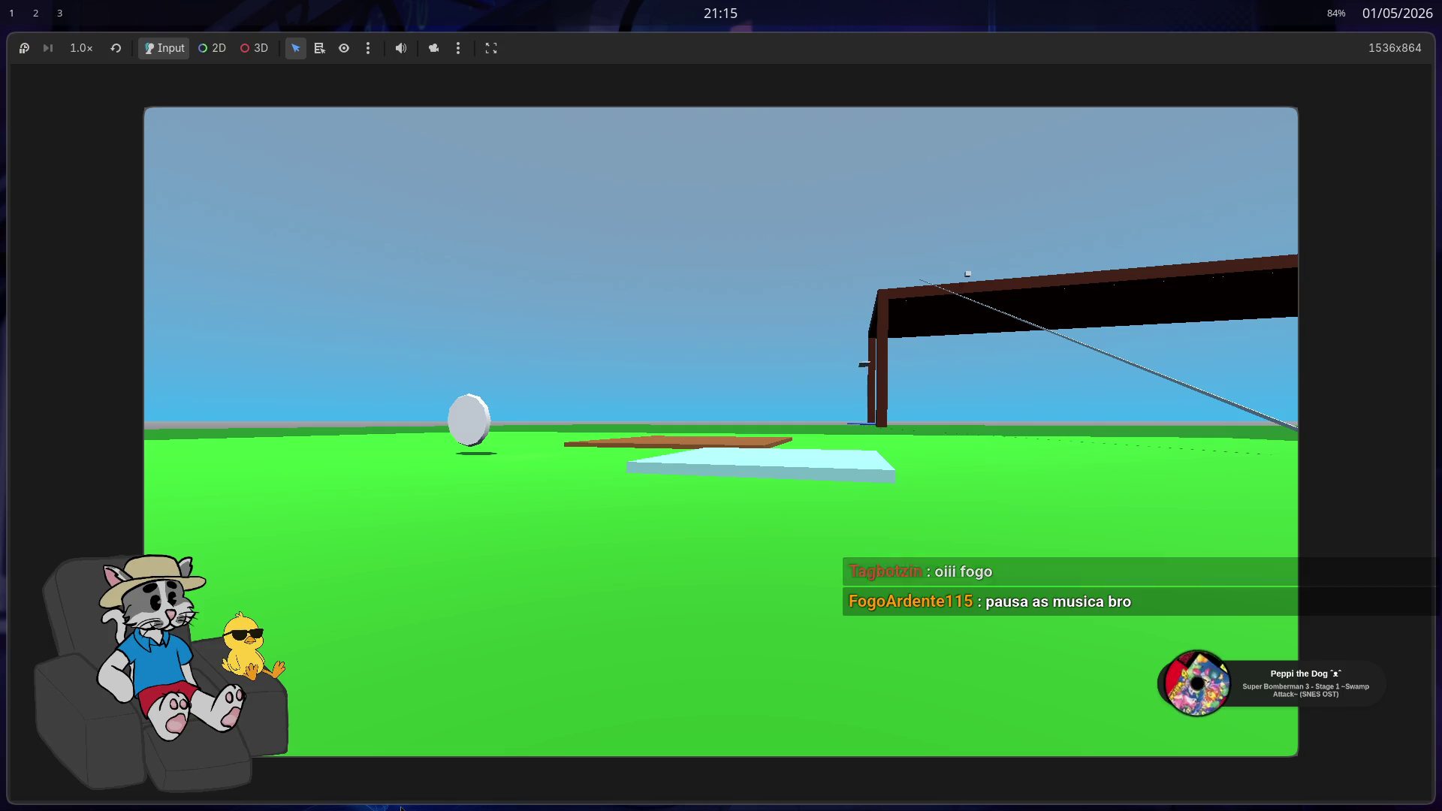
left_click(401, 744)
key("w")
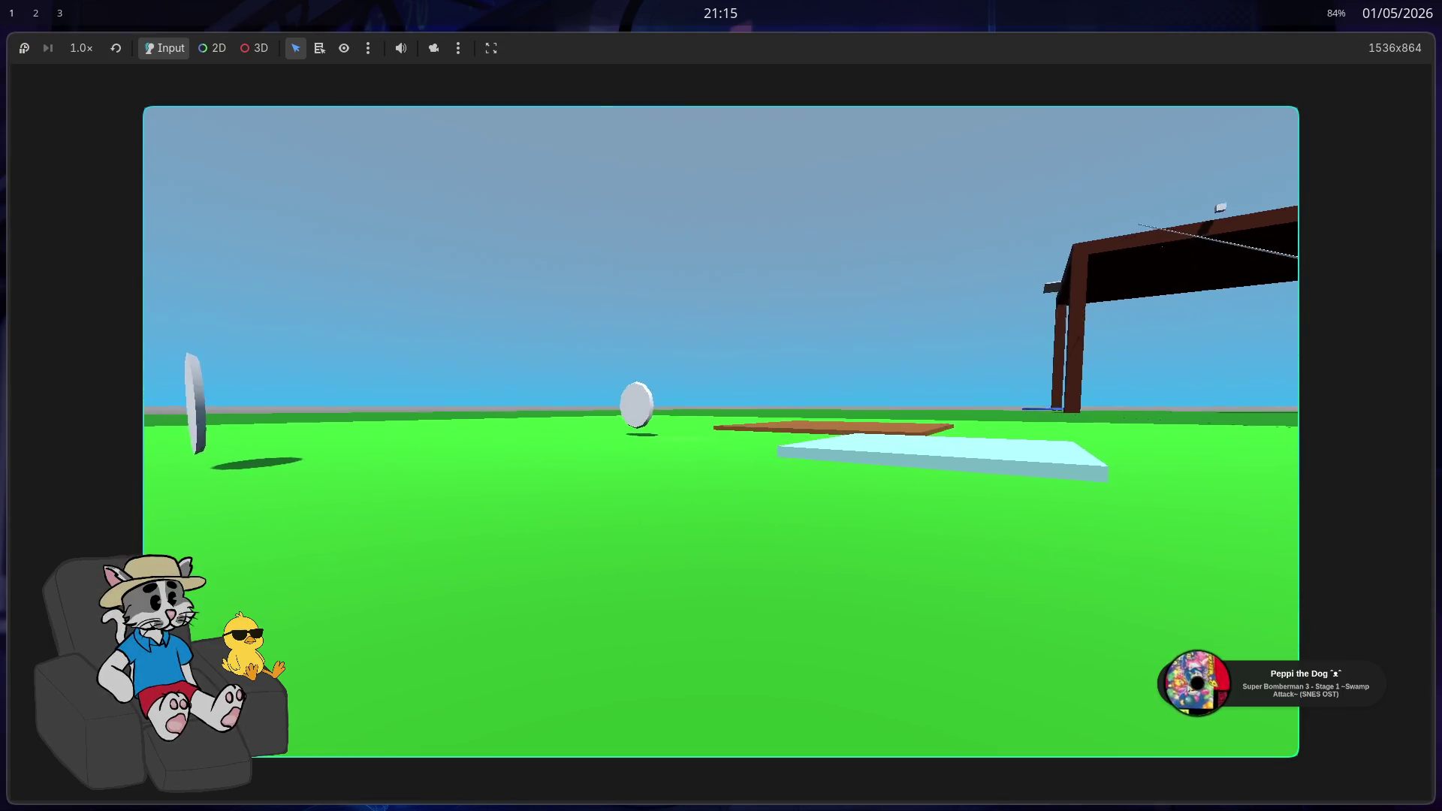
key("w")
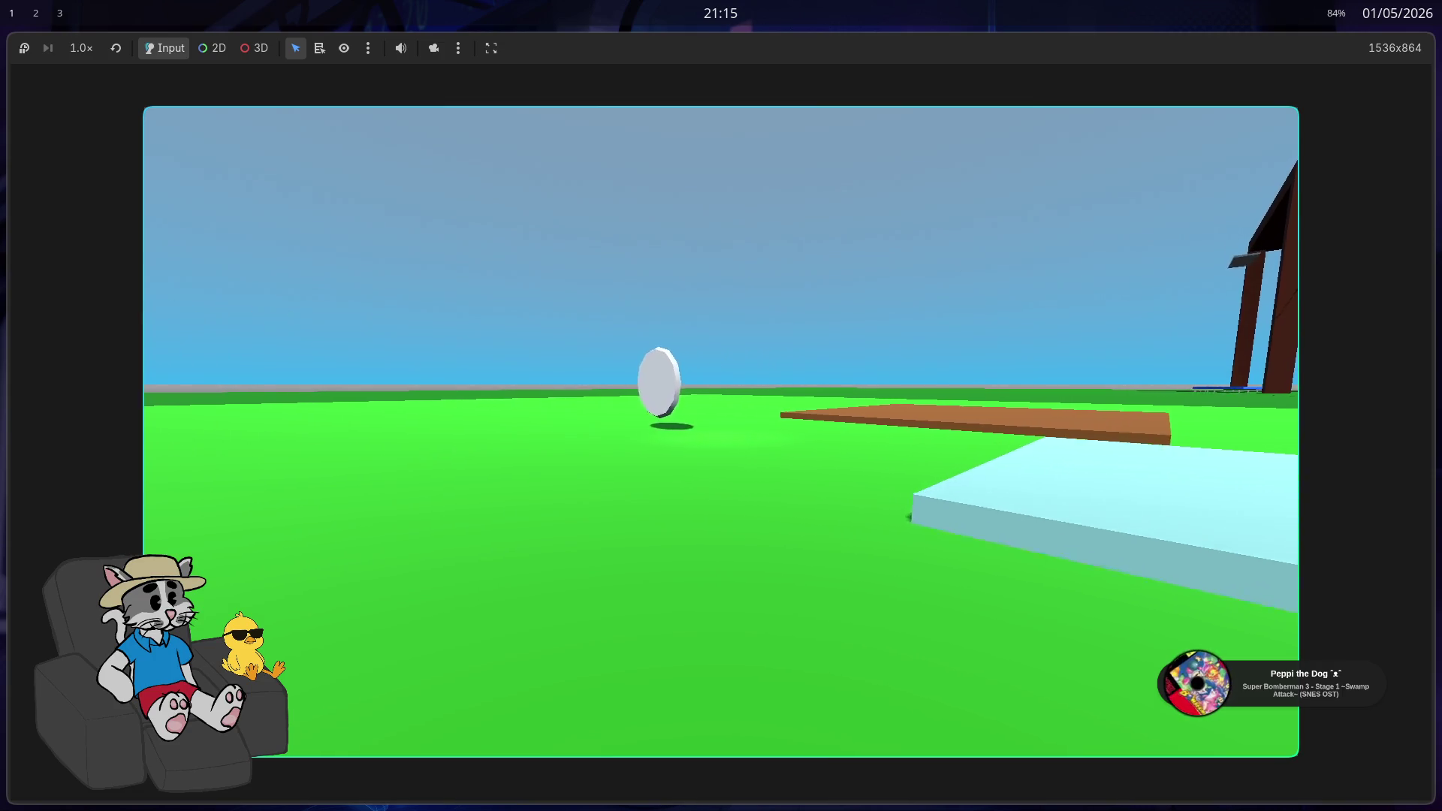
key("w")
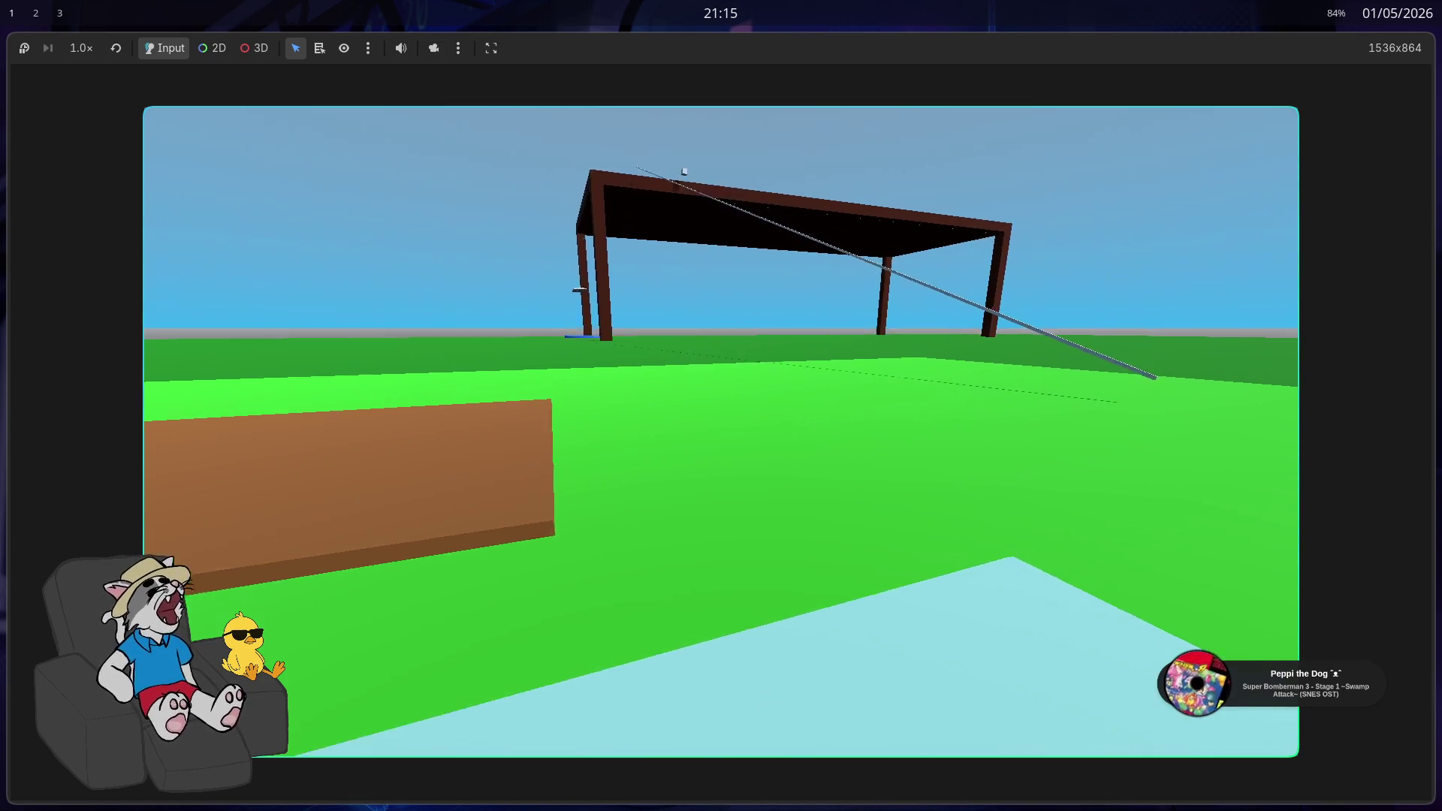
key("w")
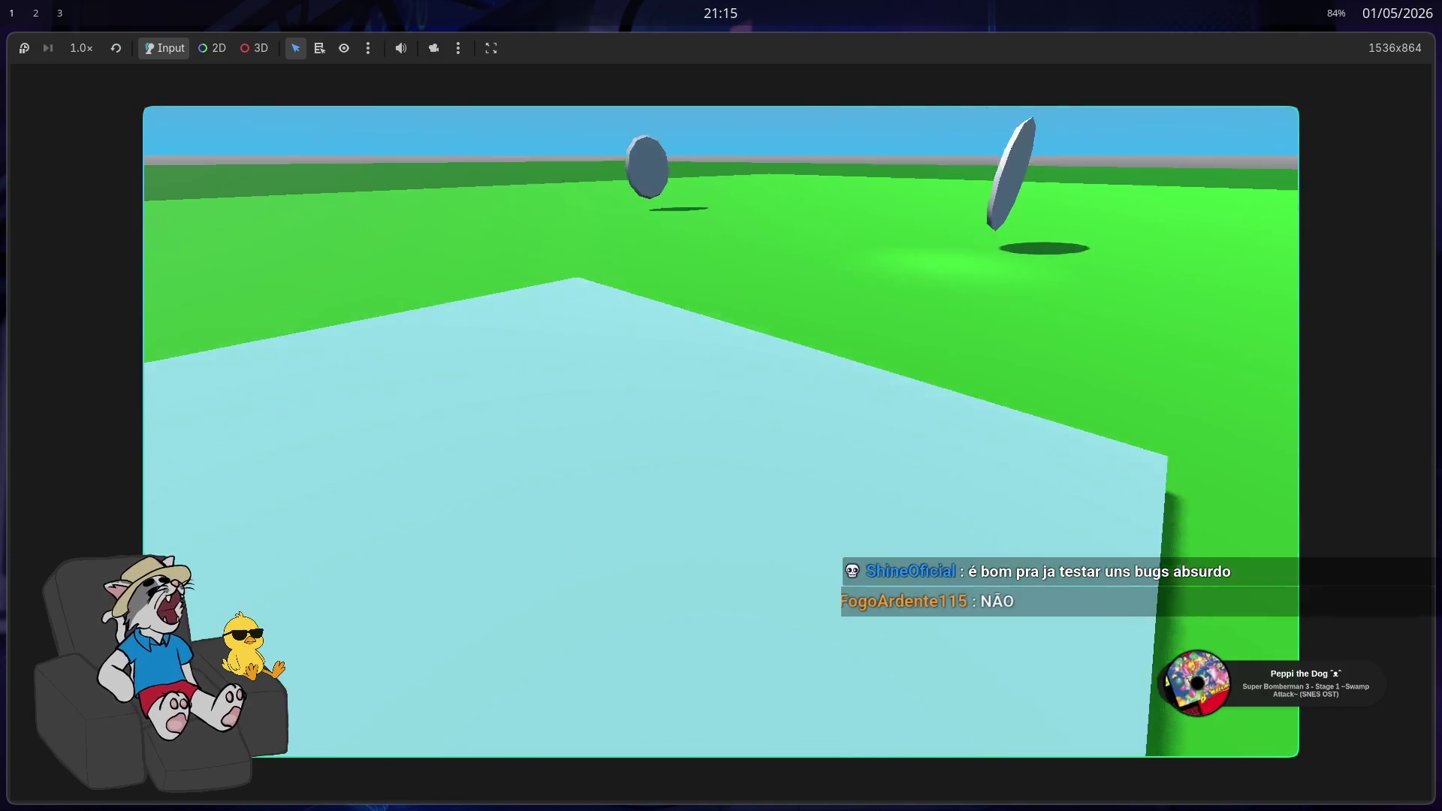
key("w")
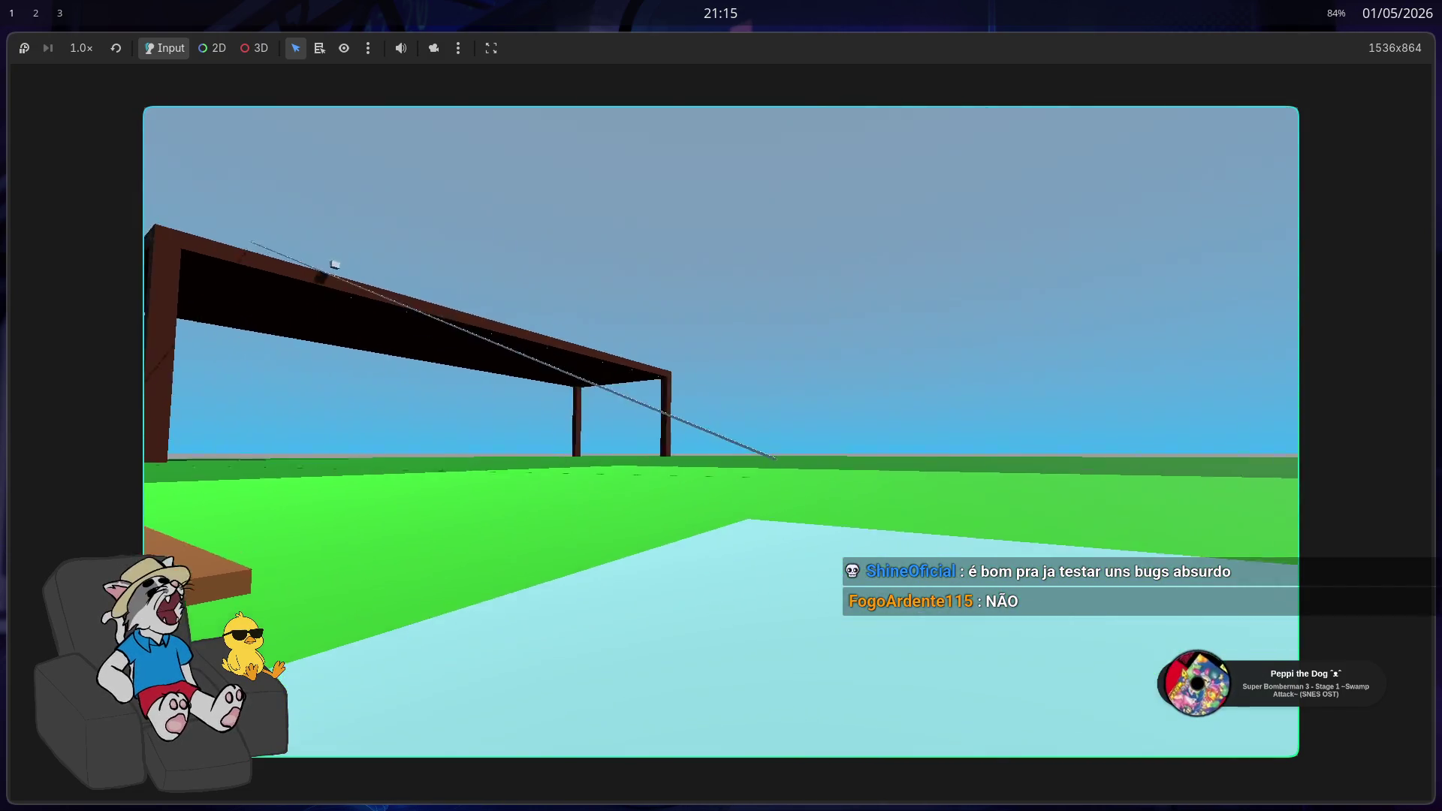
key("s")
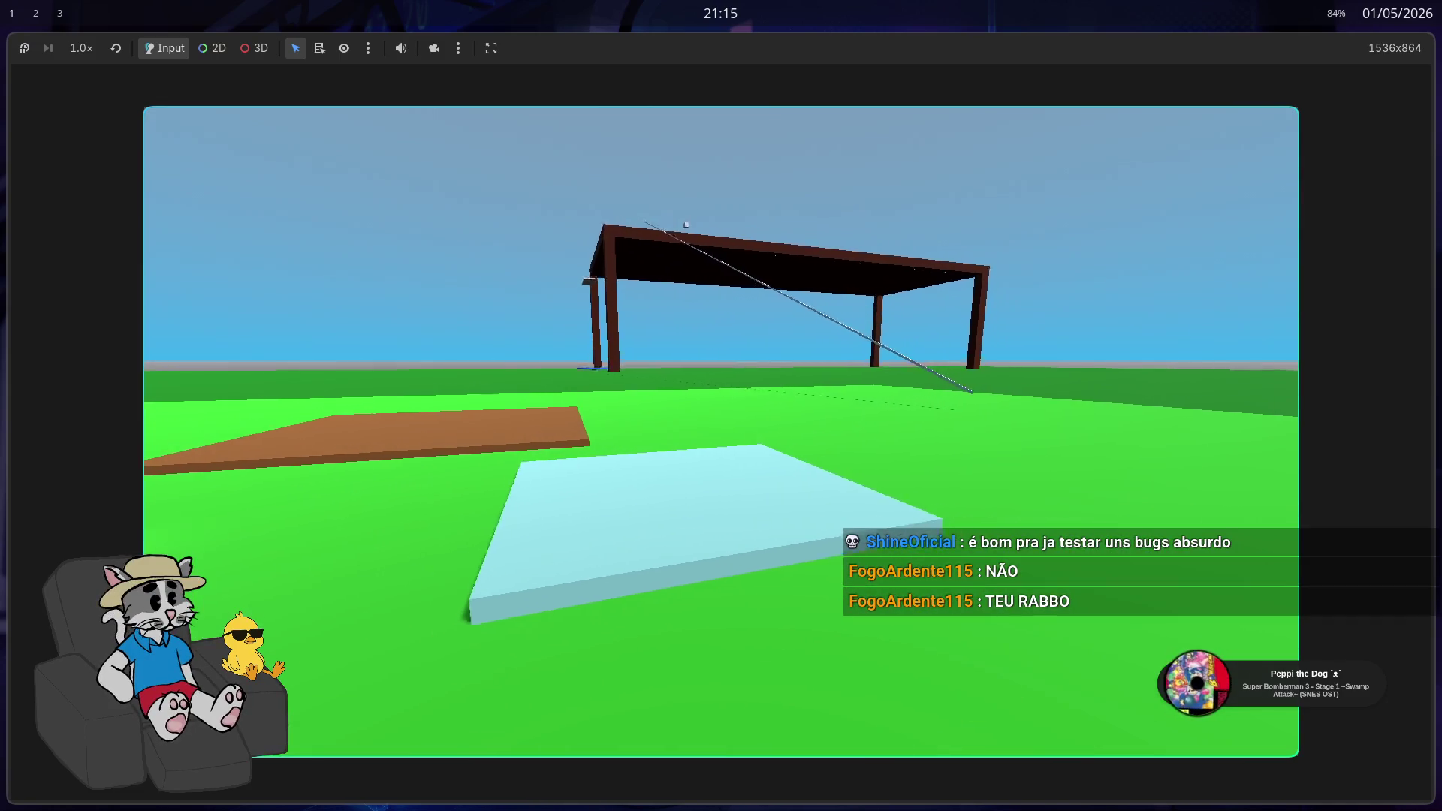
key("w")
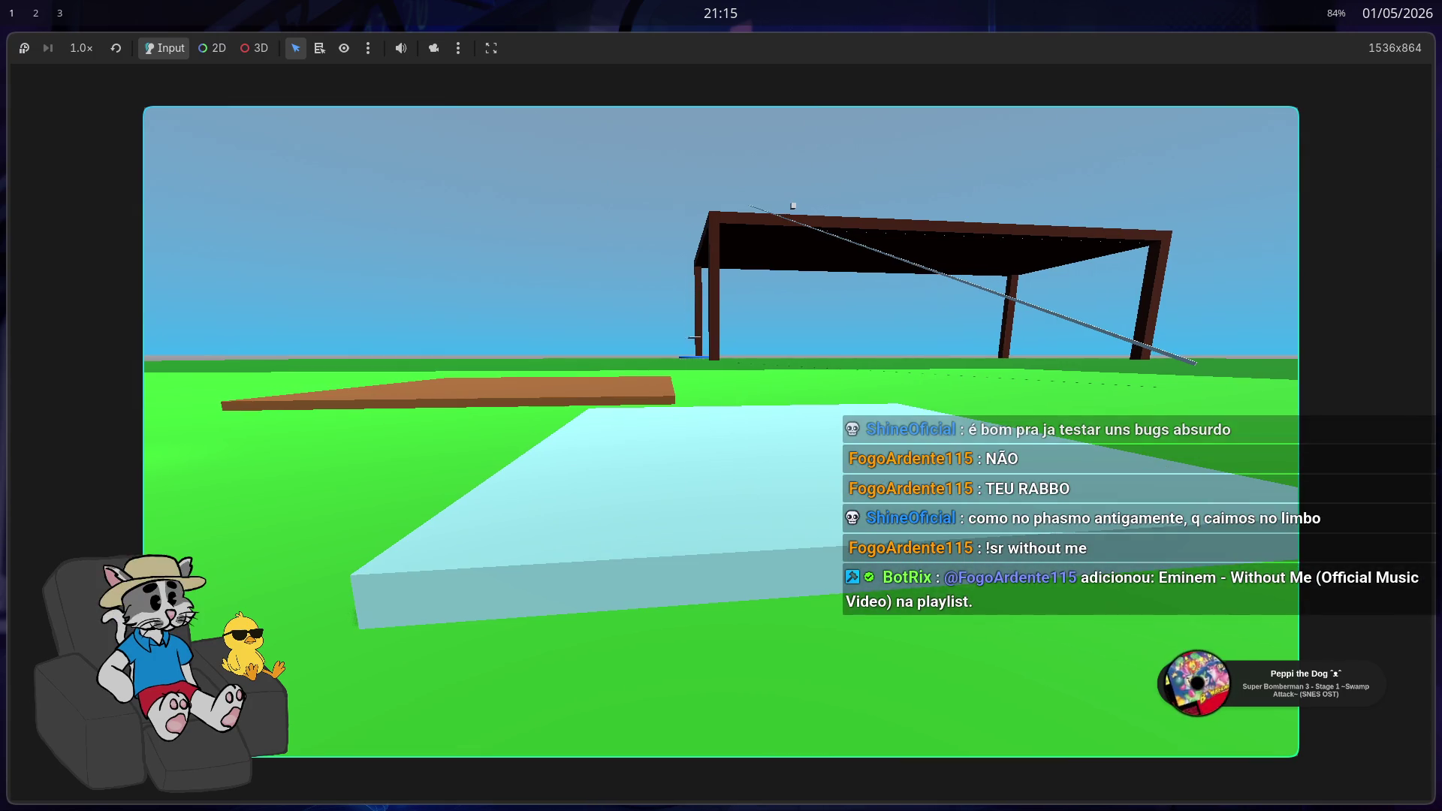
Walk past the slab to the coin, then across the darker plain to the grey boundary wall
key("w")
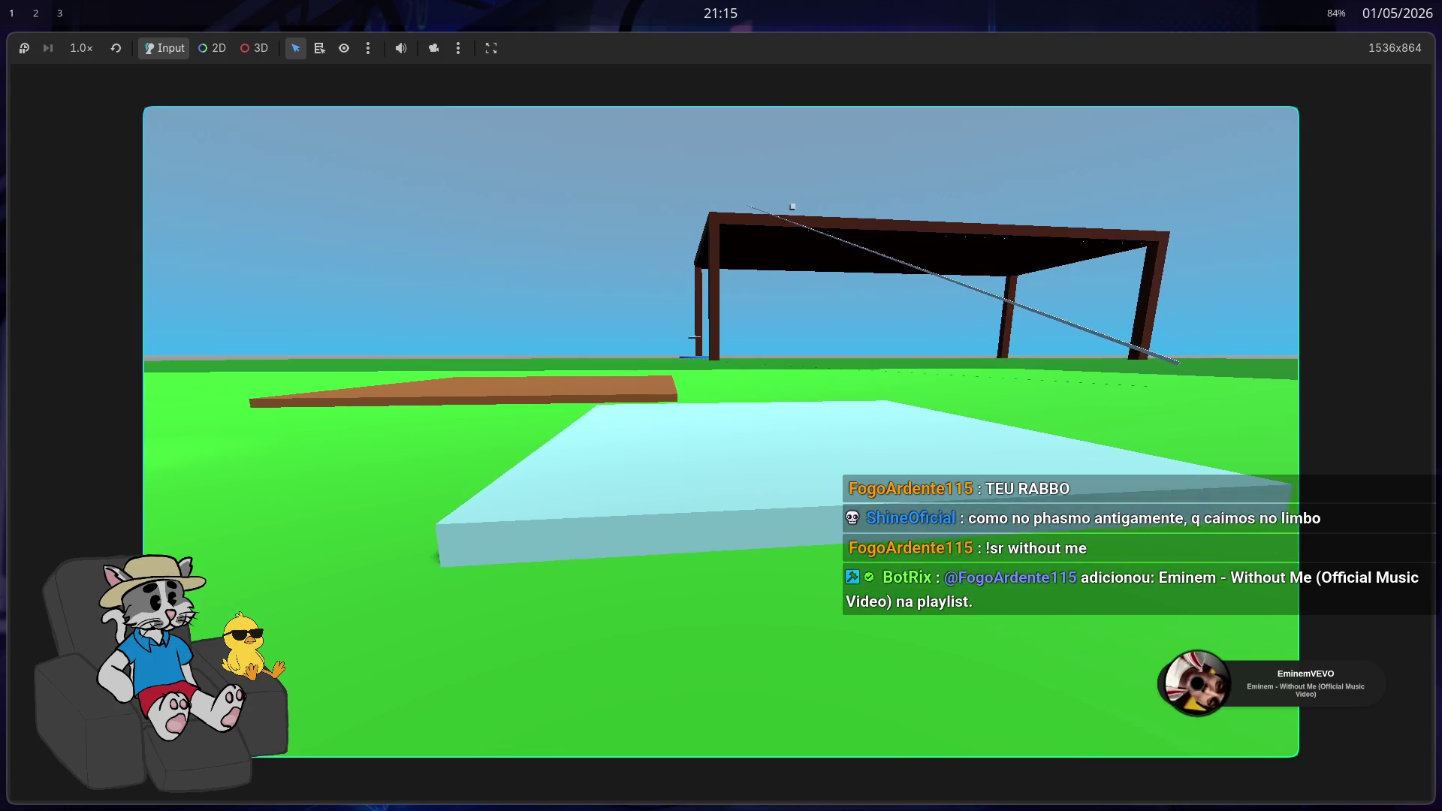
key("a")
key("a")
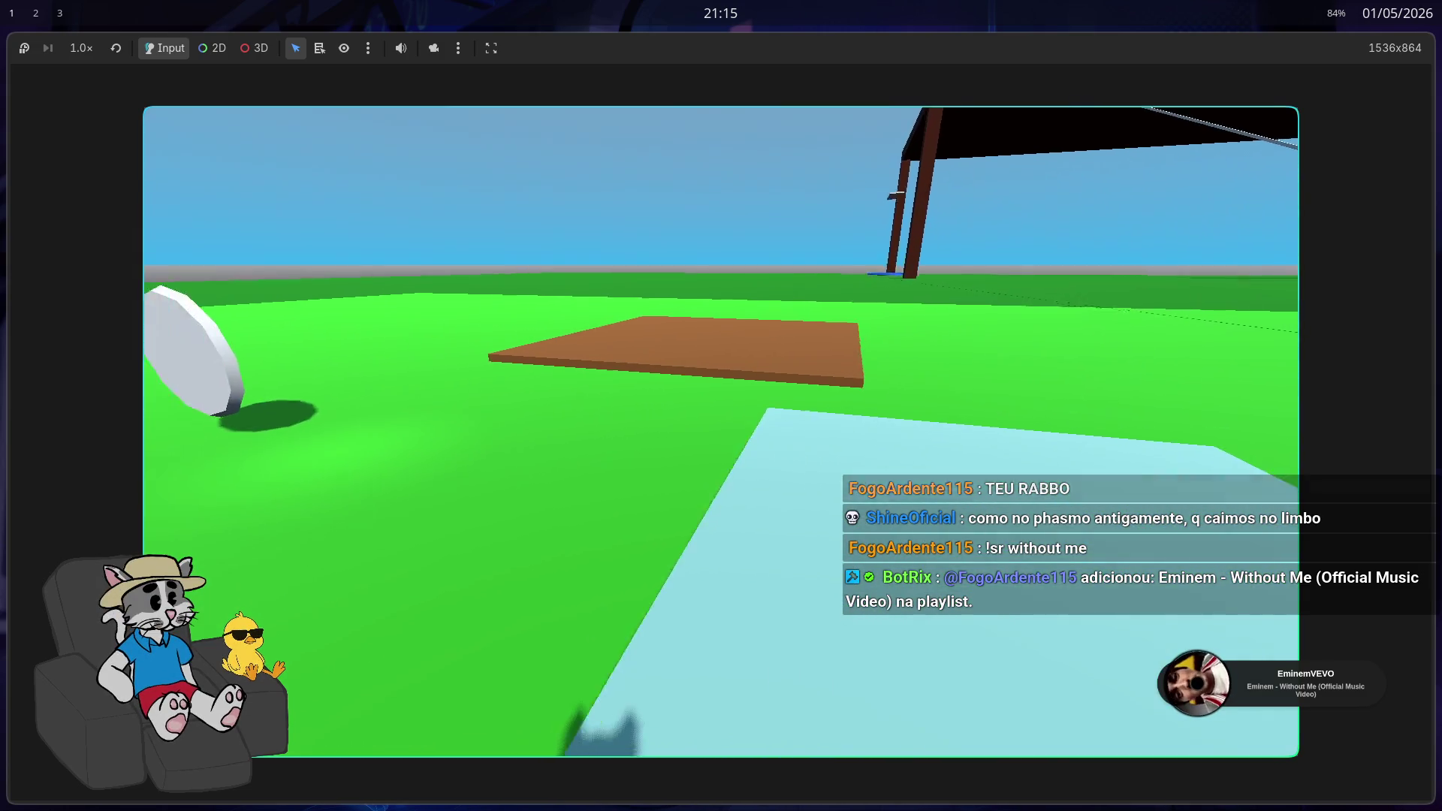
key("d")
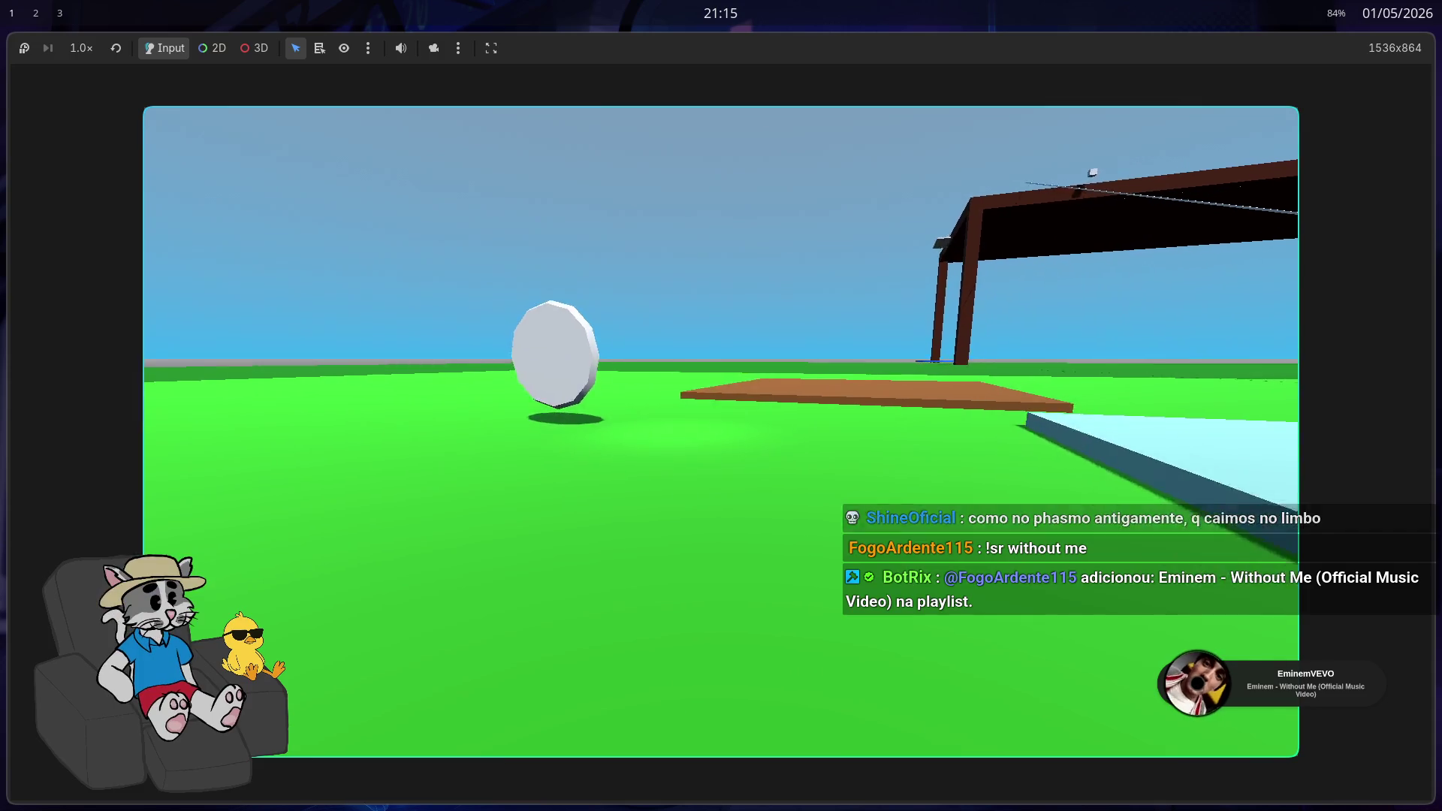
key("a")
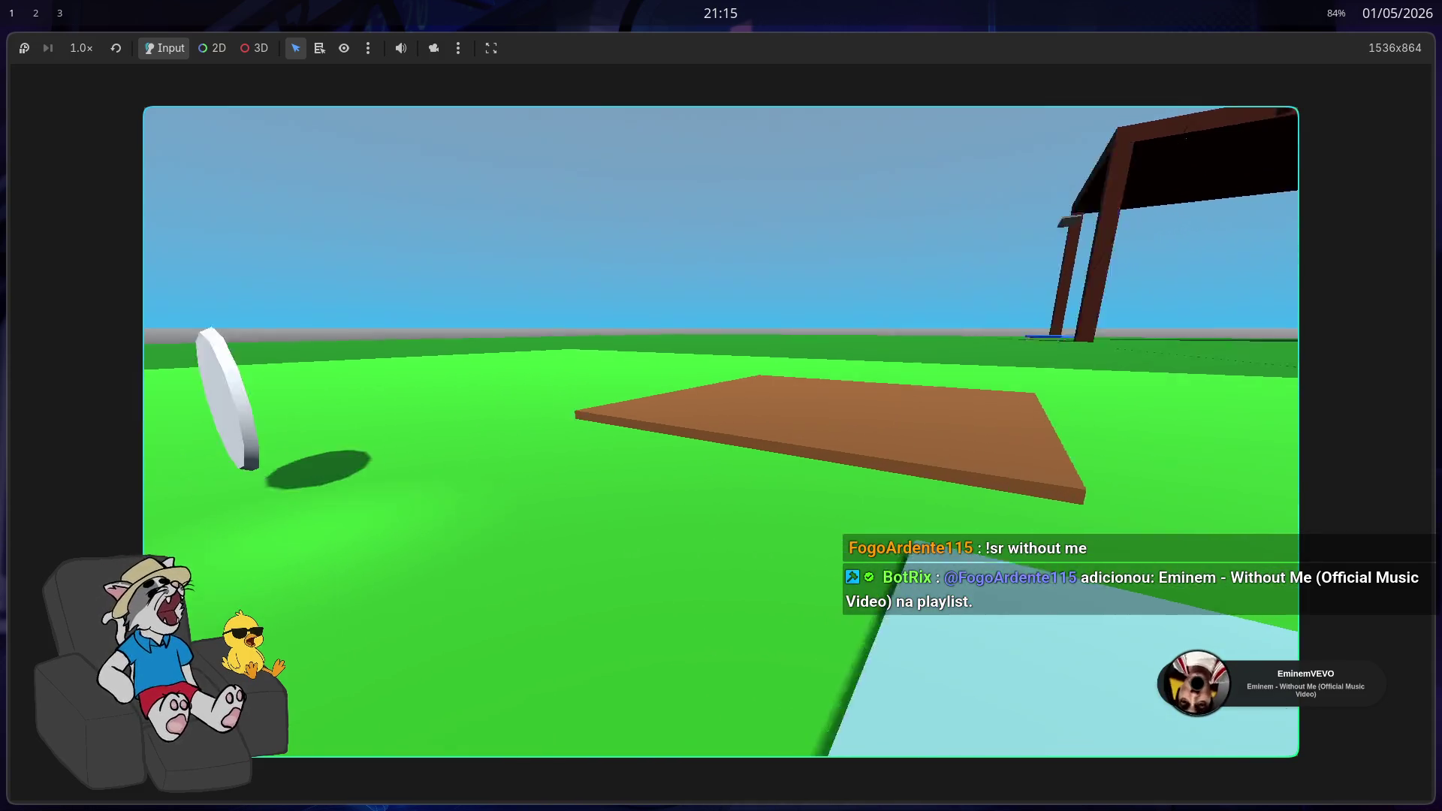
key("w")
key("w")
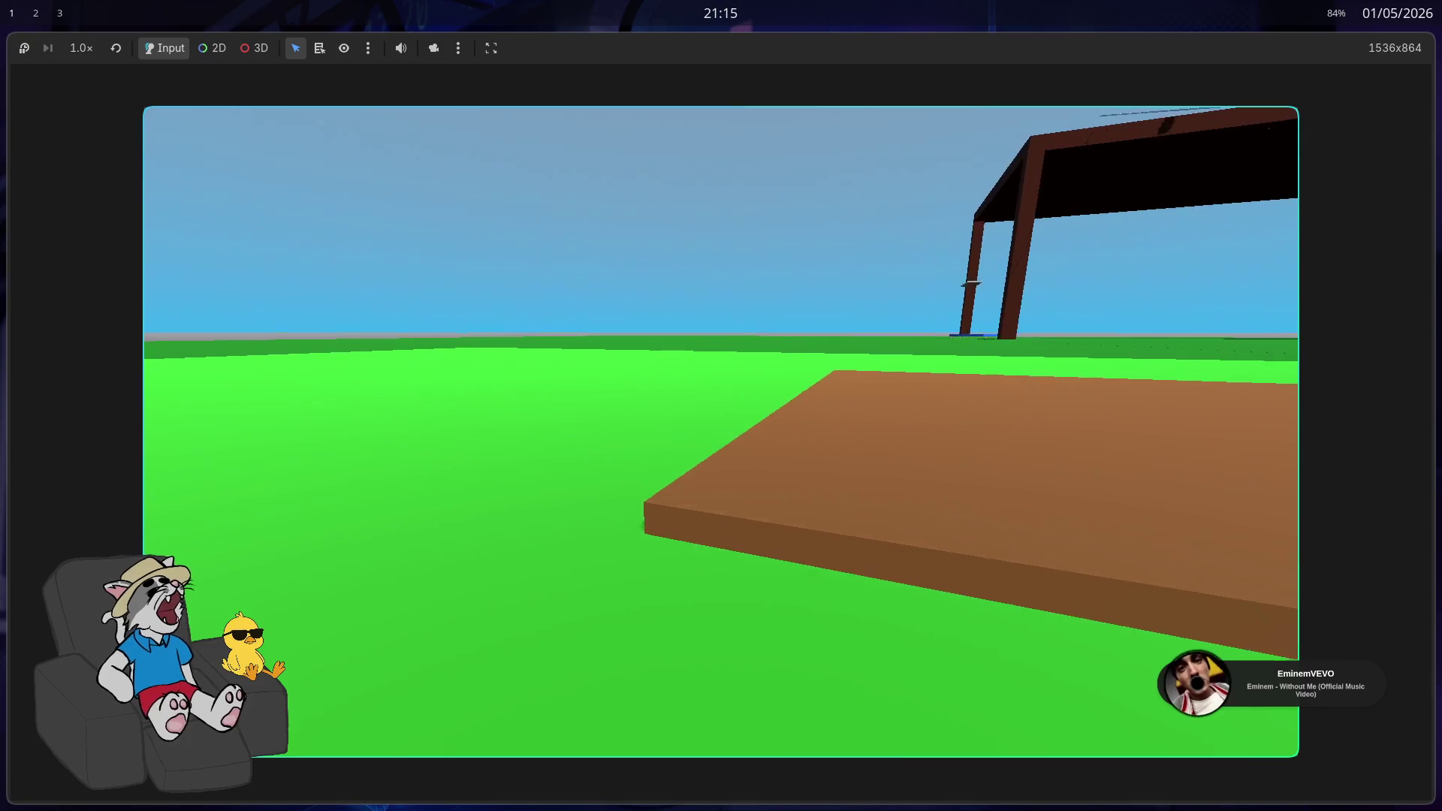
key("a")
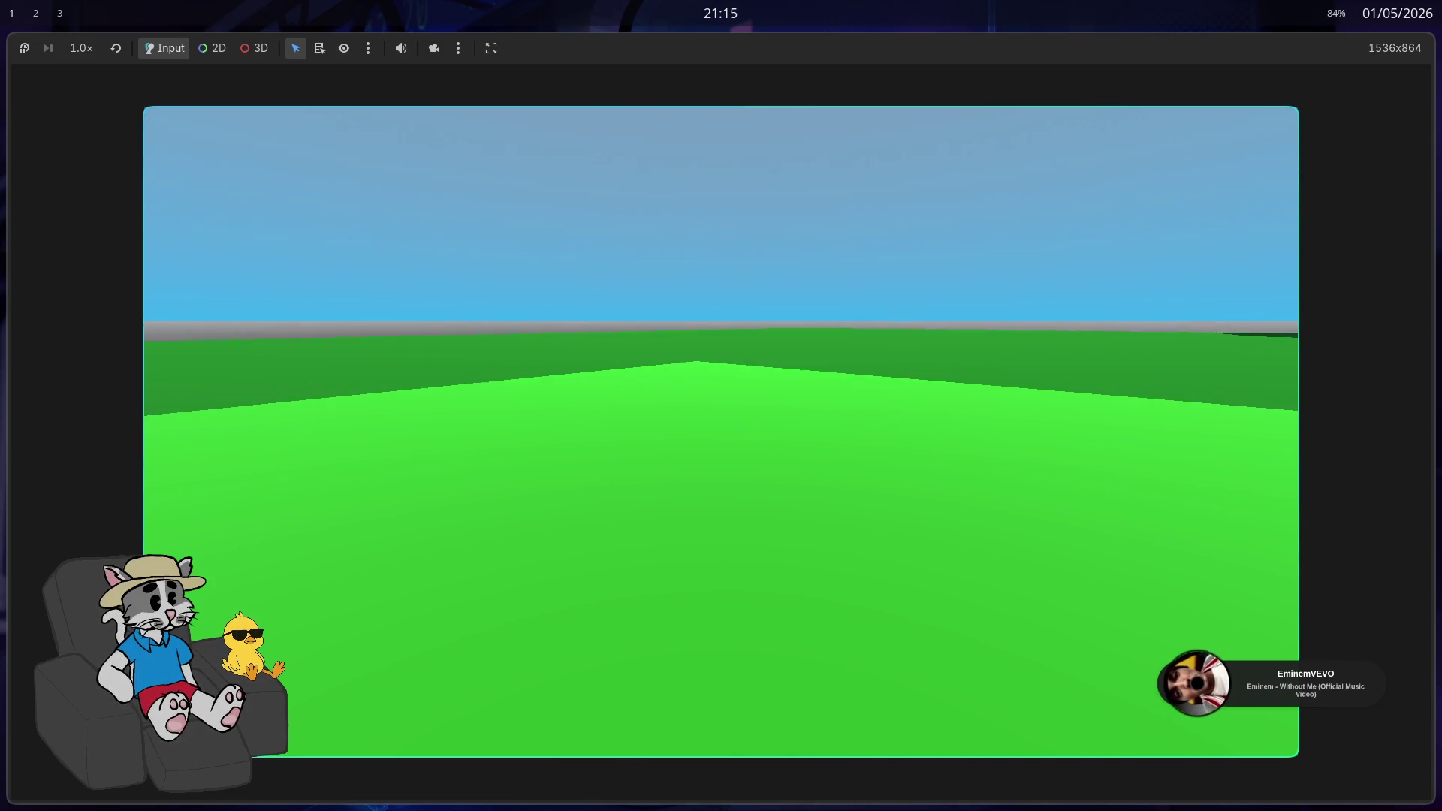
key("a")
key("a")
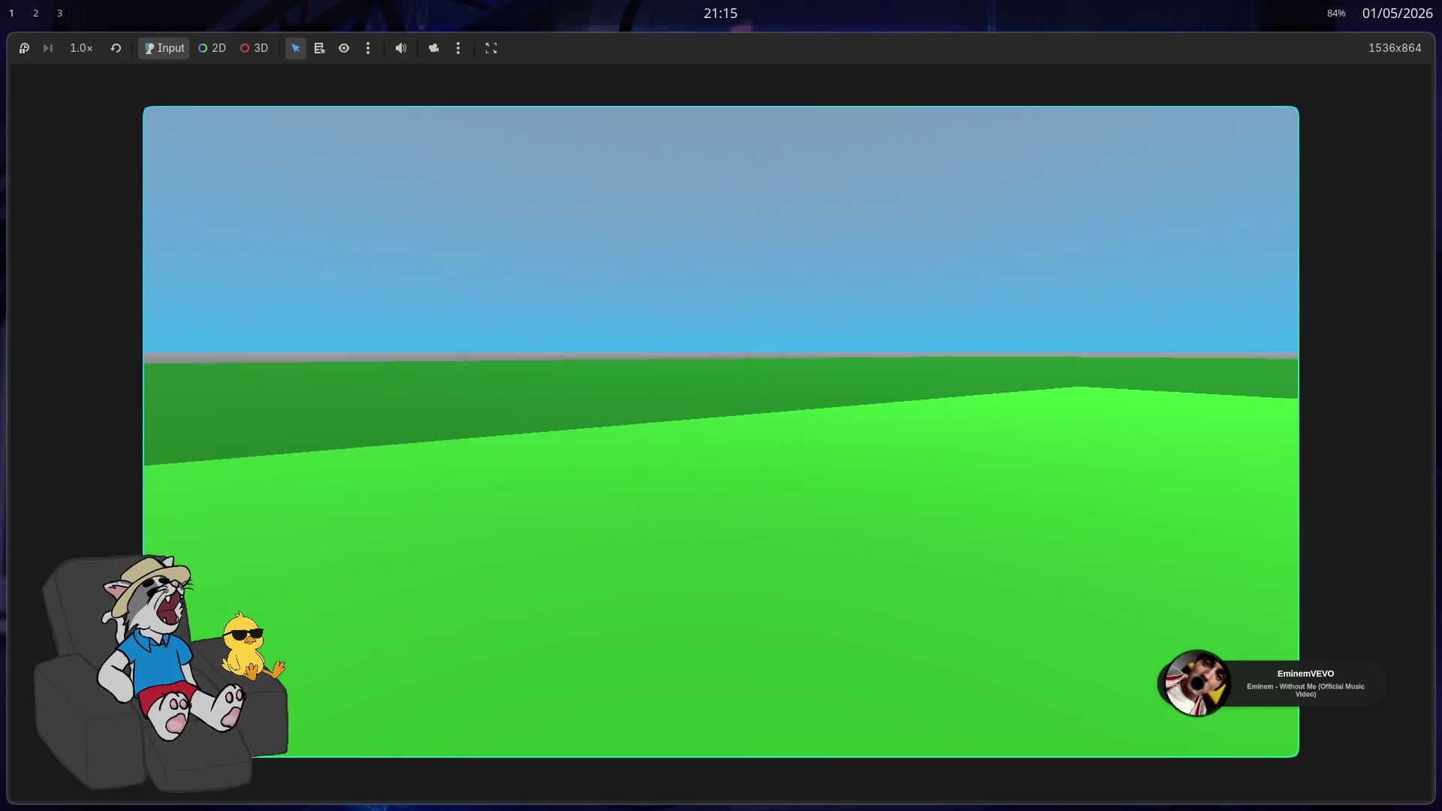
key("w")
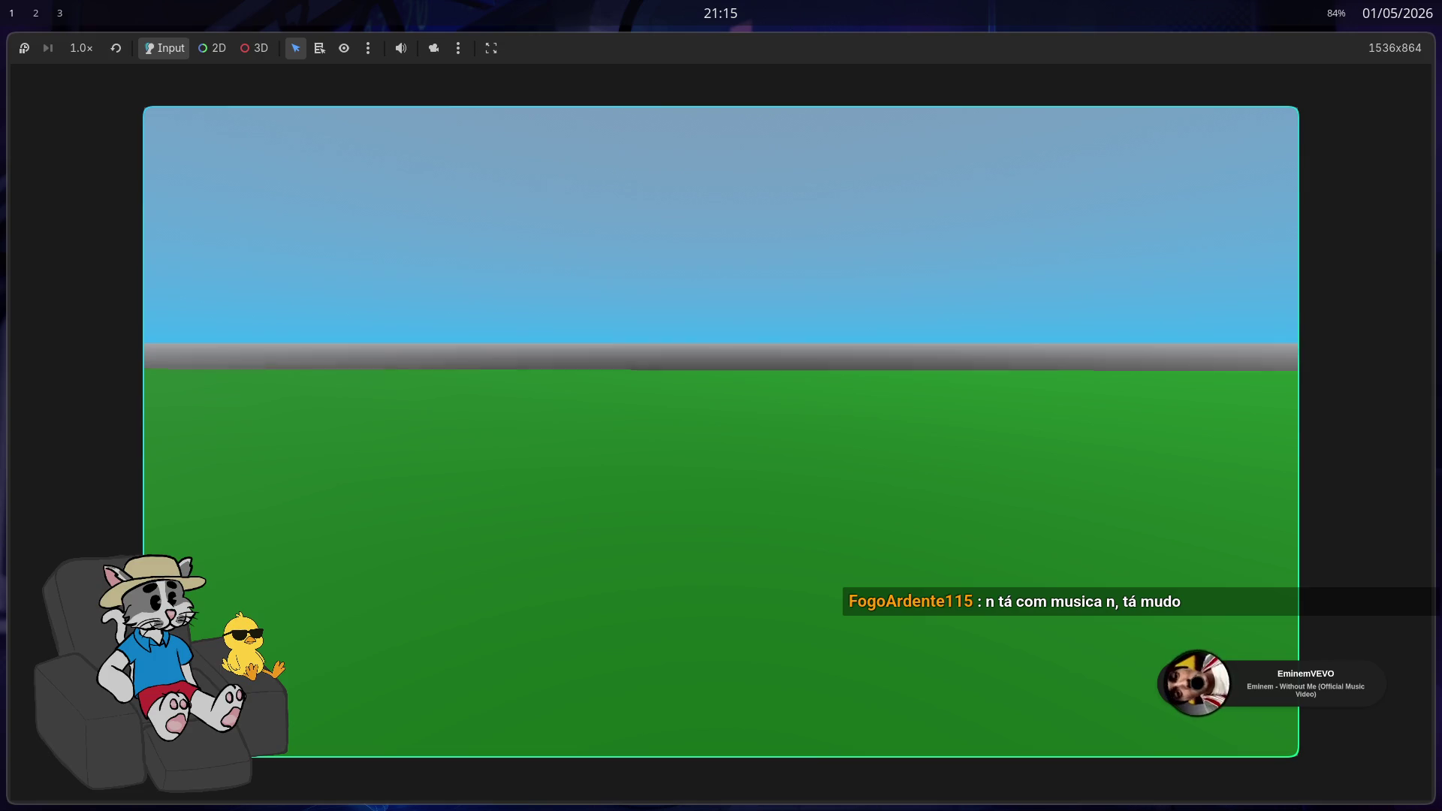
key("w")
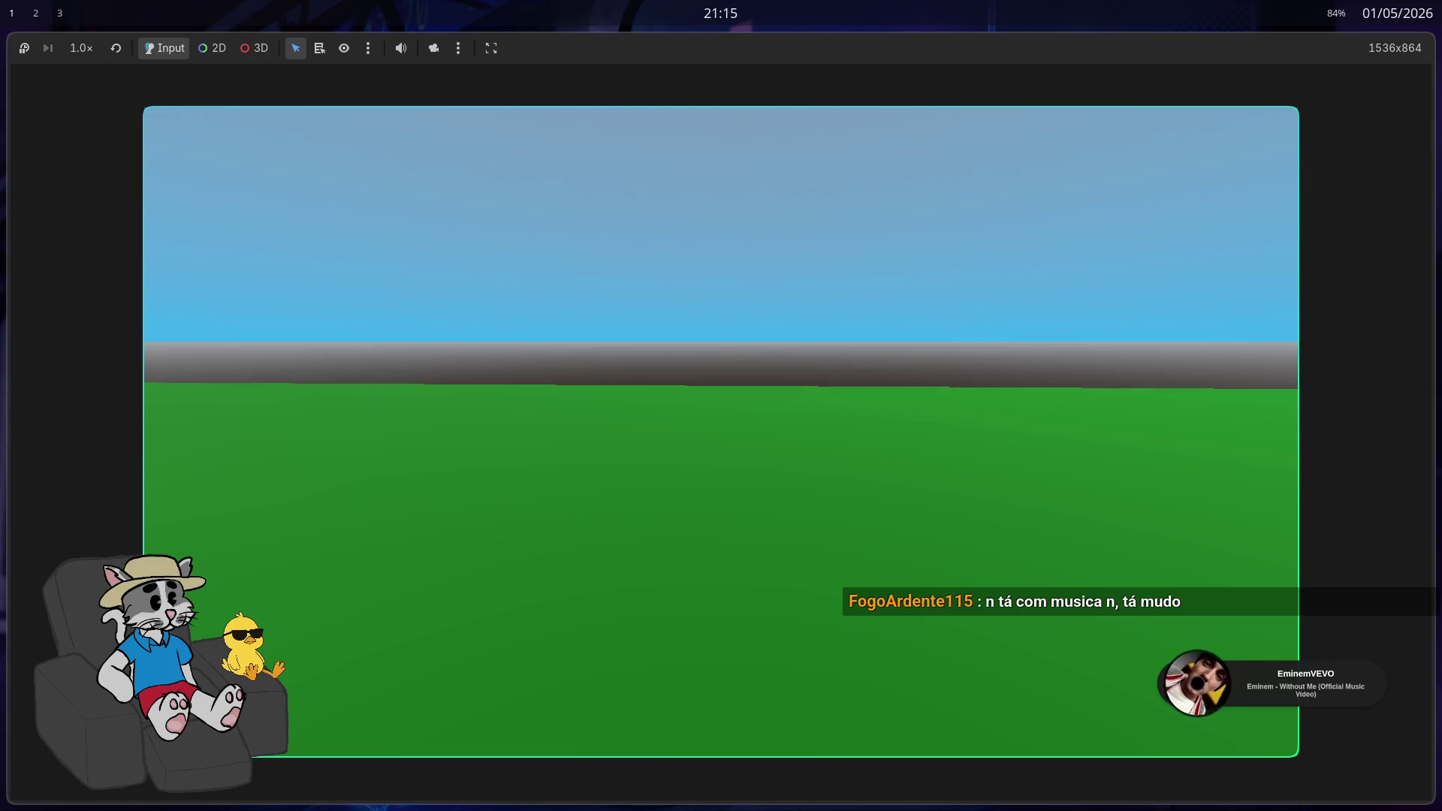
key("w")
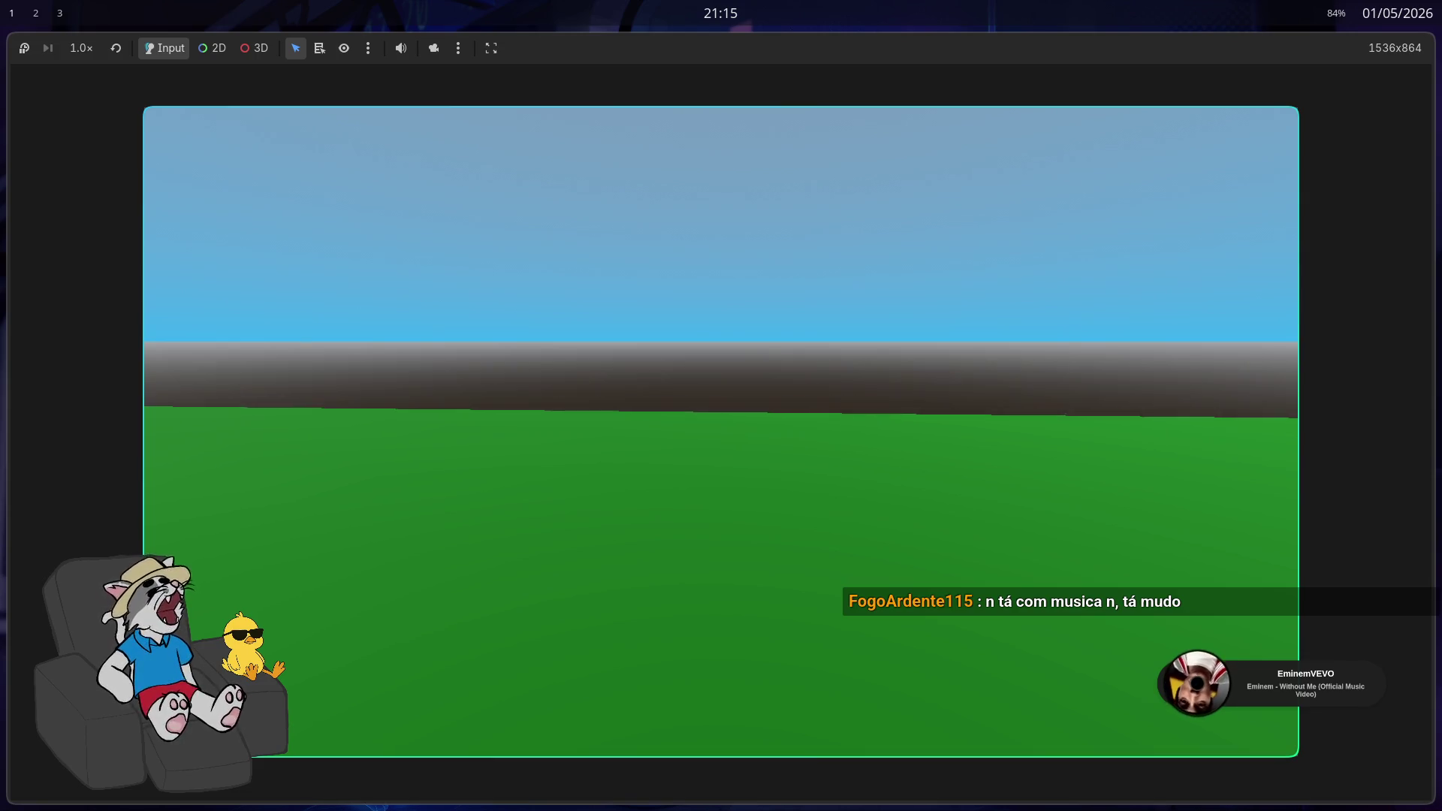
key("w")
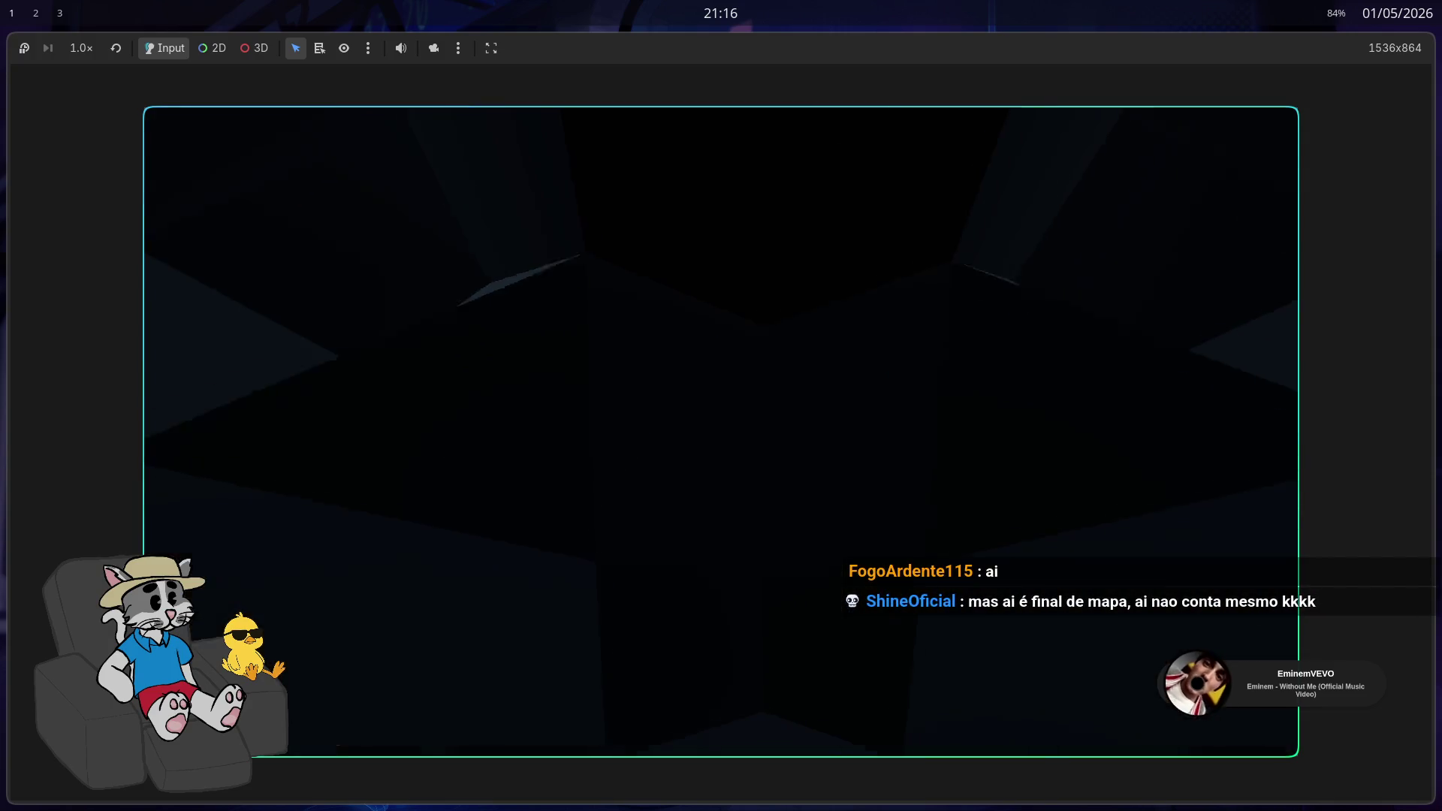
Stop the game, close the unsaved duck scene with Don't Save, and open fase_1
key("F8")
key("ctrl+s")
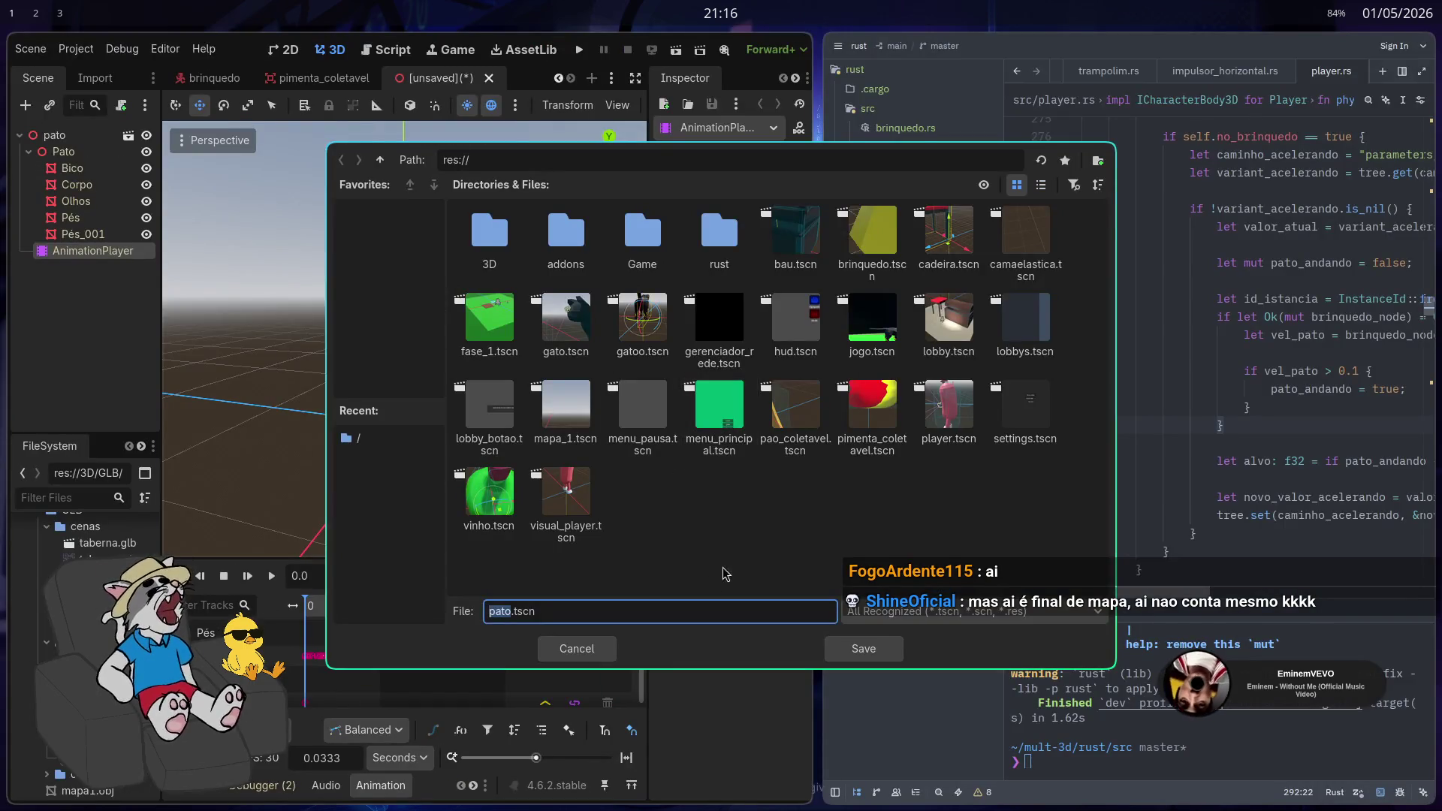
key("Escape")
key("shift+F11")
left_click(930, 46)
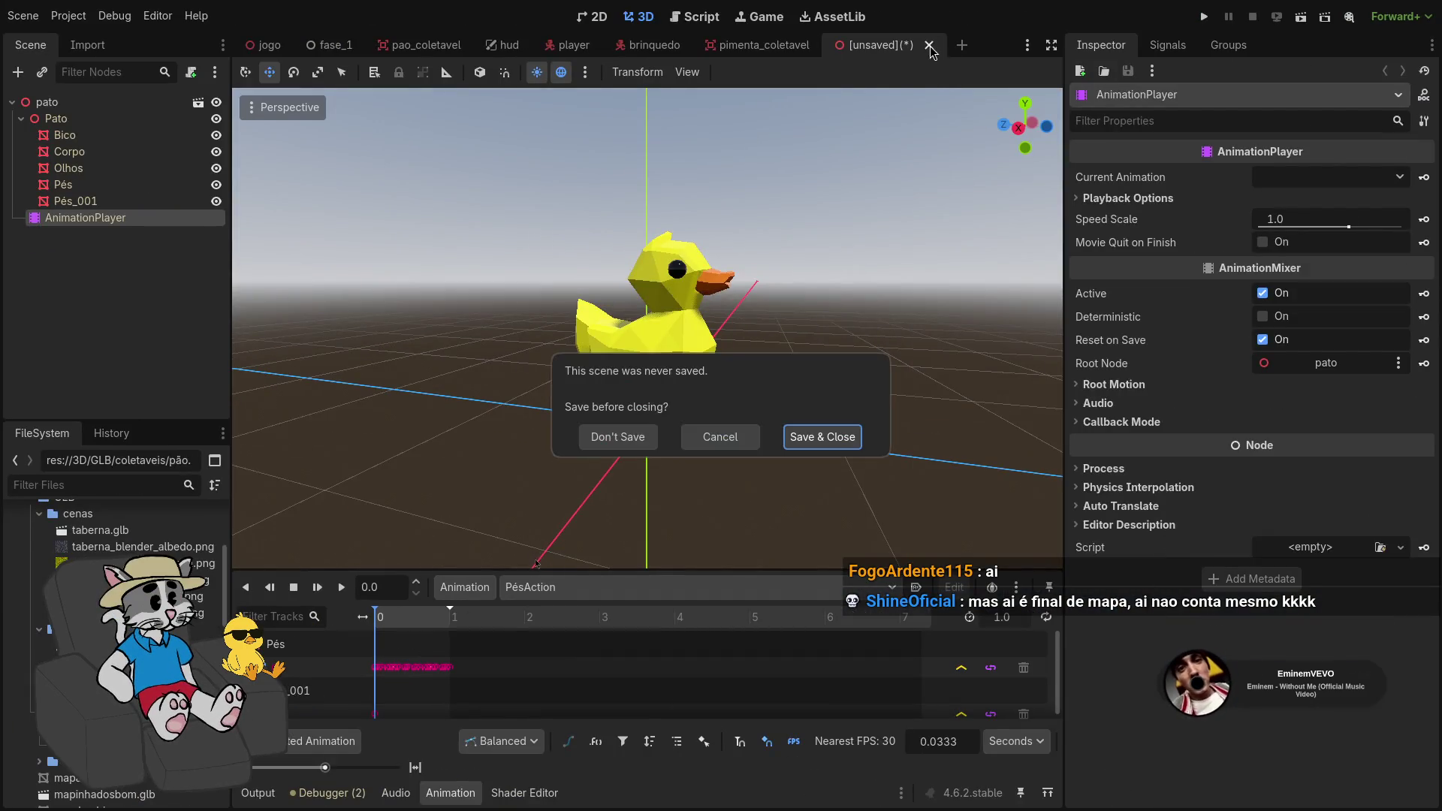
left_click(618, 436)
left_click(415, 46)
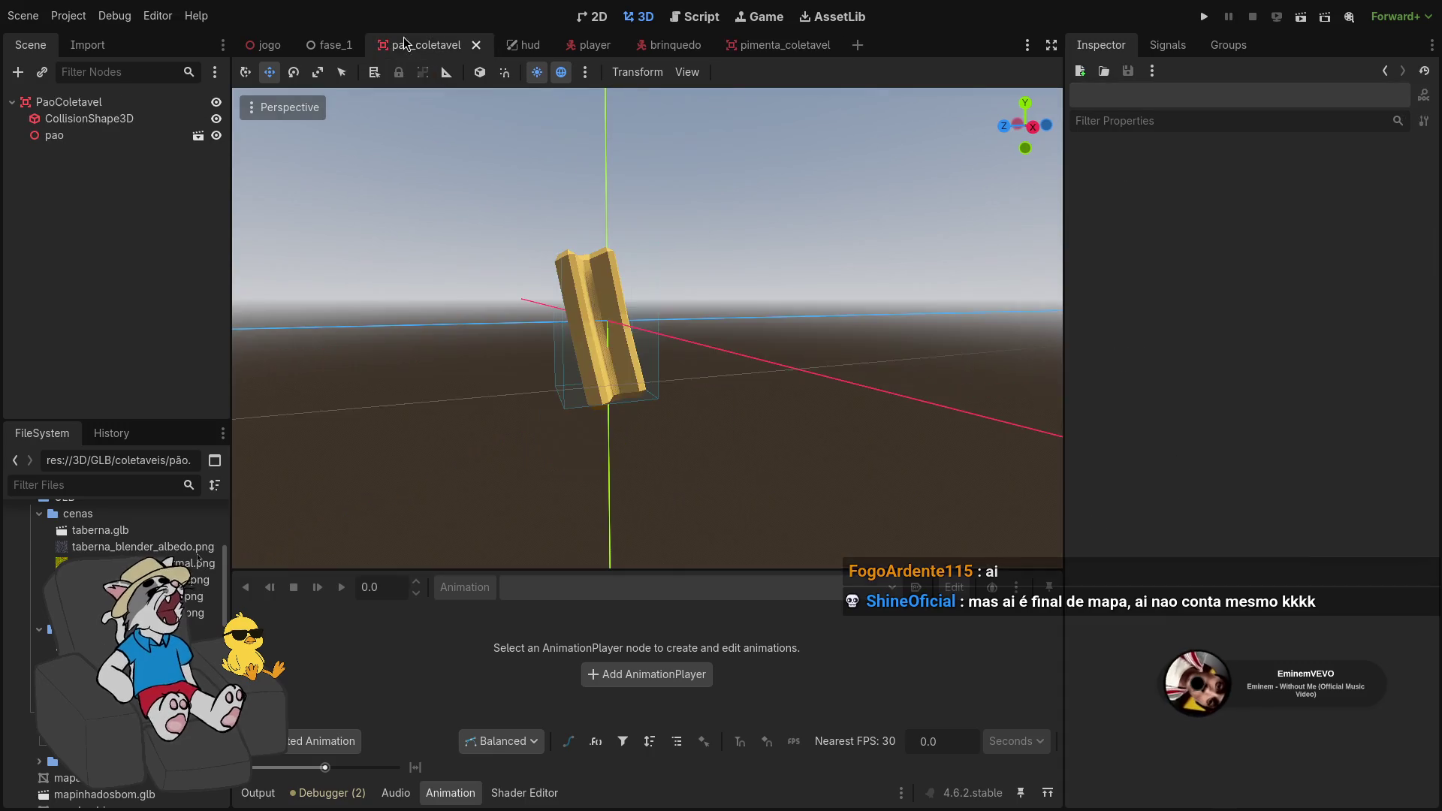
left_click(330, 45)
scroll(558, 293, "up", 5)
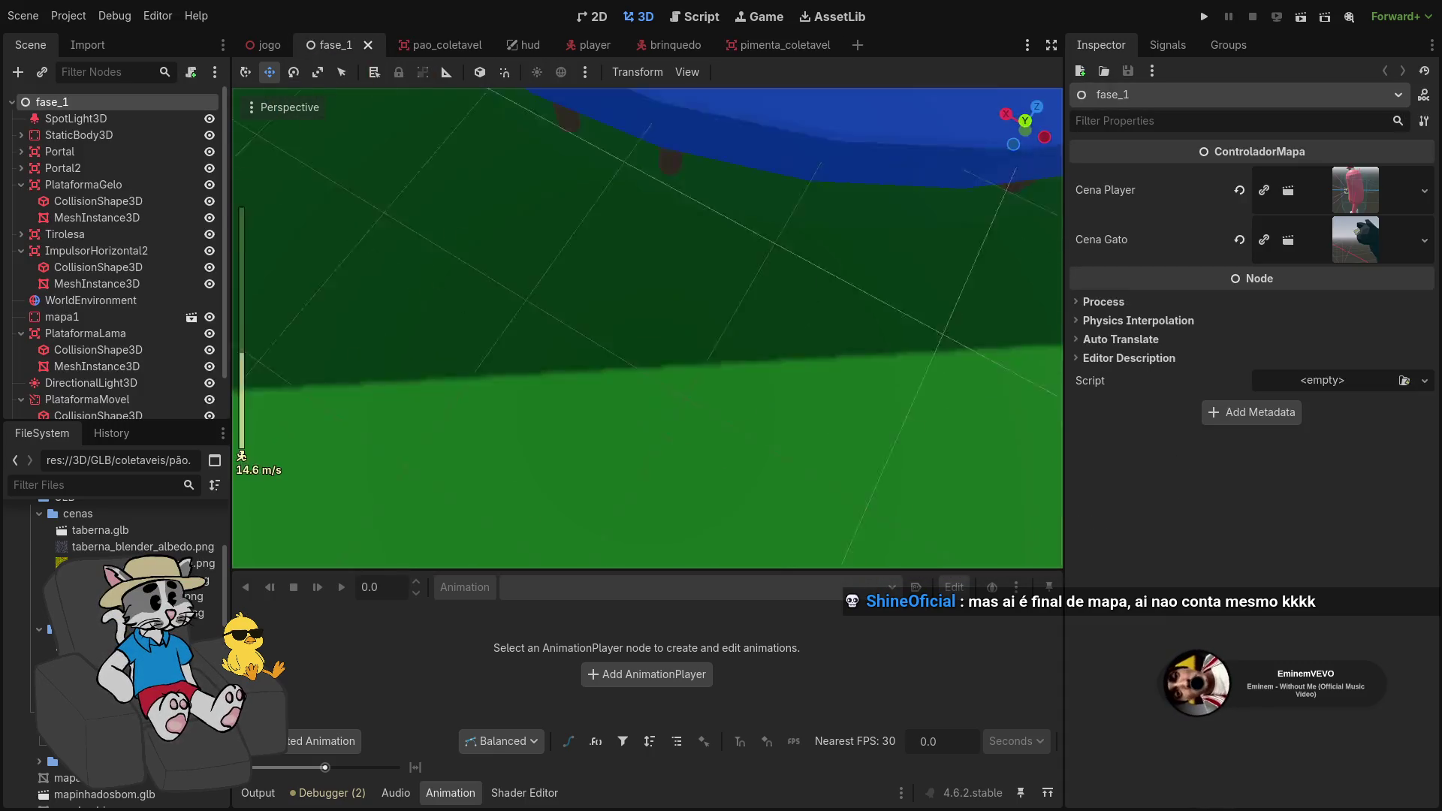
Fly the fase_1 view back and around to frame the platform and table at medium distance
key("s")
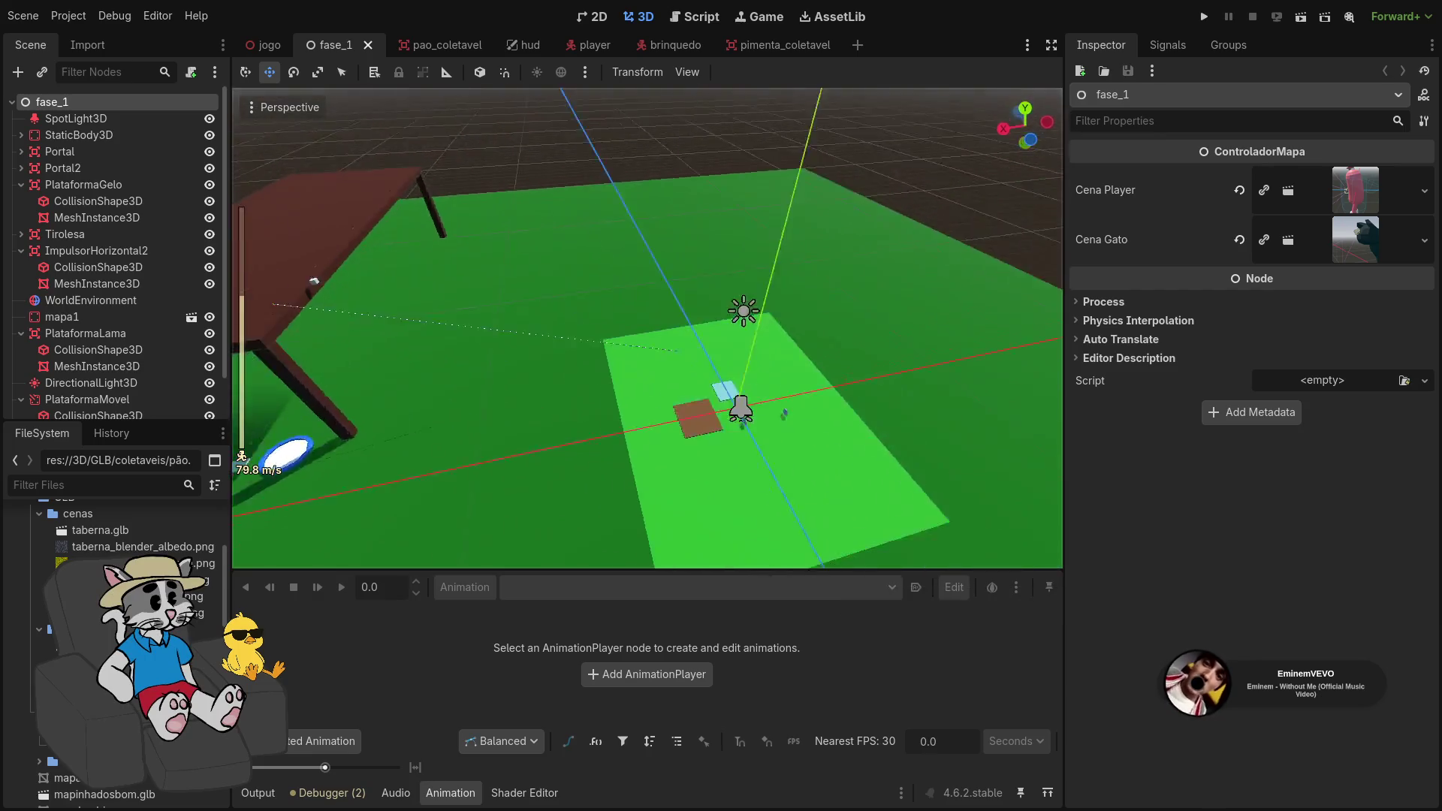
key("q")
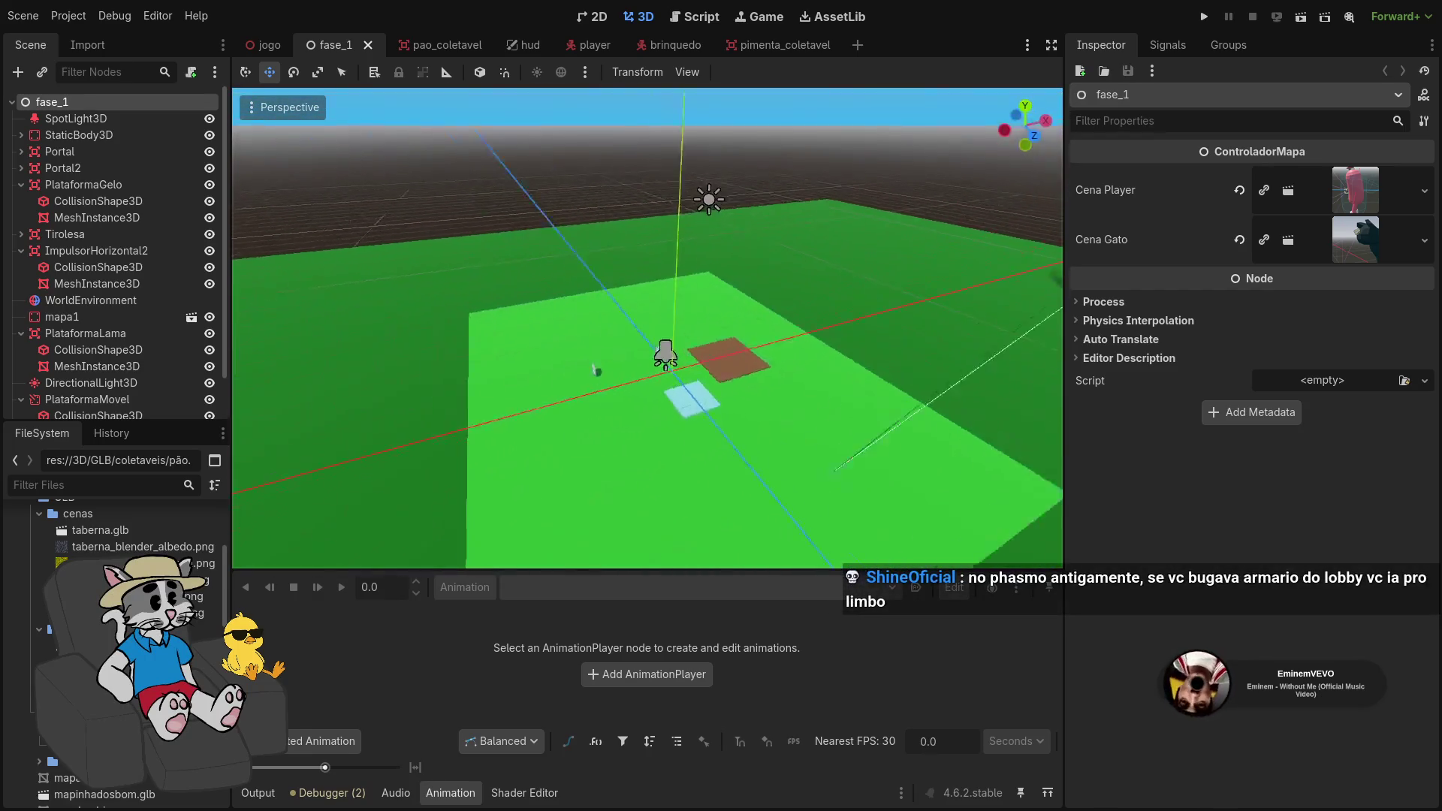
key("d")
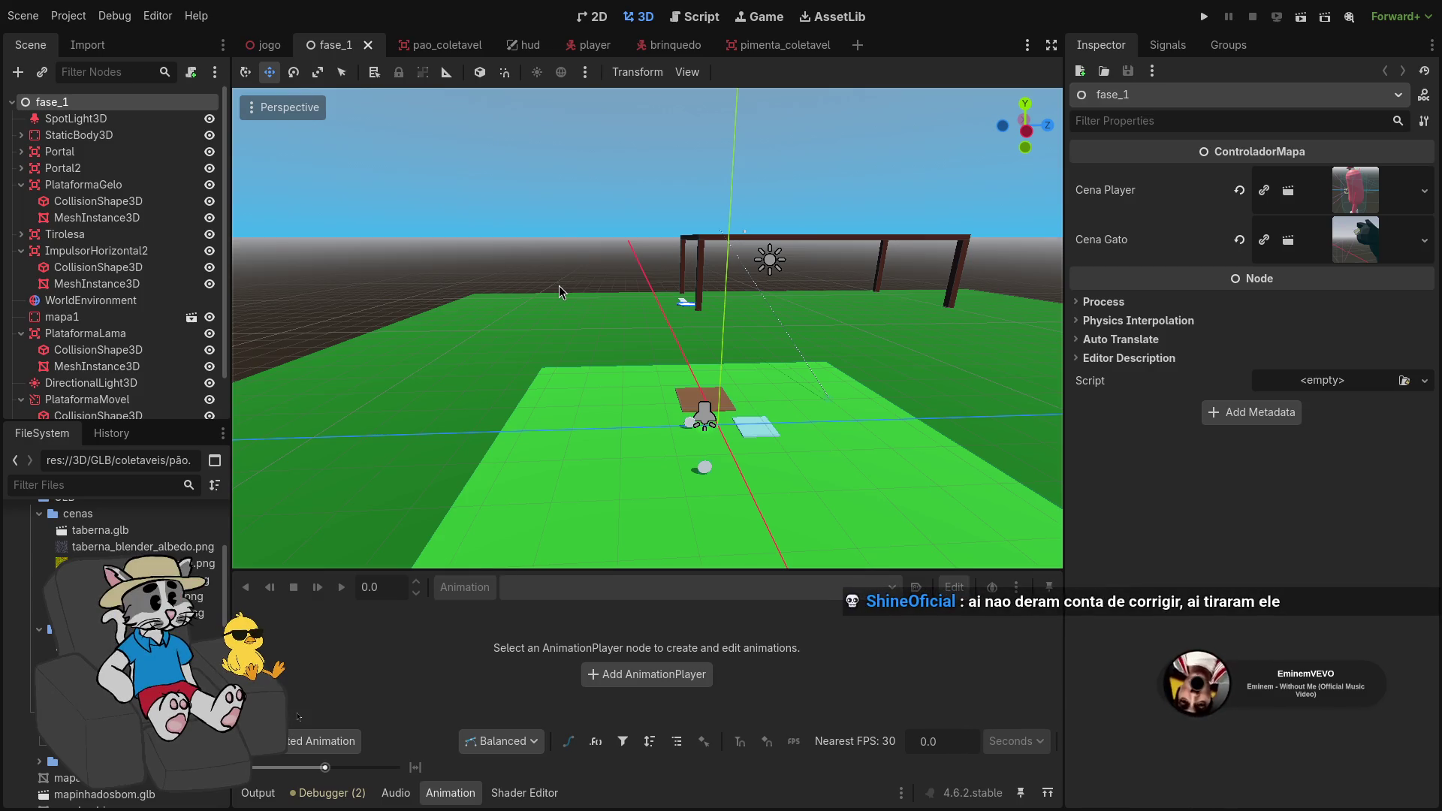
right_click(559, 286)
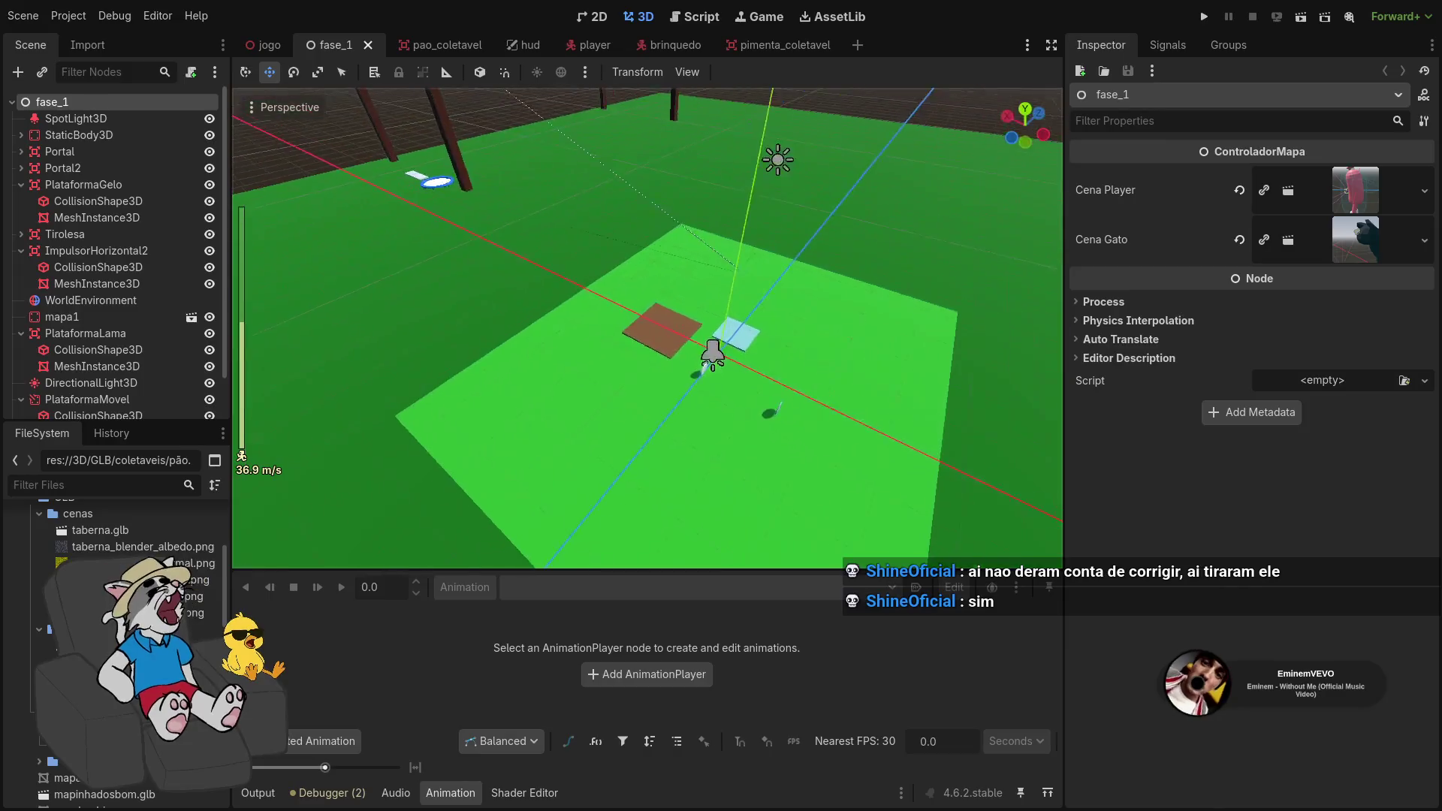
key("w")
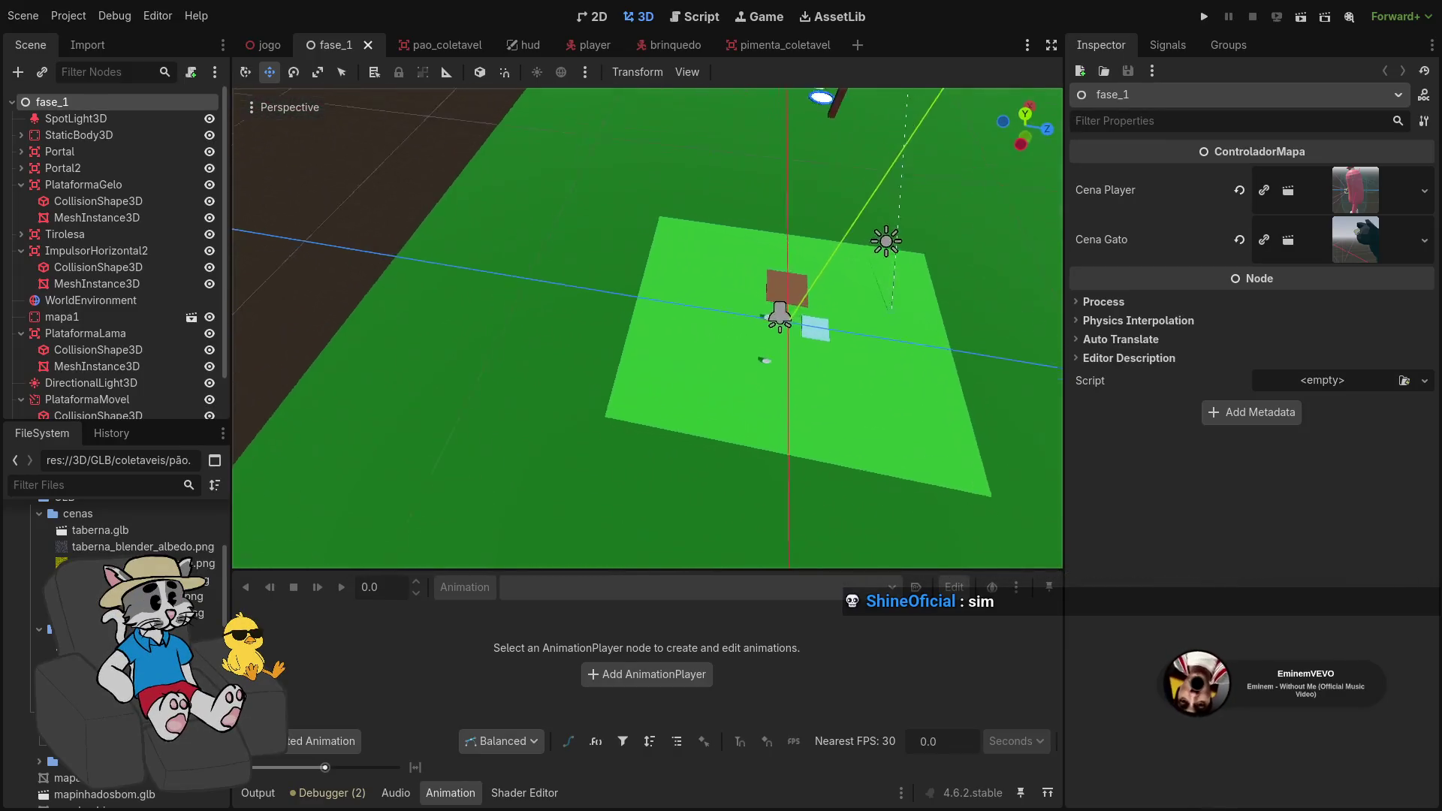
key("s")
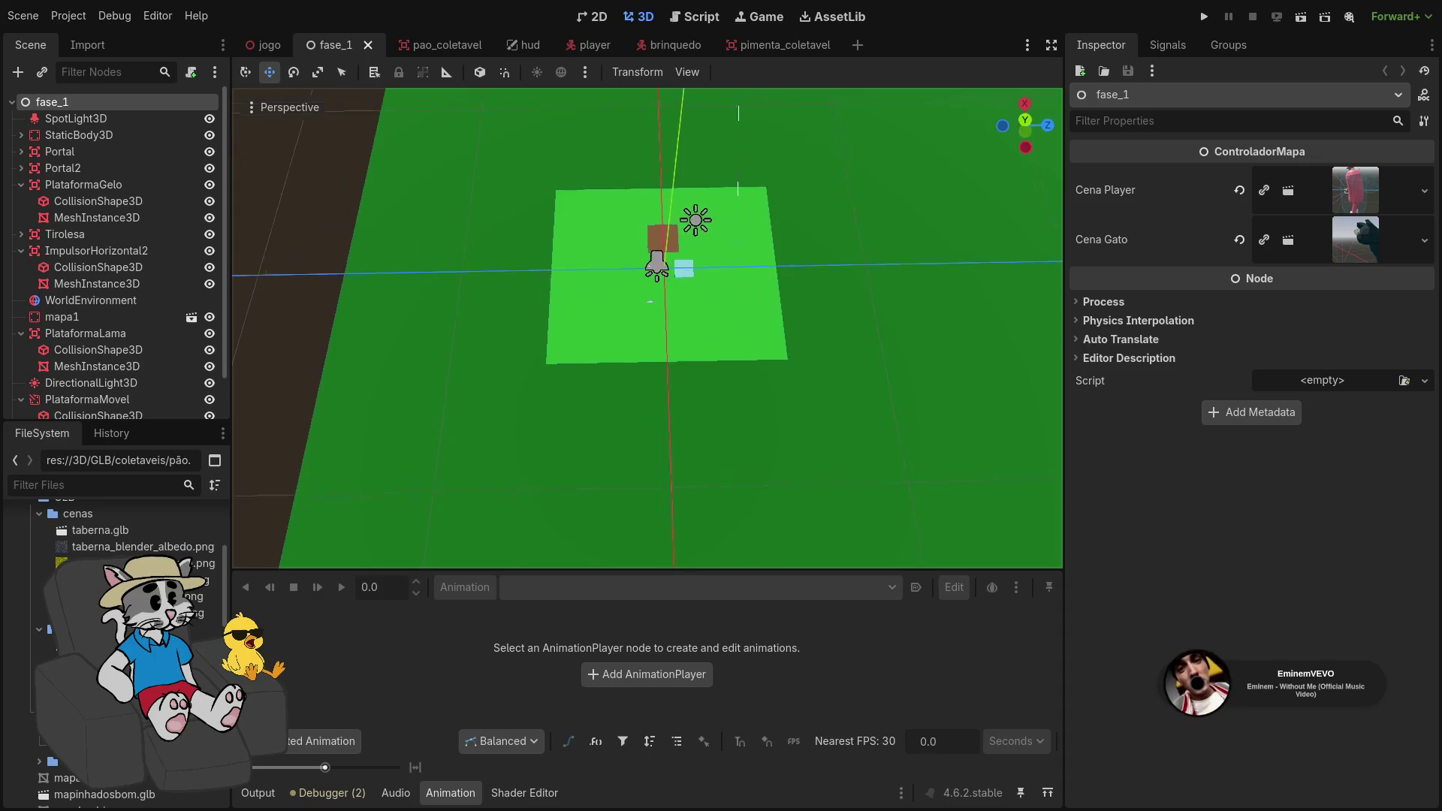
key("w")
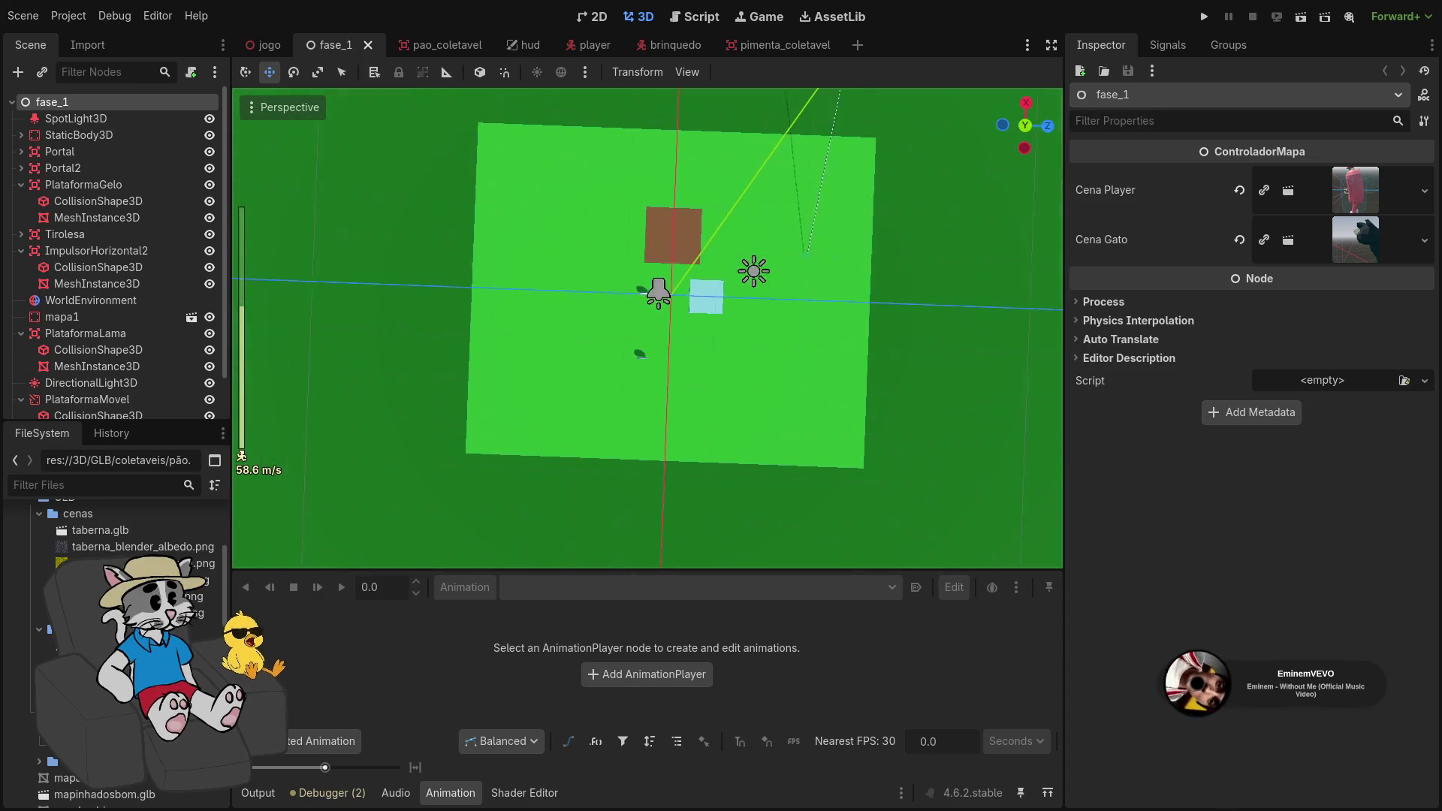
scroll(647, 328, "up", 5)
key("s")
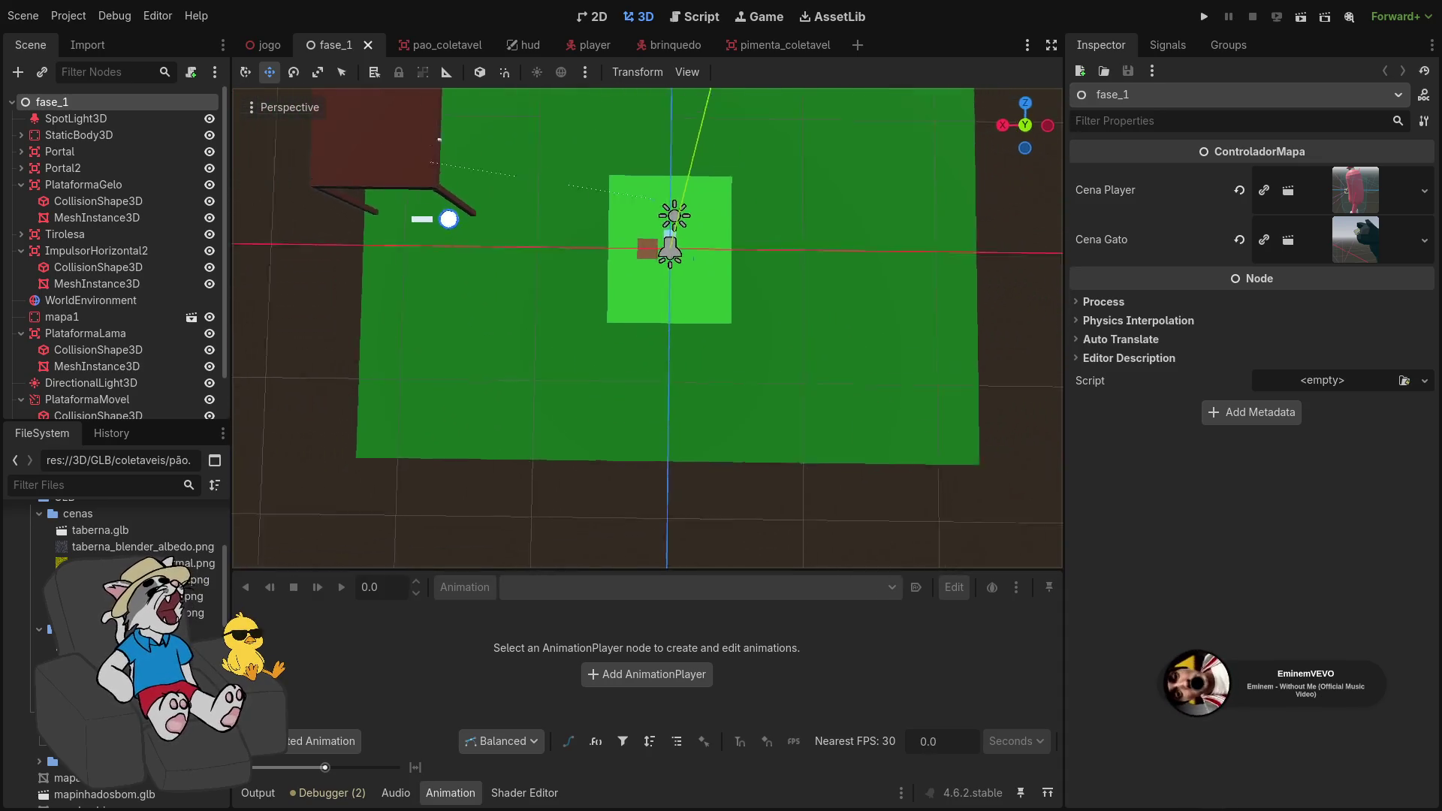
Circle the platform from ground level and overhead, then switch to Milanote's Jogo board
key("w")
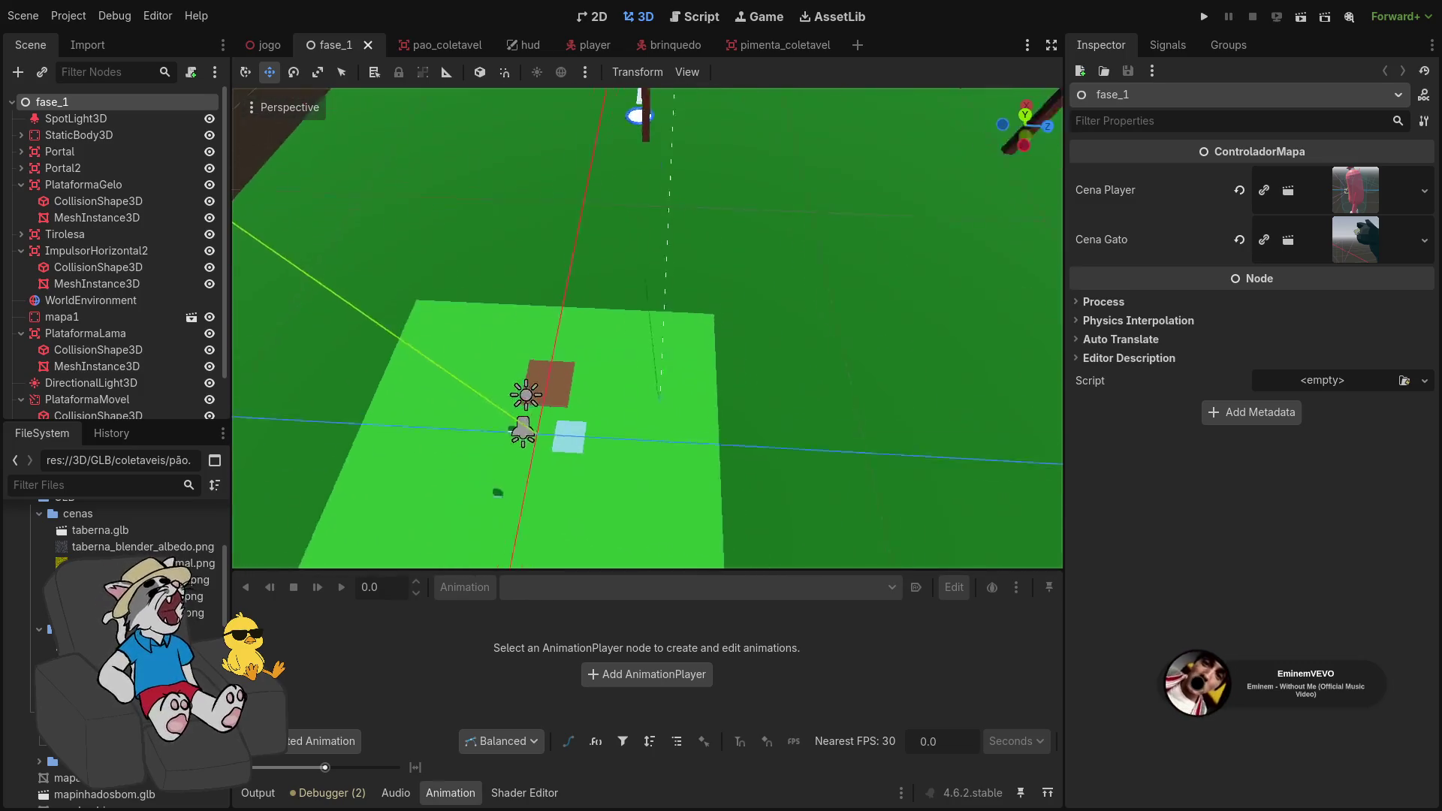
key("w")
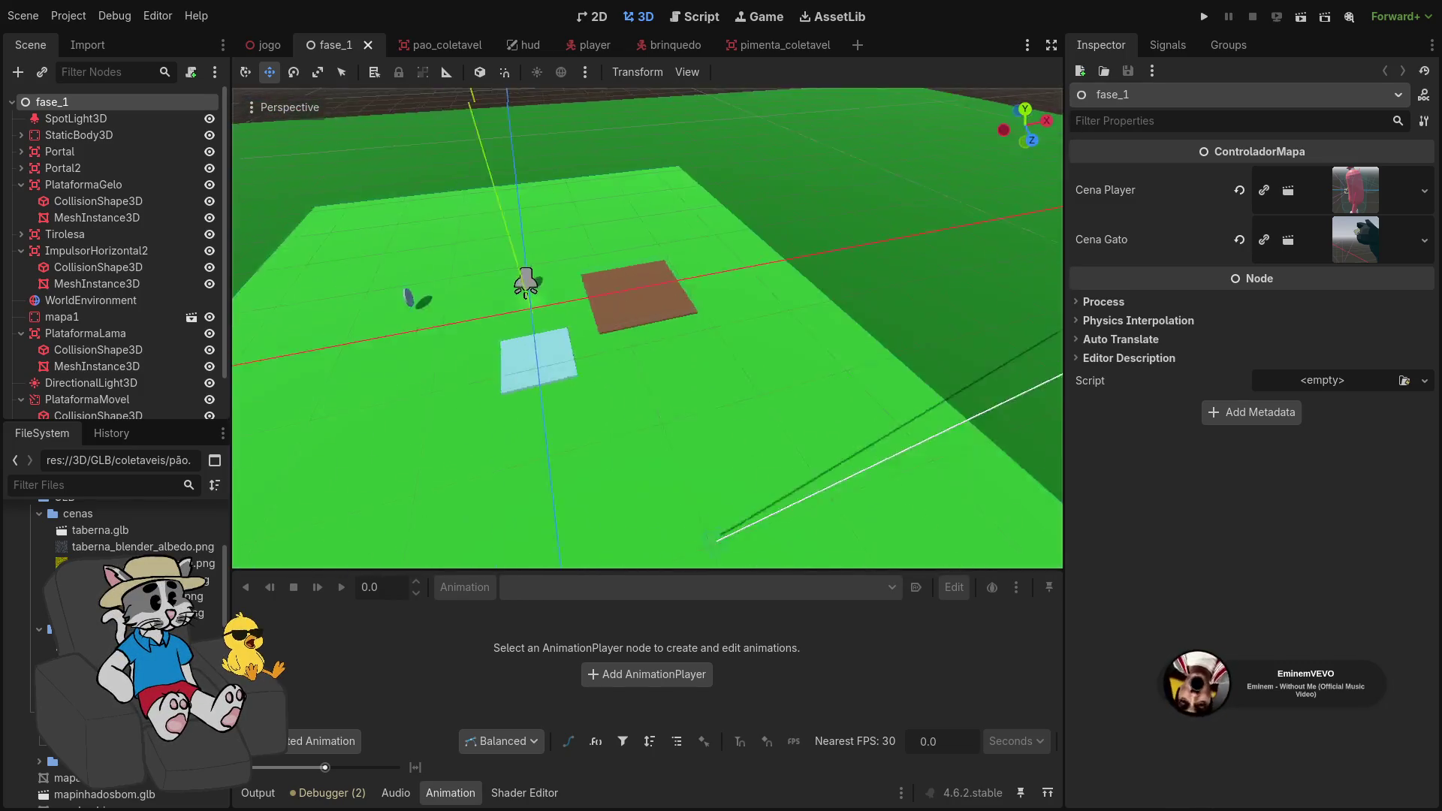
key("w")
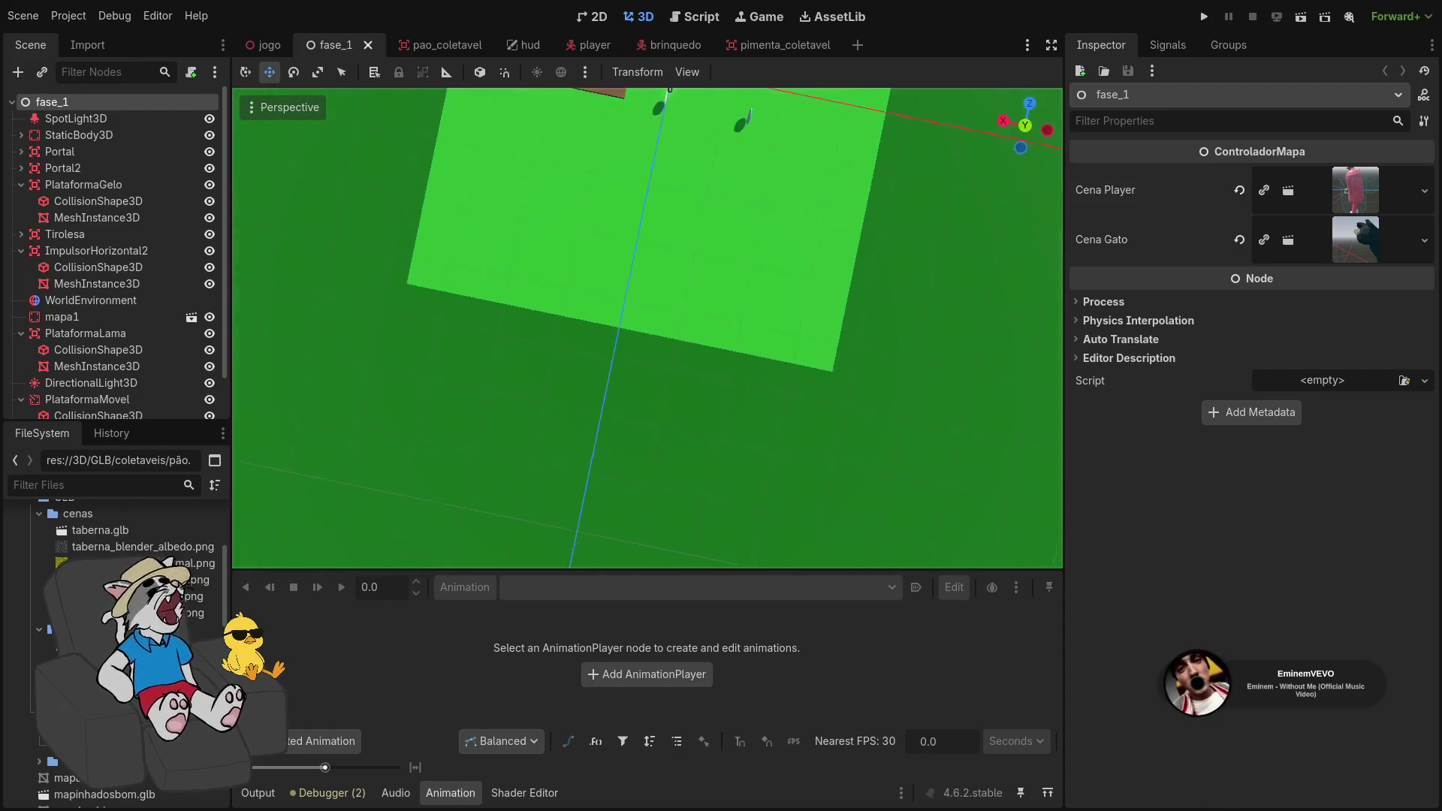
key("e")
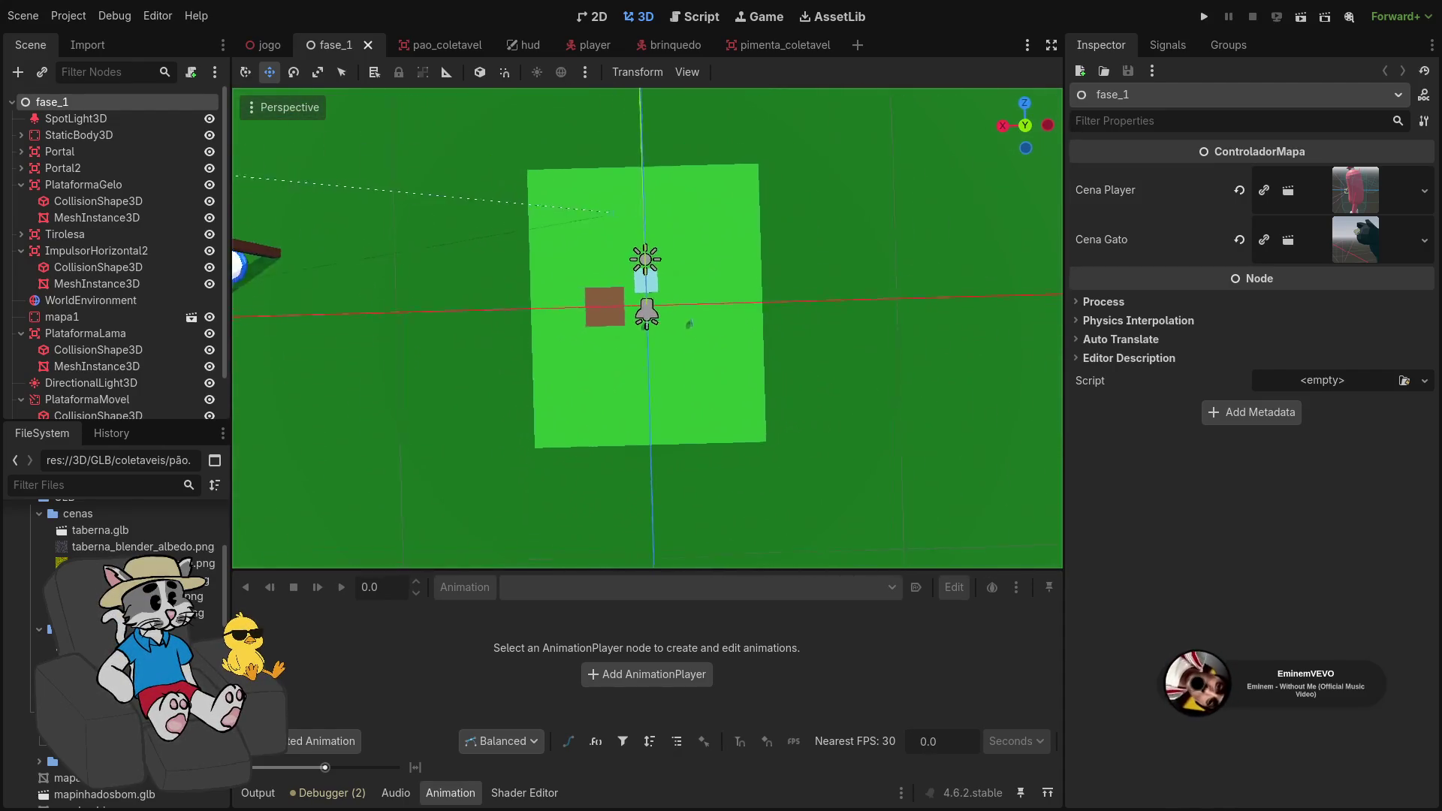
key("q")
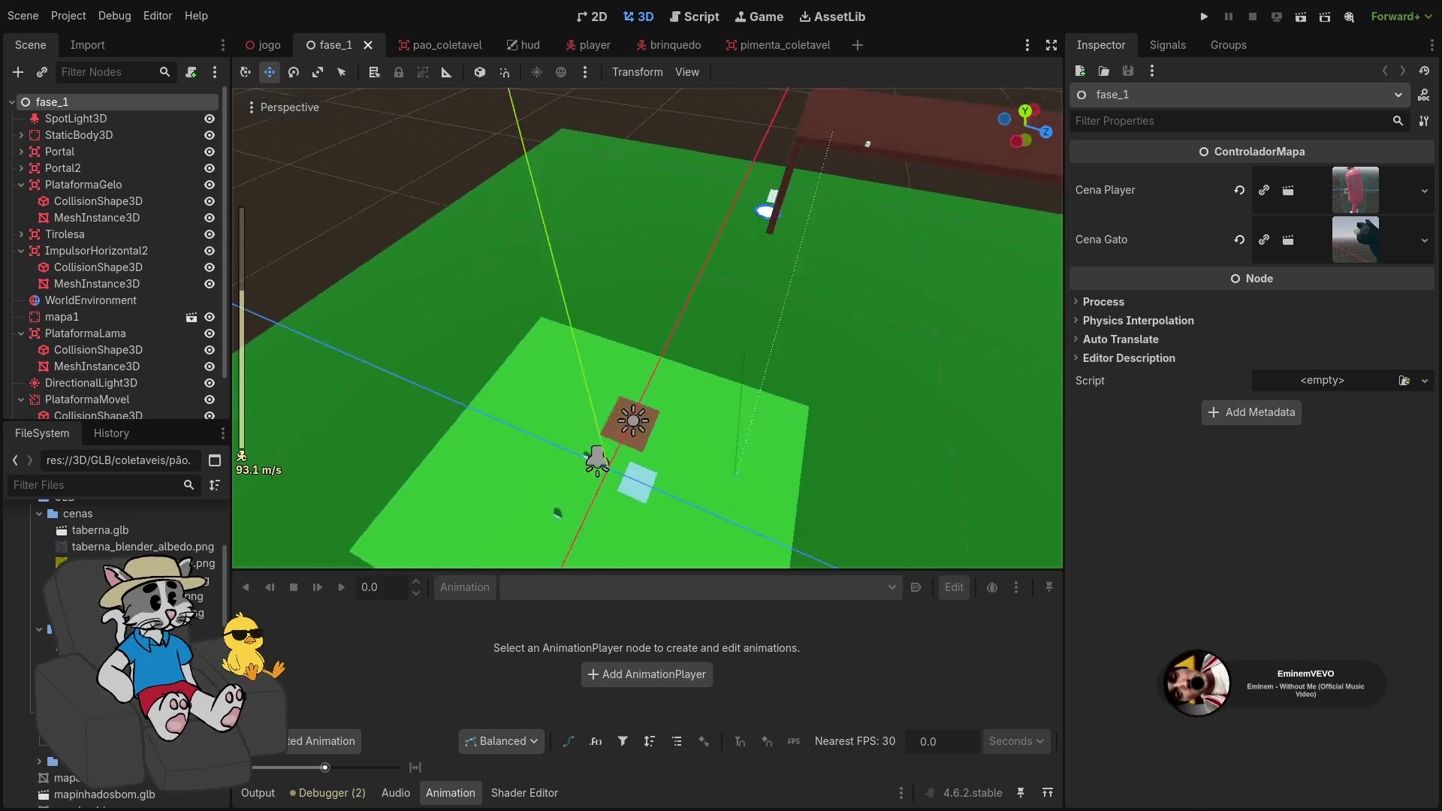
scroll(648, 328, "up", 2)
key("s")
scroll(647, 328, "down", 4)
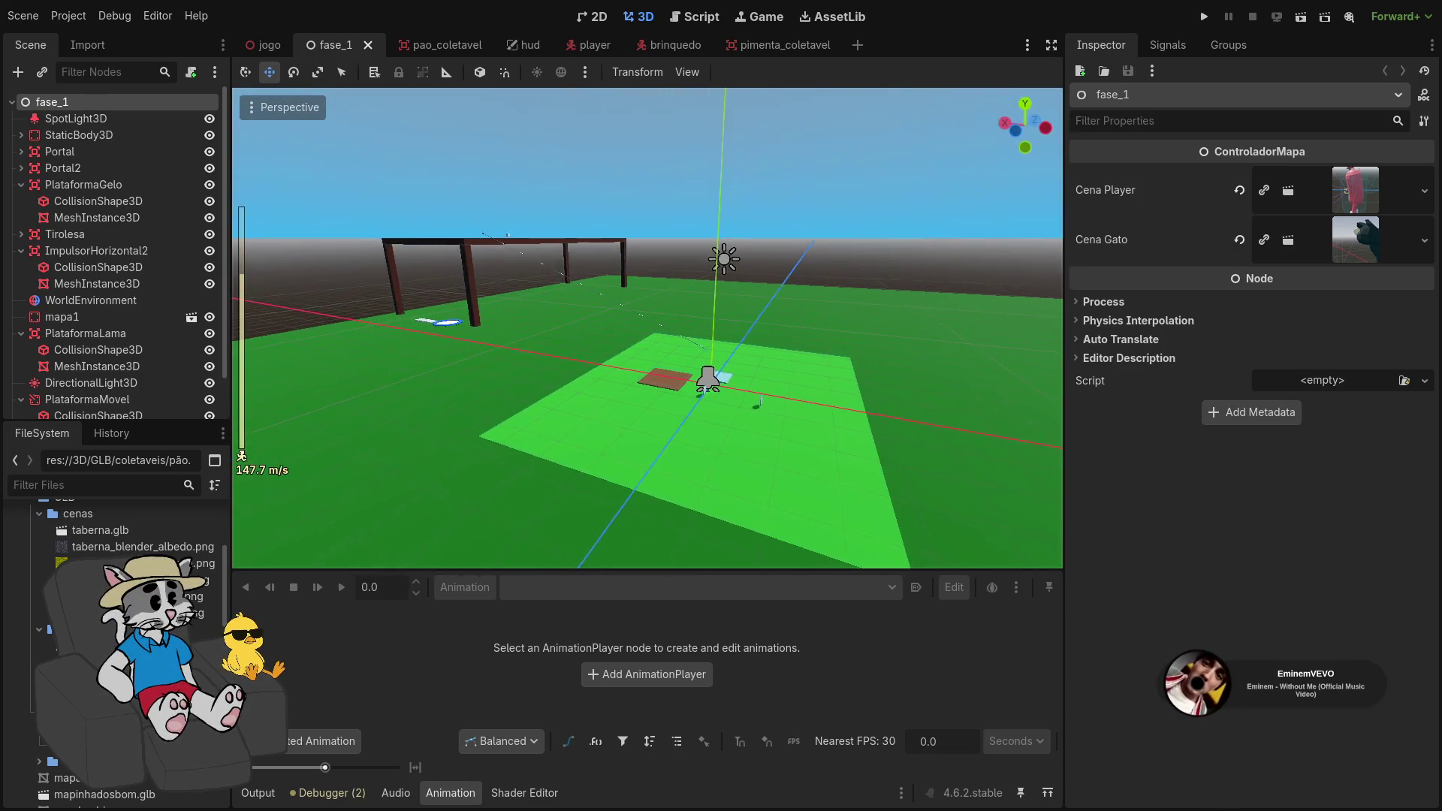
key("s")
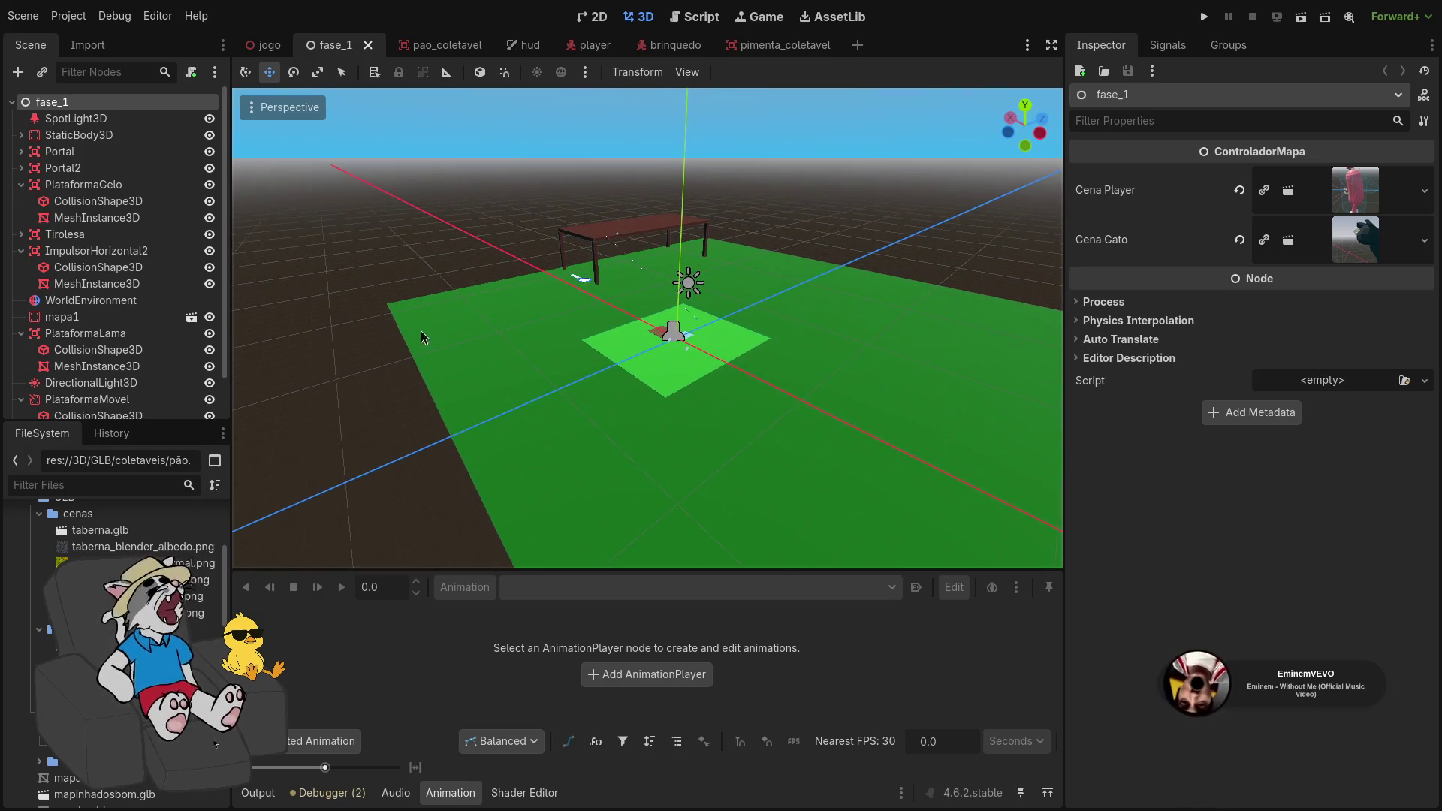
key("super+2")
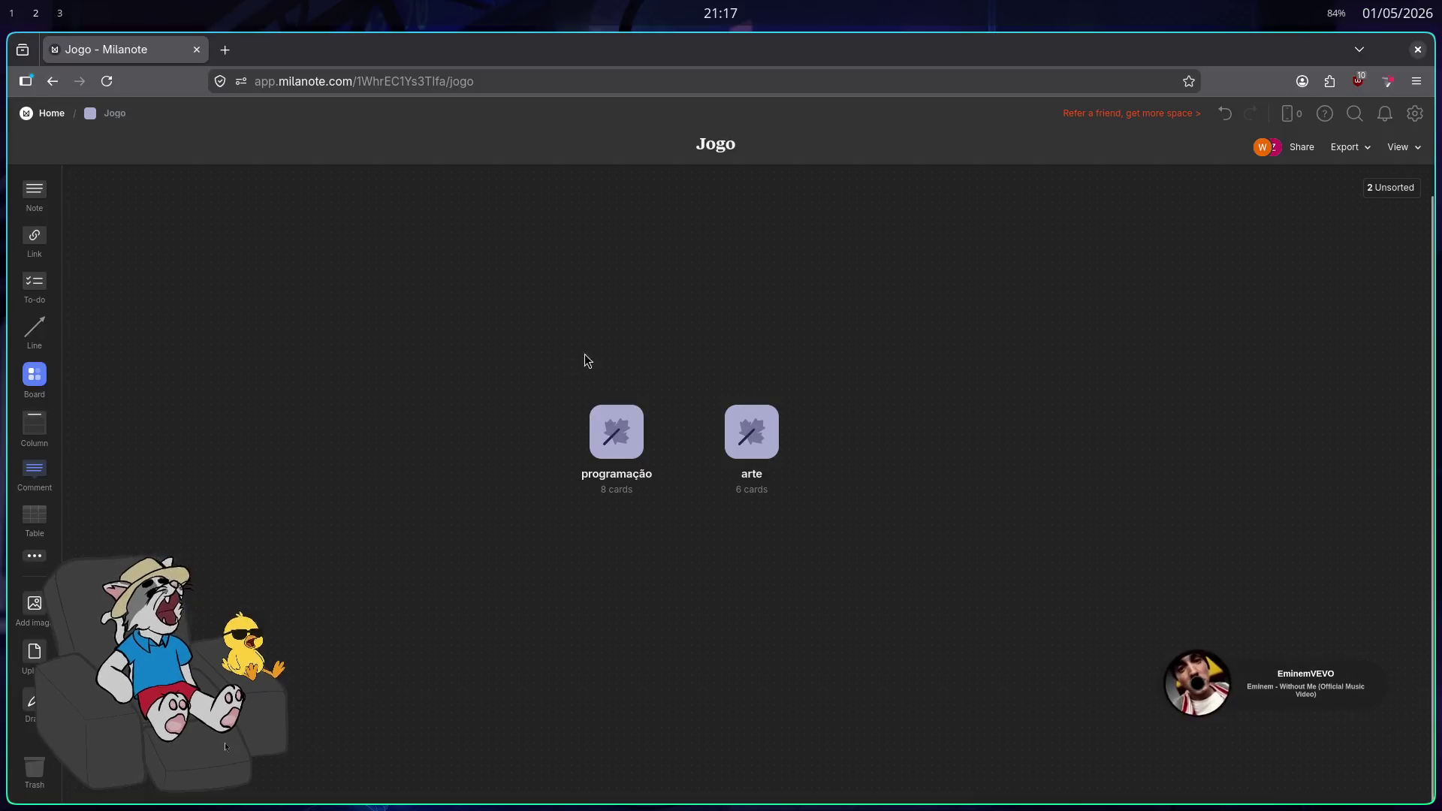
In the arte board, duplicate the VEICULOS checklist card and place the copy below
double_click(751, 436)
scroll(848, 480, "down", 3)
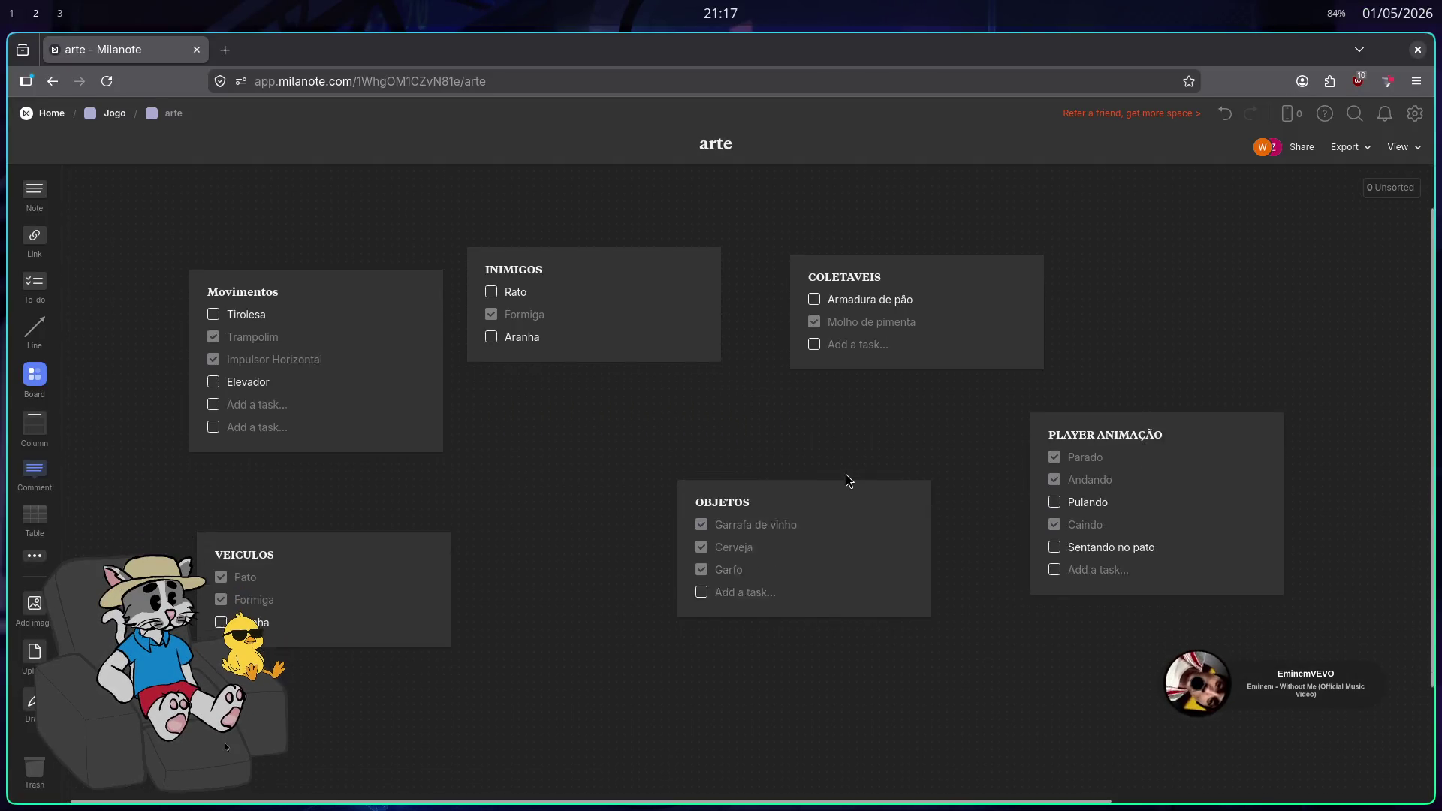
scroll(812, 556, "down", 1)
left_click(443, 451)
key("ctrl+d")
mouse_move(396, 487)
left_mouse_down()
mouse_move(638, 660)
mouse_move(681, 711)
left_mouse_up()
scroll(682, 711, "down", 2)
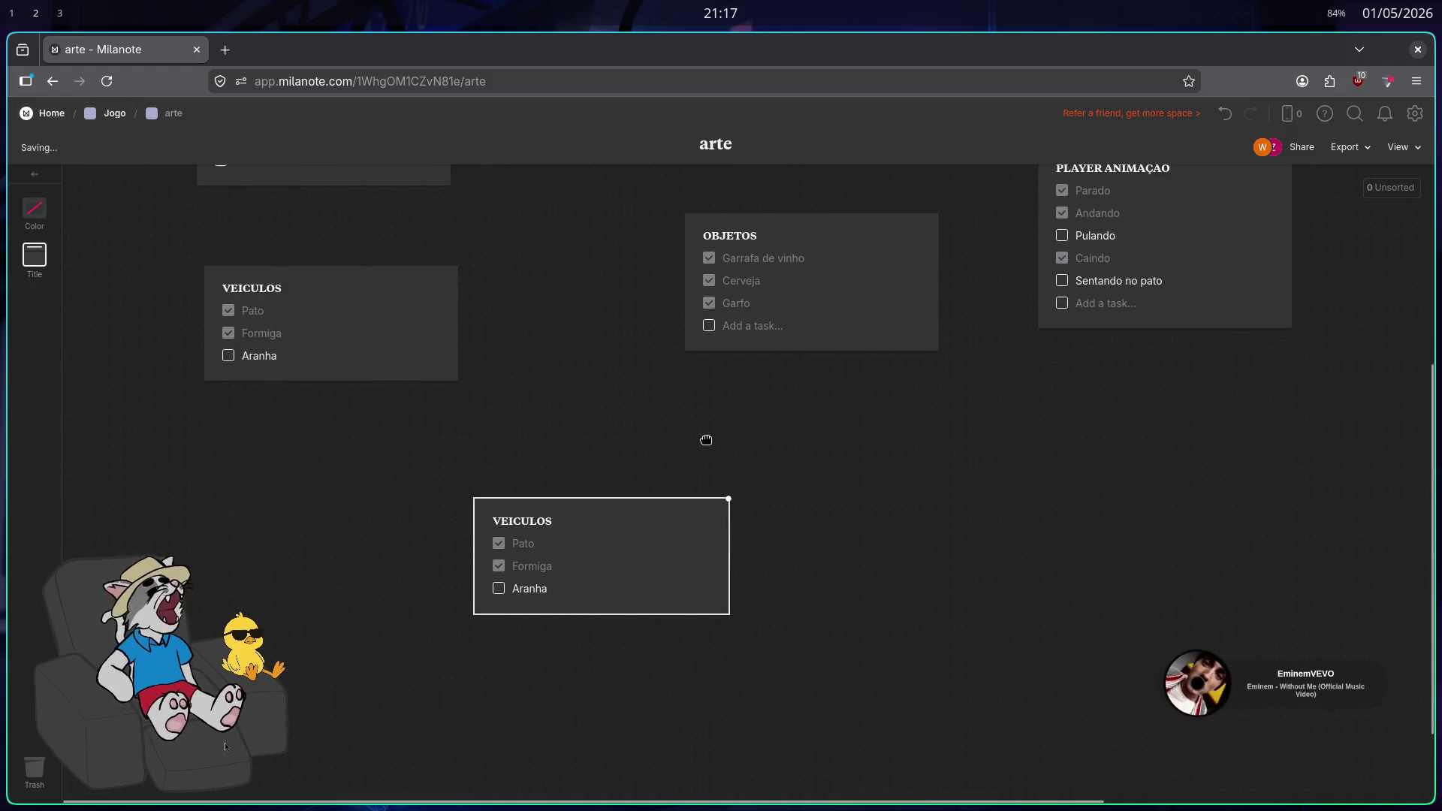
left_click_drag(685, 535, 689, 546)
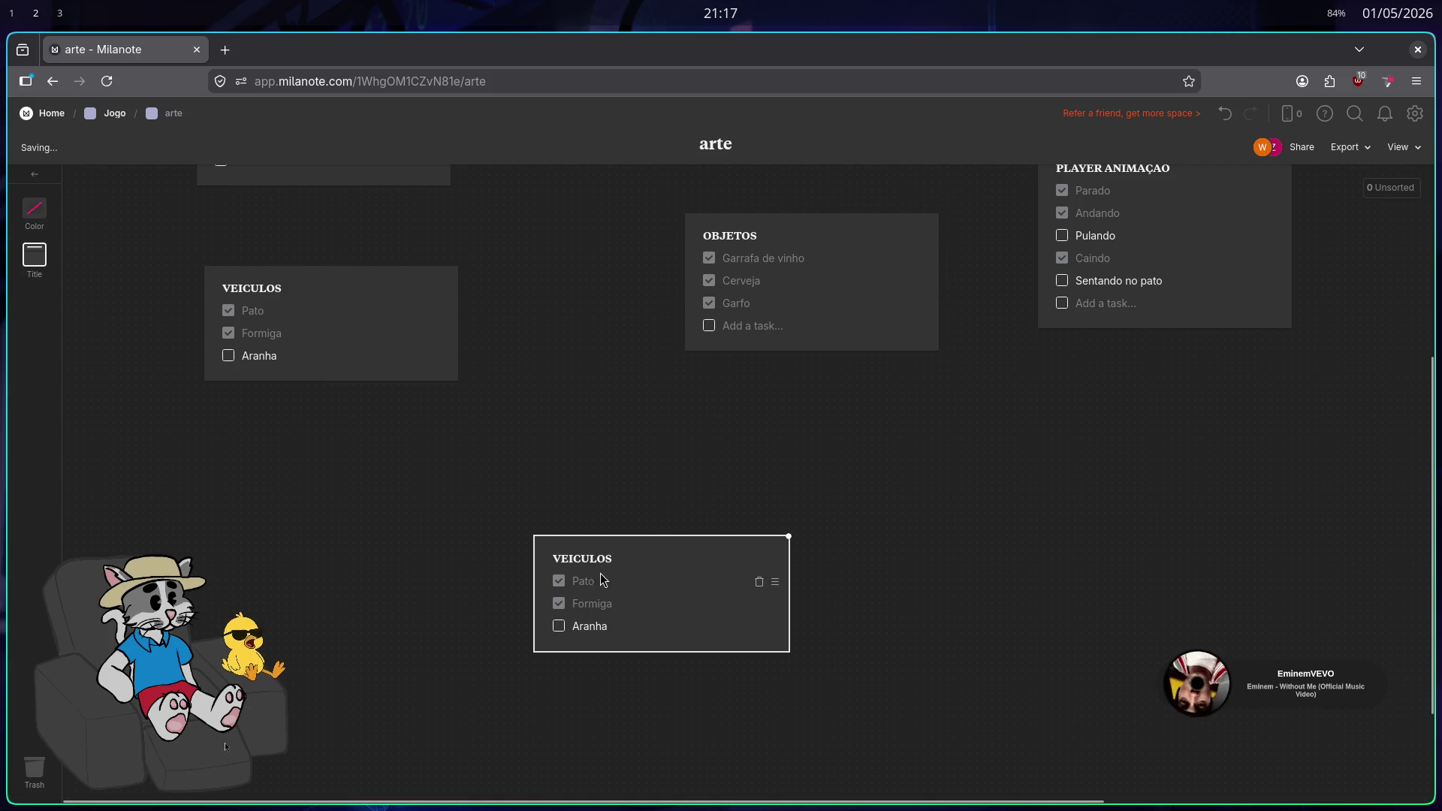
Title the copied card MAPA and change its first task from Pato to Mesa
left_click(622, 575)
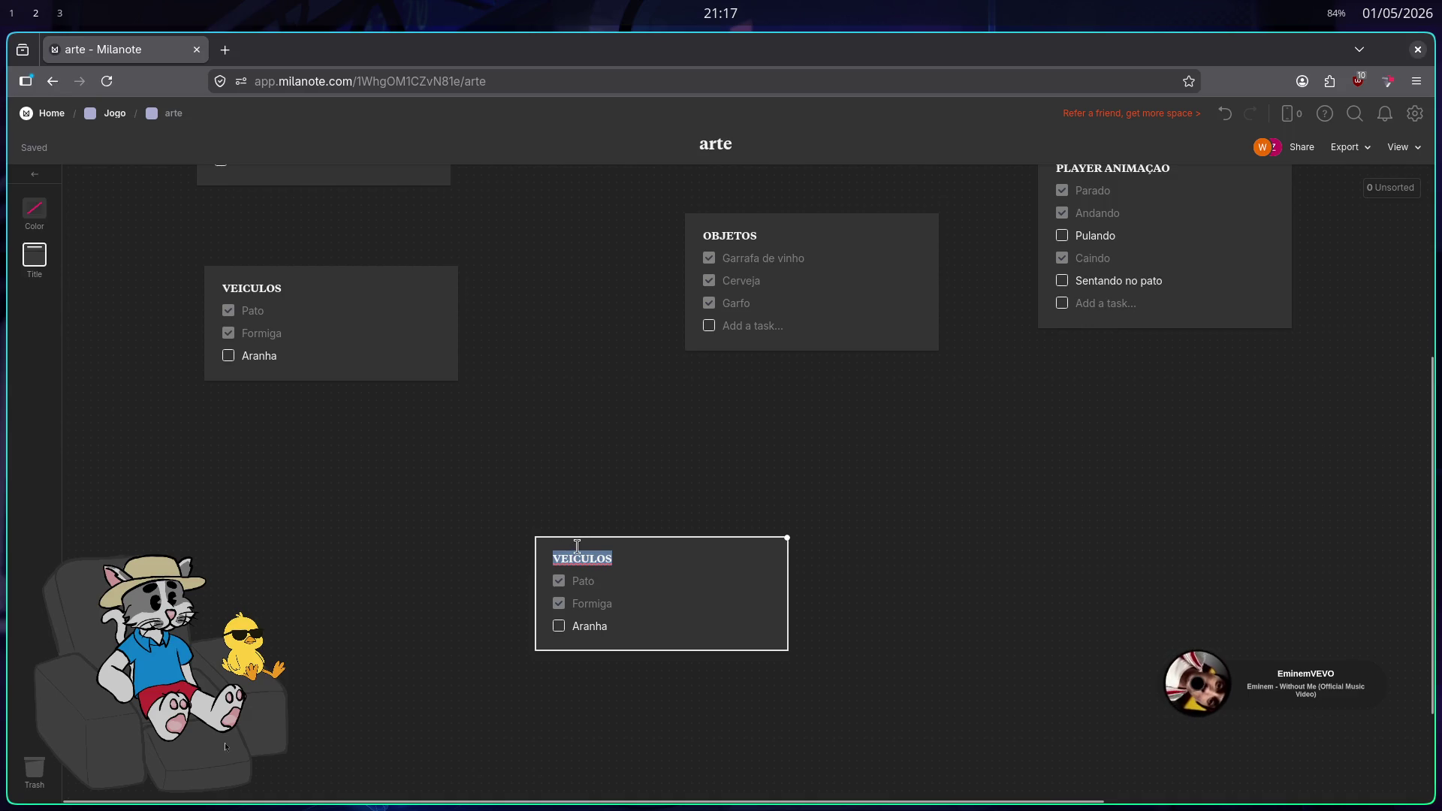
type("MAPA")
left_click(652, 584)
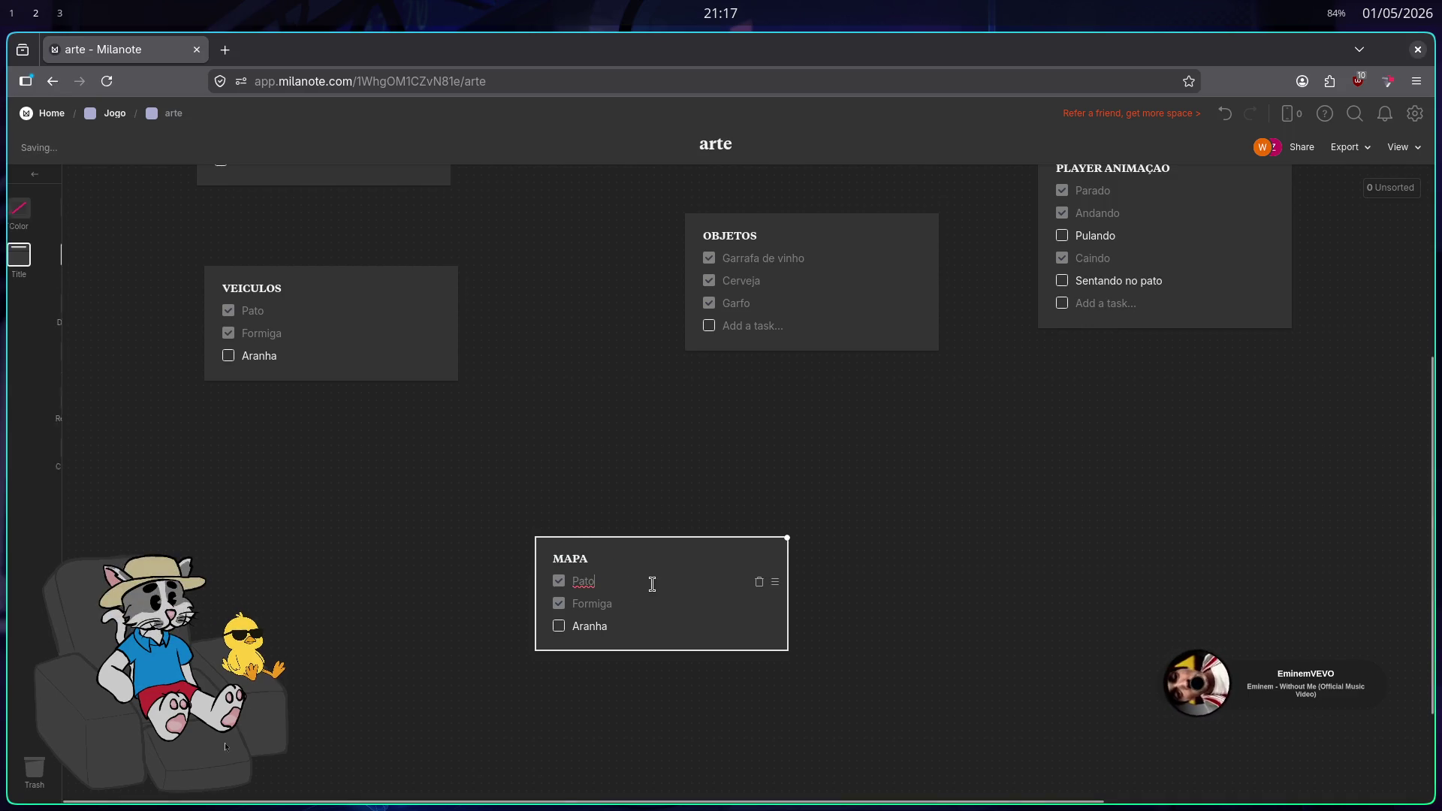
key("ctrl+a")
type("mesa")
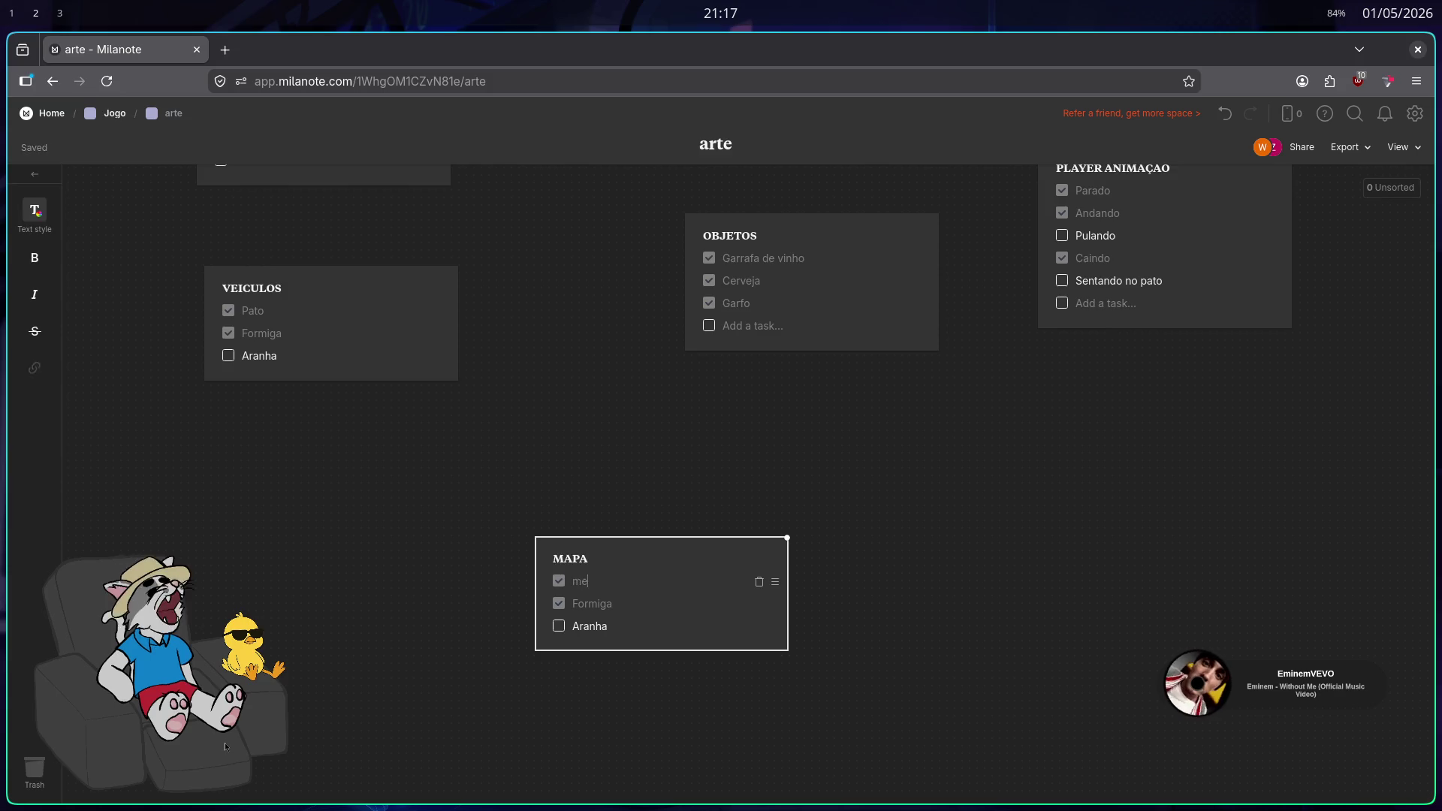
key("ctrl+a")
type("Mesa")
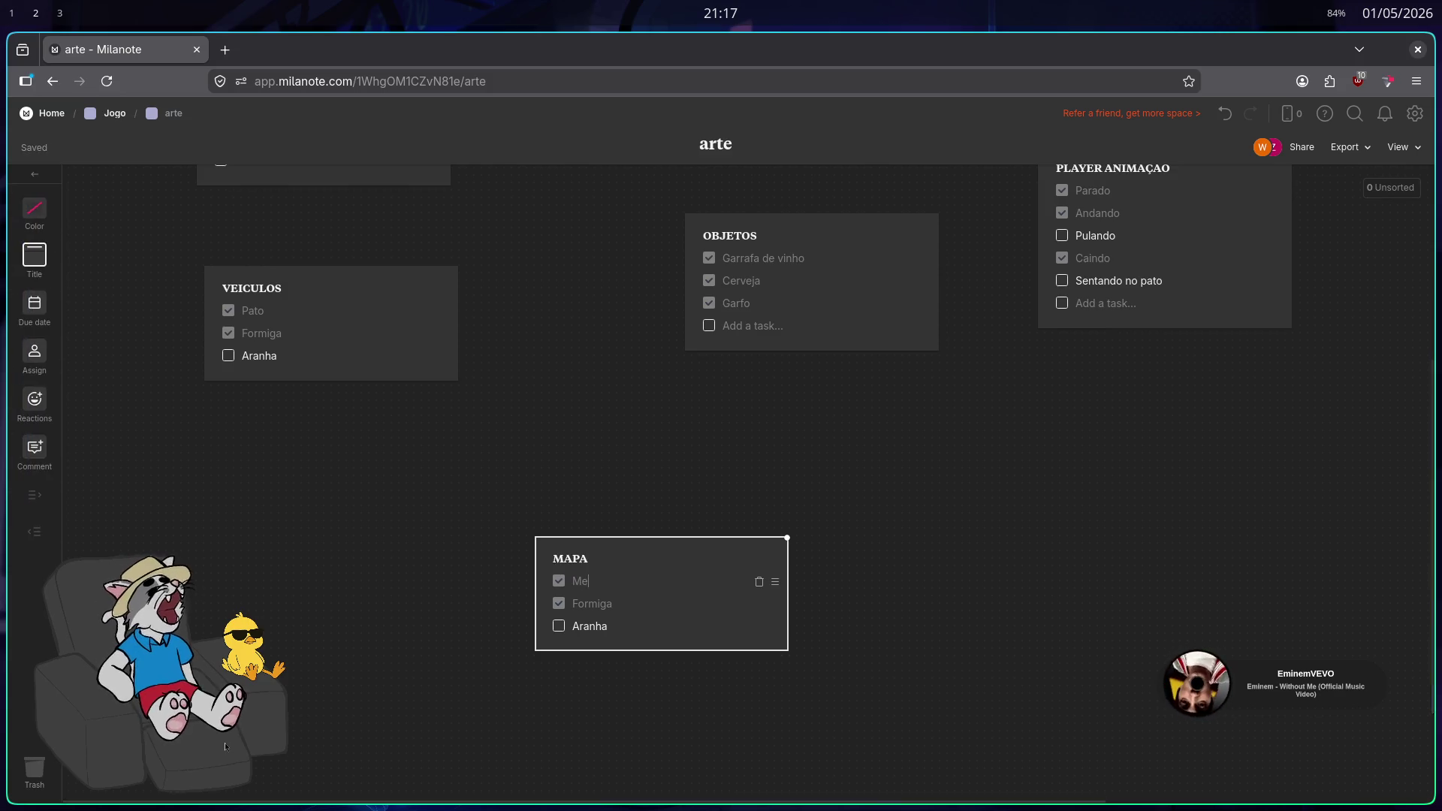
left_click_drag(630, 611, 598, 607)
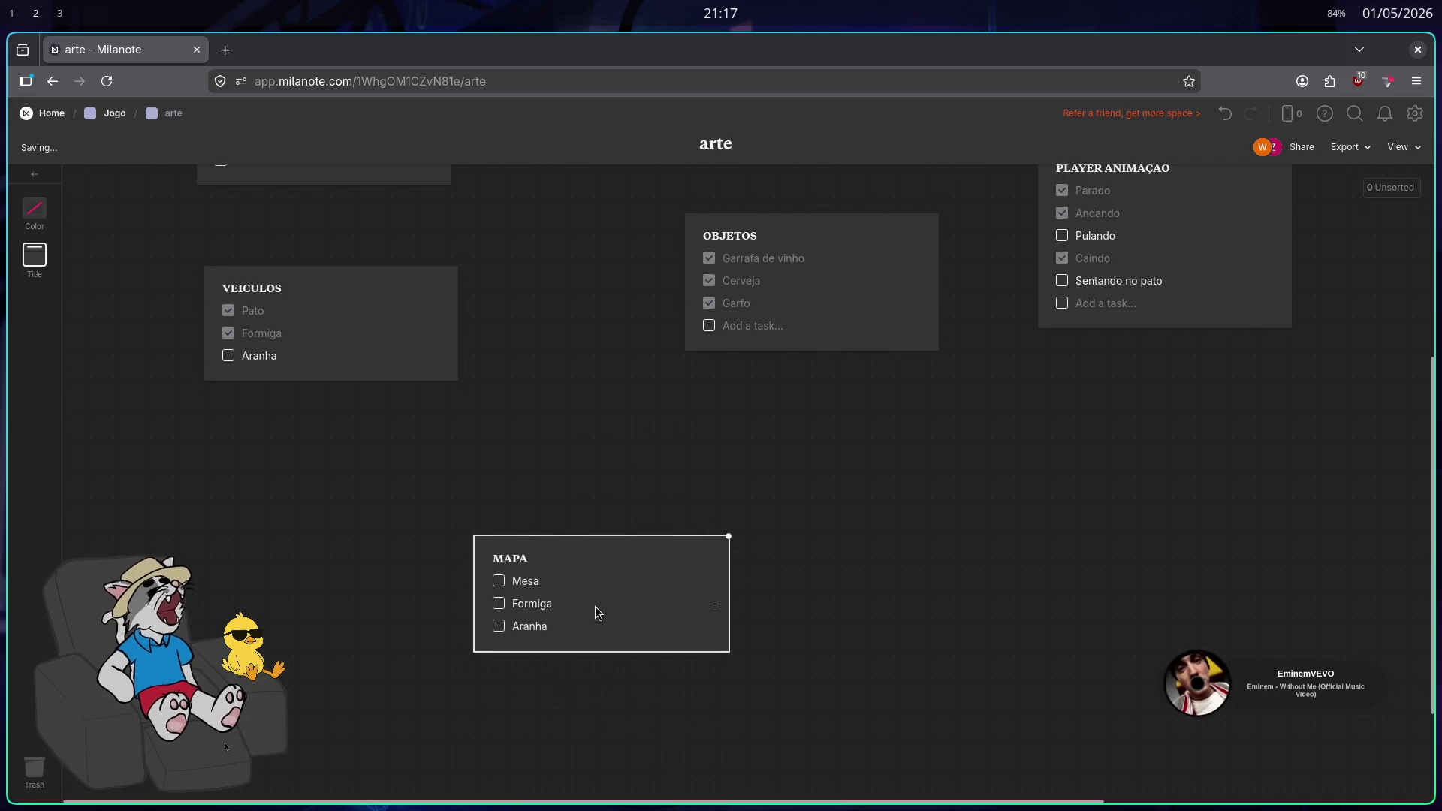
Replace the Formiga task with a Cadeira task, shortening podem to pode
double_click(559, 603)
type("adeira(varia")
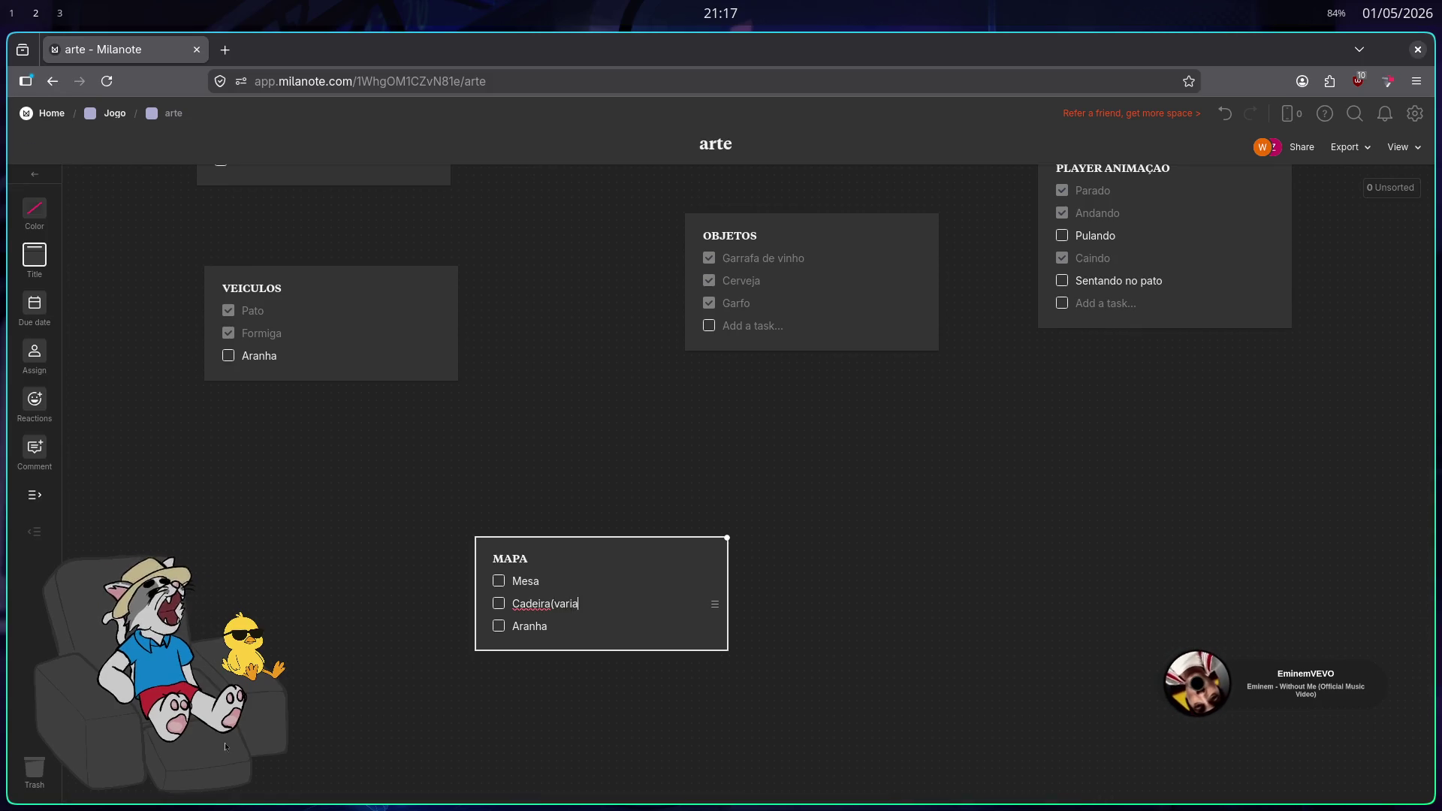
key("BackSpace")
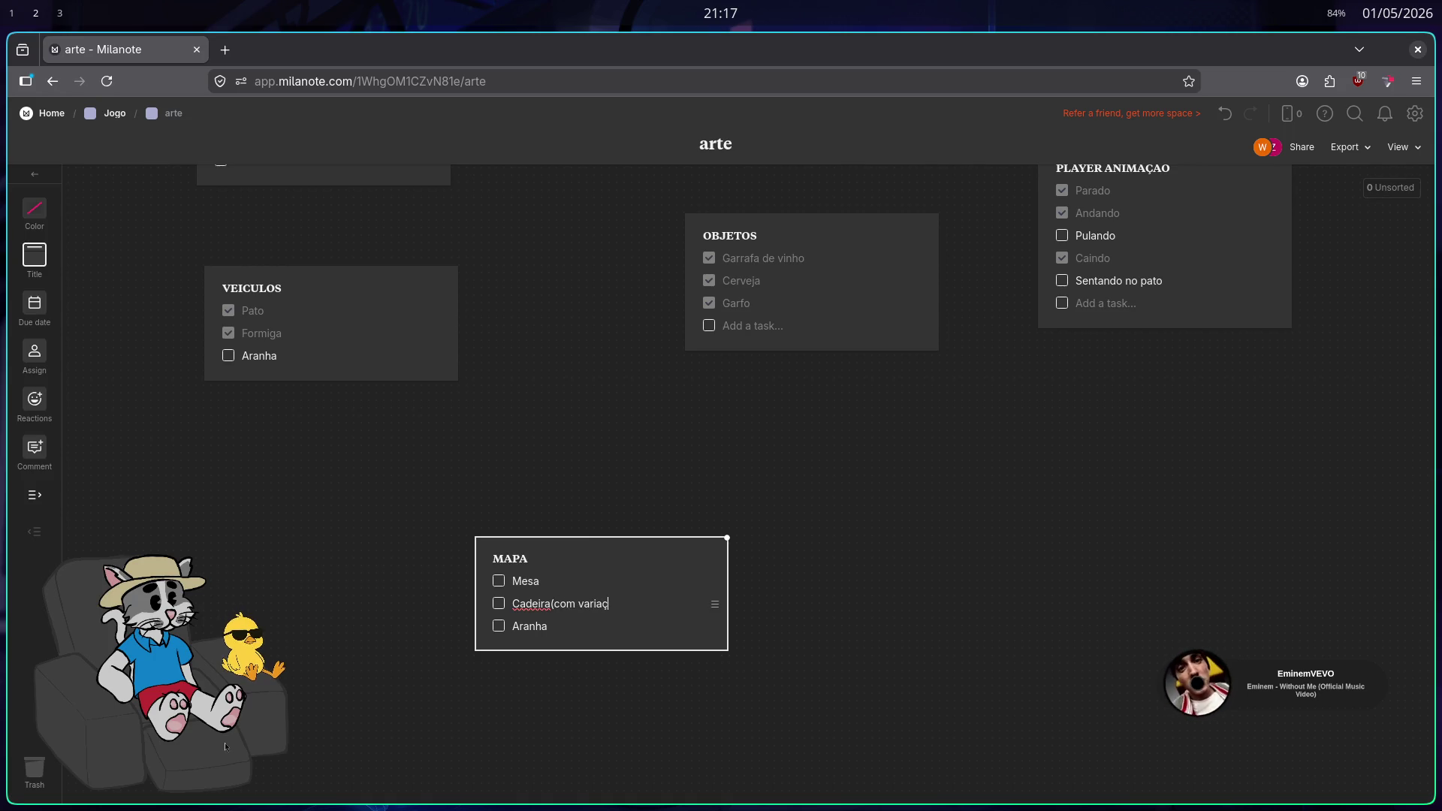
type("er cores)")
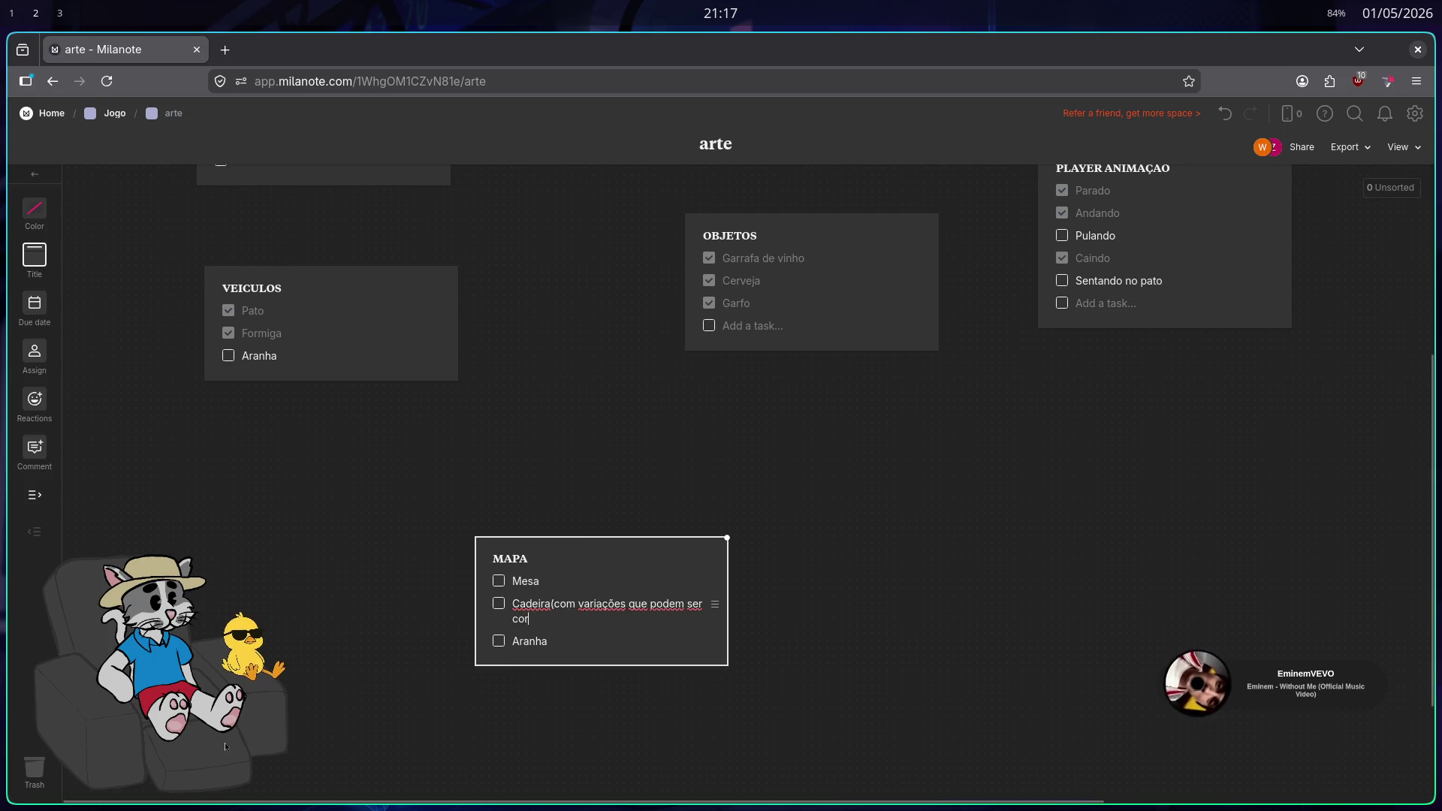
left_click(587, 642)
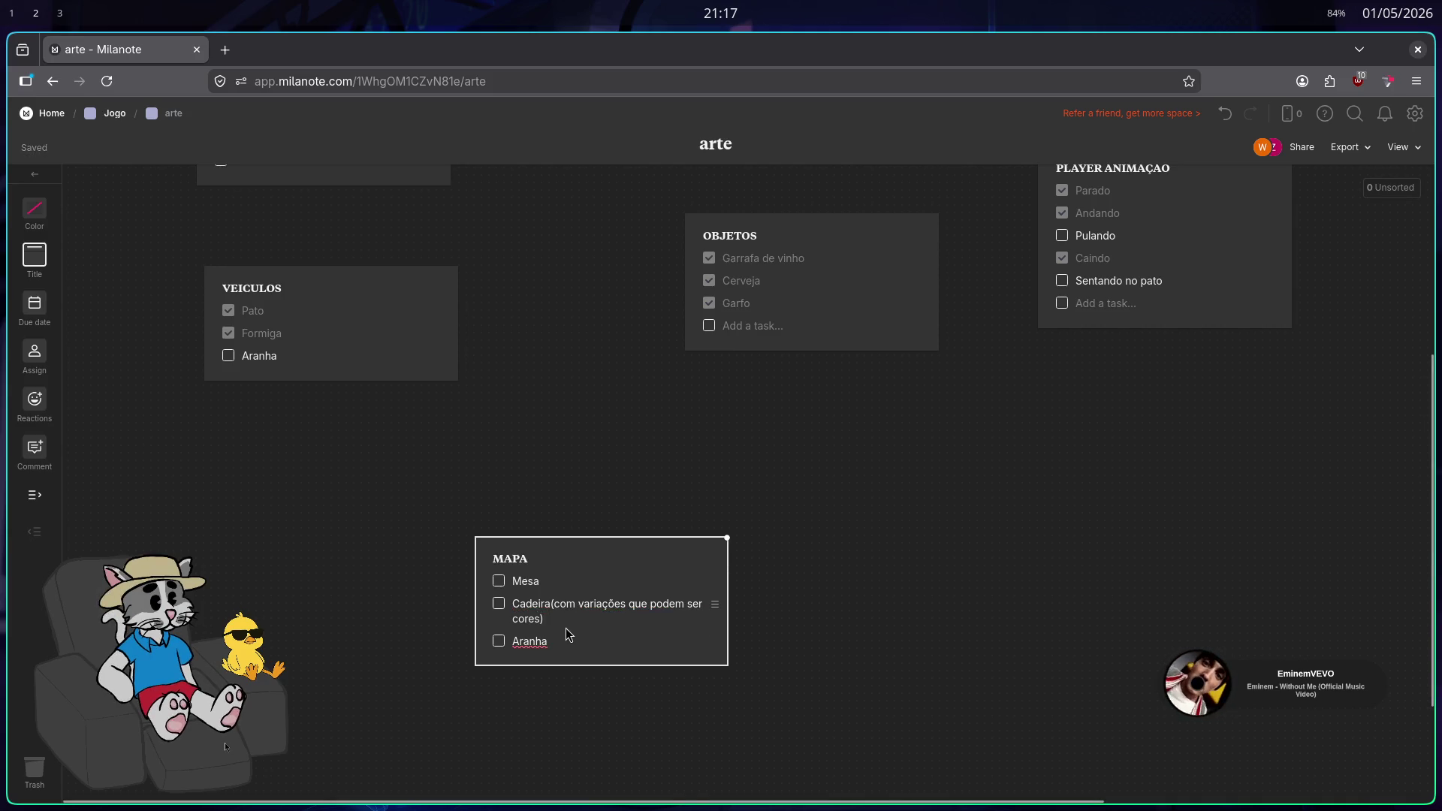
left_click(702, 612)
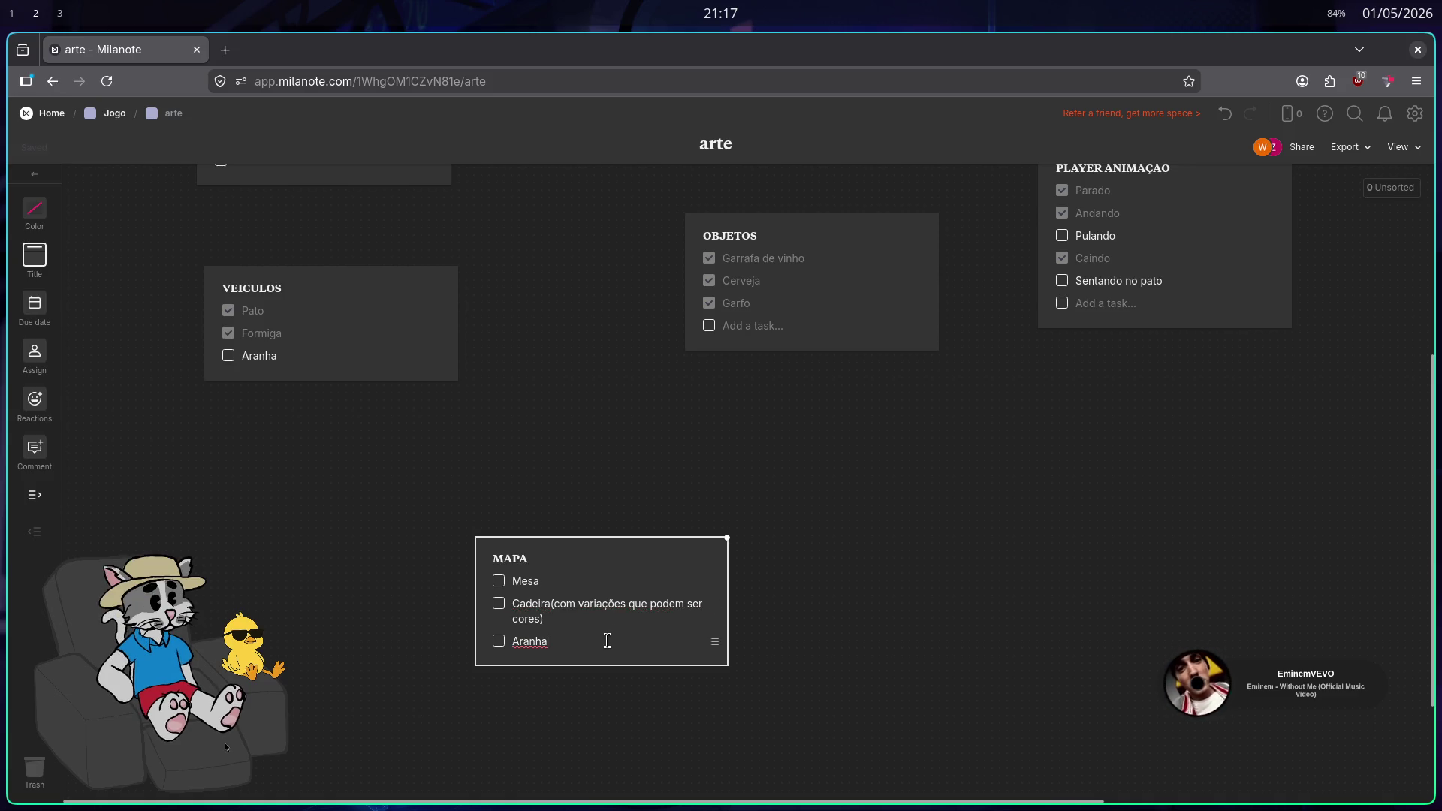
left_click(684, 603)
key("BackSpace")
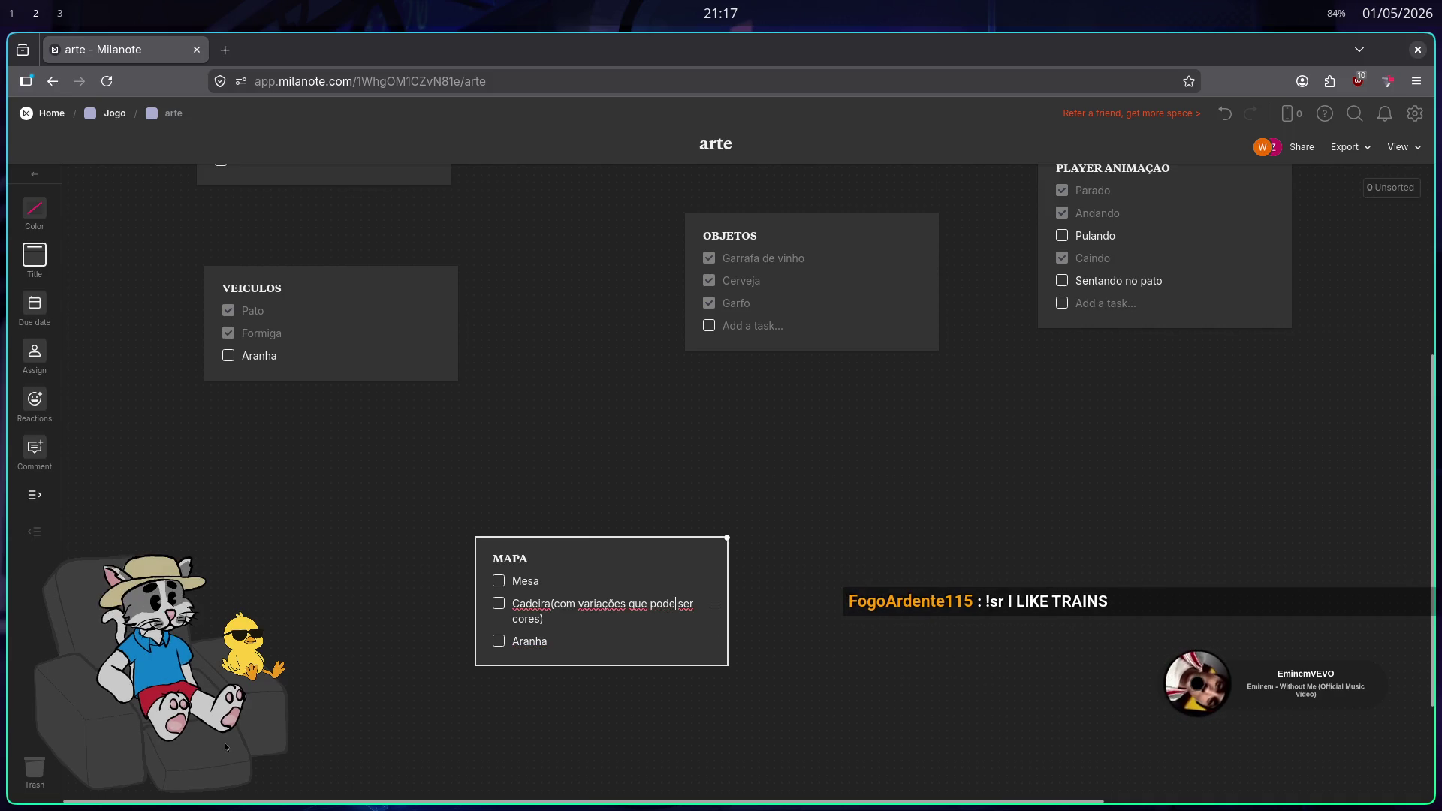
Replace the Aranha task with 'paredes/portas(pra poder montar salas)'
left_click(608, 644)
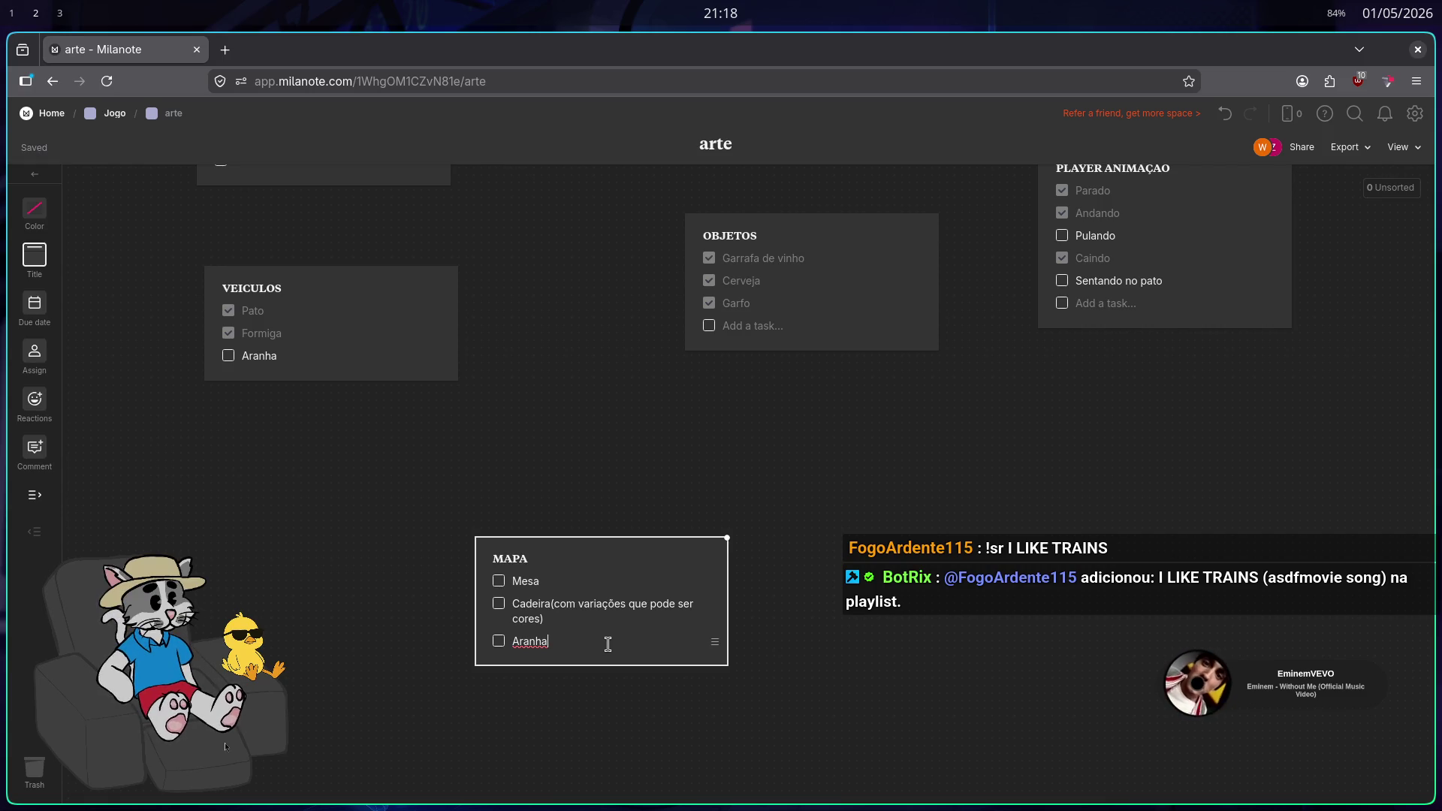
key("BackSpace")
key("BackSpace")
key("BackSpace")
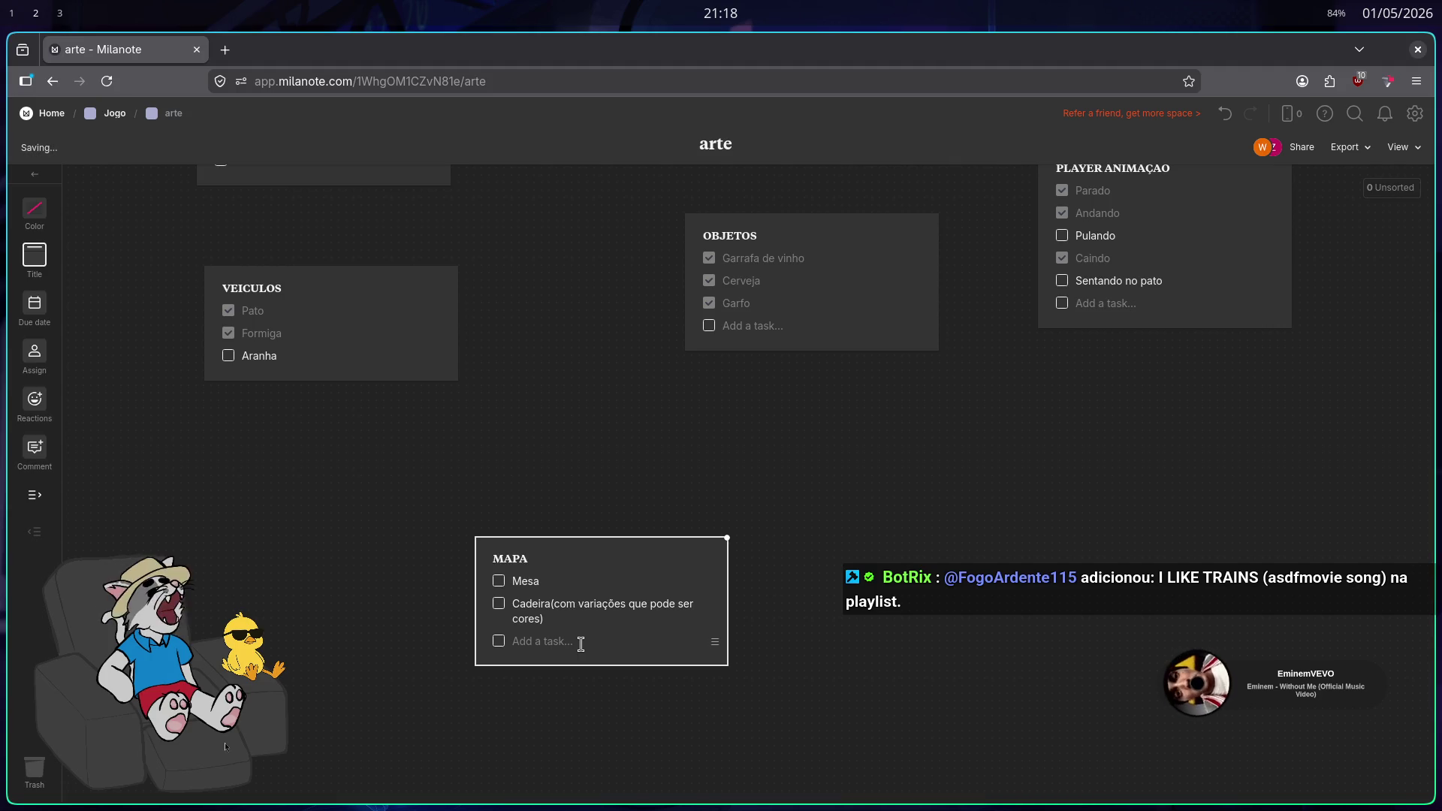
type("paredes")
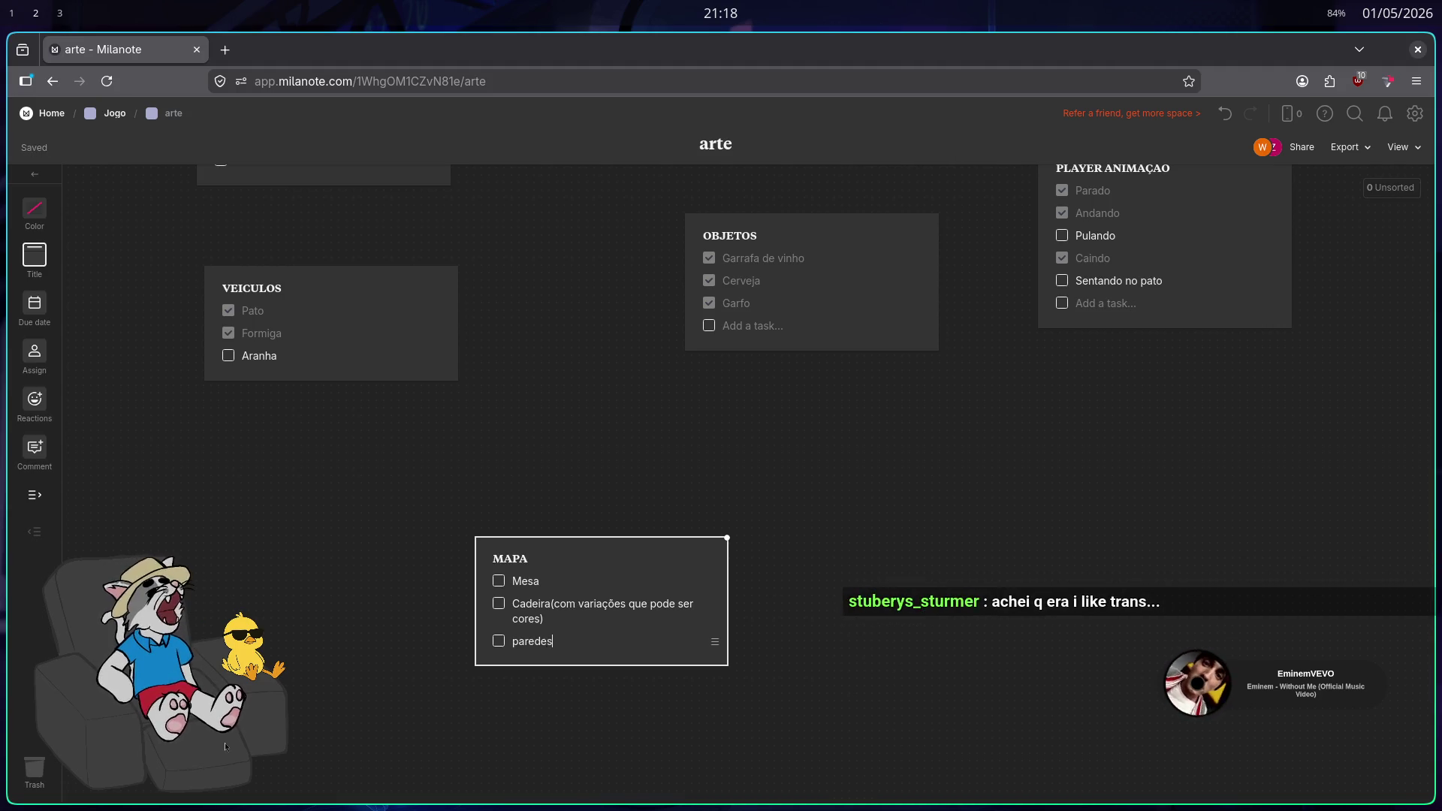
key("Return")
type("portas")
key("Return")
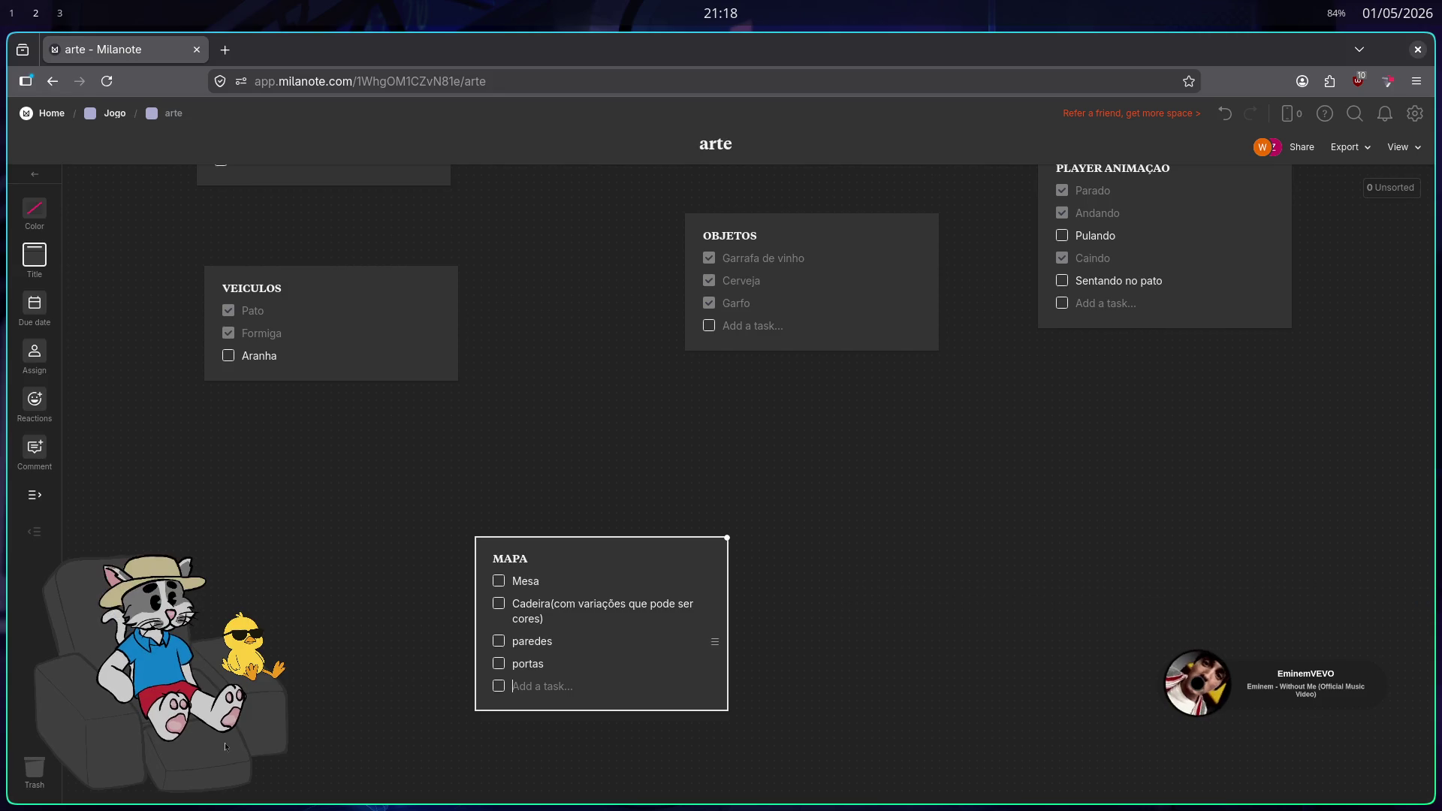
key("BackSpace")
key("BackSpace")
key("BackSpace")
type("/portas(pra poder montar salas")
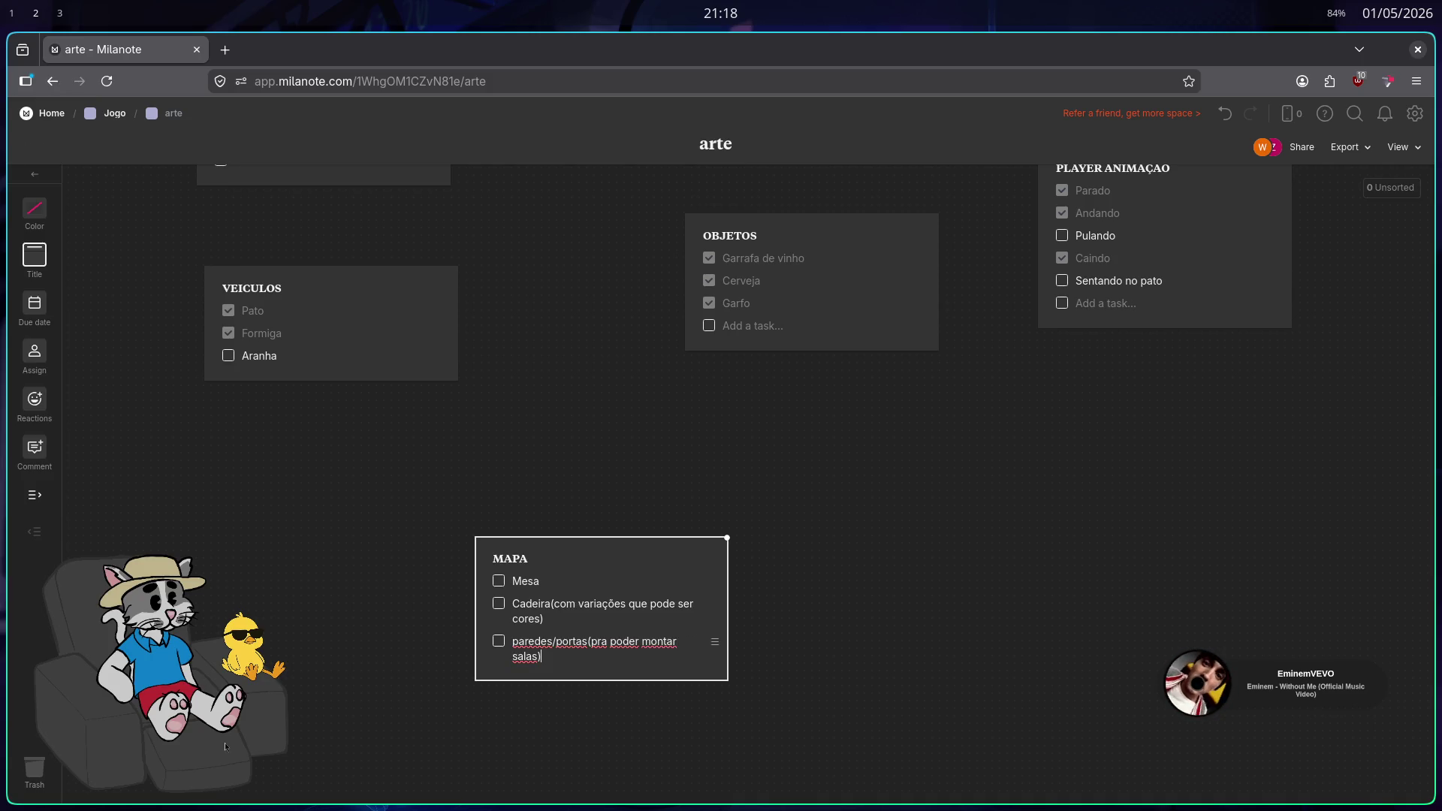
key("Return")
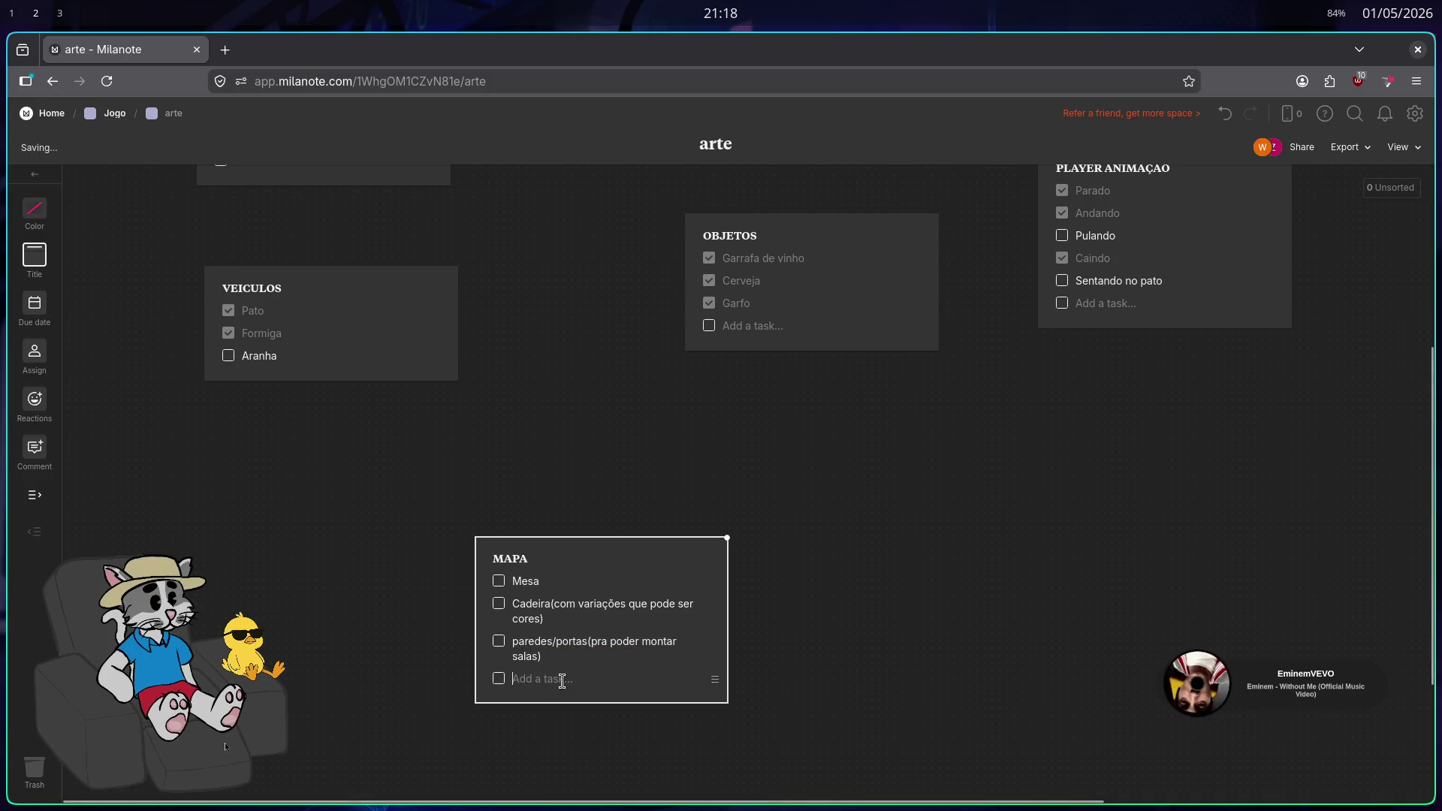
left_click(781, 652)
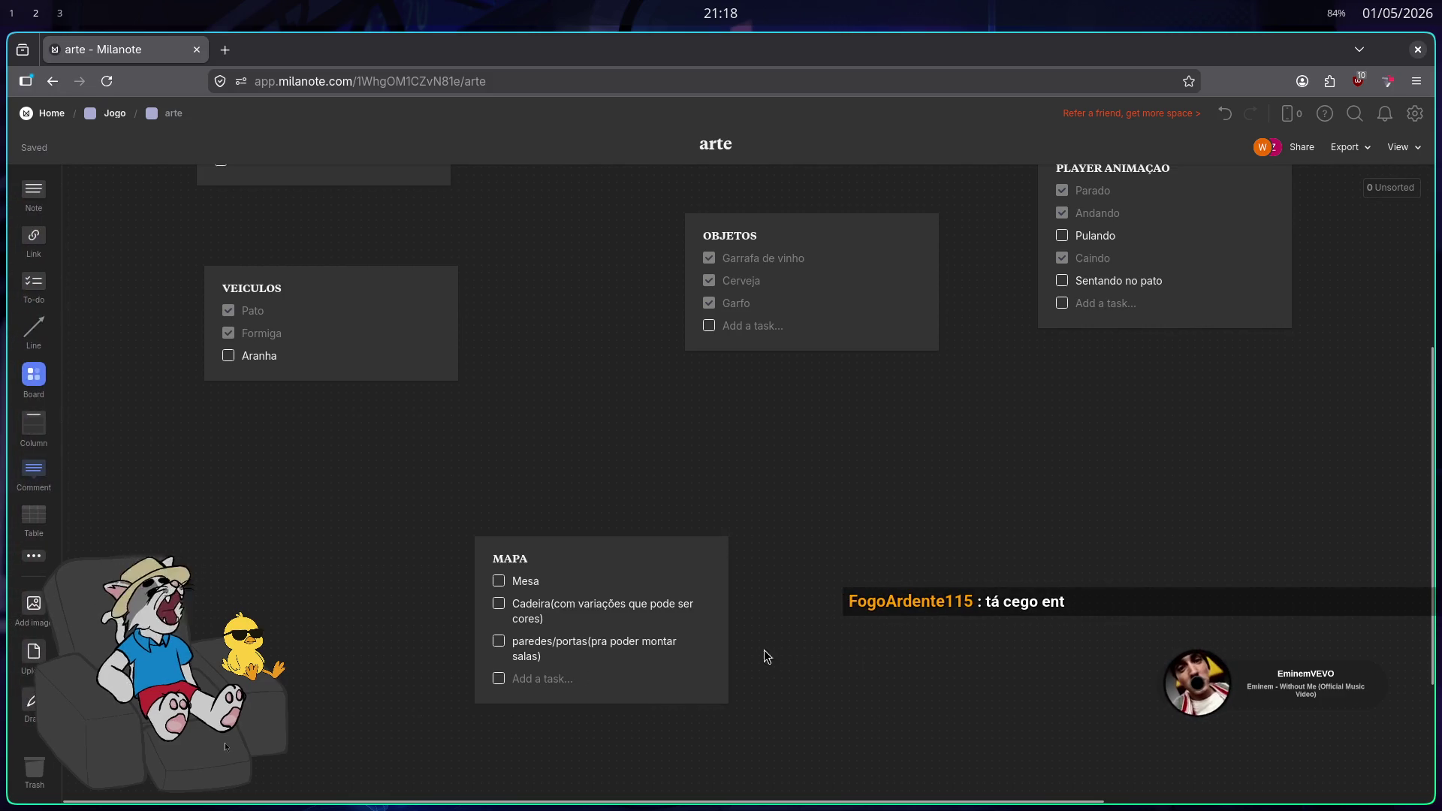
Remove the empty task row from the MAPA card and paste the copied Pato text as notes
left_click(629, 681)
key("BackSpace")
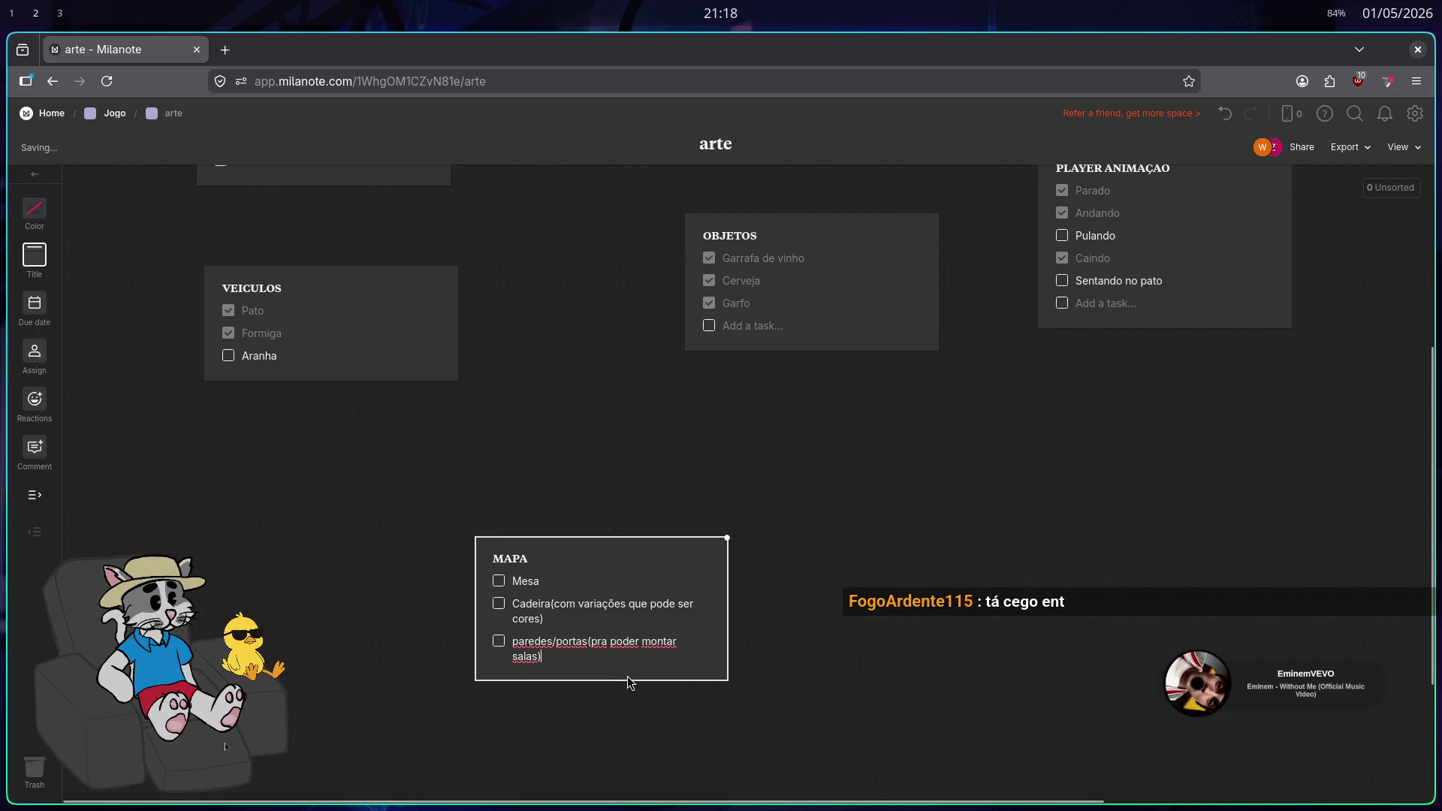
scroll(895, 473, "up", 5)
type("Pato")
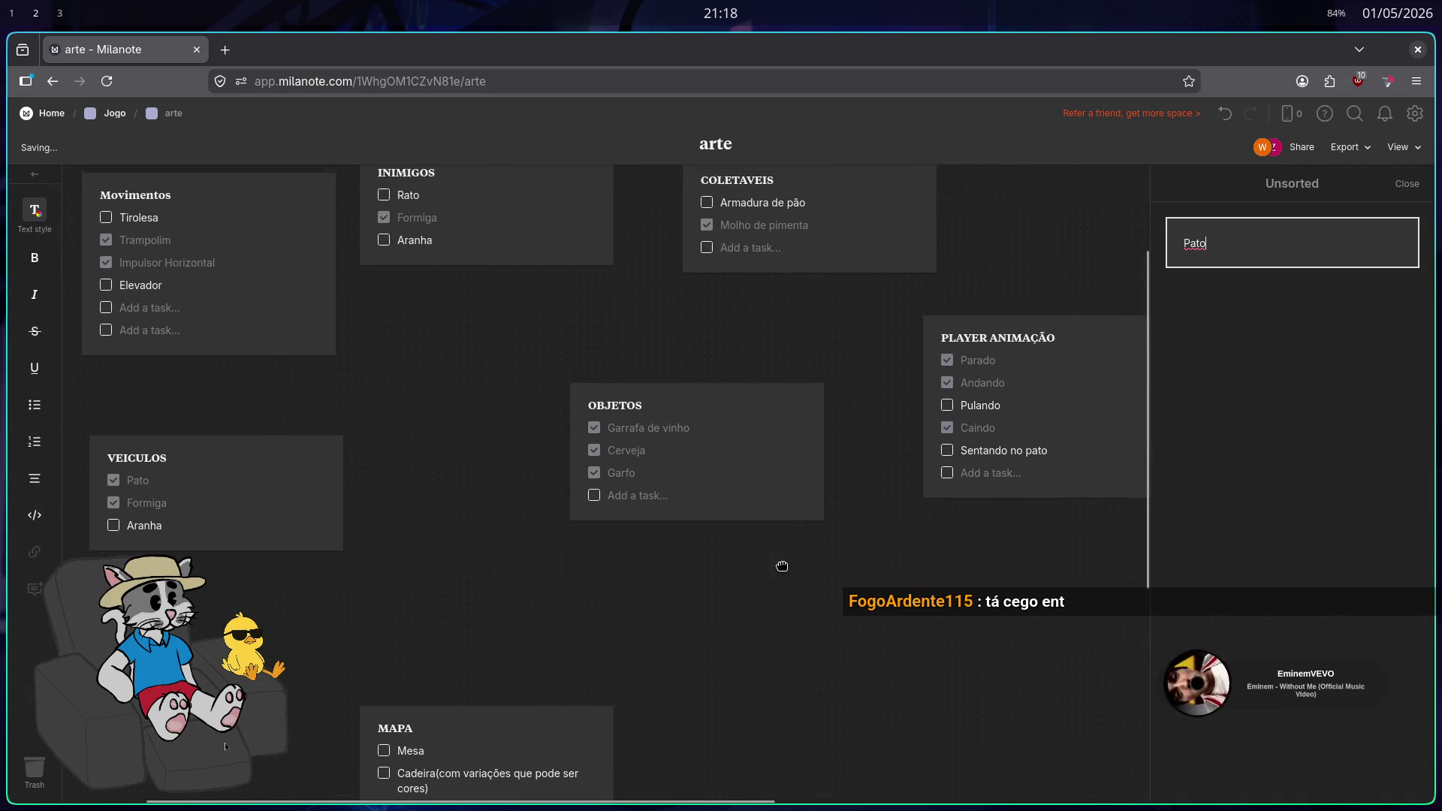
type("Pato")
scroll(828, 568, "up", 1)
scroll(829, 569, "right", 2)
type("Pato")
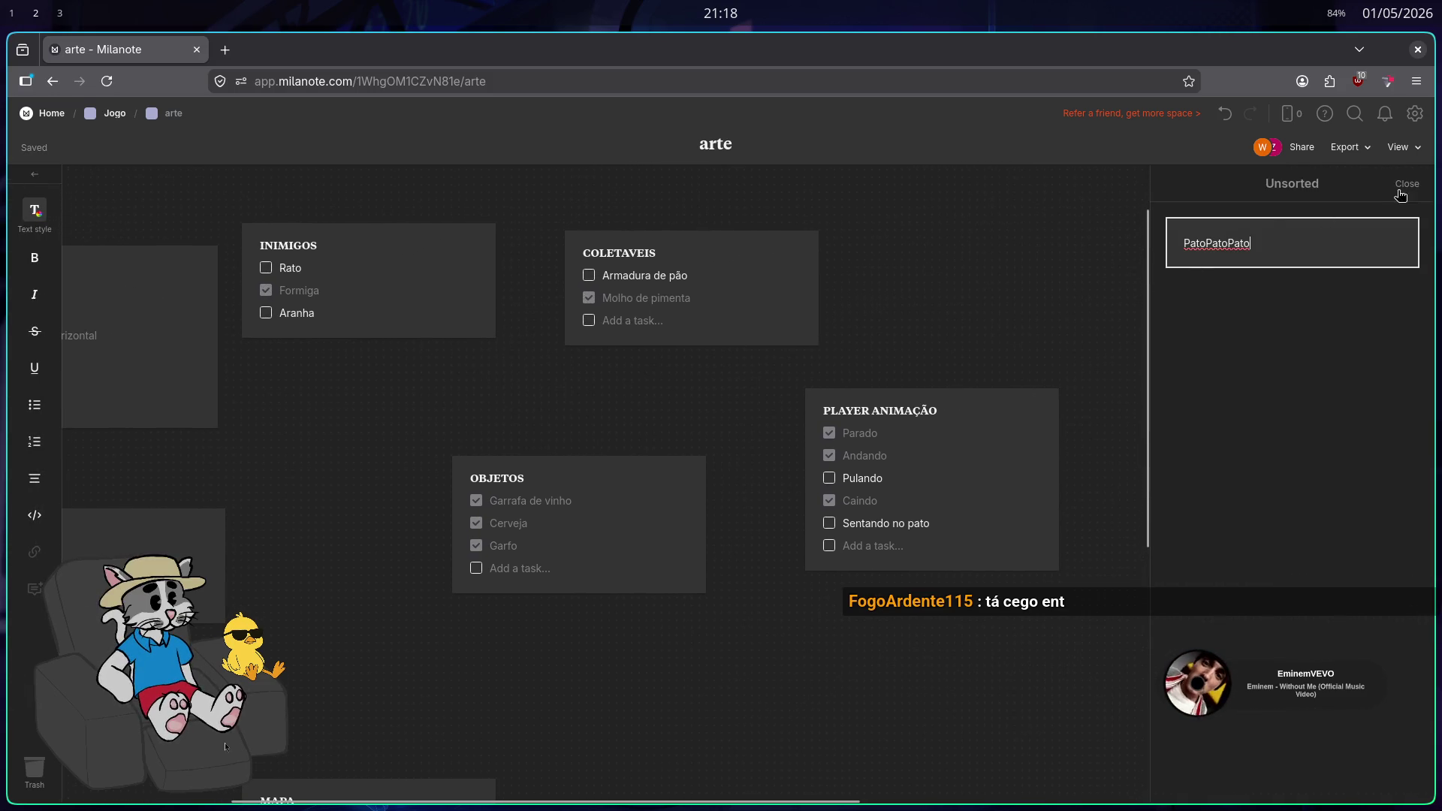
left_click(1399, 193)
Tick Sentando no pato, then duplicate the PLAYER ANIMAÇÃO card and place the copy up-right
left_click(829, 523)
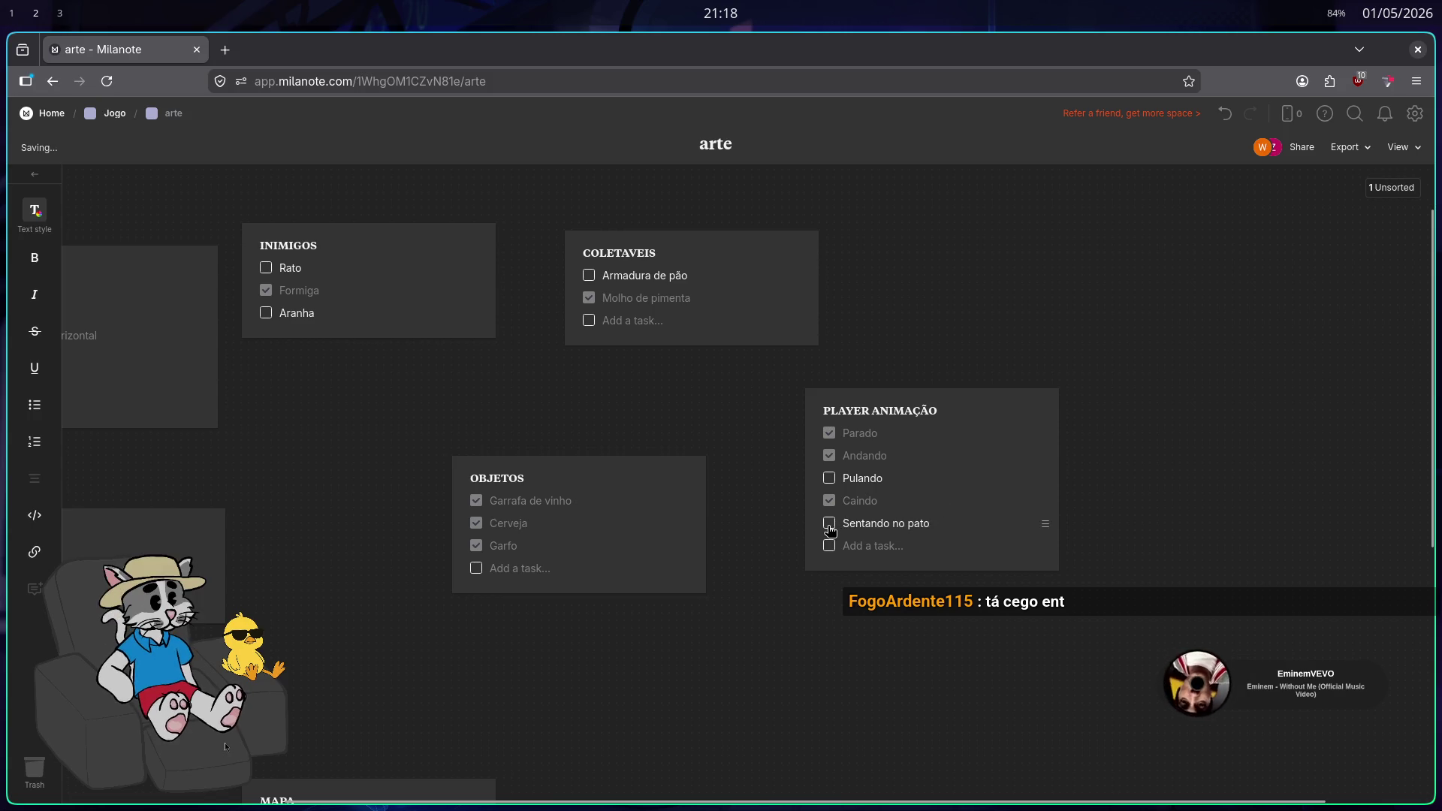
type("Pato")
left_click(1012, 422)
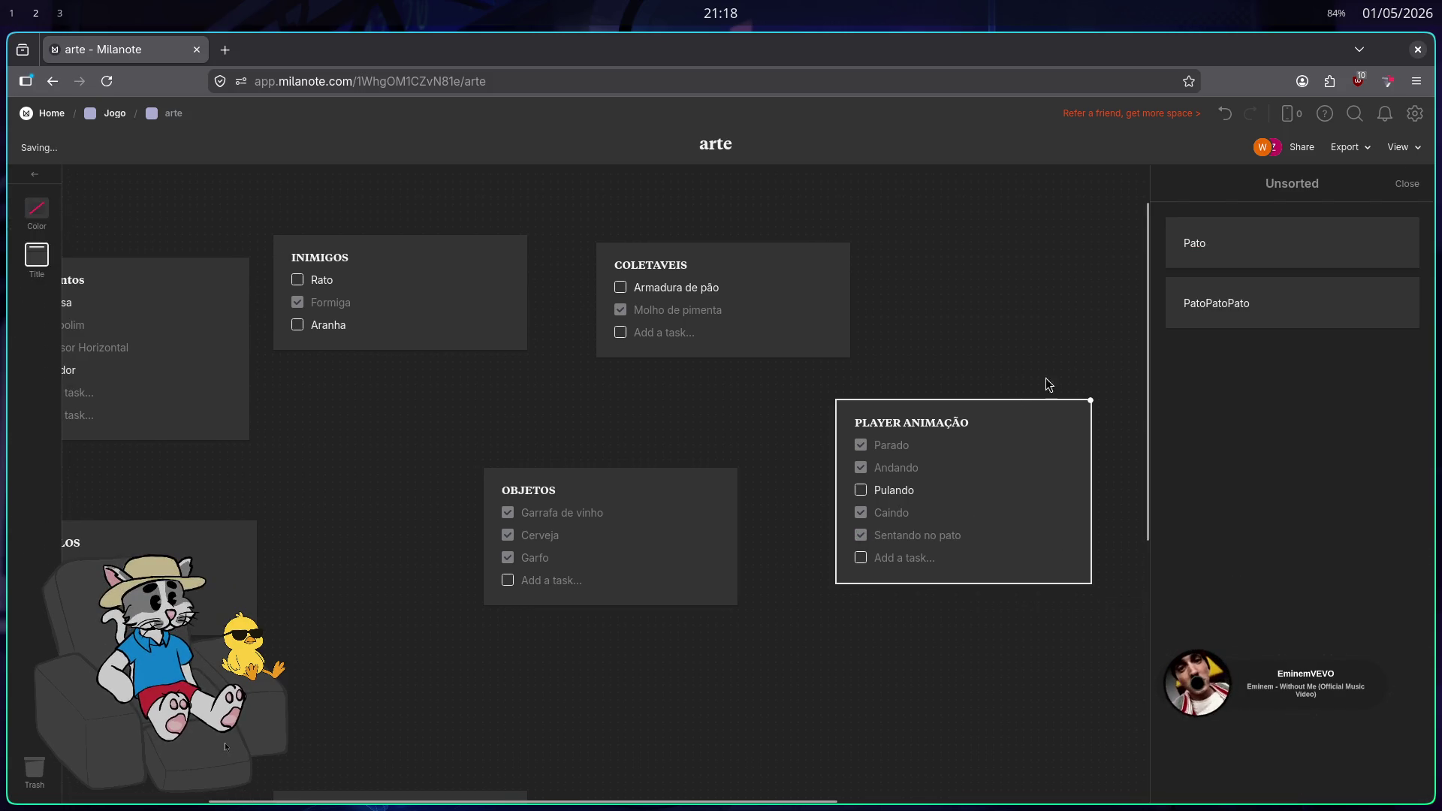
left_click(1392, 196)
scroll(854, 377, "right", 3)
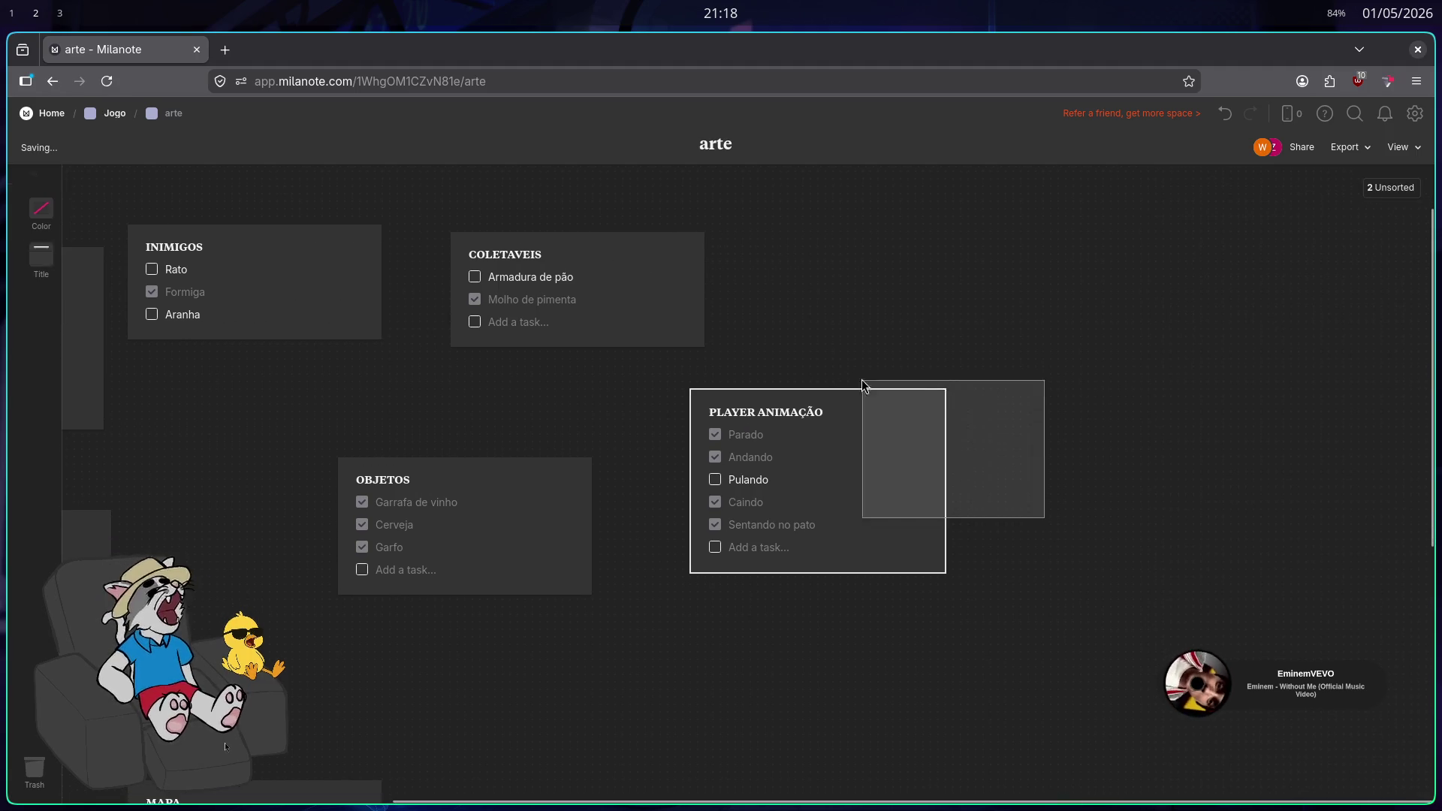
key("ctrl+d")
mouse_move(847, 438)
left_mouse_down()
mouse_move(1059, 392)
mouse_move(1179, 298)
mouse_move(1053, 278)
left_mouse_up()
Rename the copied card to PATO ANIMAÇÃO
type("ato animado")
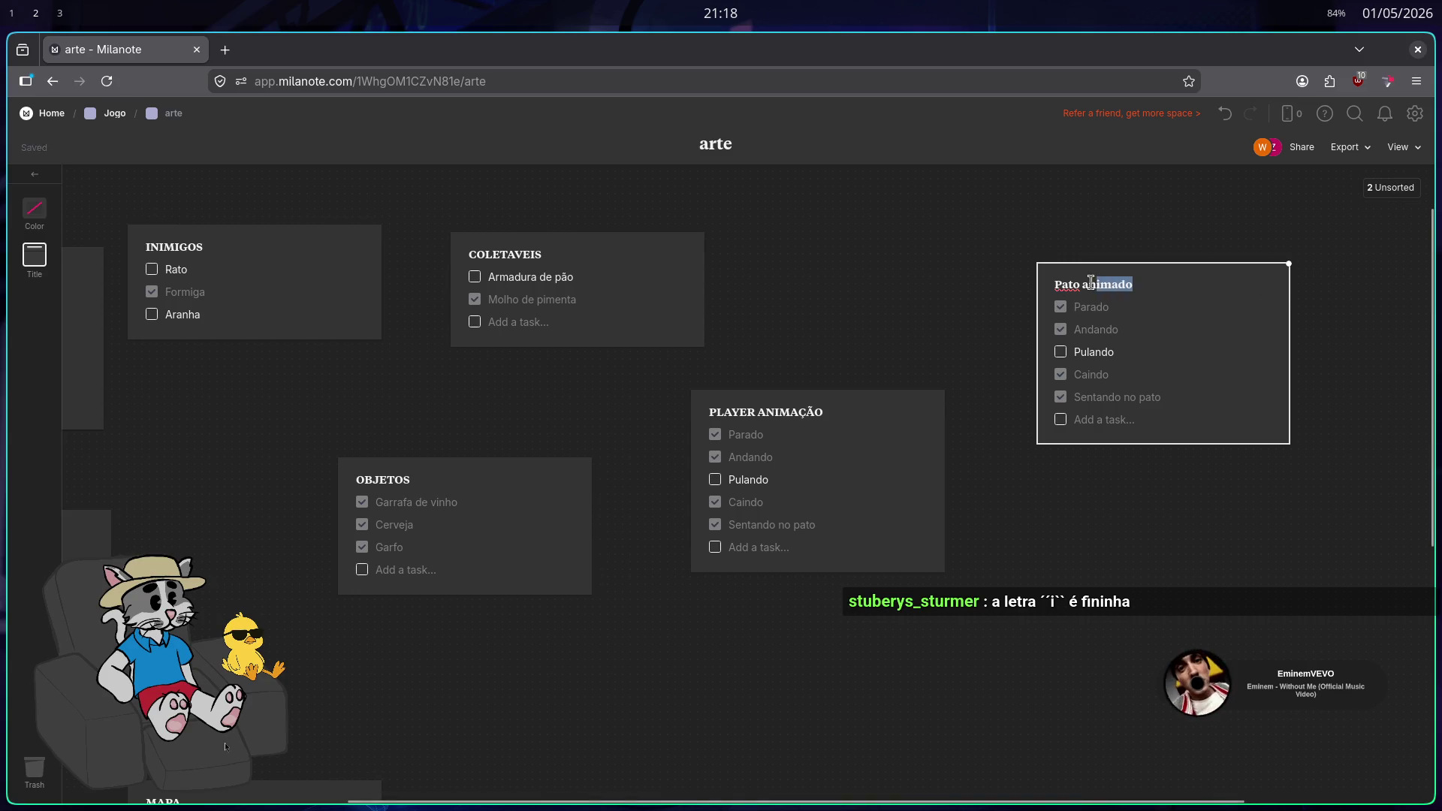
key("BackSpace")
key("BackSpace")
key("BackSpace")
type("PATO ANIMAÇÃO")
Remove Sentando no pato, Caindo and Pulando from PATO ANIMAÇÃO and uncheck Parado and Andando
left_click(1122, 308)
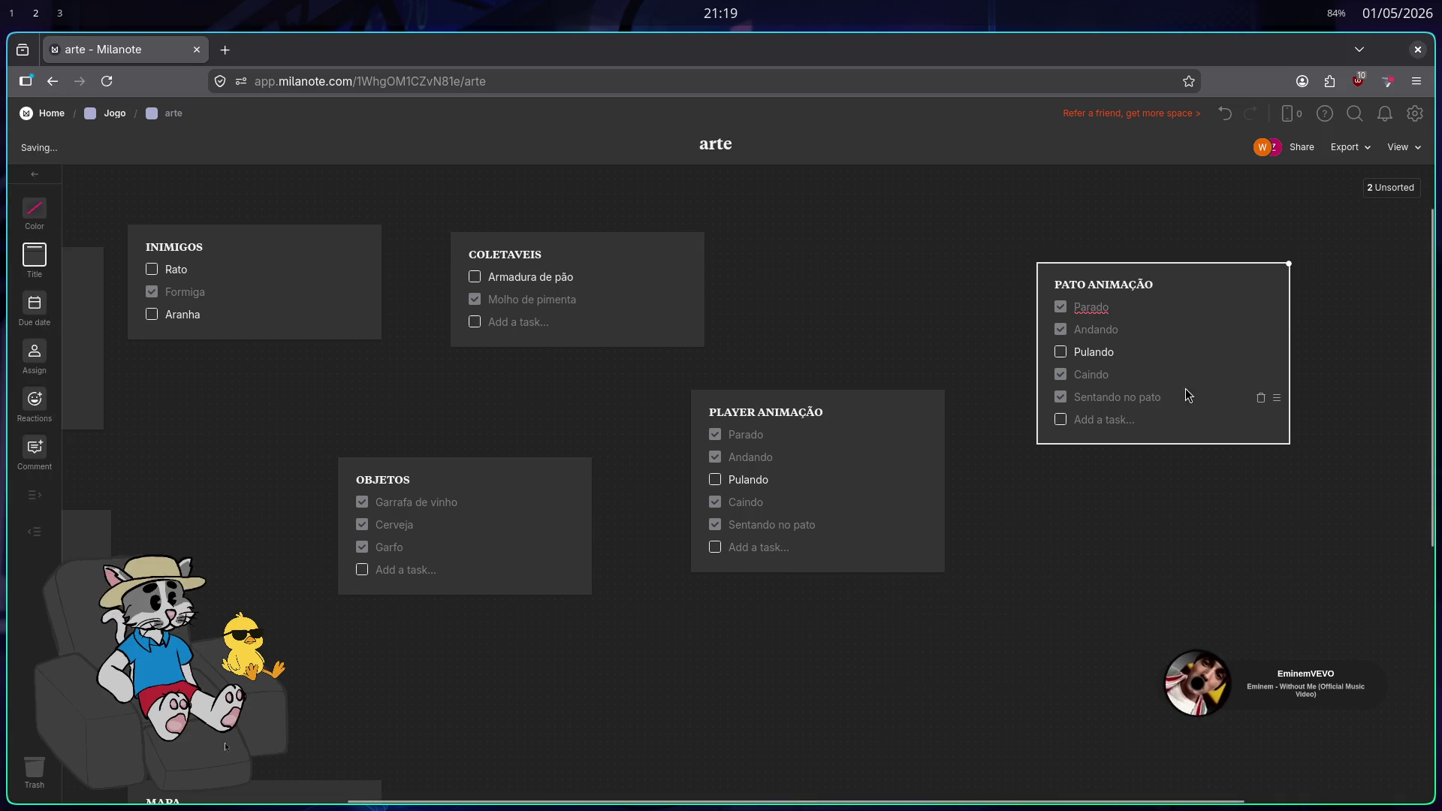
left_click(1162, 399)
key("BackSpace")
key("BackSpace")
key("BackSpace")
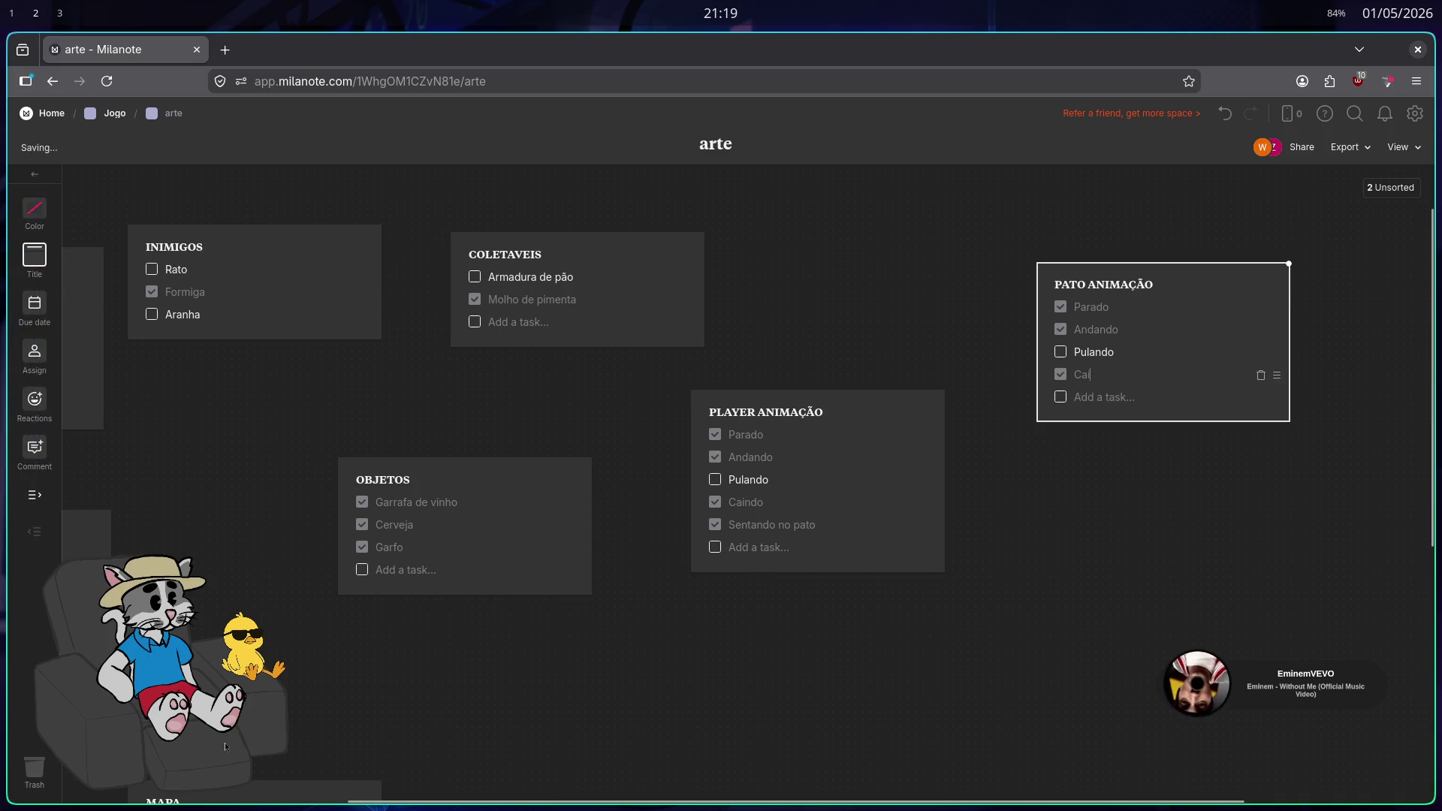
key("BackSpace")
key("BackSpace")
key("BackSpace")
left_click(1061, 308)
left_click(1124, 352)
key("BackSpace")
key("BackSpace")
key("BackSpace")
key("BackSpace")
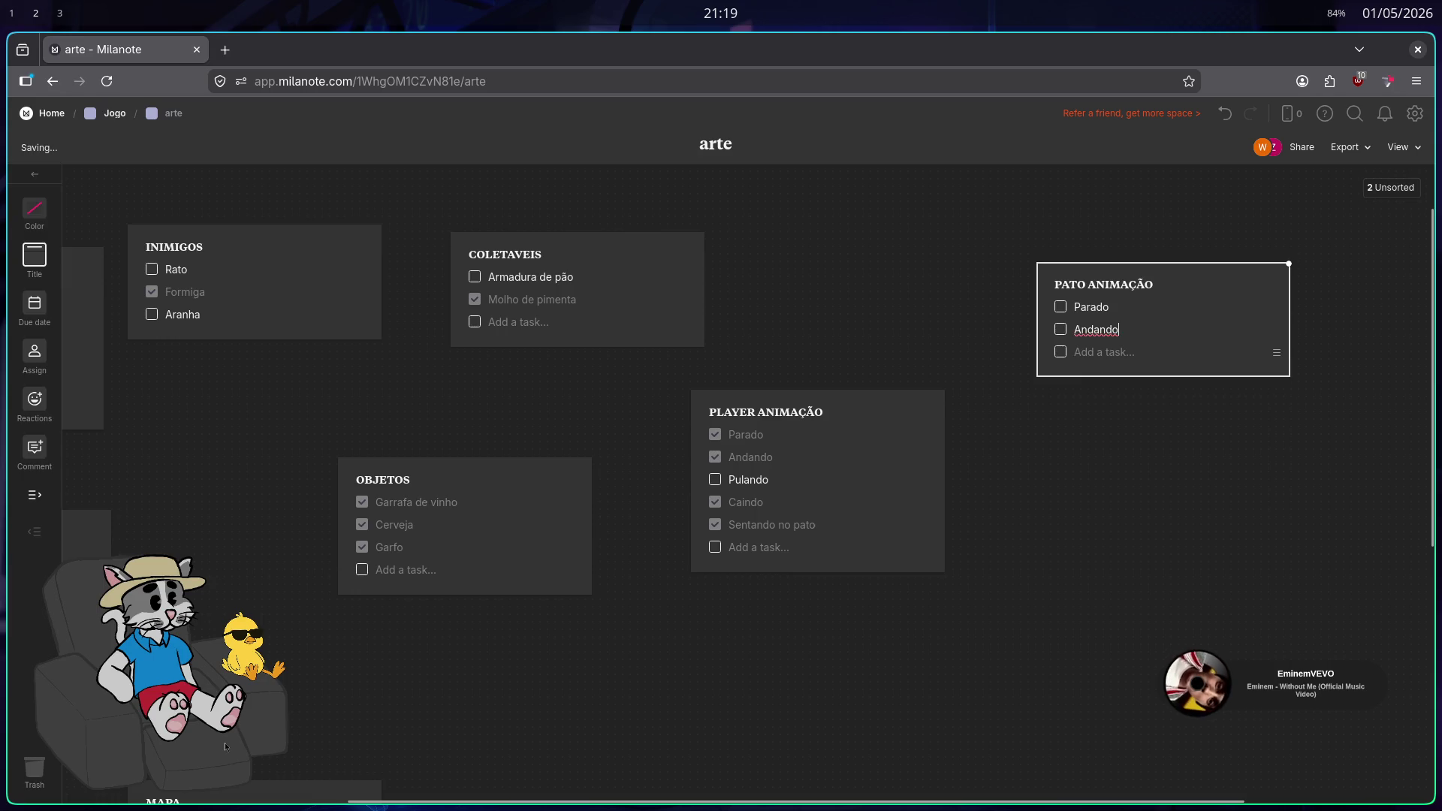
key("Escape")
Delete three unwanted unsorted notes left over from pasting the copied text
type("Sentando no pato")
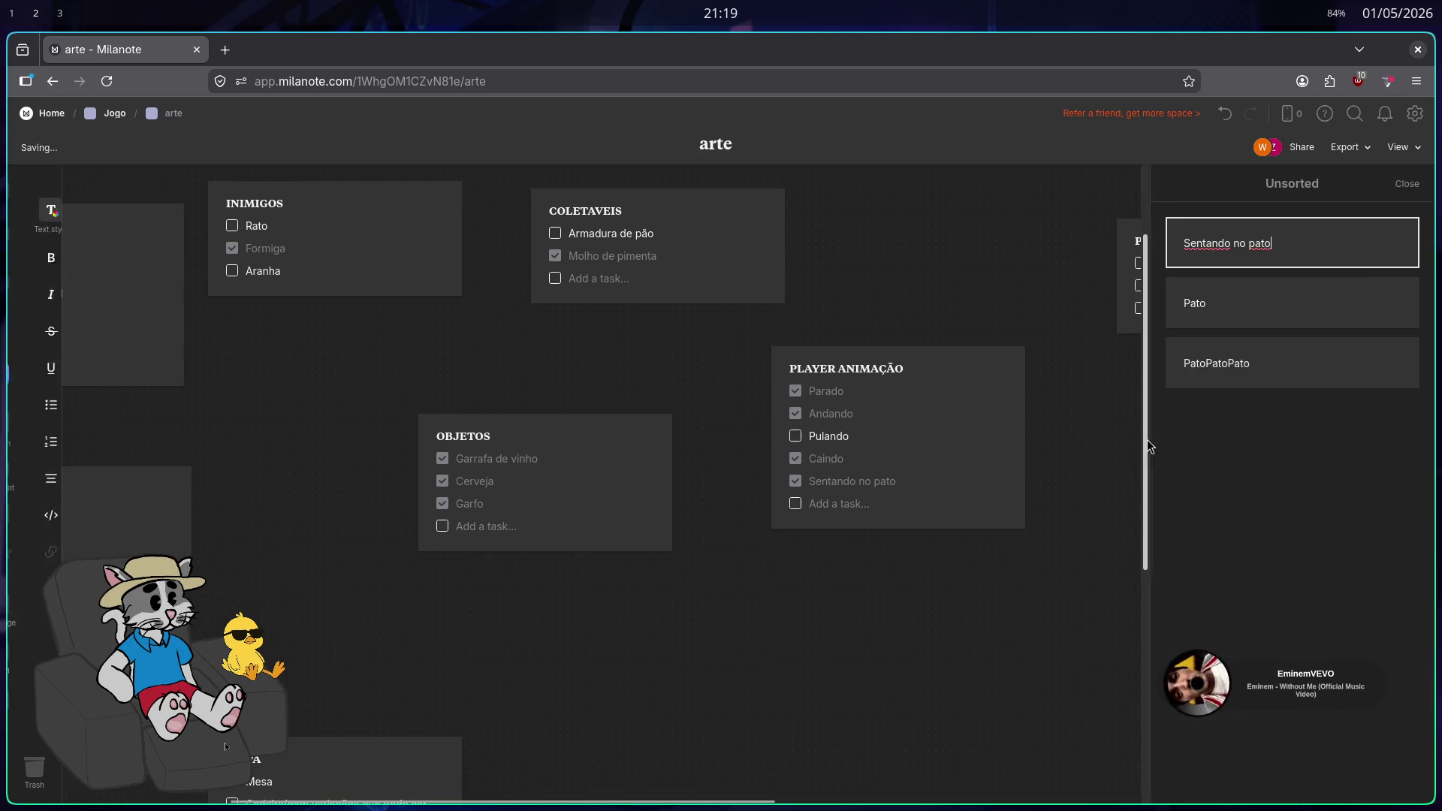
type("Sentando no pato")
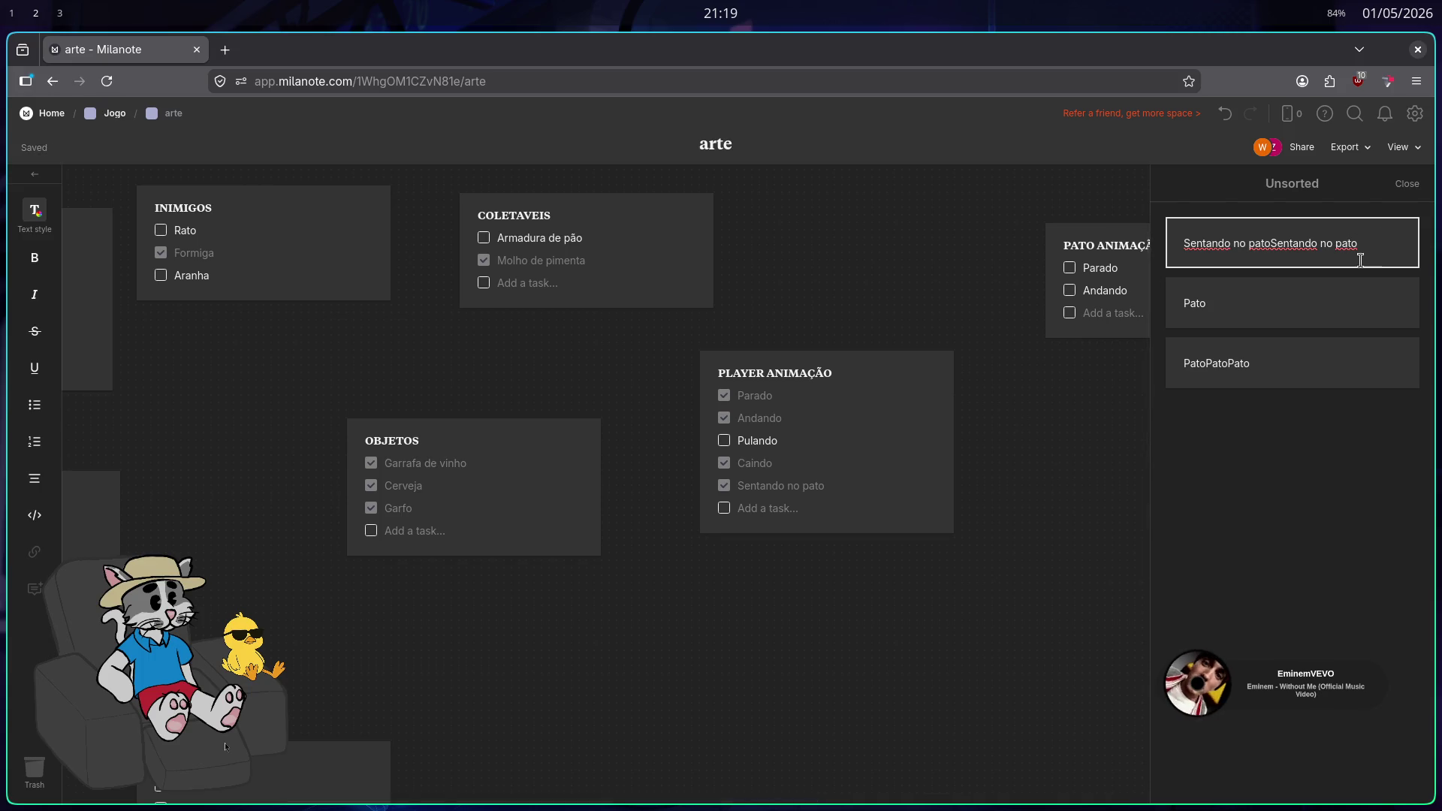
left_click(1323, 321)
key("Delete")
left_click(1226, 308)
key("Delete")
left_click(1374, 244)
key("Delete")
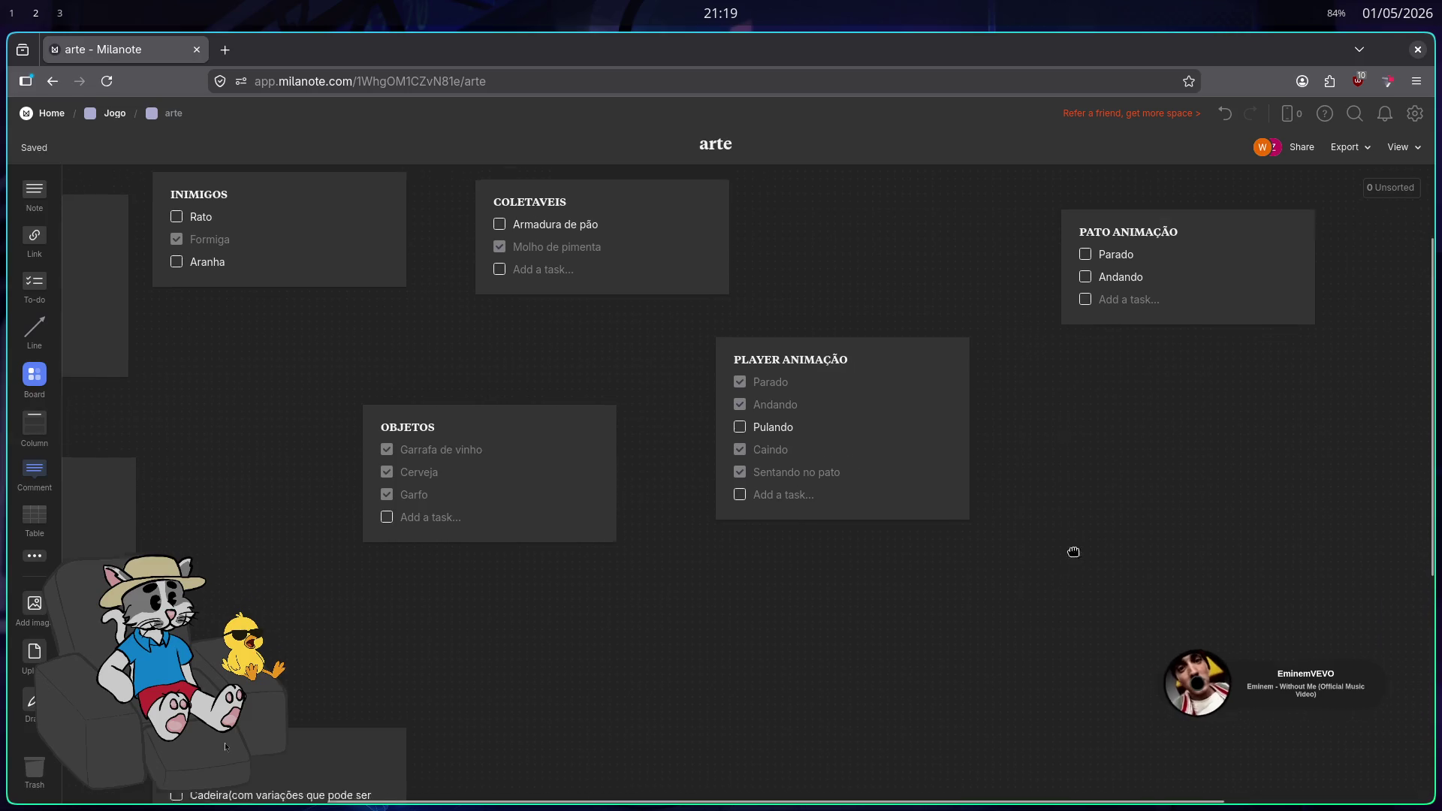
type("Sentando no pato")
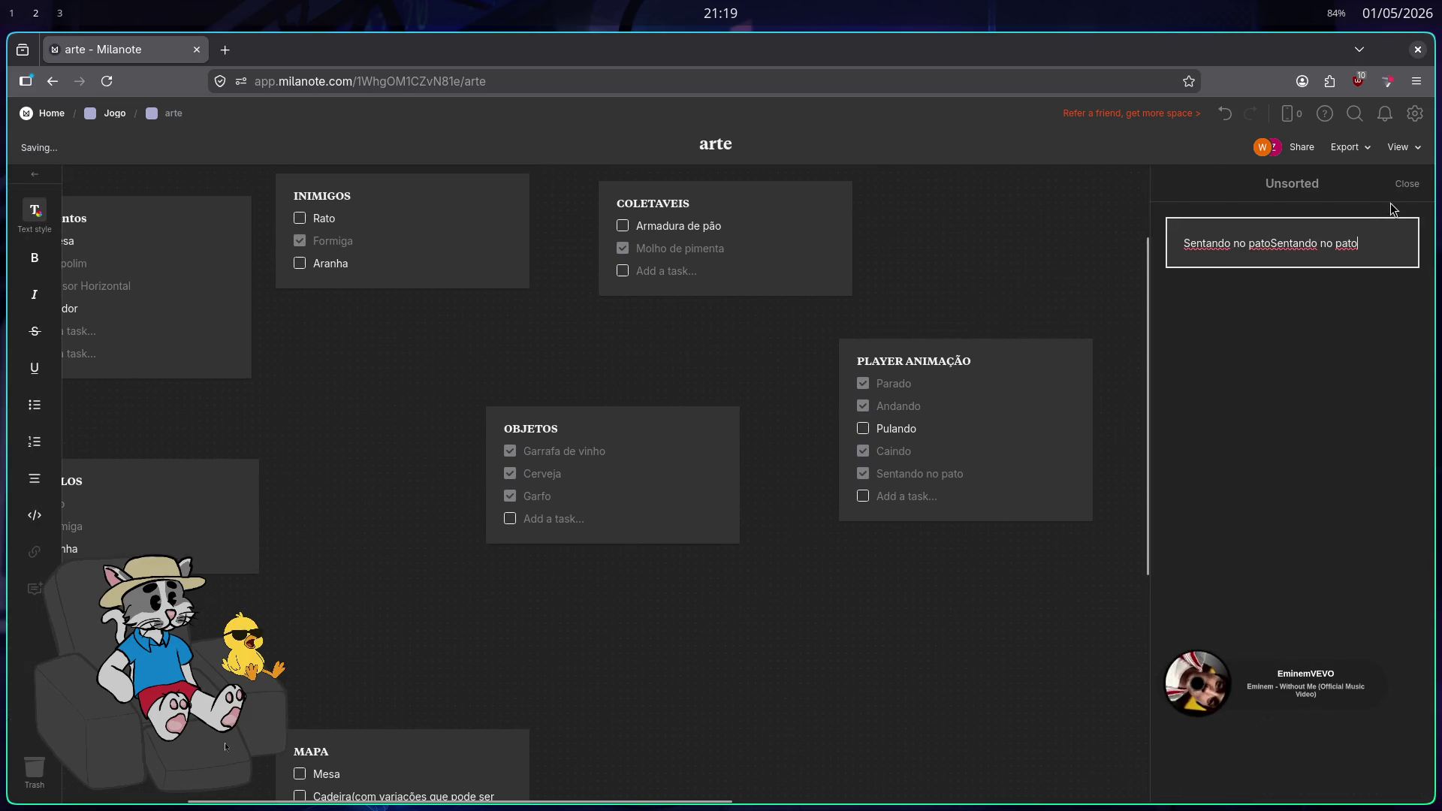
left_click(1407, 183)
Paste the copied text as two more notes while panning toward Movimentos and VEICULOS
mouse_move(937, 333)
left_mouse_down()
mouse_move(1118, 420)
mouse_move(1174, 428)
mouse_move(1029, 370)
mouse_move(1050, 304)
mouse_move(1020, 313)
mouse_move(1072, 357)
left_mouse_up()
type("Sentando no pato")
left_click(1408, 185)
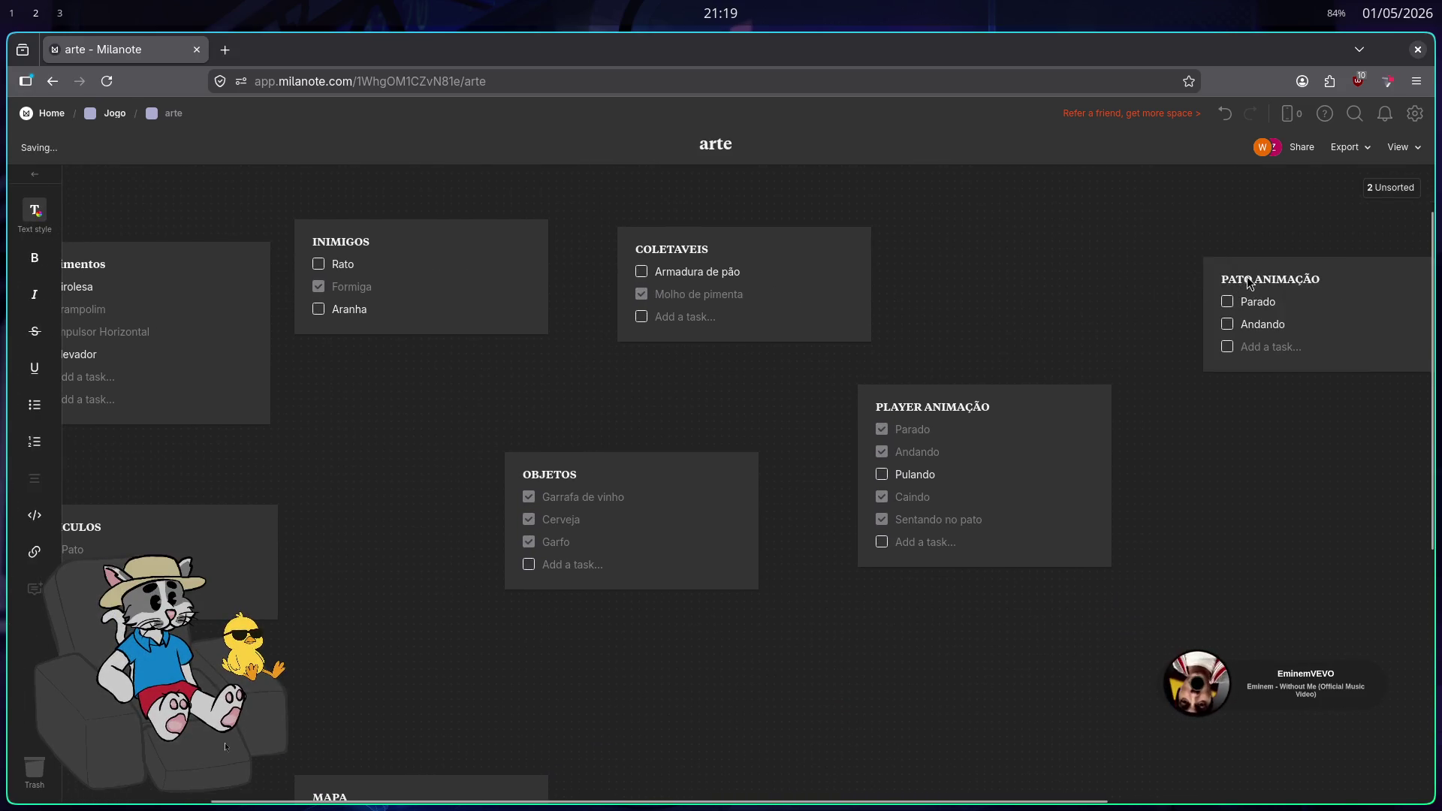
mouse_move(817, 671)
left_mouse_down()
mouse_move(982, 593)
mouse_move(988, 553)
left_mouse_up()
type("Sentando no pato")
left_click(1408, 184)
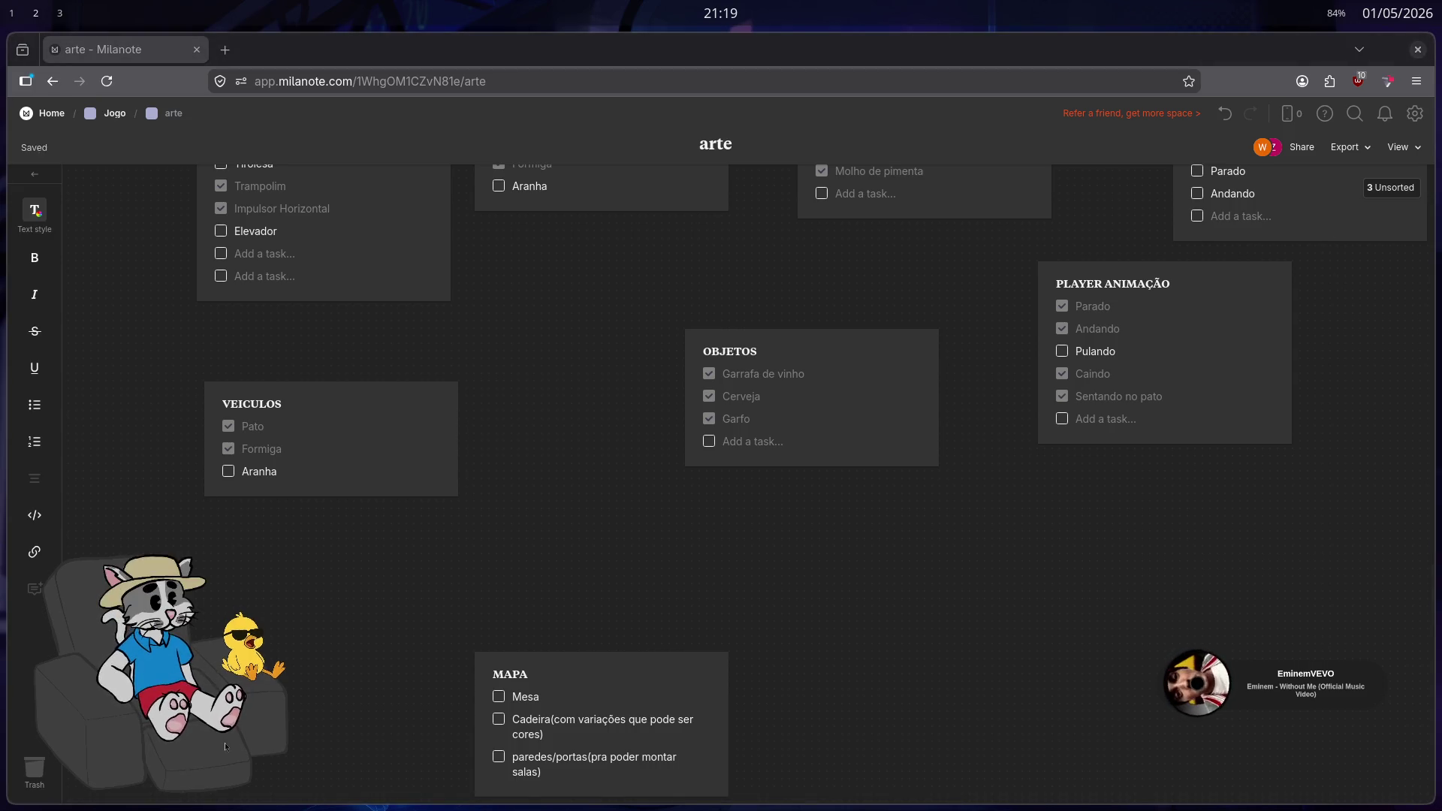
key("super+d")
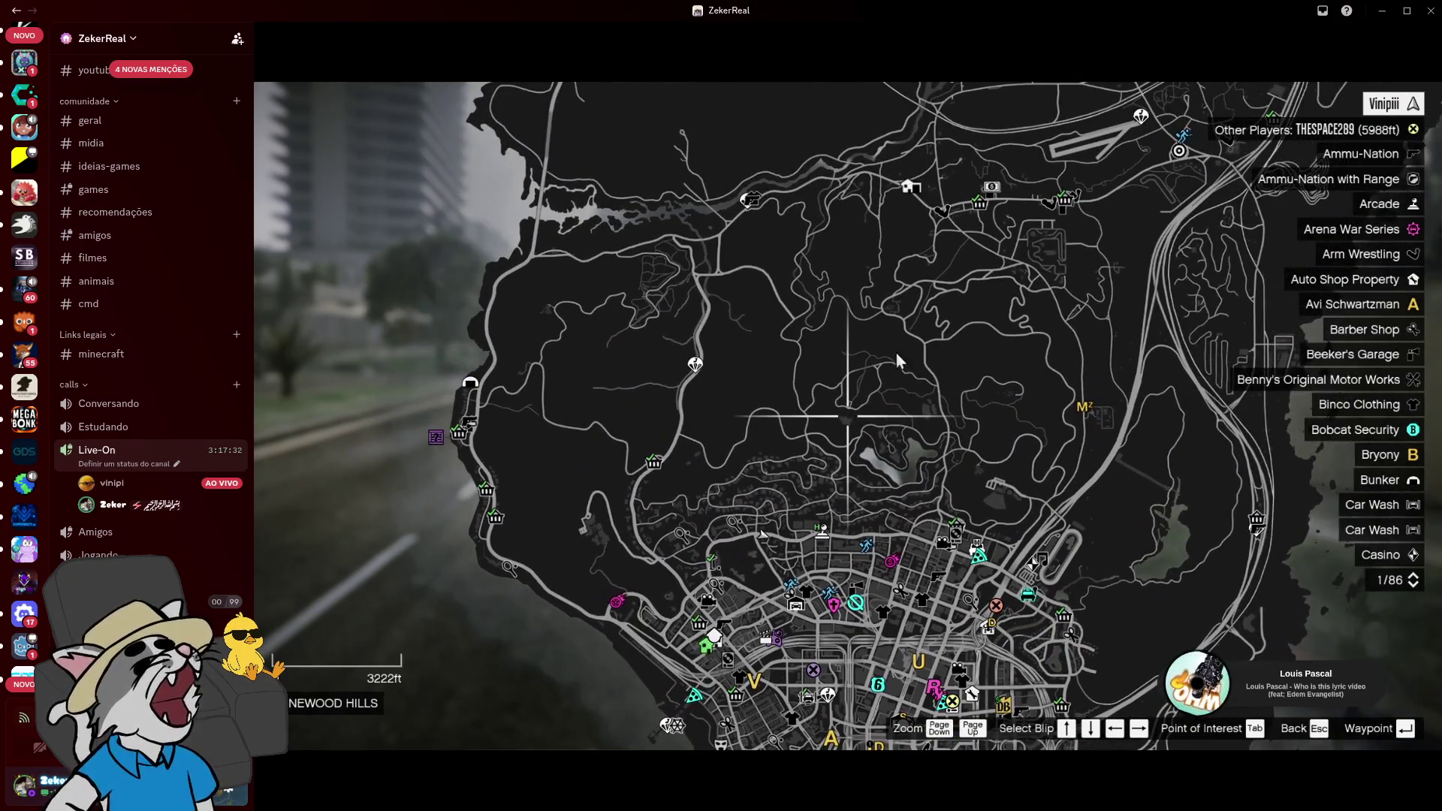
Load youtube.com in a private Firefox window, confirm the Discord screen share, and go fullscreen
mouse_move(500, 755)
key("super+f")
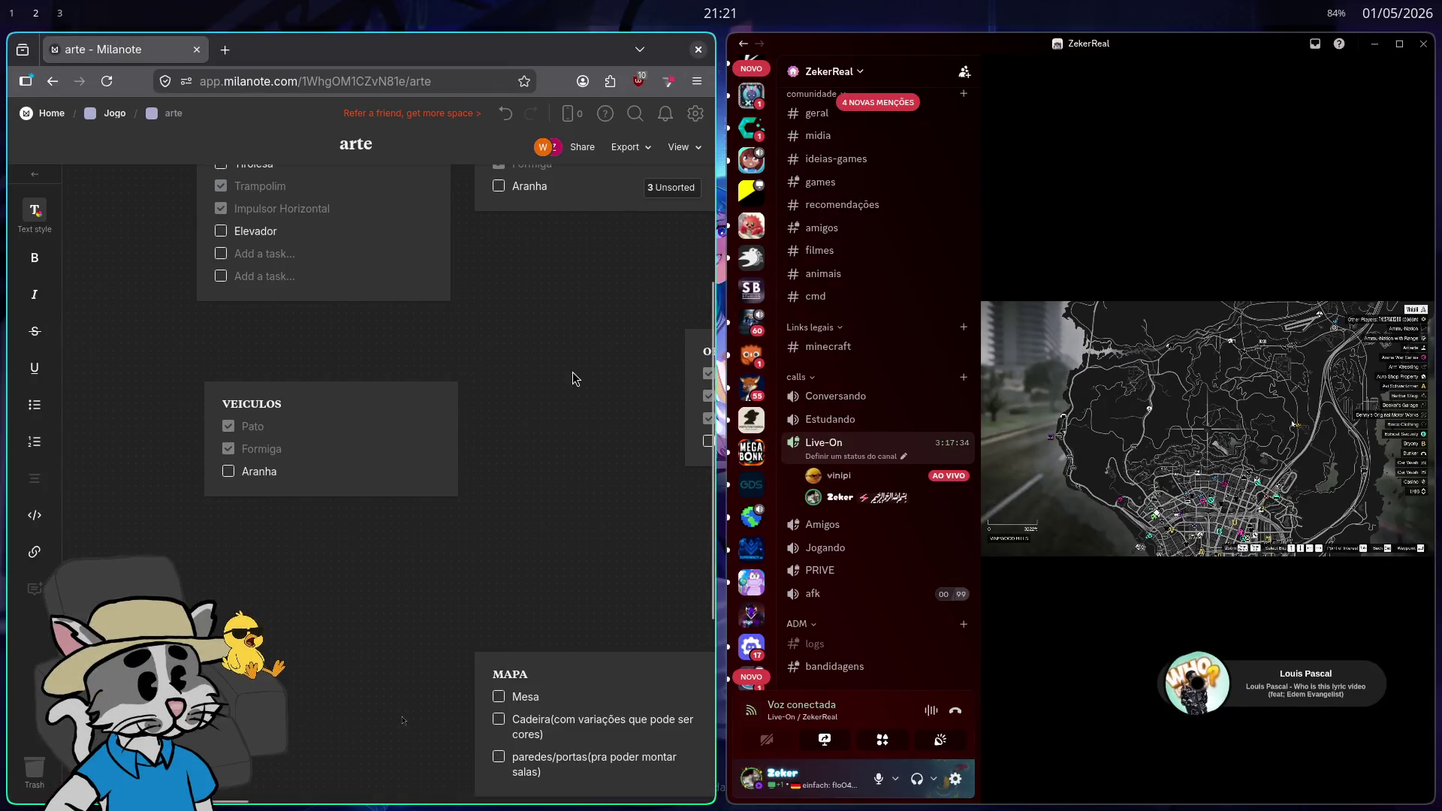
key("ctrl+shift+p")
type("you")
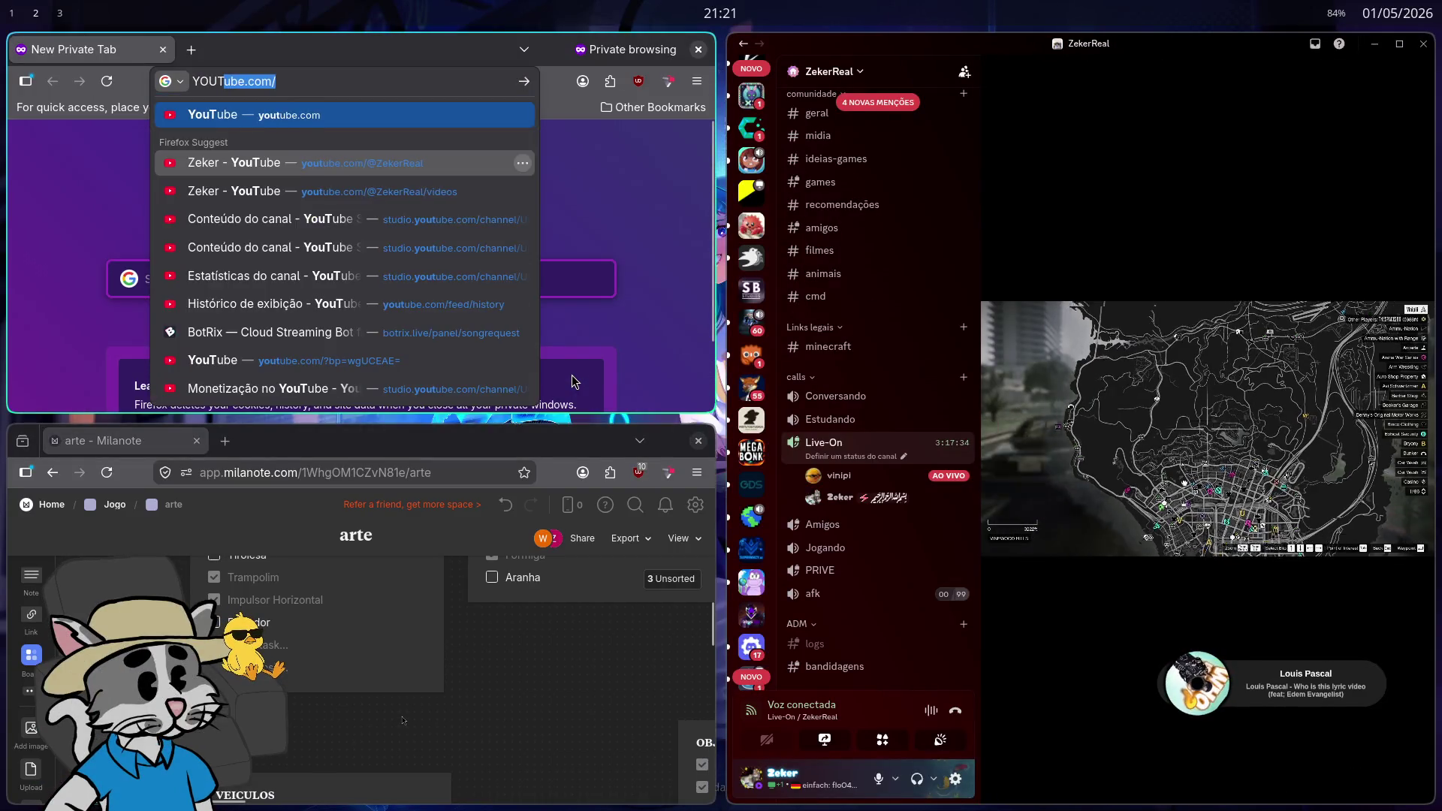
key("Return")
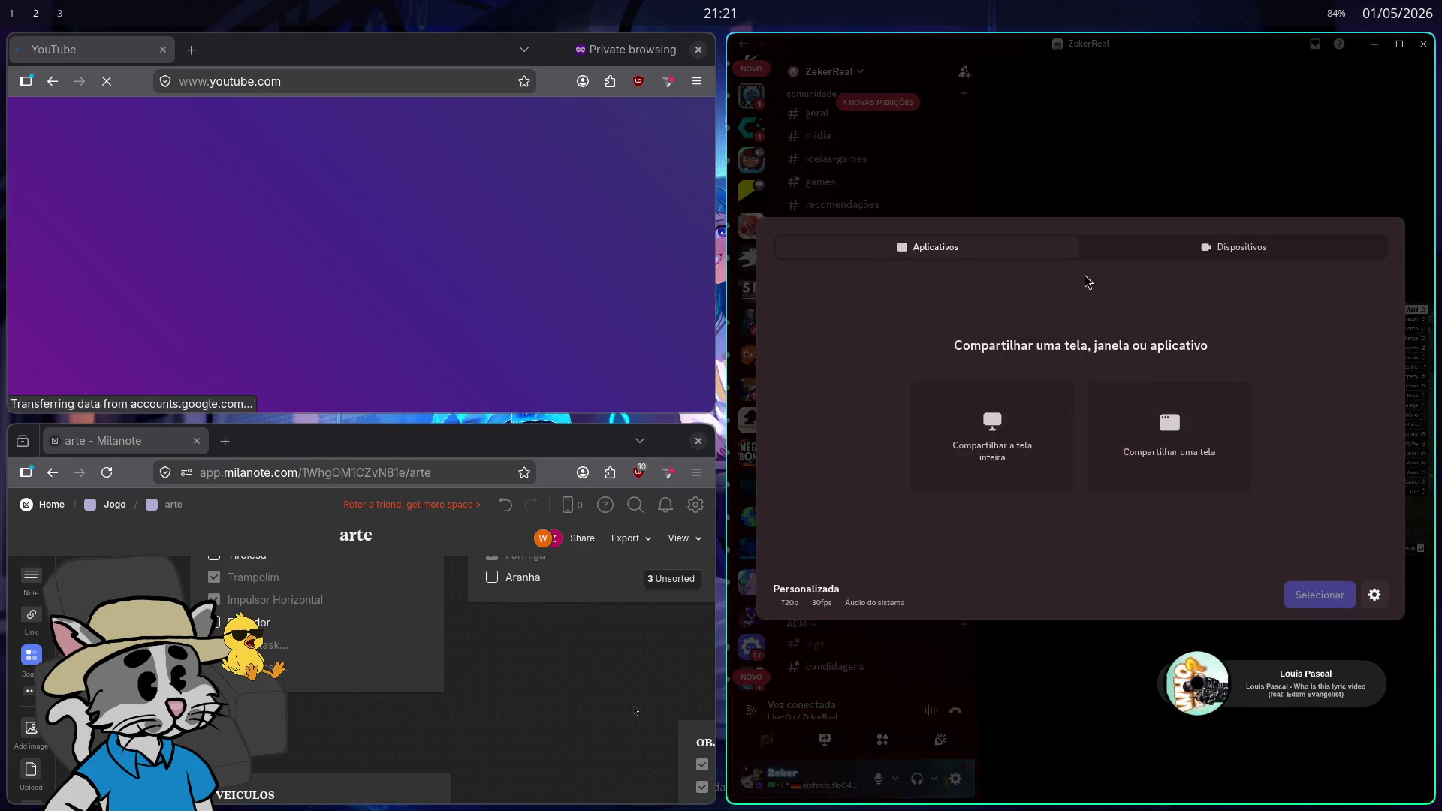
left_click(1298, 595)
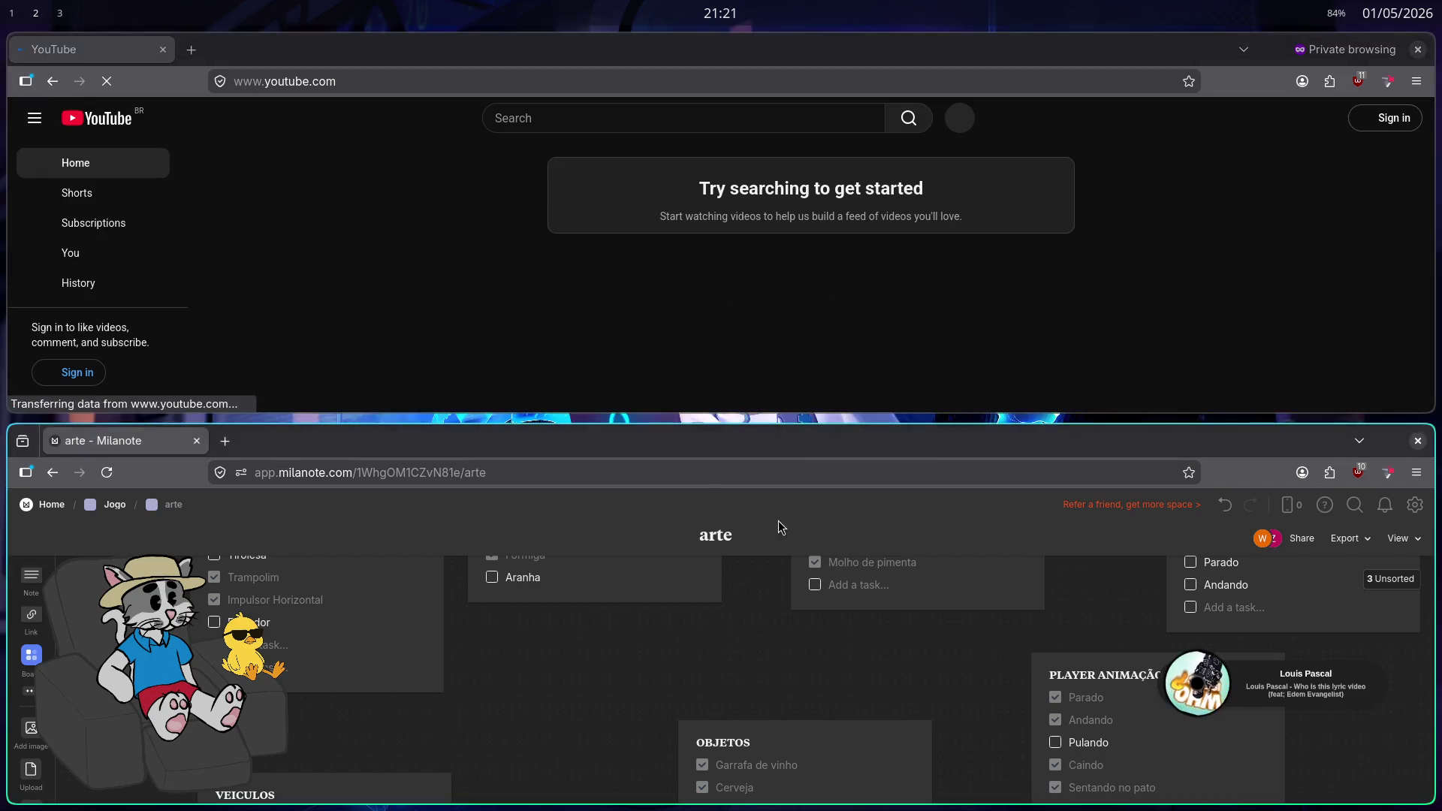
key("F11")
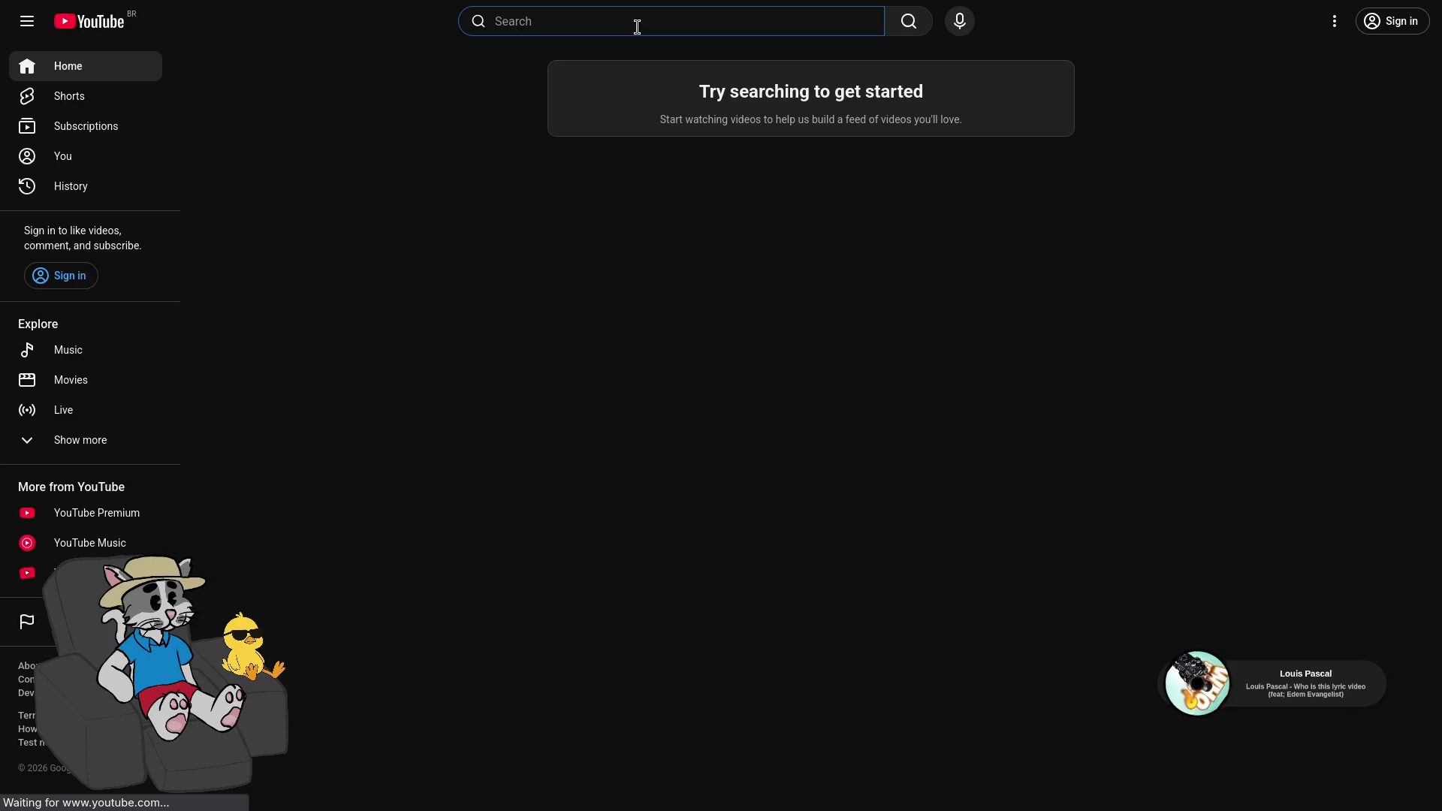
Search YouTube for 'troquei unreal por godot' and filter results to this week
type("TROQUEI")
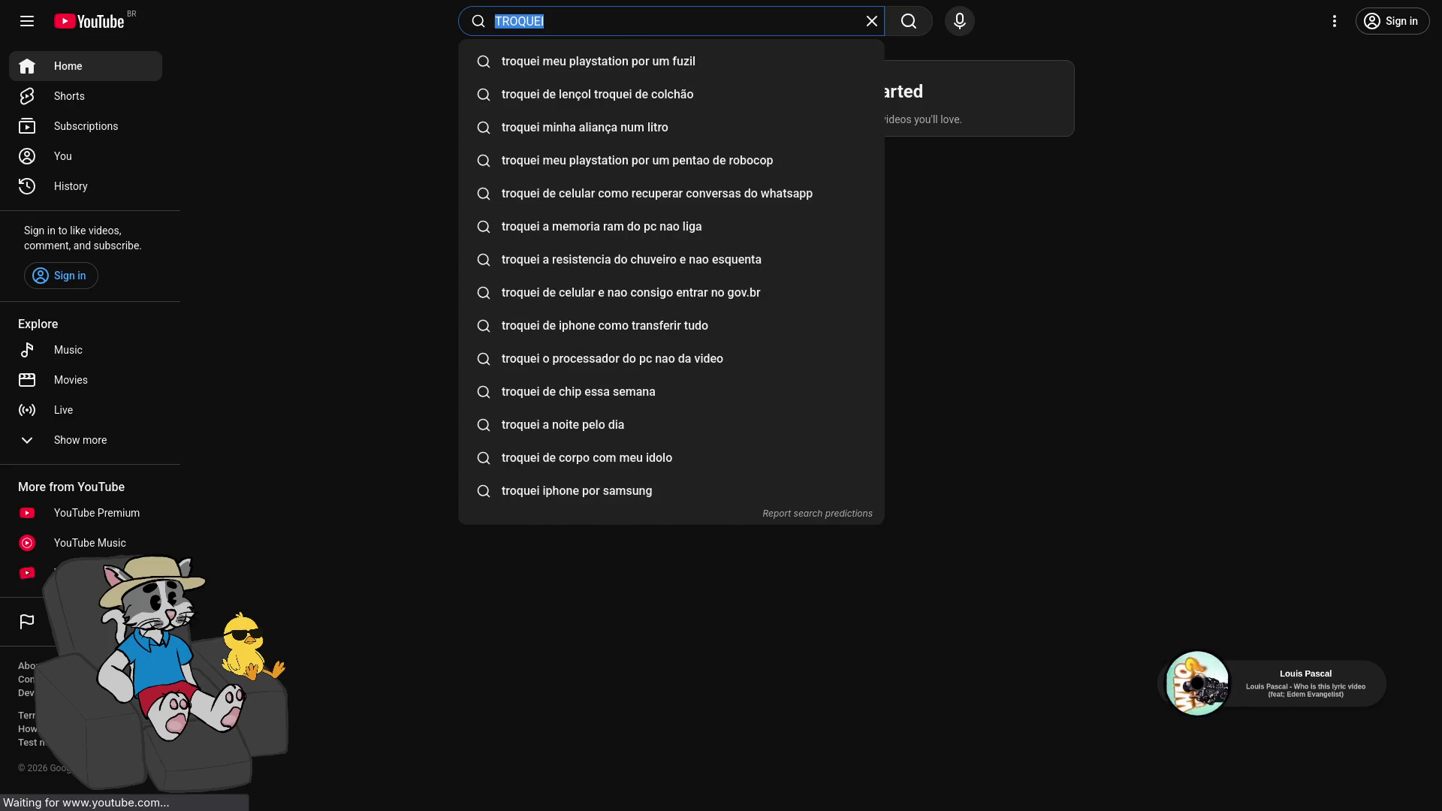
type("troquei u")
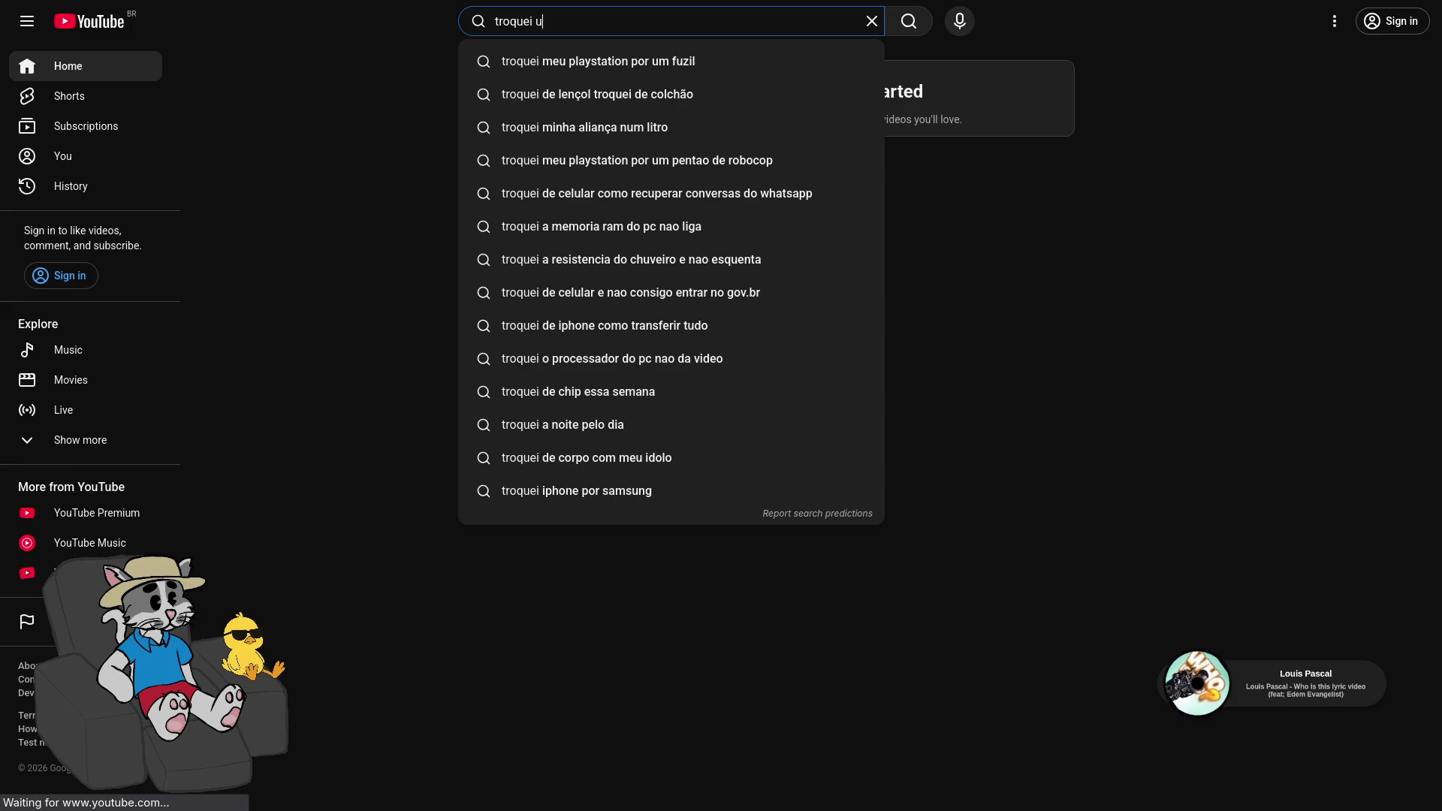
type("nreal por godot")
key("Return")
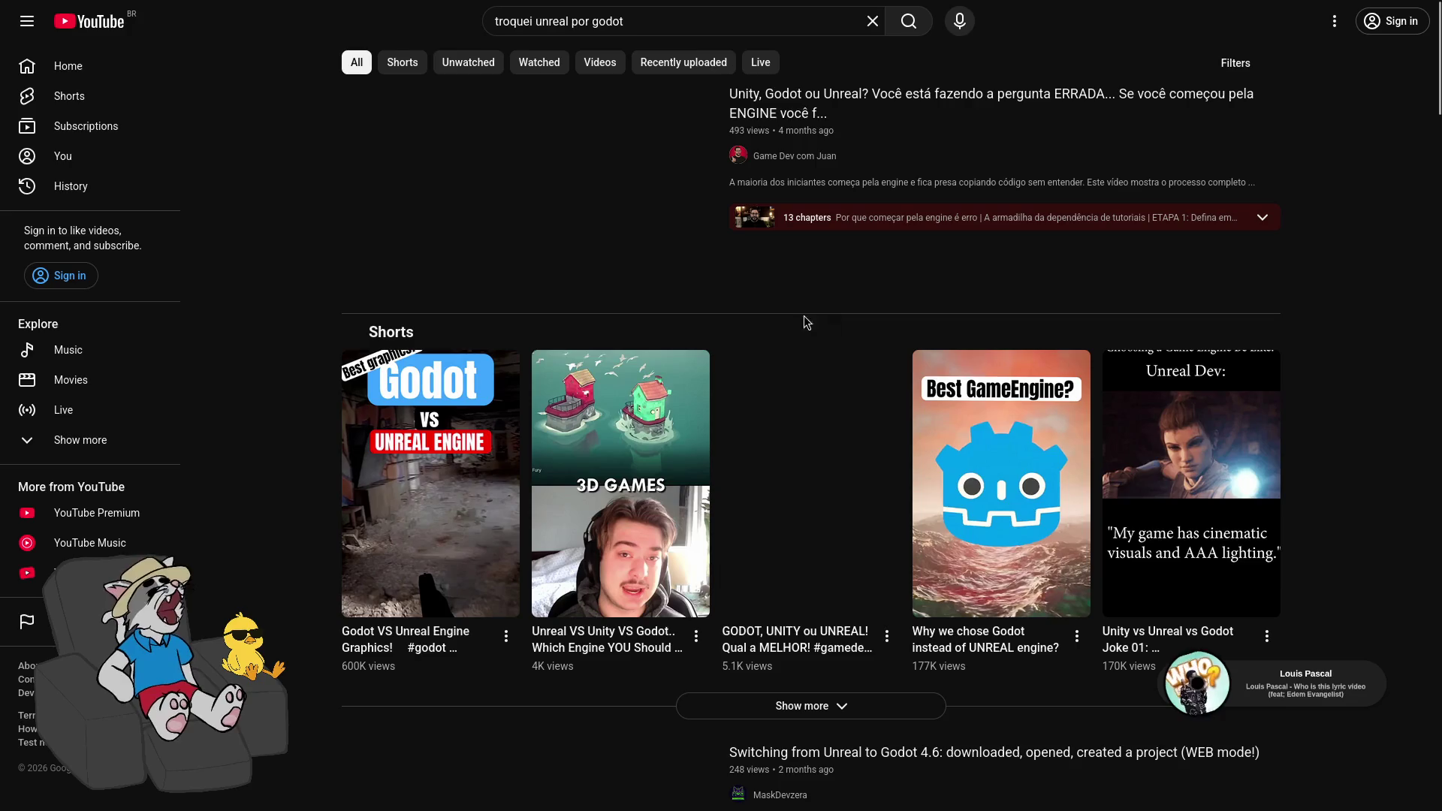
scroll(780, 312, "down", 8)
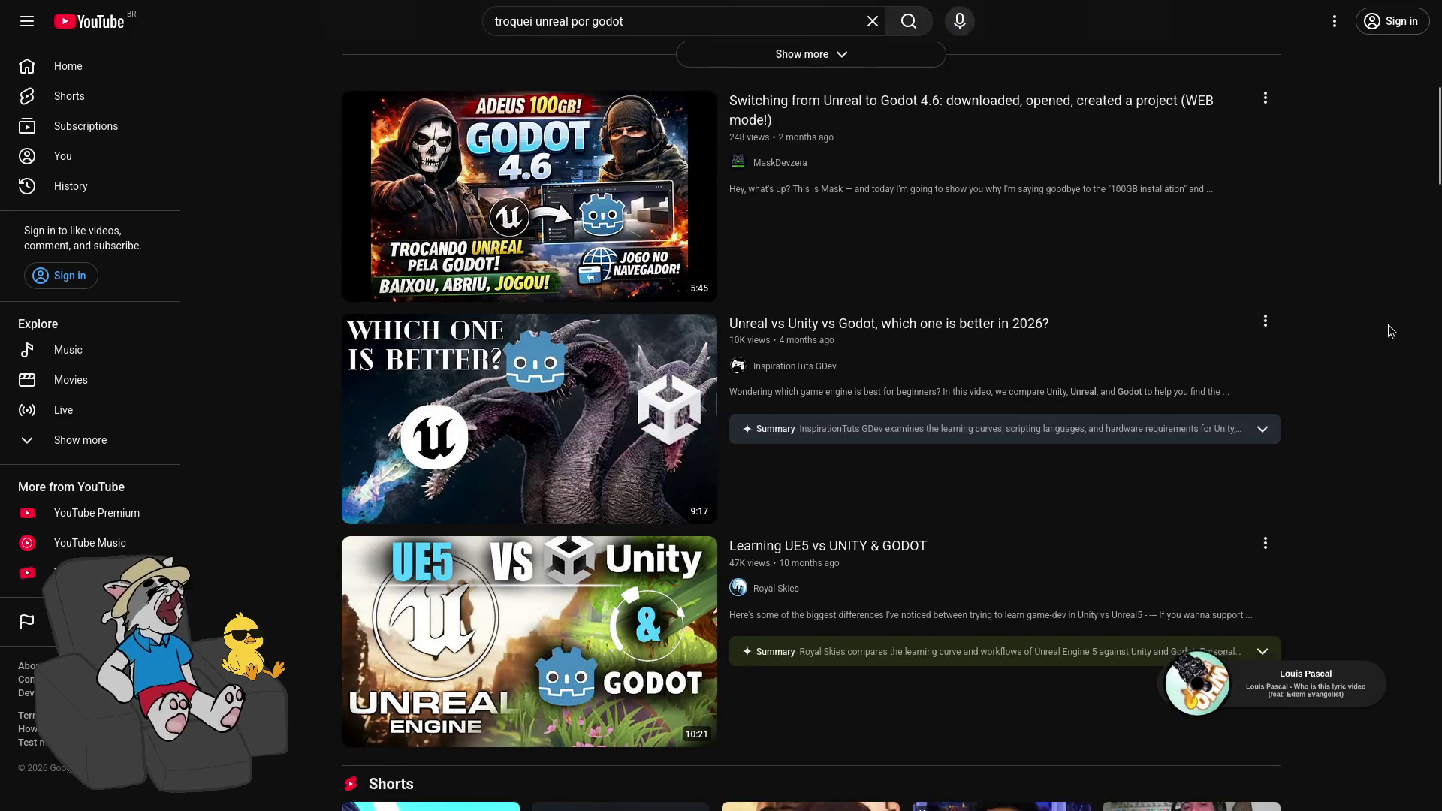
scroll(1377, 332, "down", 1)
scroll(1378, 334, "up", 1)
scroll(1377, 339, "up", 8)
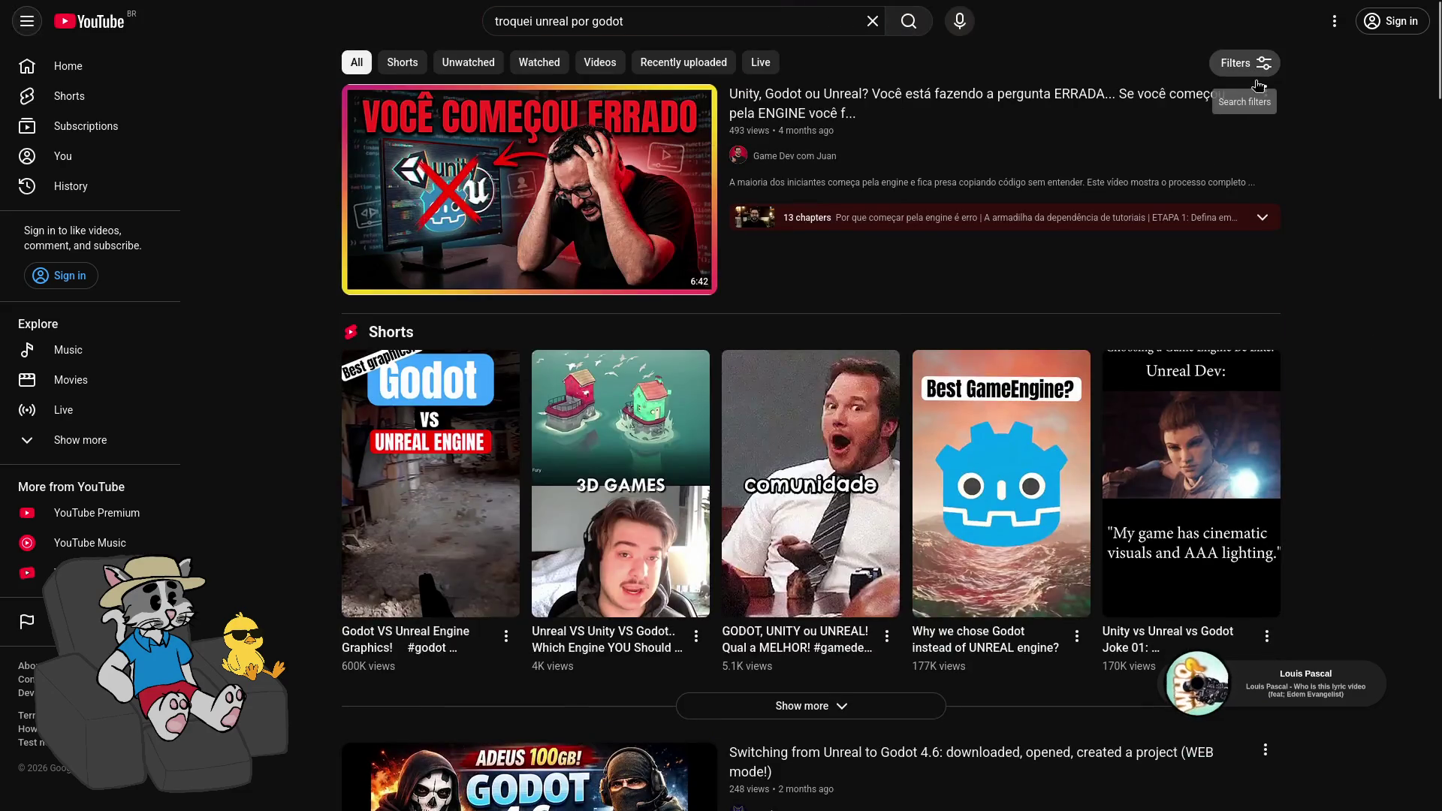
left_click(1255, 78)
left_click(683, 342)
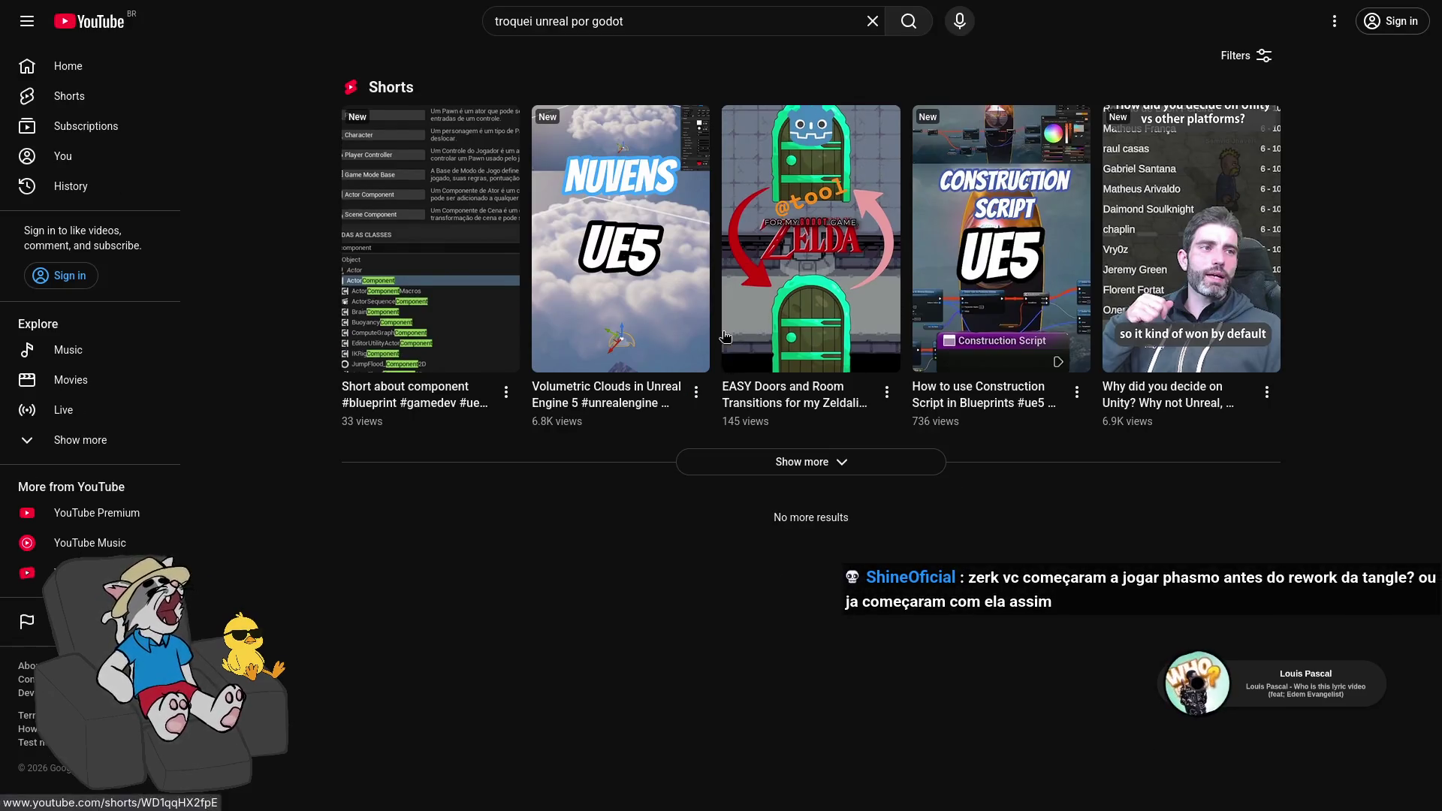
Close the private window, load YouTube in a regular tab, and open the watch history page
key("F11")
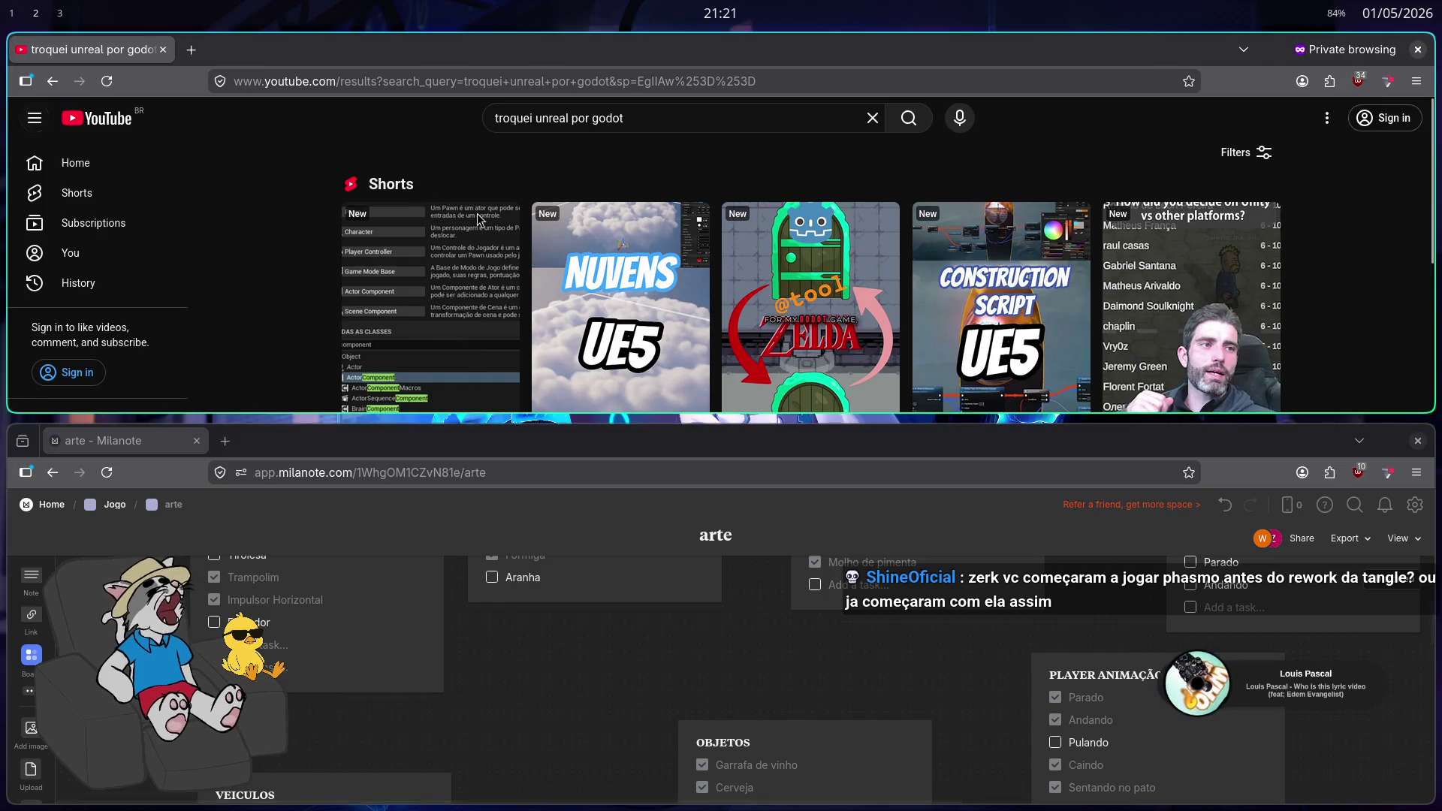
key("ctrl+w")
key("ctrl+t")
type("YOU")
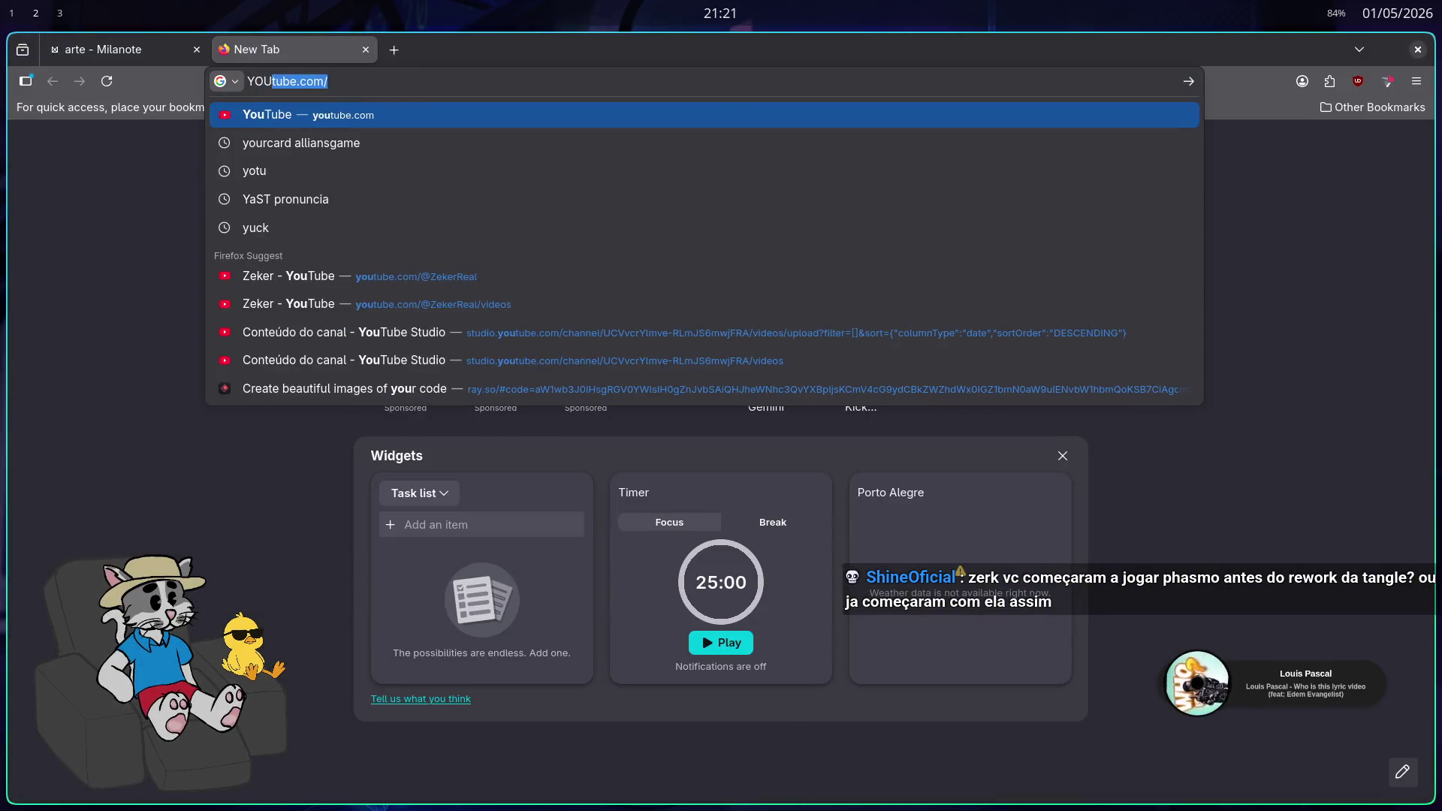
key("Return")
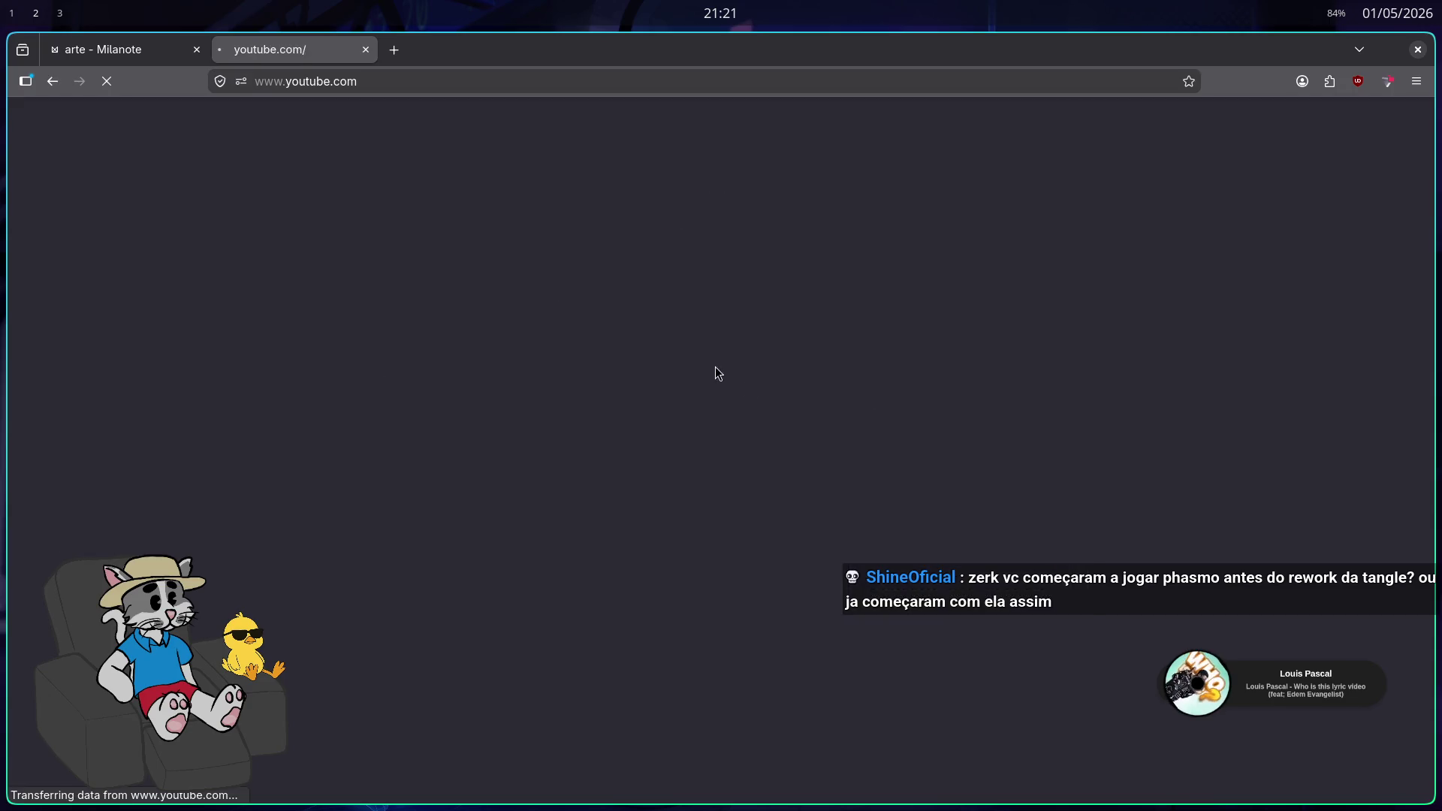
key("ctrl+h")
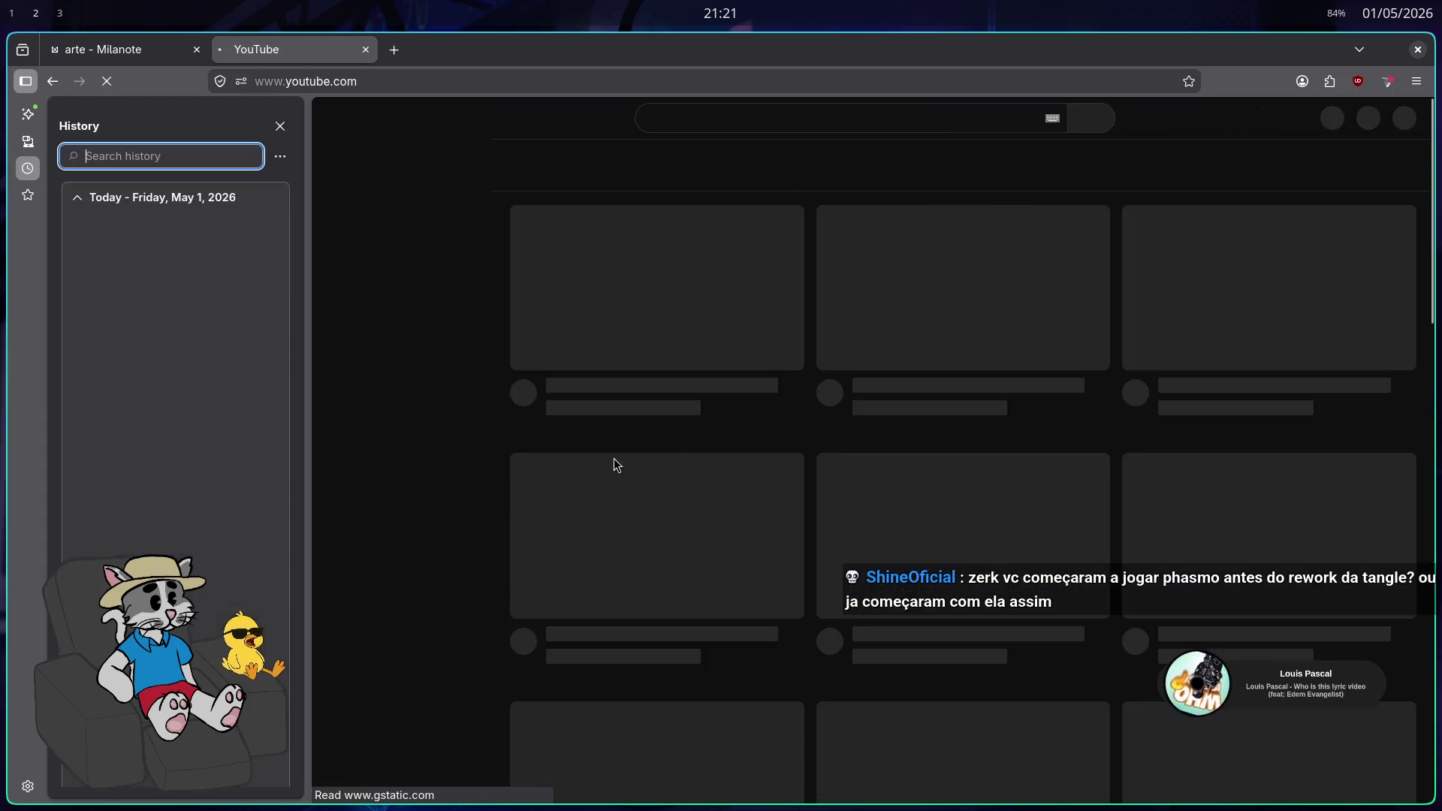
scroll(232, 400, "down", 3)
scroll(232, 401, "down", 10)
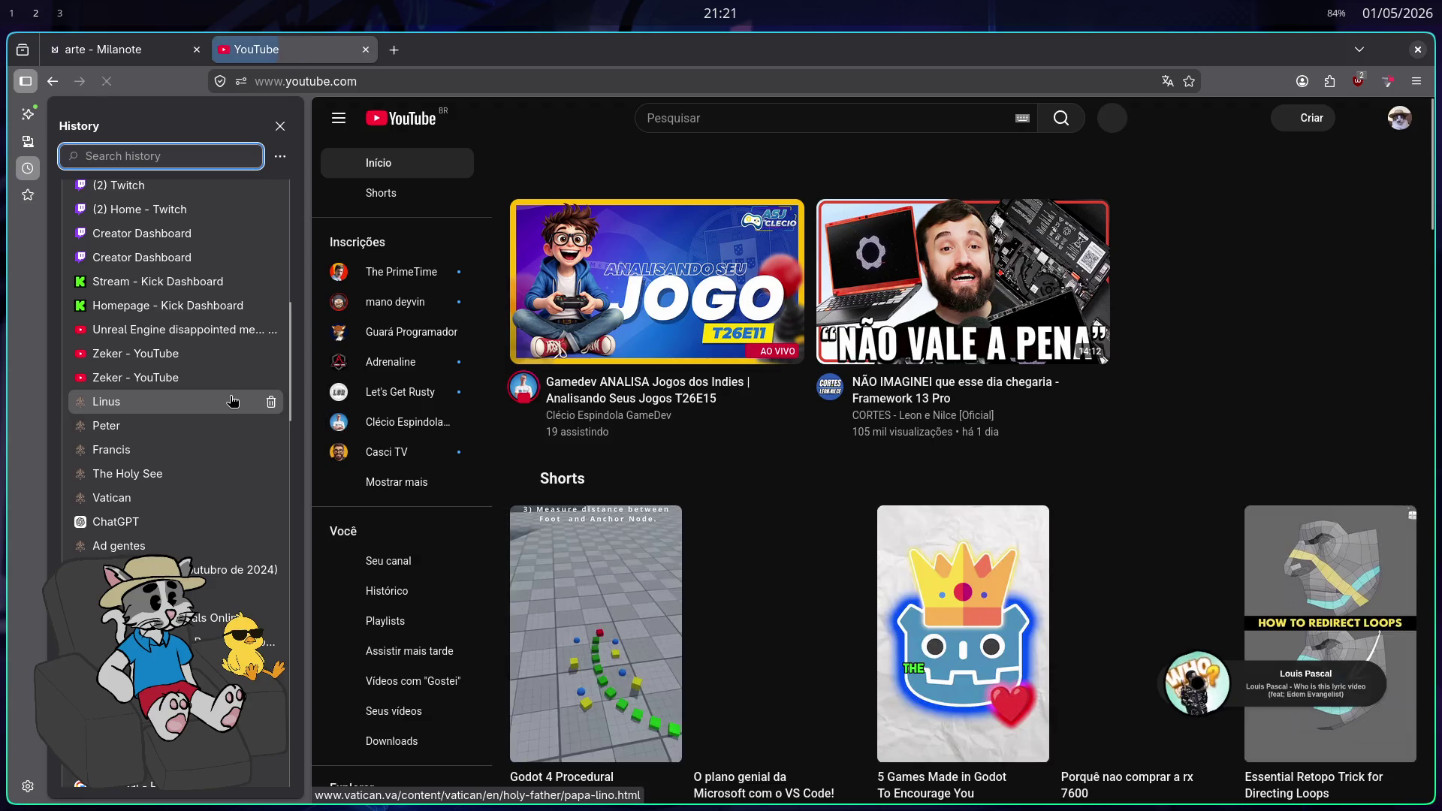
scroll(279, 577, "down", 15)
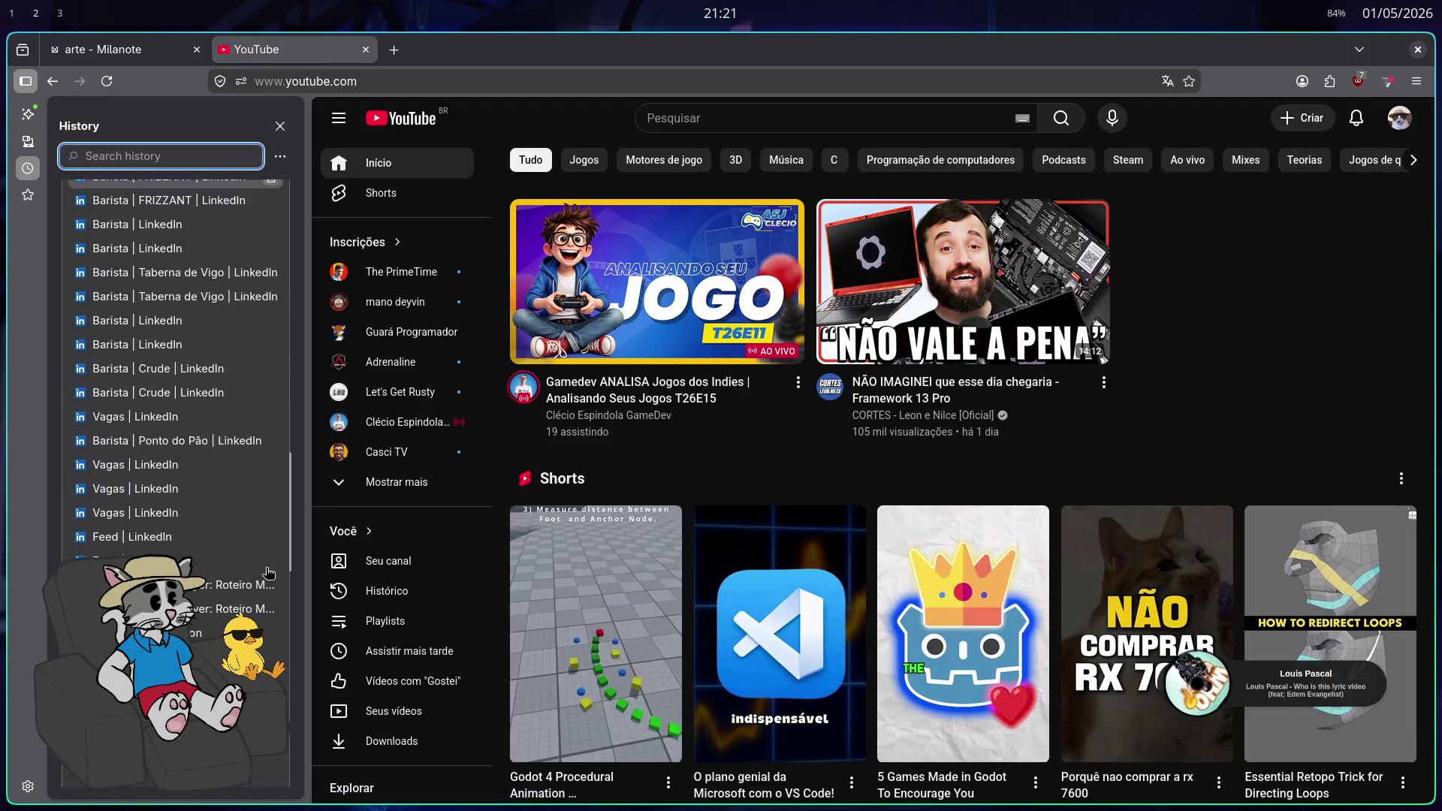
left_click(280, 125)
left_click(113, 560)
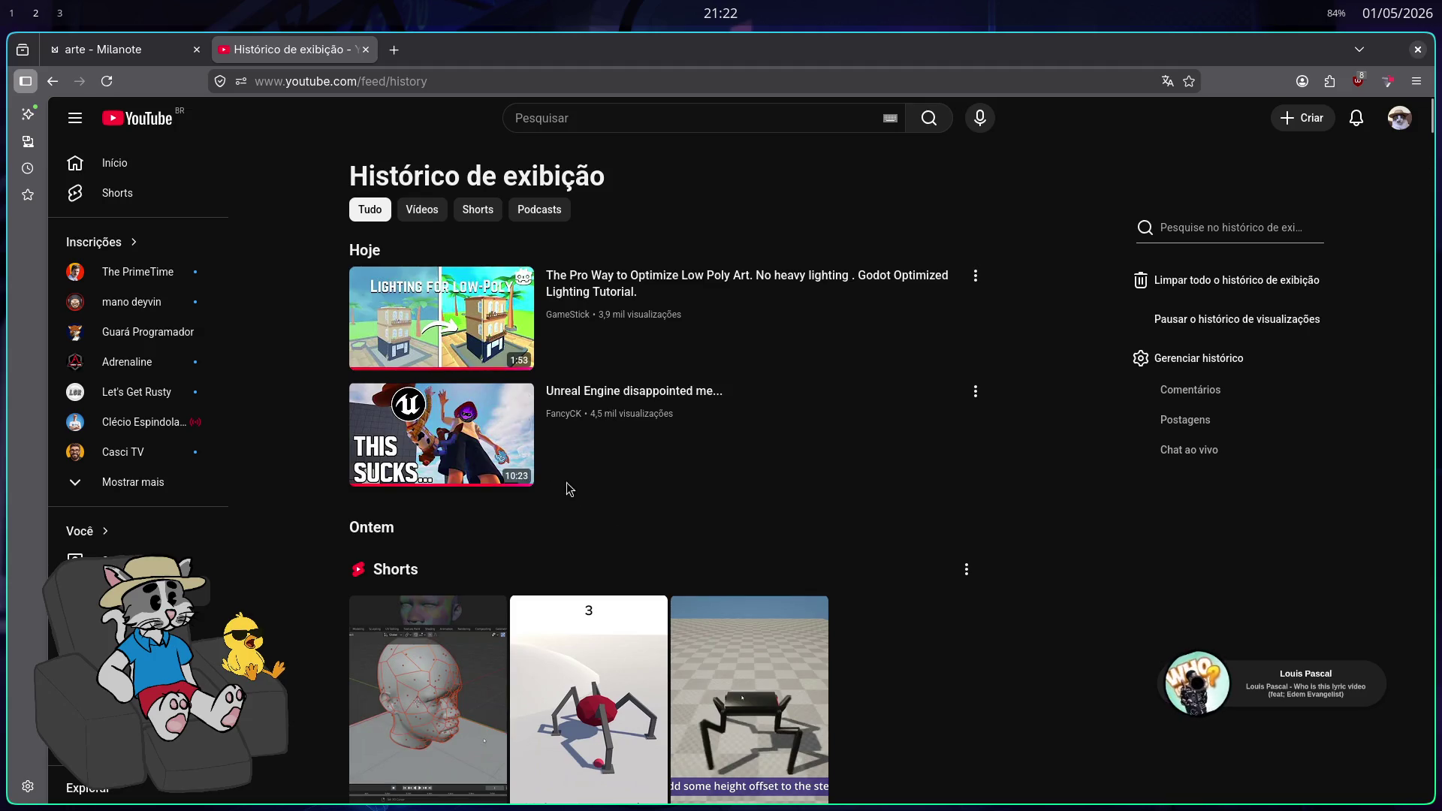
Play the Unreal Engine video in a new tab, skipping ahead to 6:13 and then 9:52
middle_click(501, 440)
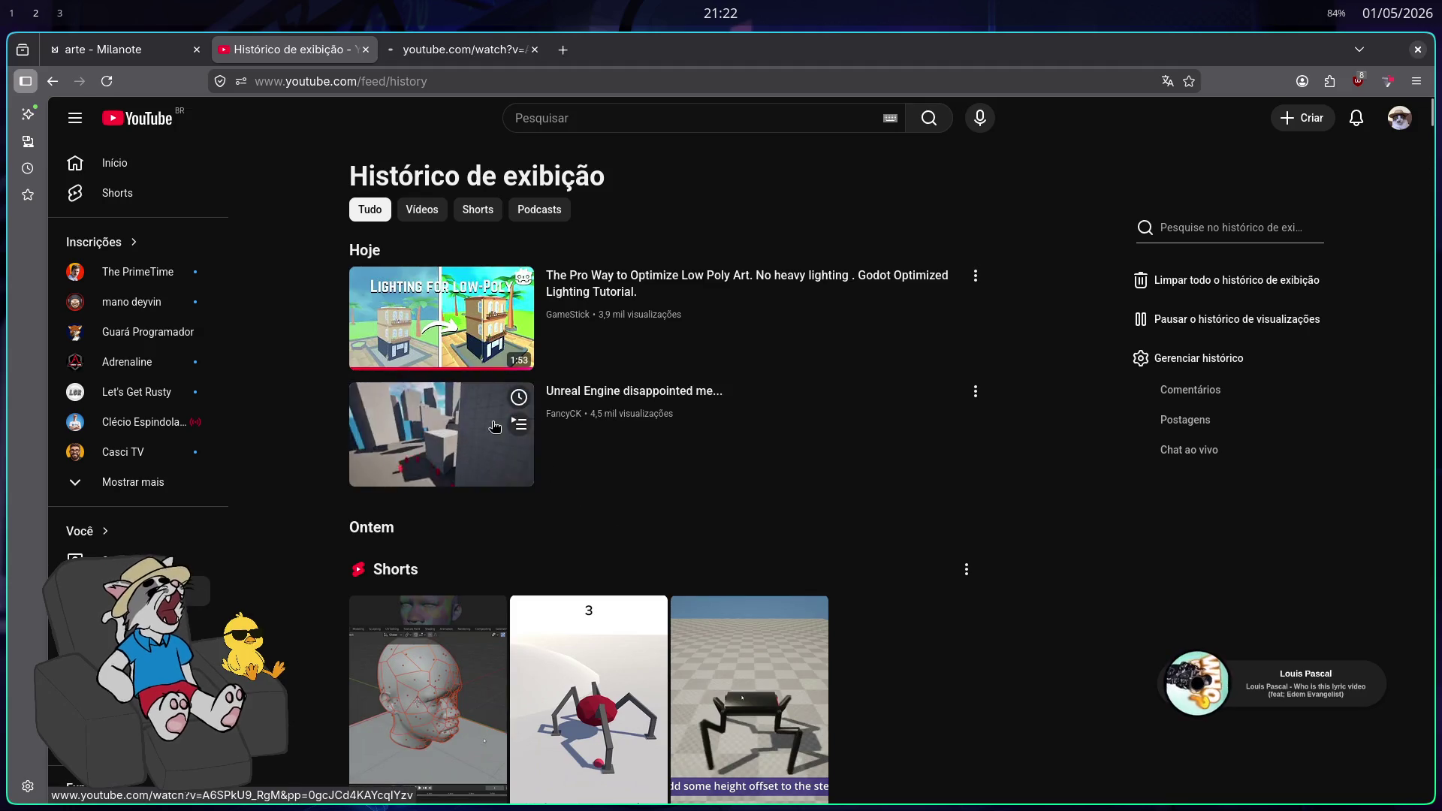
left_click(444, 48)
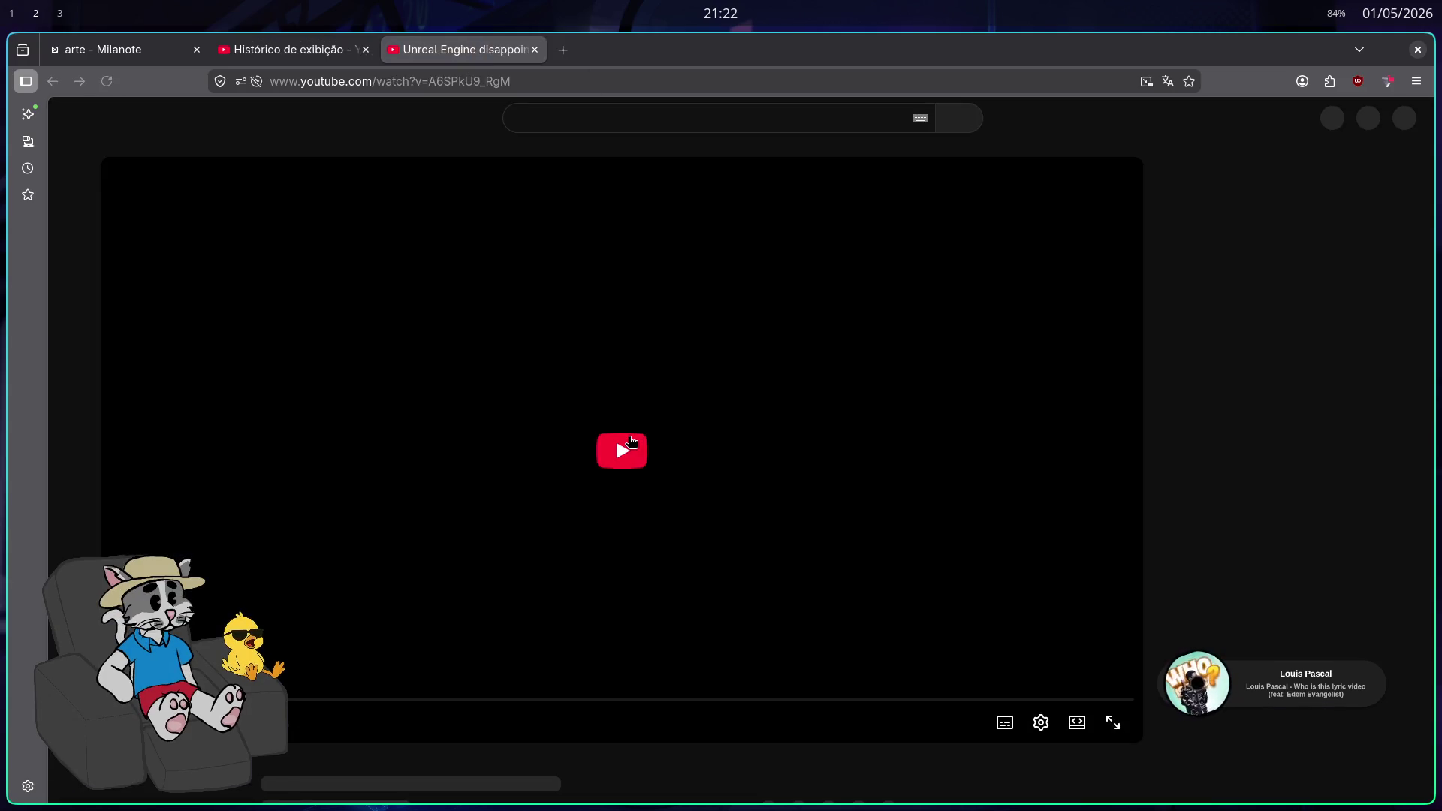
left_click(629, 444)
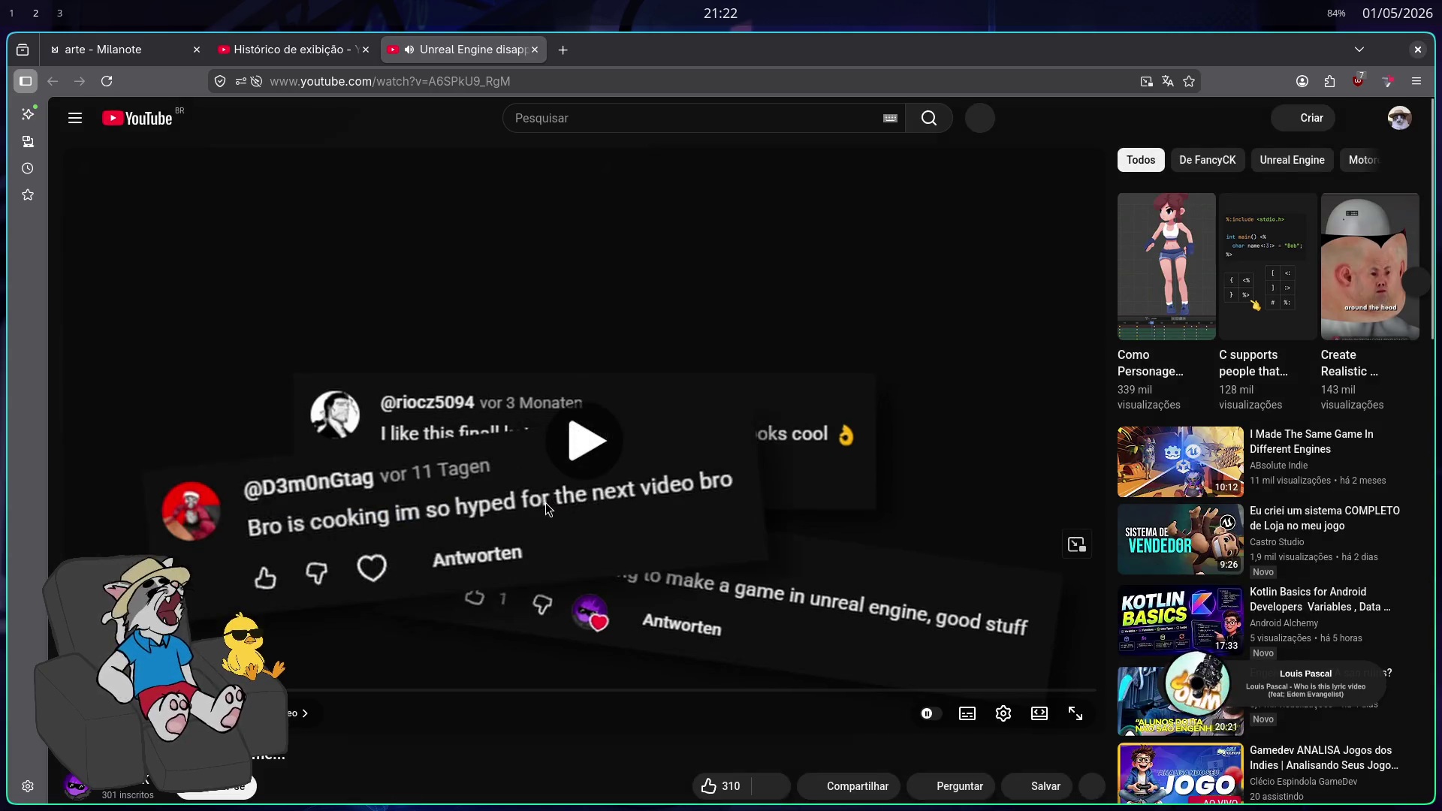
left_click(509, 530)
left_click_drag(256, 690, 356, 690)
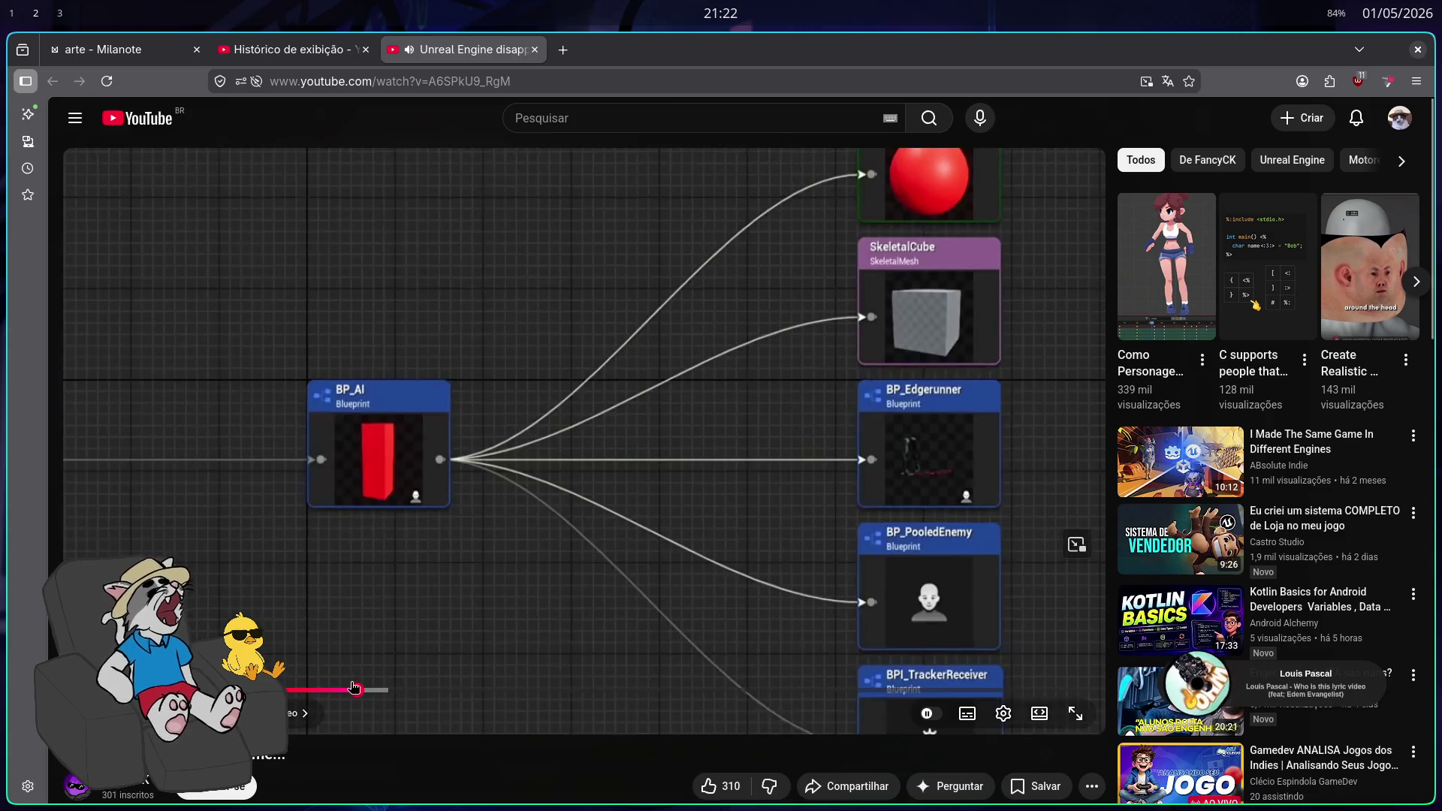
left_click_drag(567, 688, 883, 691)
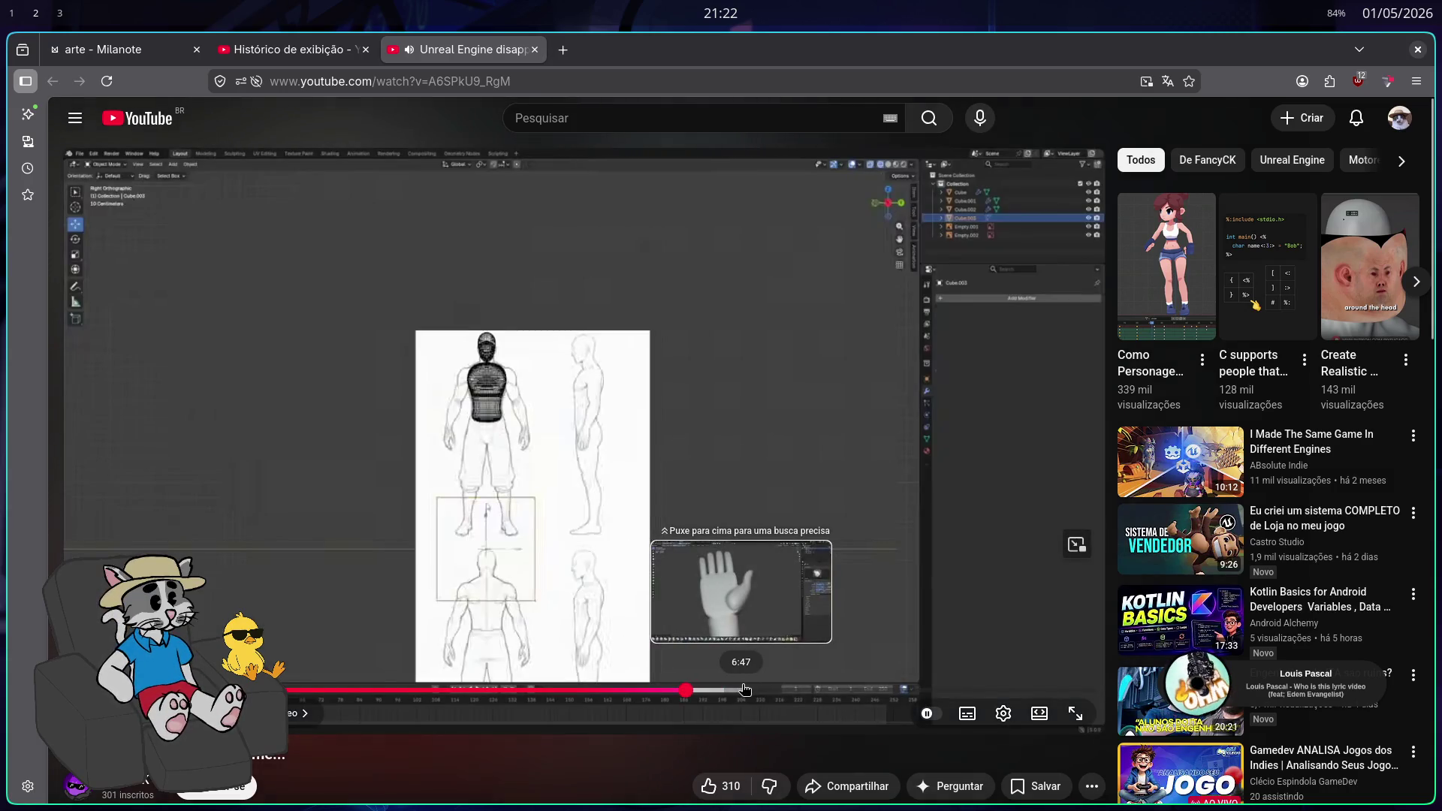
left_click(748, 690)
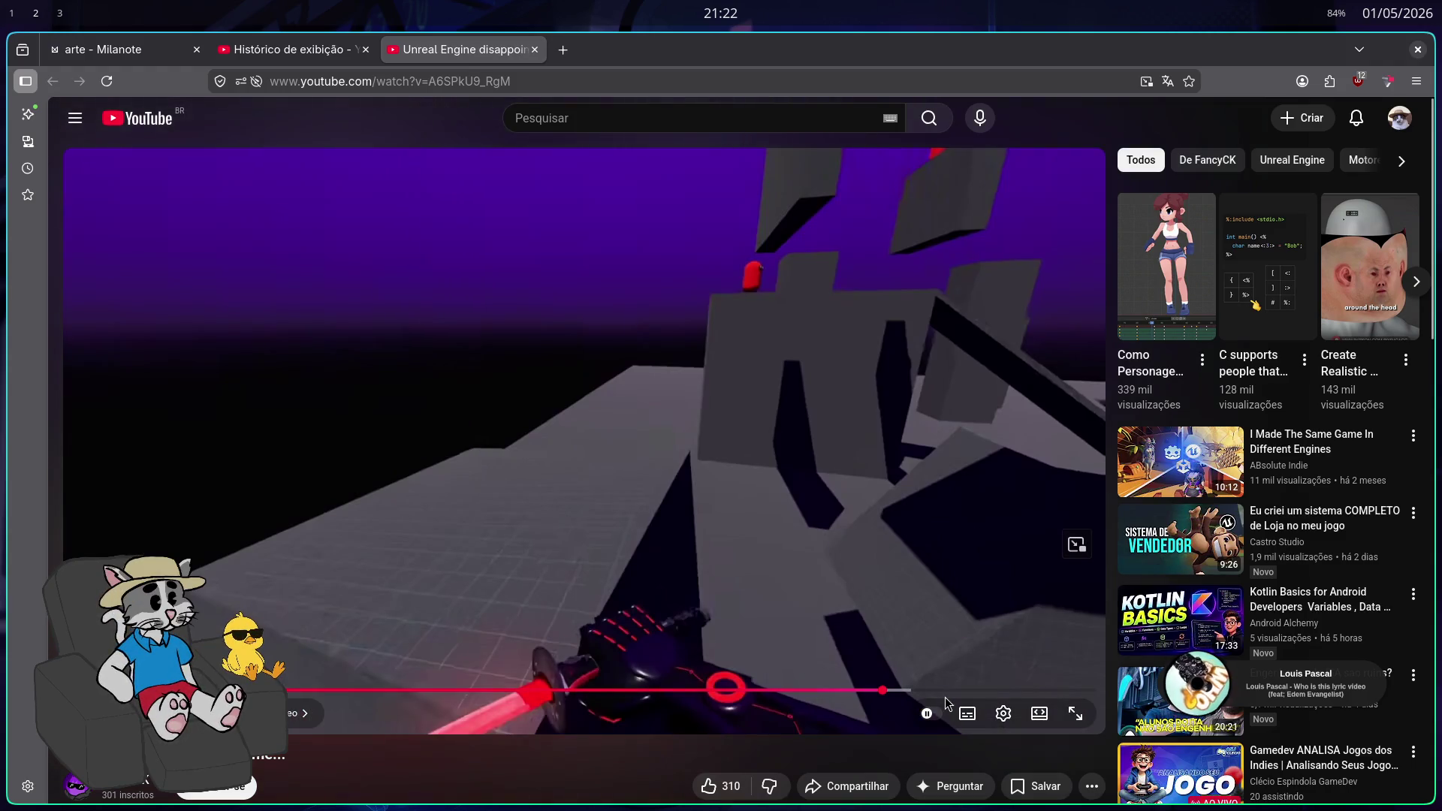
left_click(984, 691)
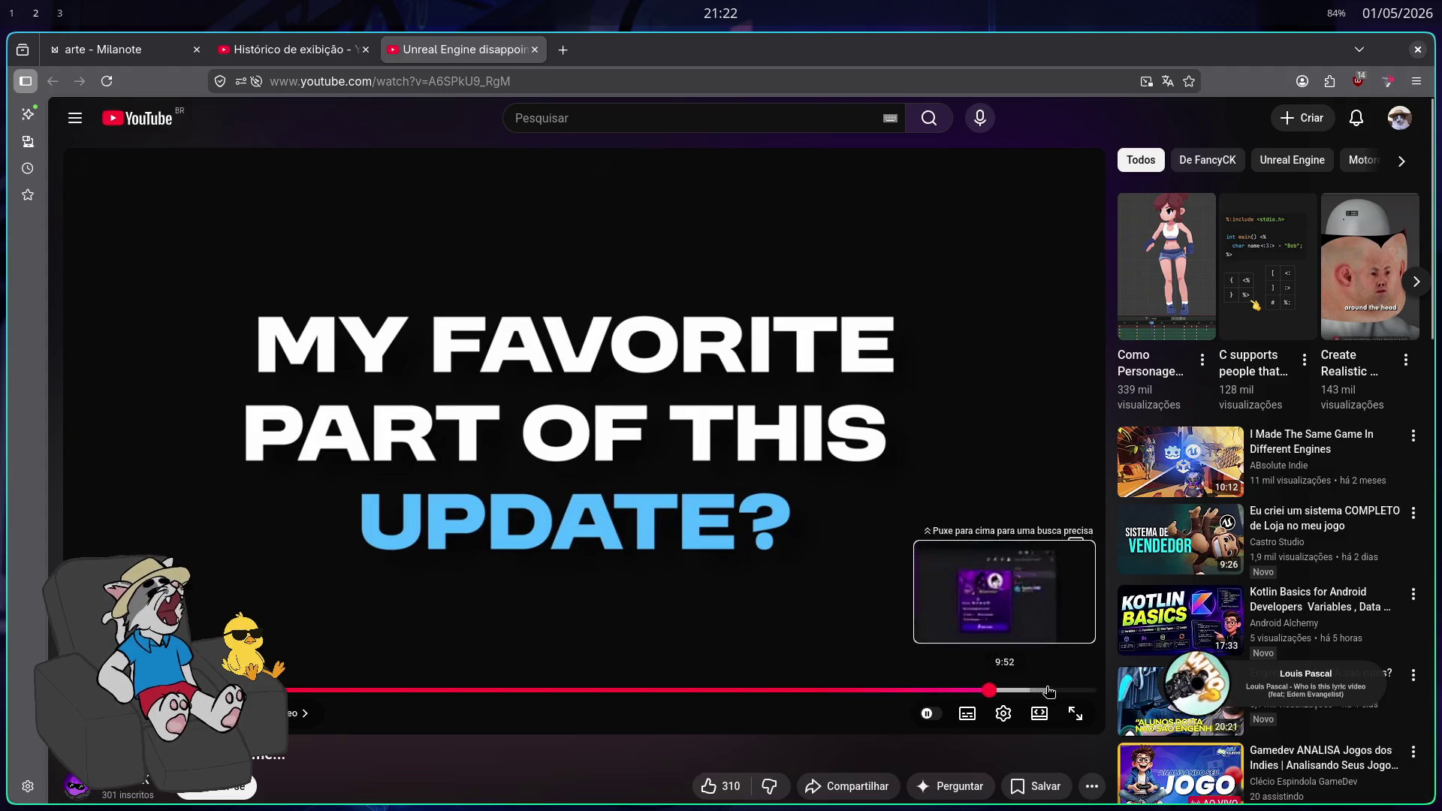
left_click(1049, 690)
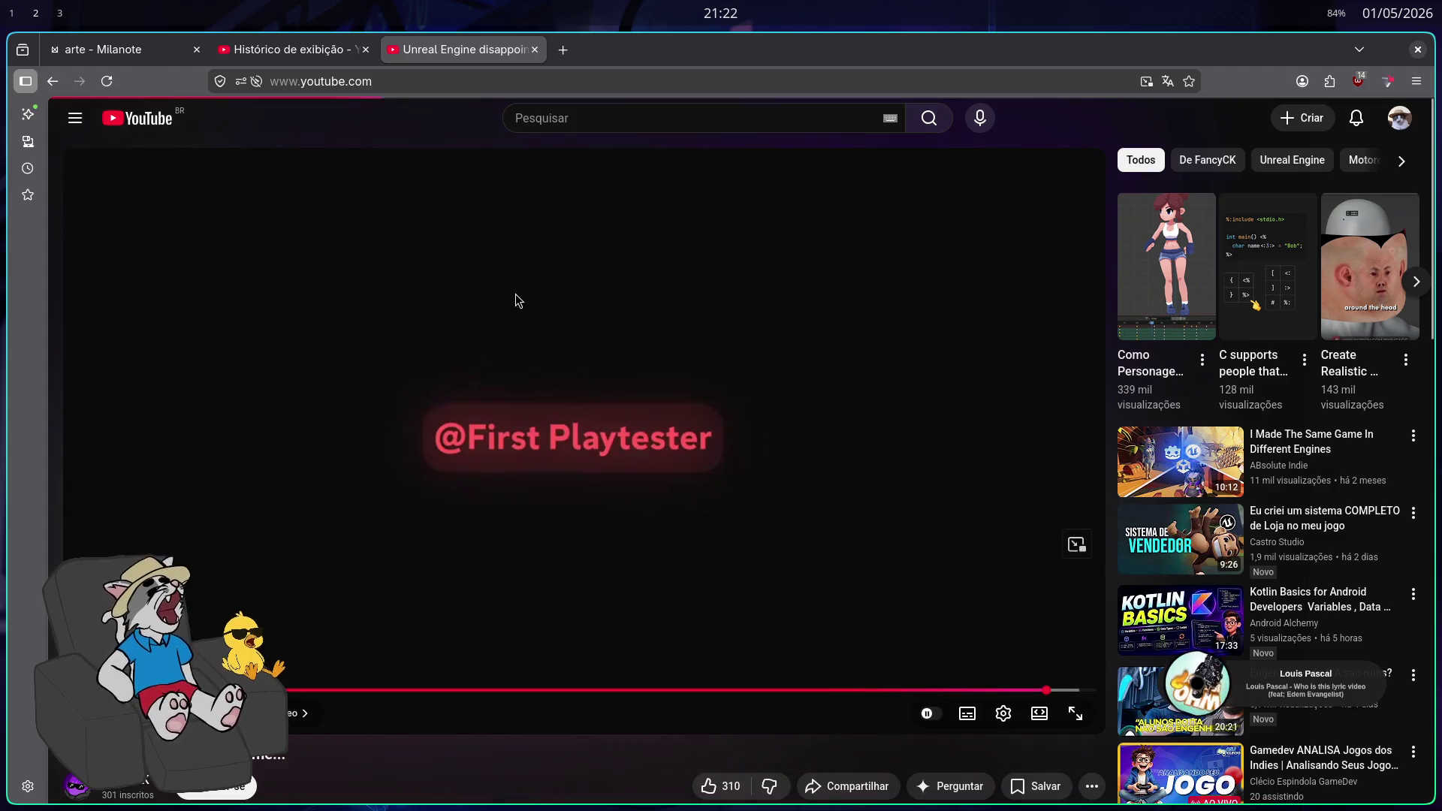
Go back to the YouTube home feed, browse the recommendations, and switch to the arte board
key("alt+Left")
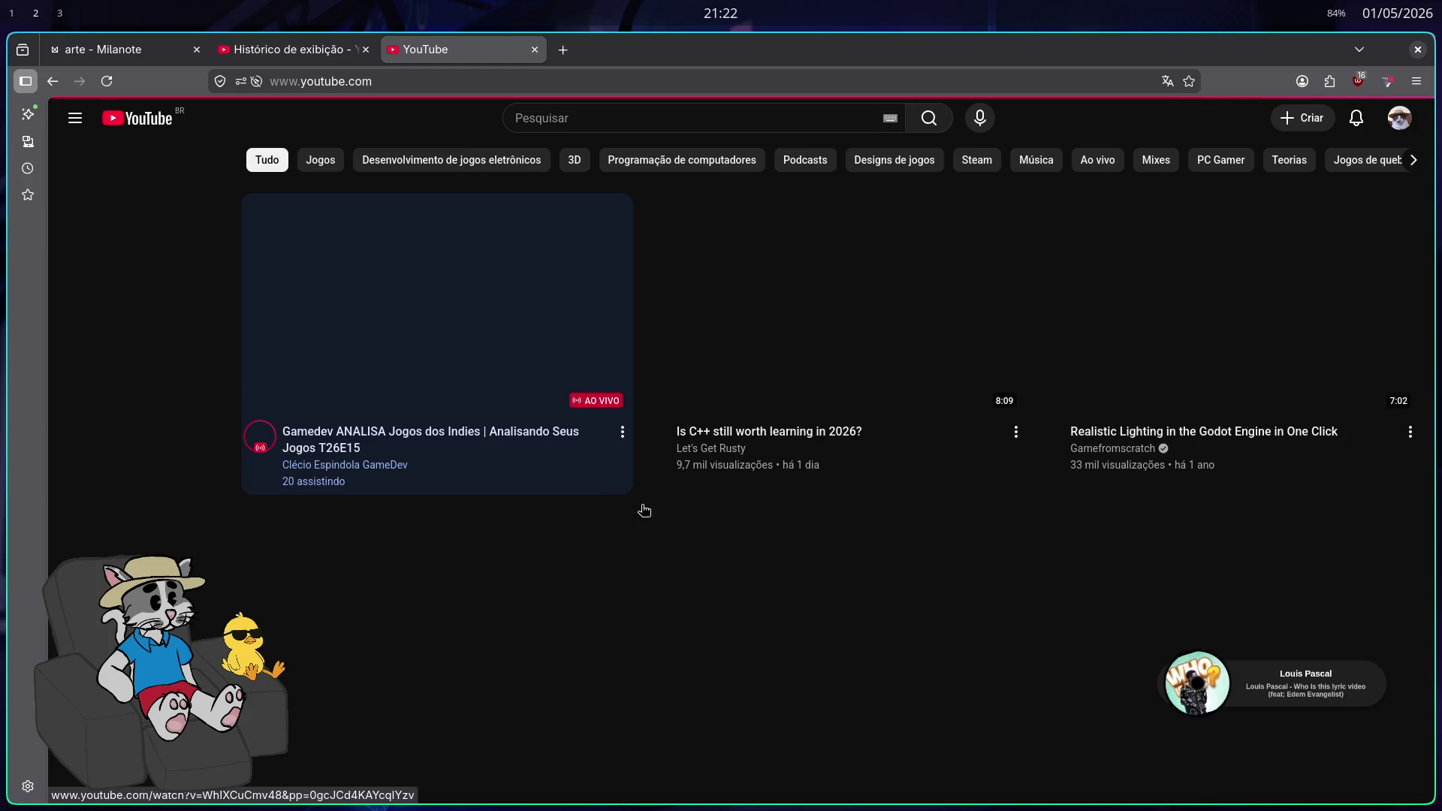
scroll(727, 544, "down", 4)
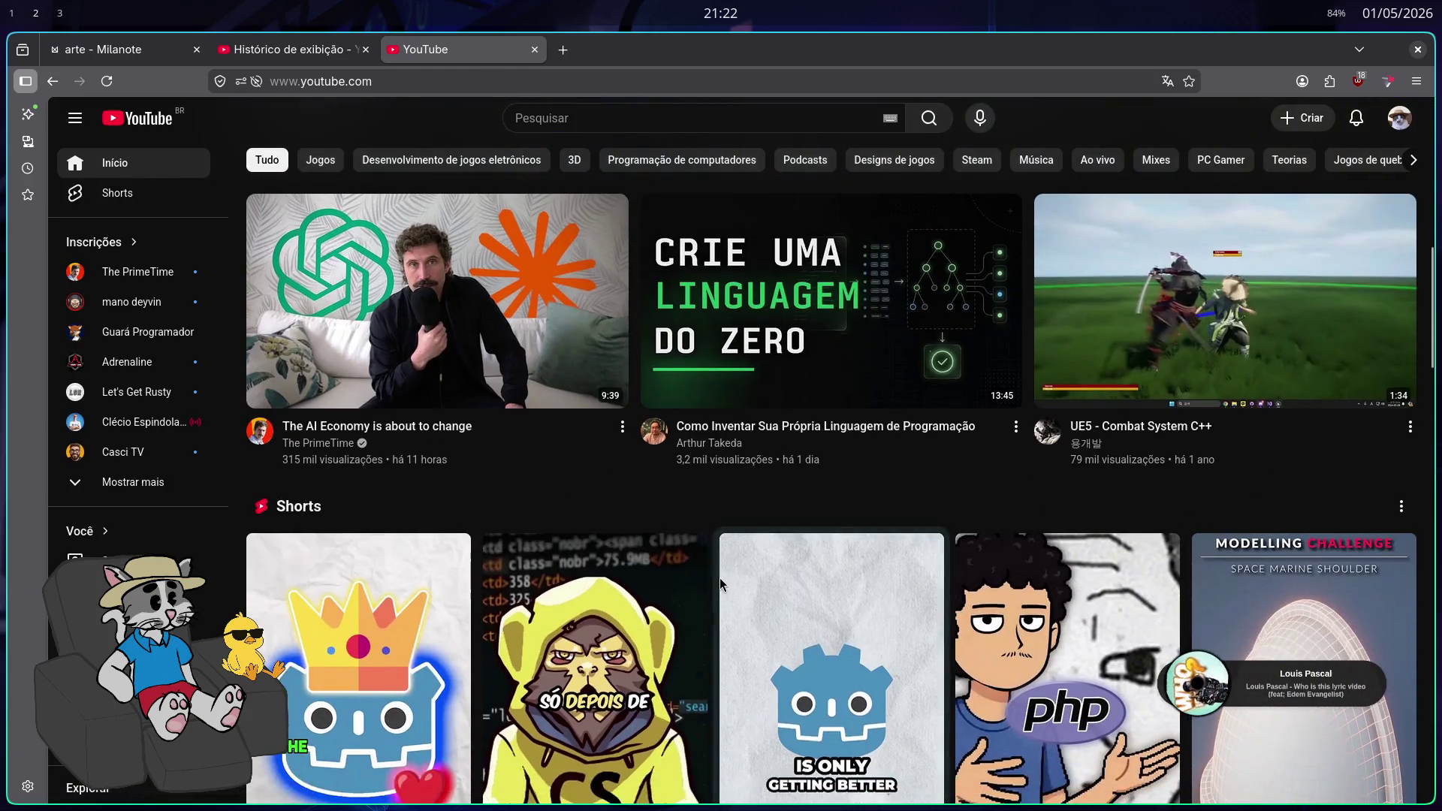
scroll(719, 579, "down", 8)
scroll(723, 608, "down", 2)
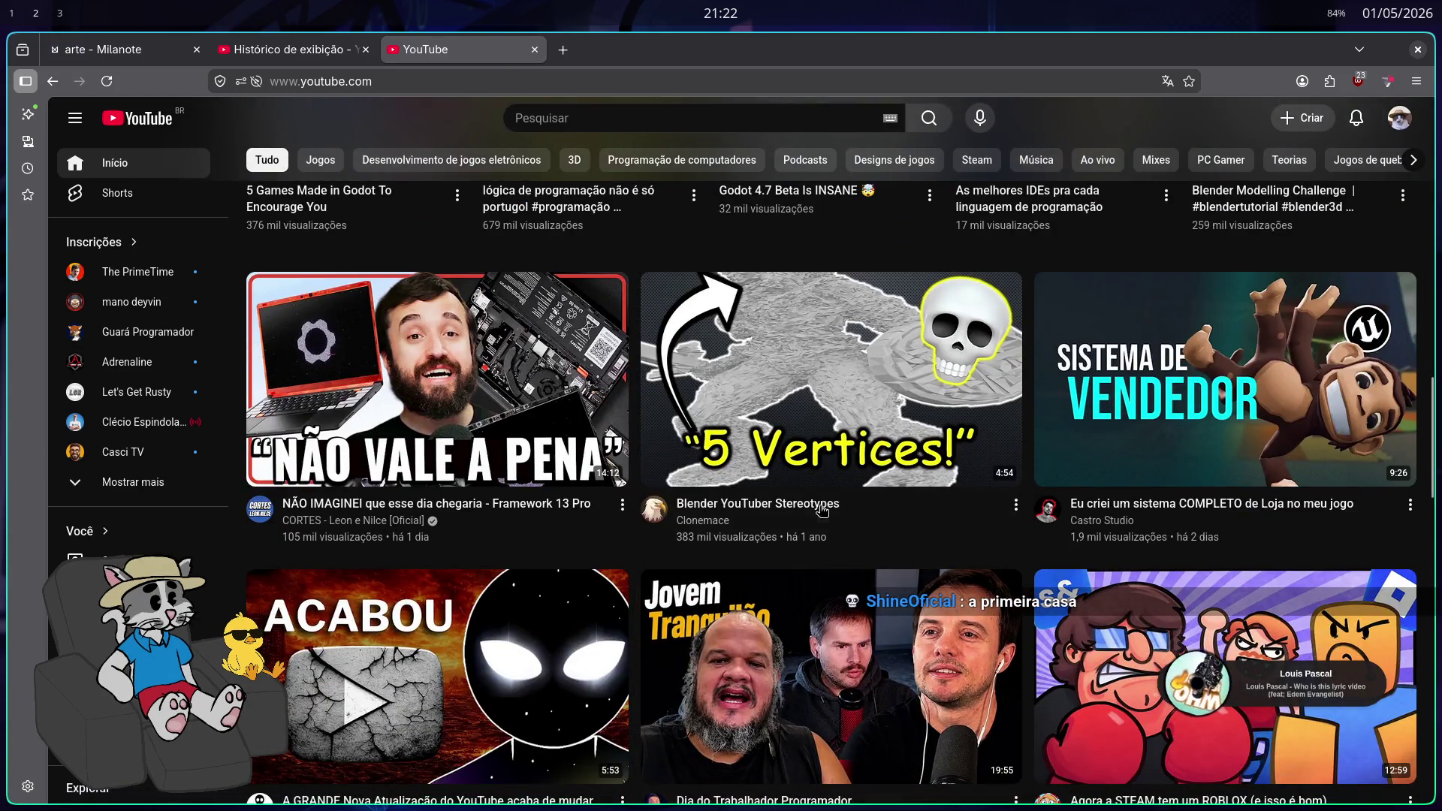
mouse_move(798, 361)
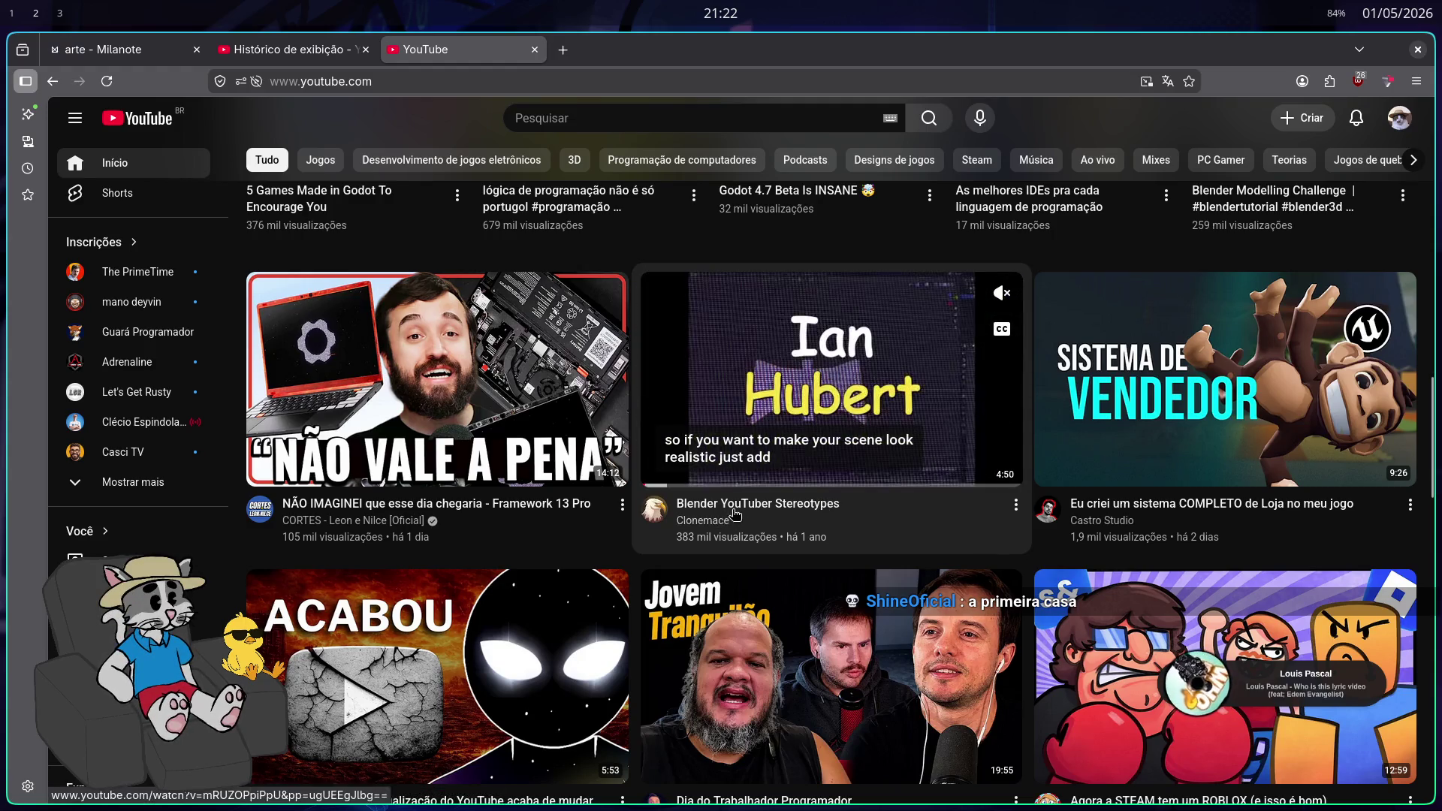
scroll(702, 494, "down", 1)
scroll(702, 494, "down", 6)
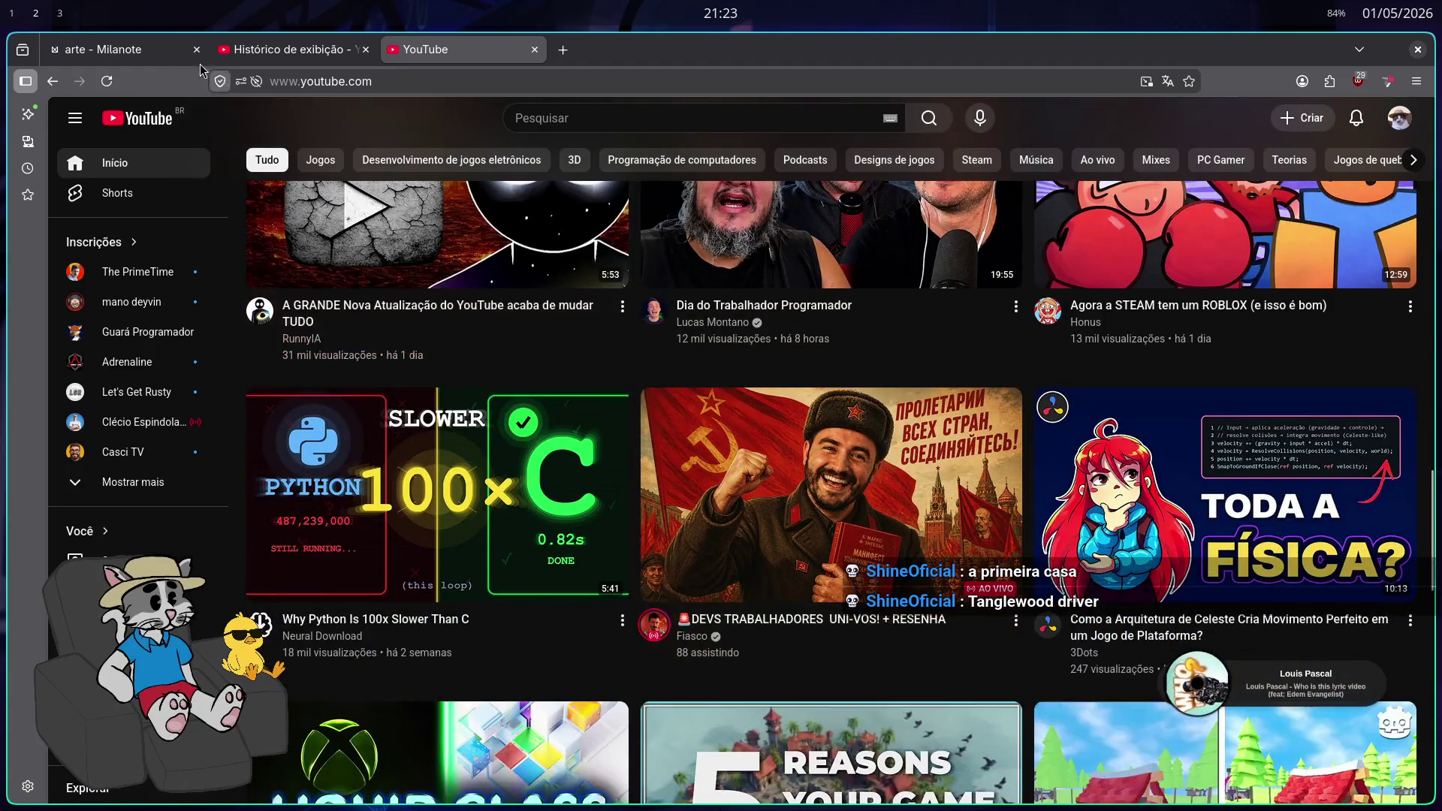
key("ctrl+Tab")
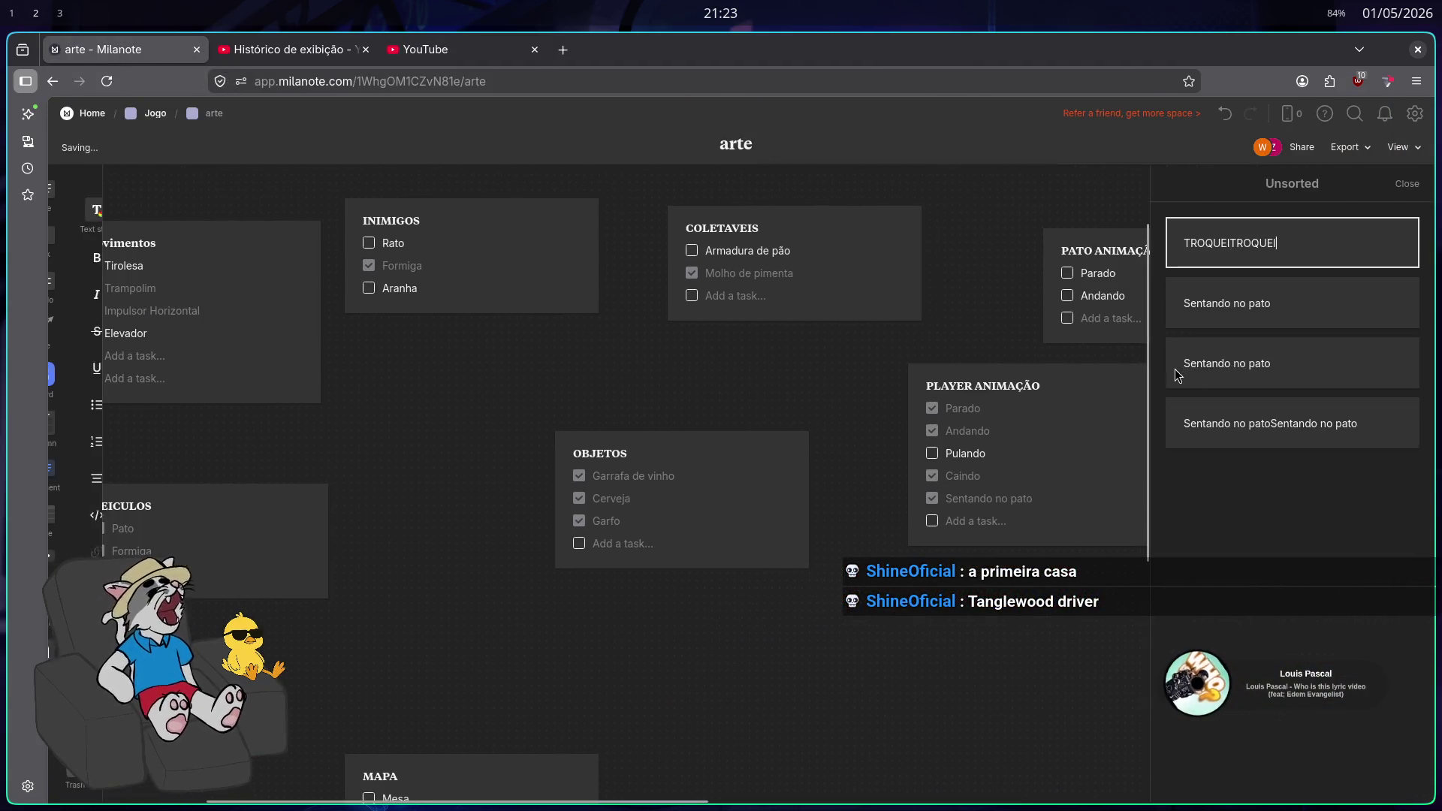
Delete the stray TROQUEITROQUEI and TROQUEI notes from the arte board
left_click(1406, 186)
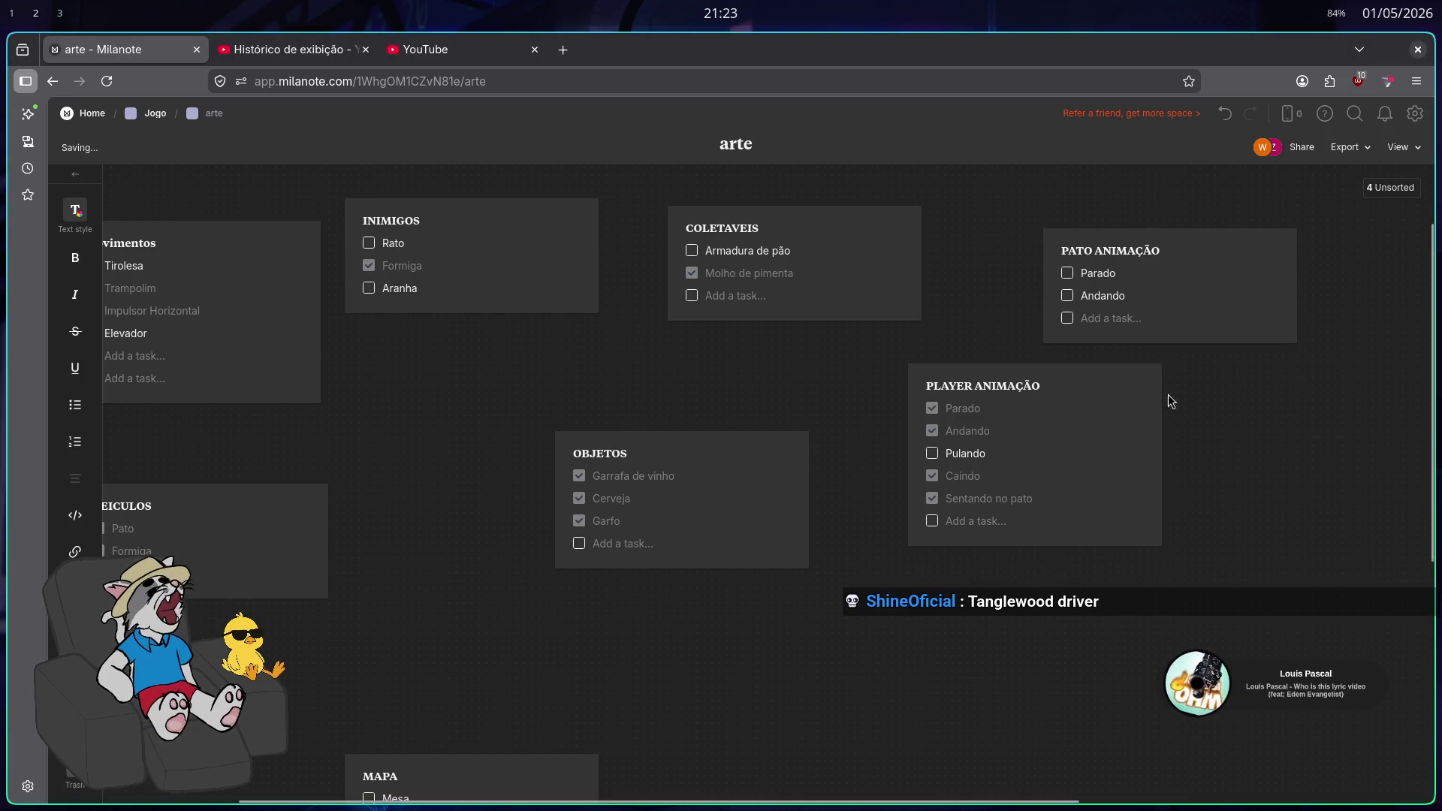
left_click_drag(779, 421, 949, 362)
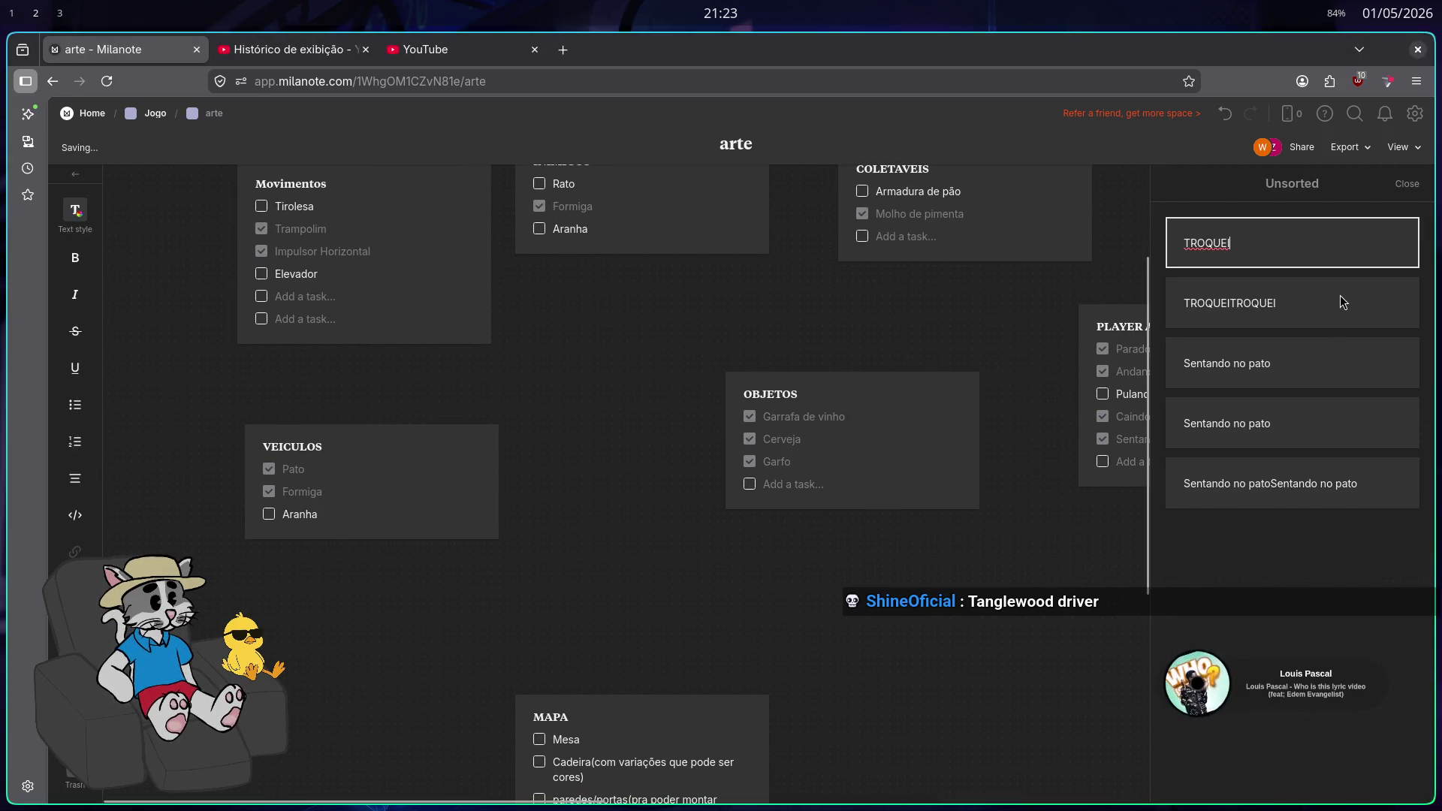
left_click(1277, 319)
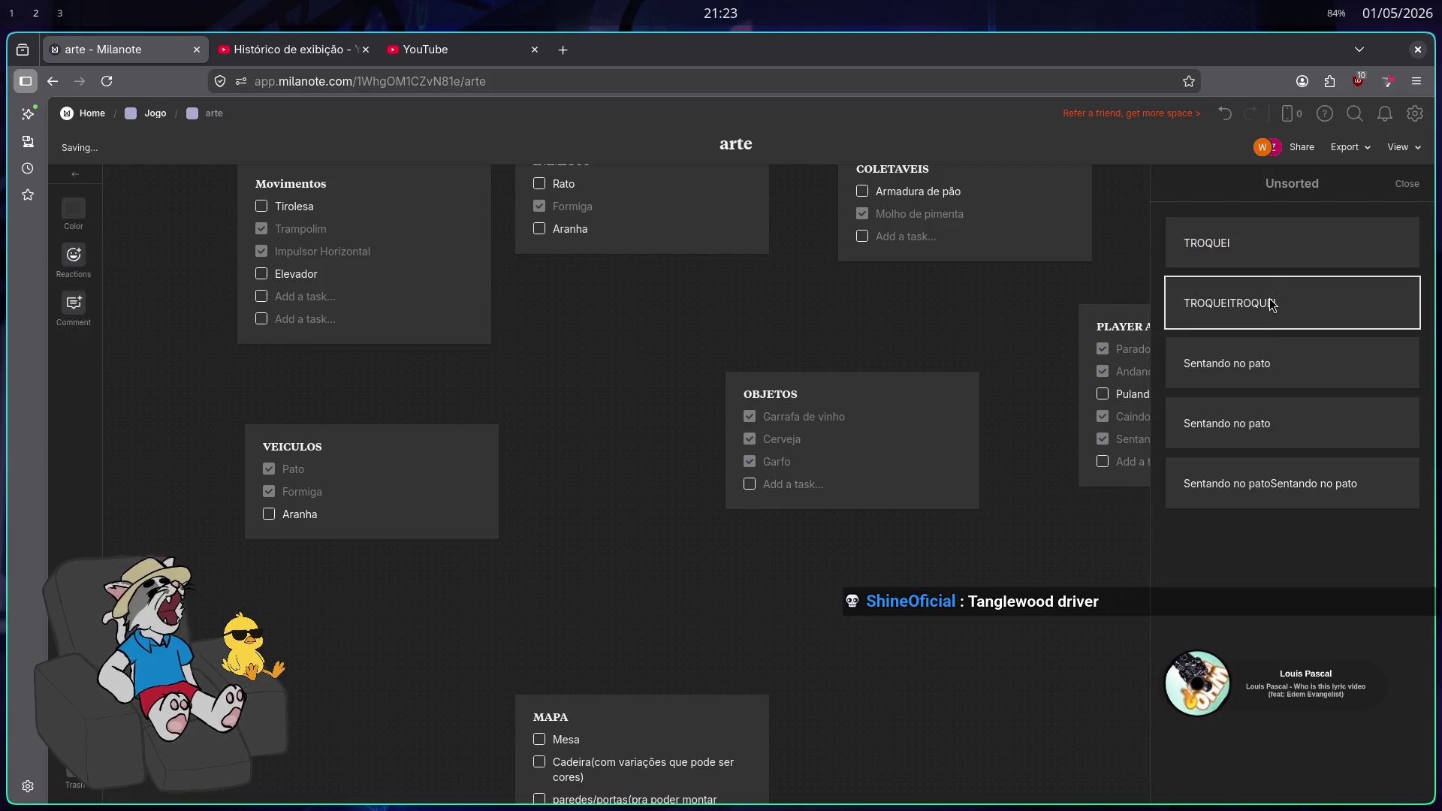
key("Delete")
left_click(1266, 248)
key("Delete")
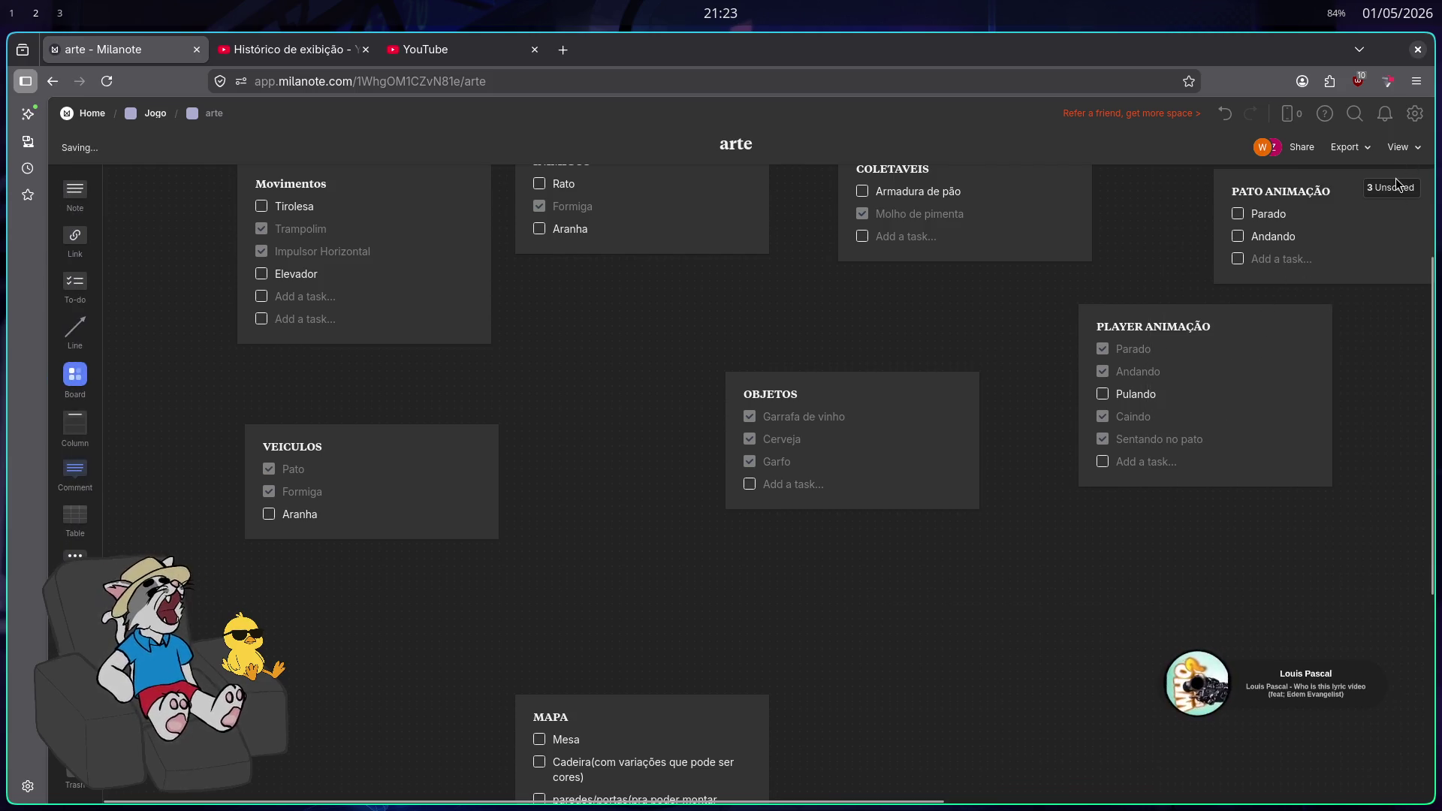
Delete the duplicate Sentando no pato unsorted notes until 0 remain unsorted
left_click(1398, 187)
left_click(1398, 187)
left_click(1273, 323)
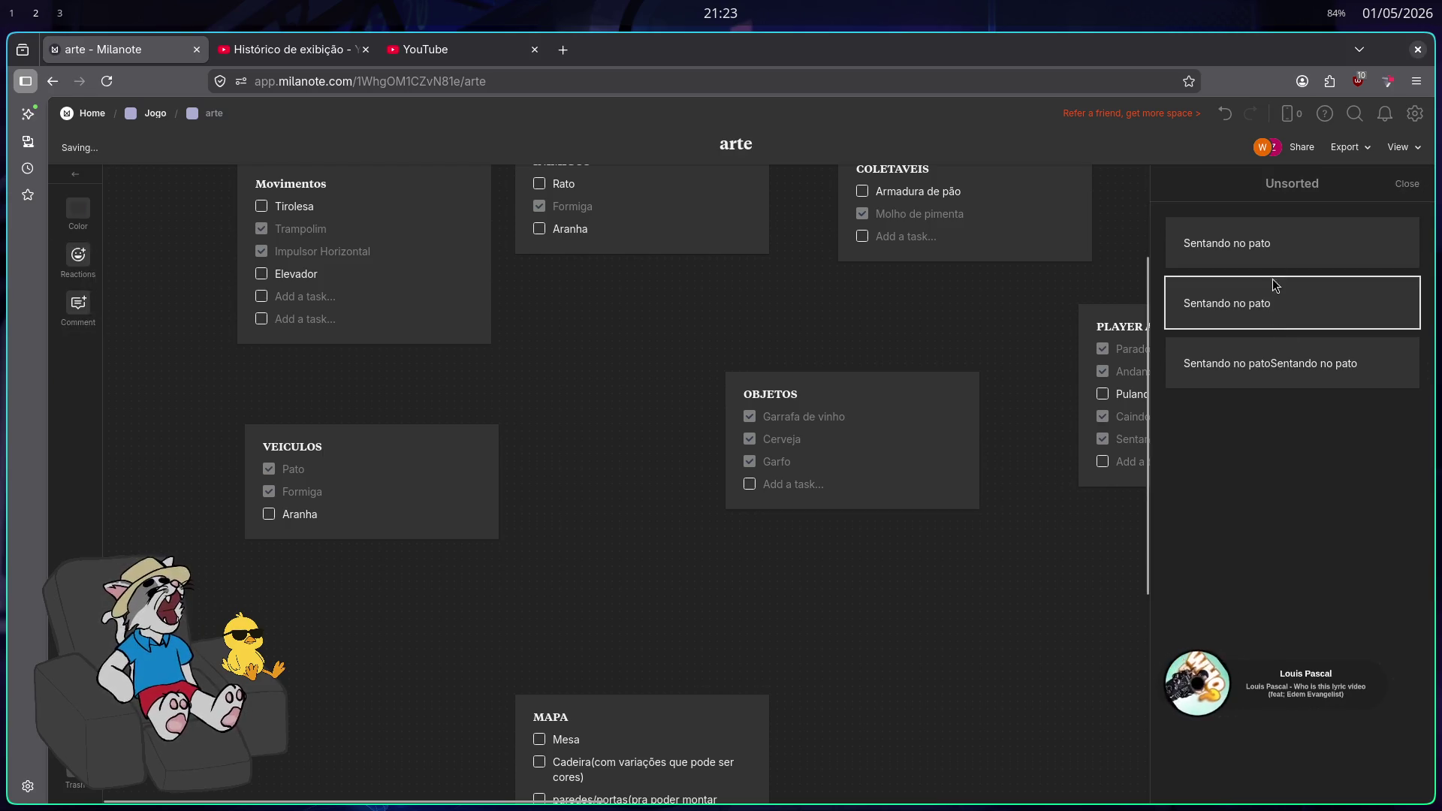
key("Delete")
left_click(1273, 259)
key("Delete")
left_click(1273, 259)
key("Delete")
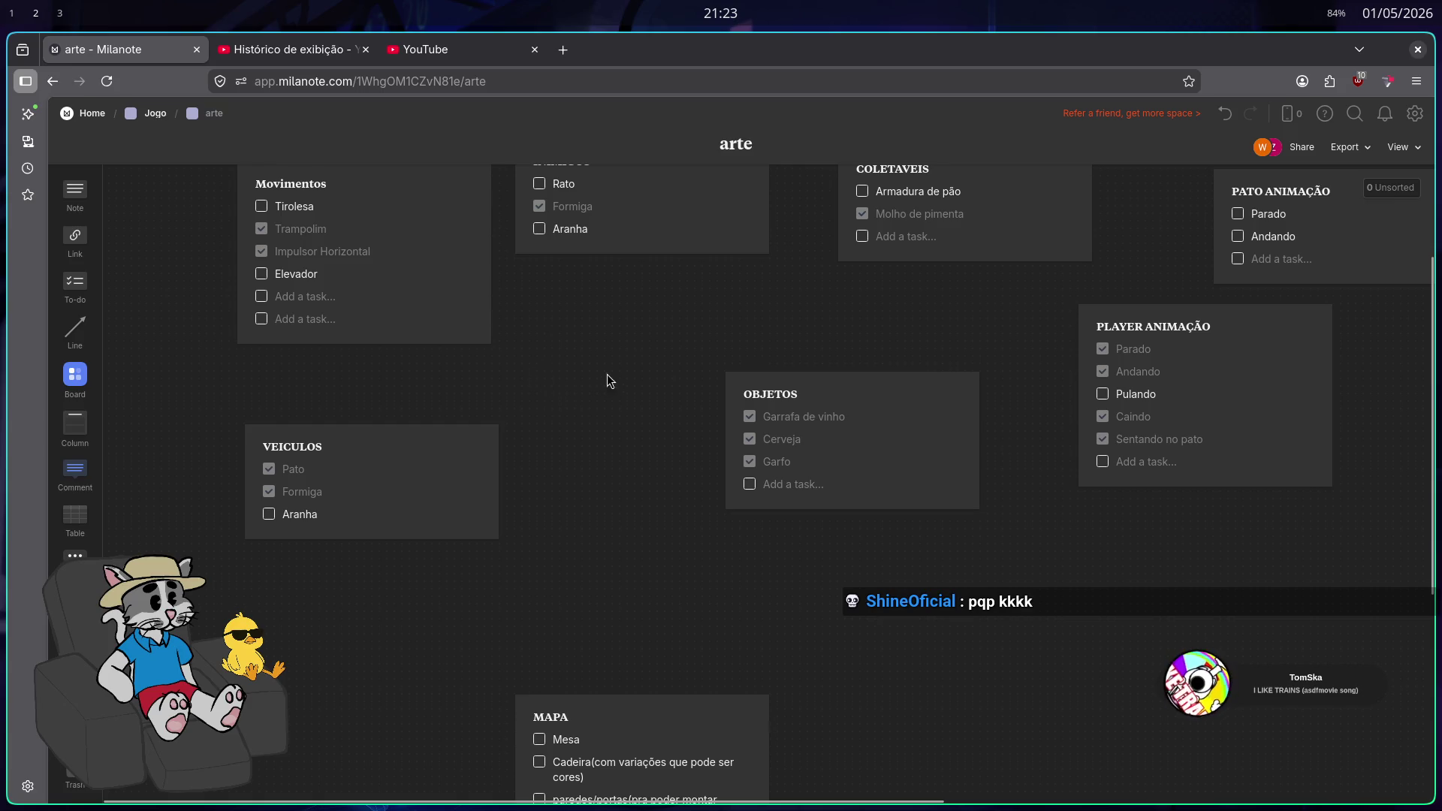
scroll(607, 398, "up", 3)
scroll(607, 398, "right", 2)
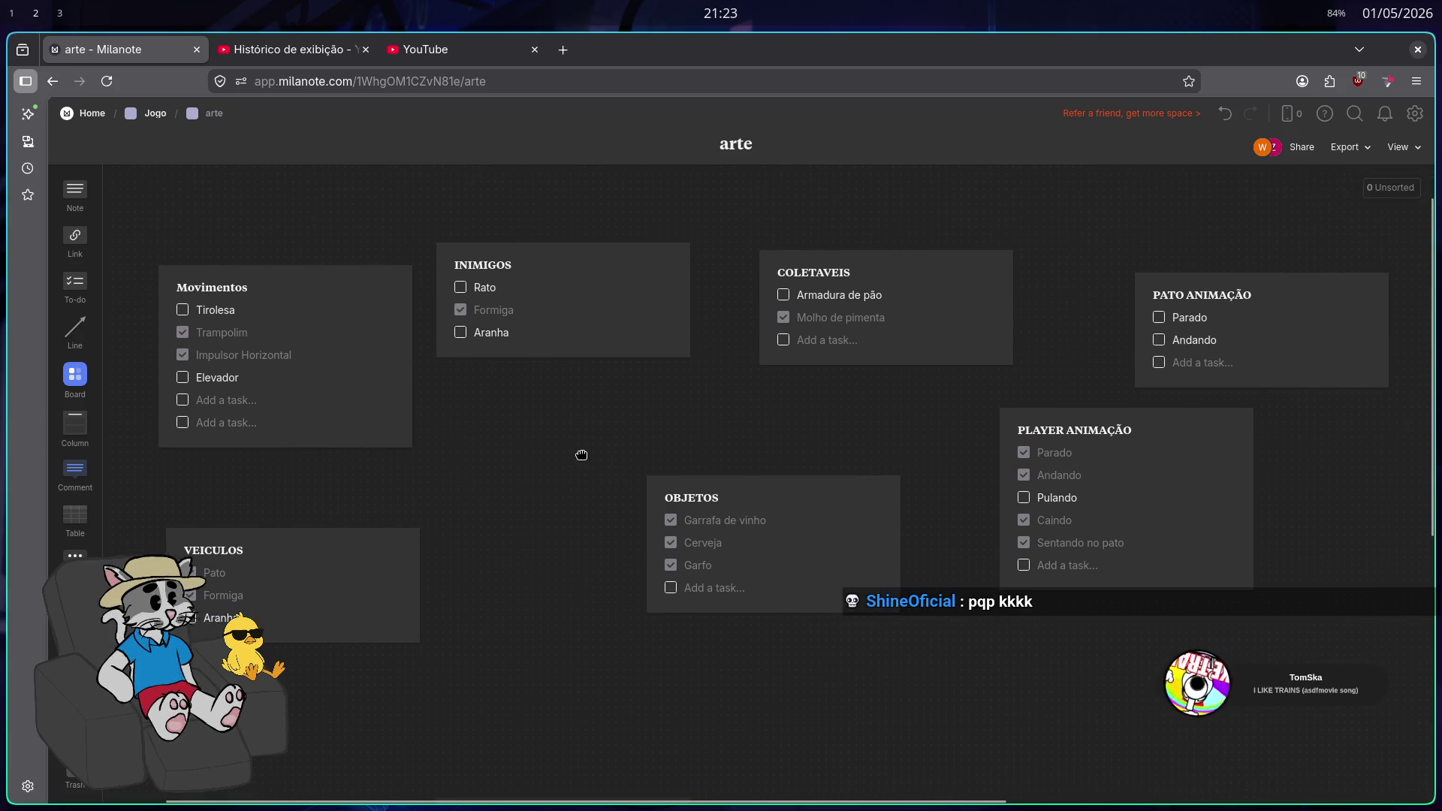
scroll(582, 456, "right", 1)
Create an unsorted note reading TROQUEI on the arte board and finish editing
left_click(1391, 188)
type("TROQUEI")
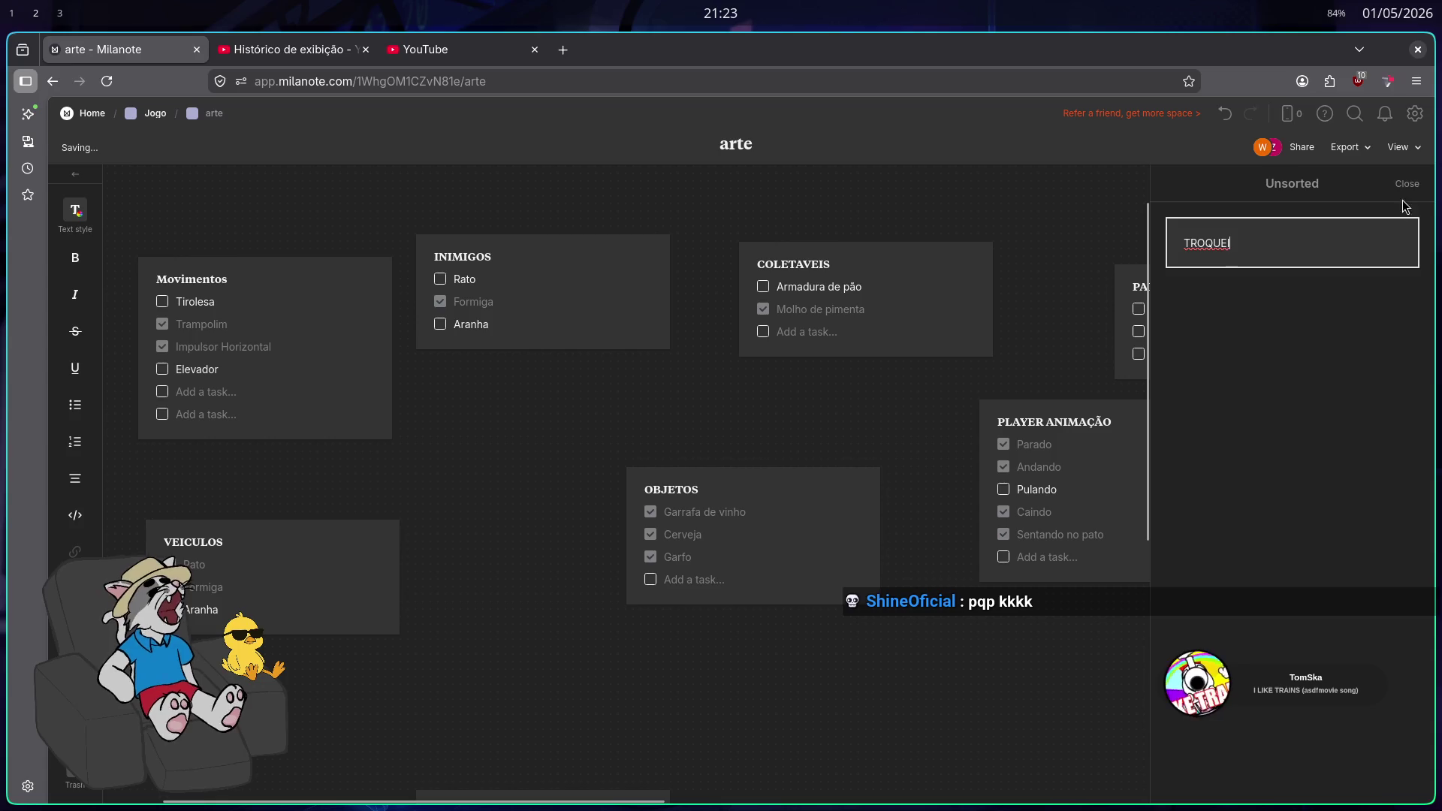
left_click(1406, 184)
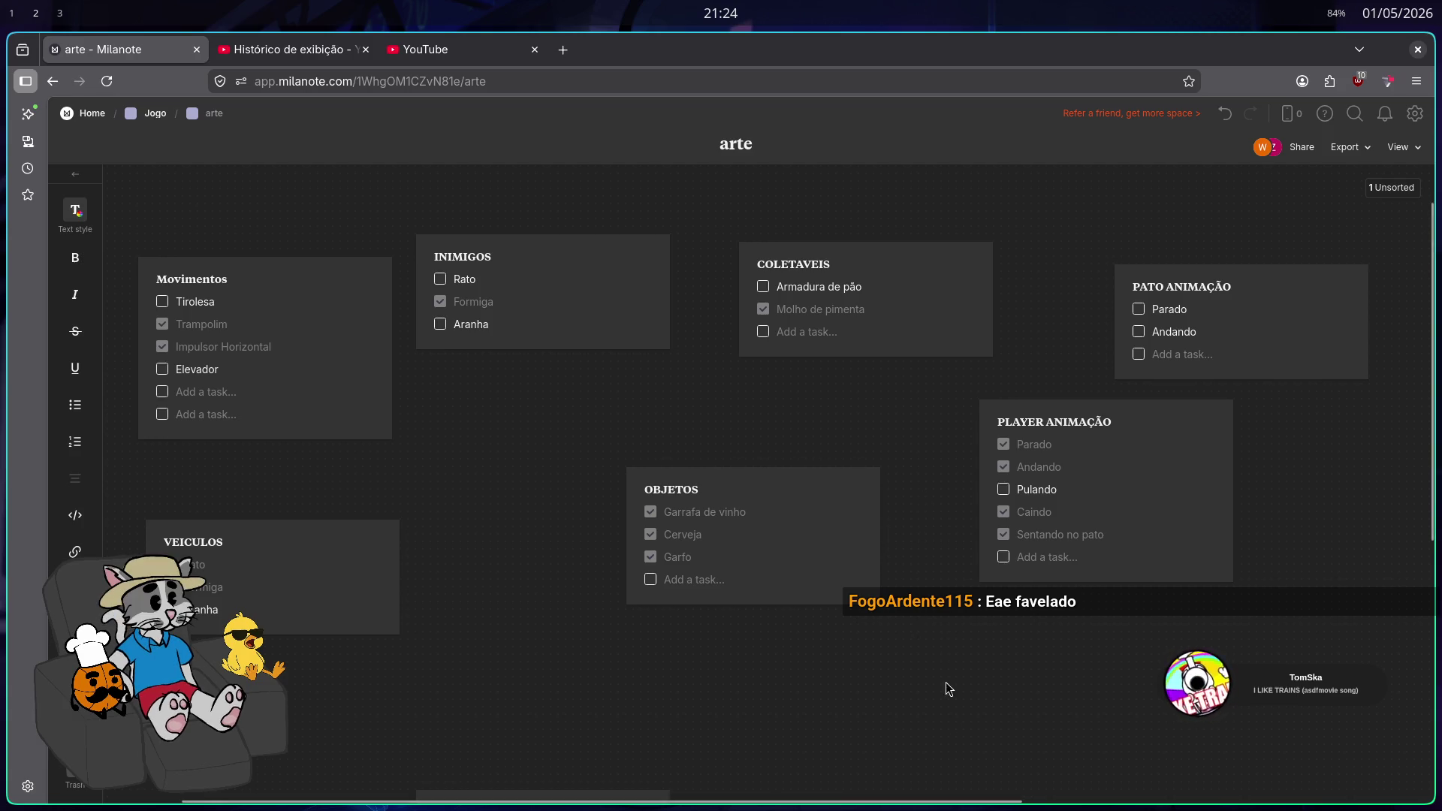
left_click(1090, 613)
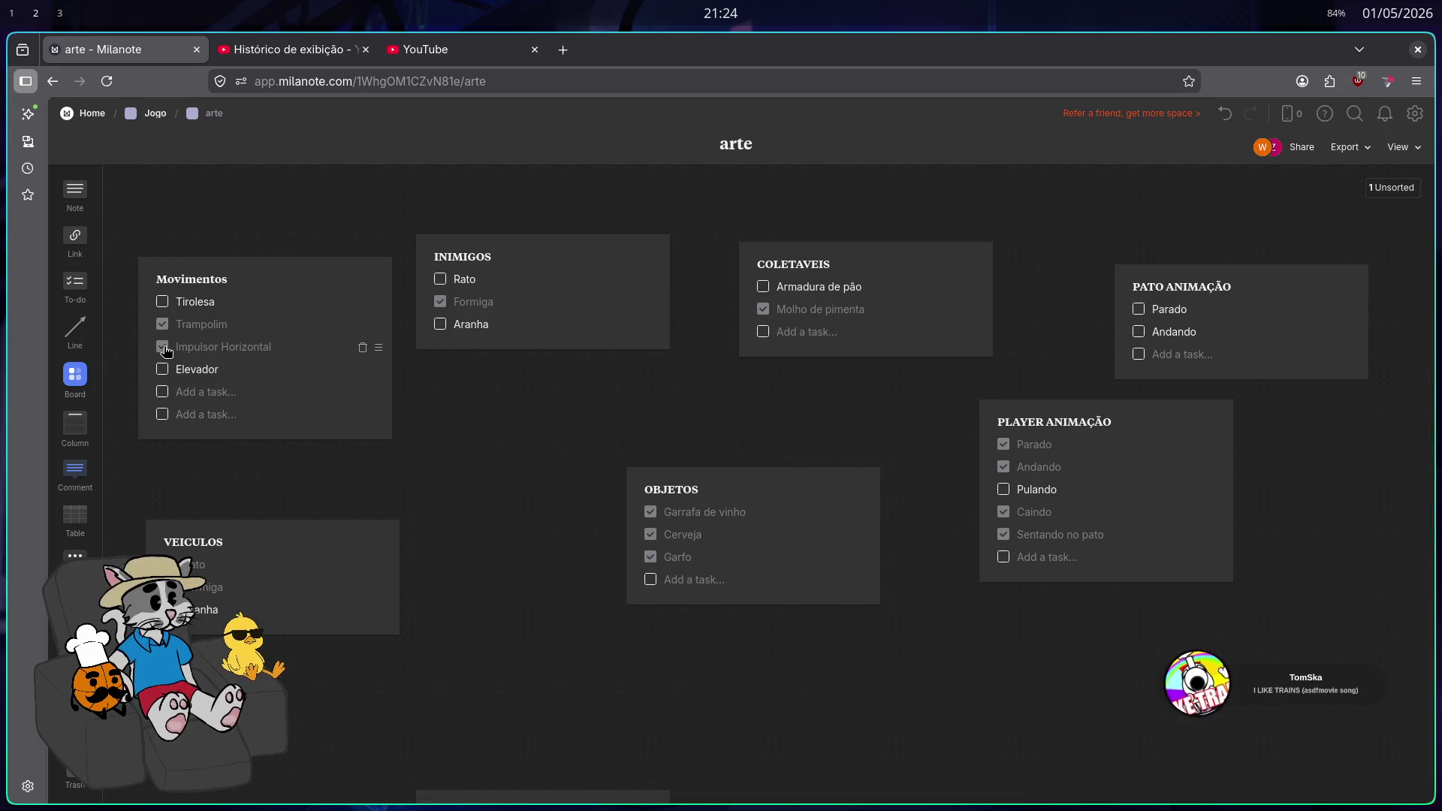
key("super+2")
key("super+3")
key("super+f")
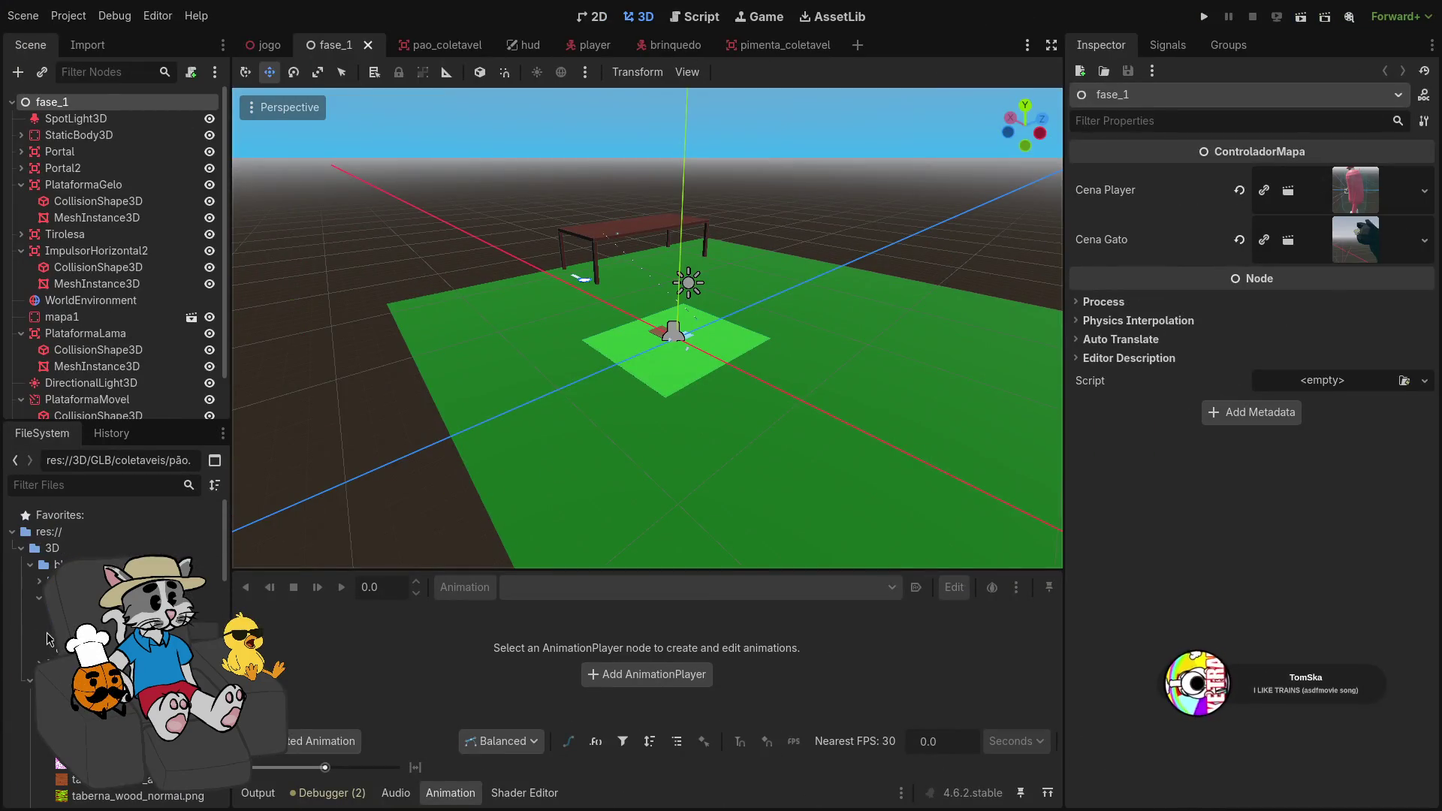
left_click(39, 598)
left_click(40, 615)
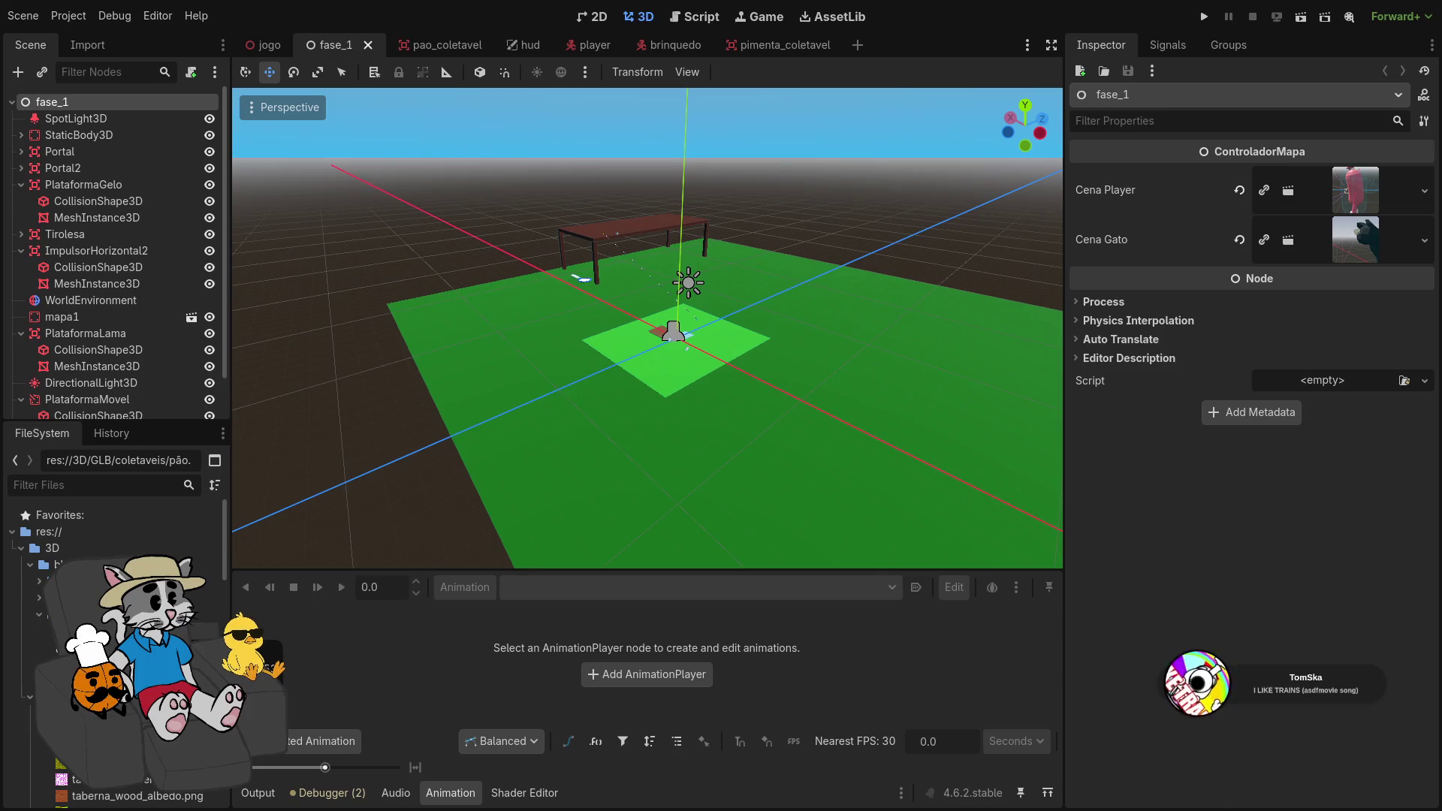
key("super+2")
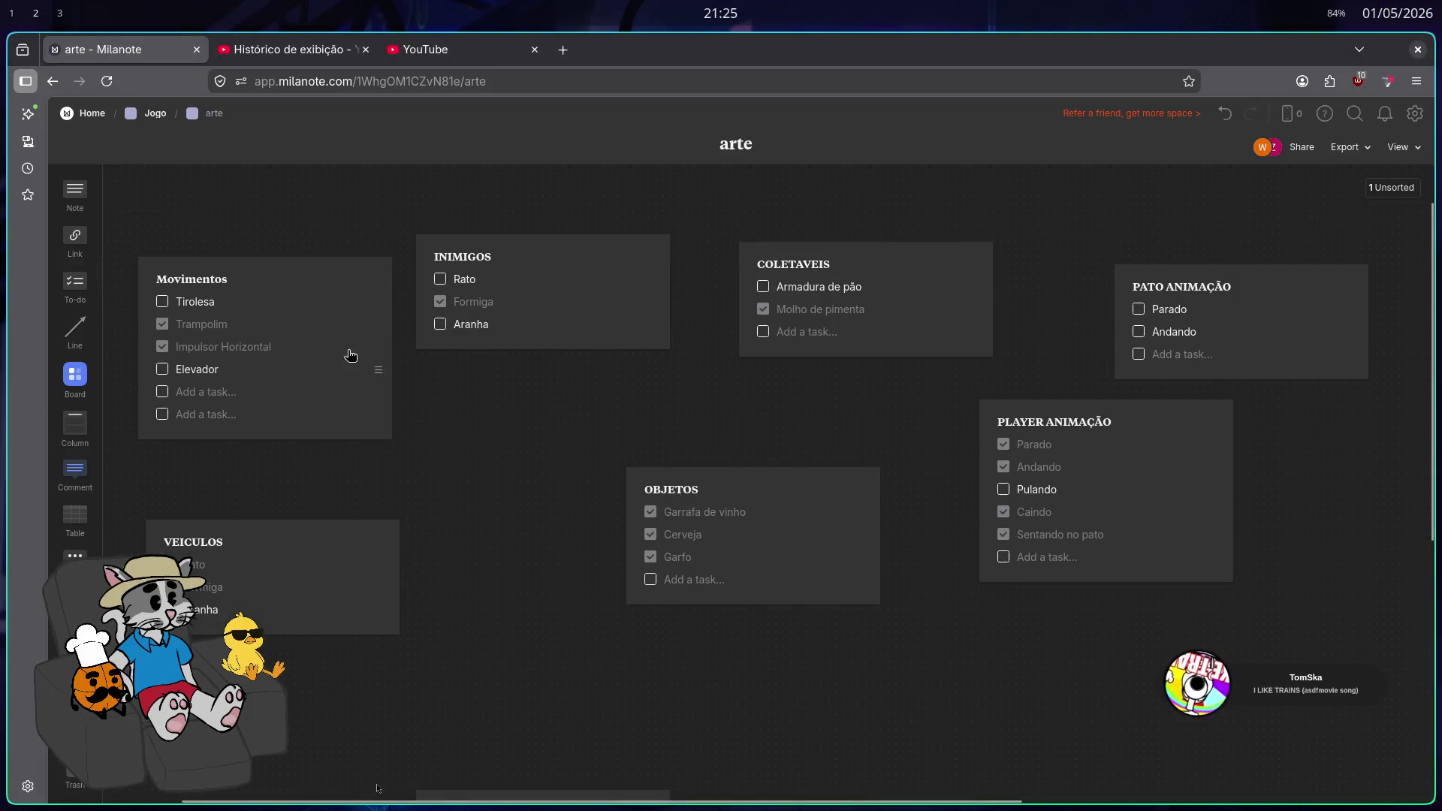
In Movimentos, rename Impulsor Horizontal to Canhão and add a Mola pra ser impulsor horizontal task
left_click(239, 346)
left_click(271, 345)
triple_click(279, 343)
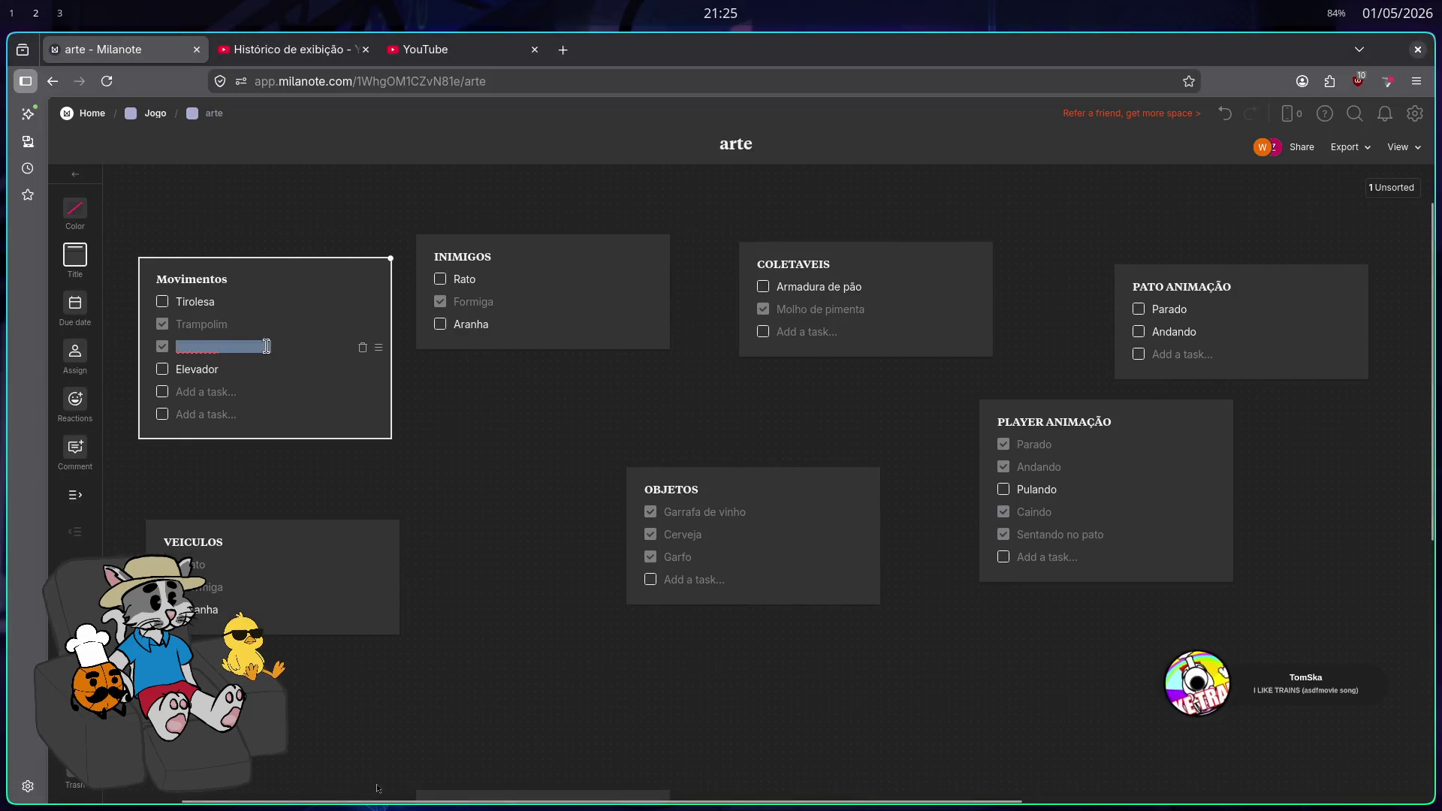
type("Canhão")
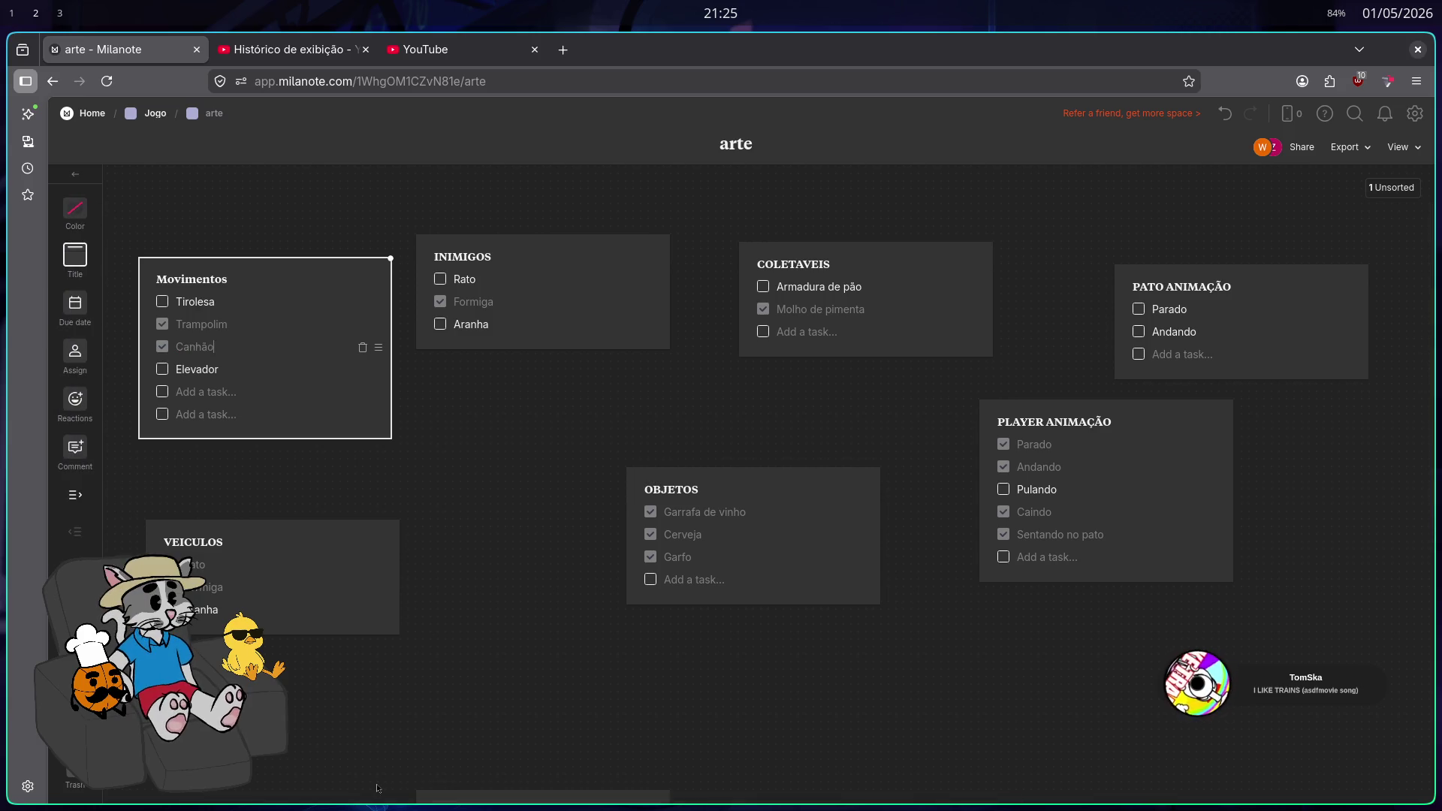
left_click(264, 367)
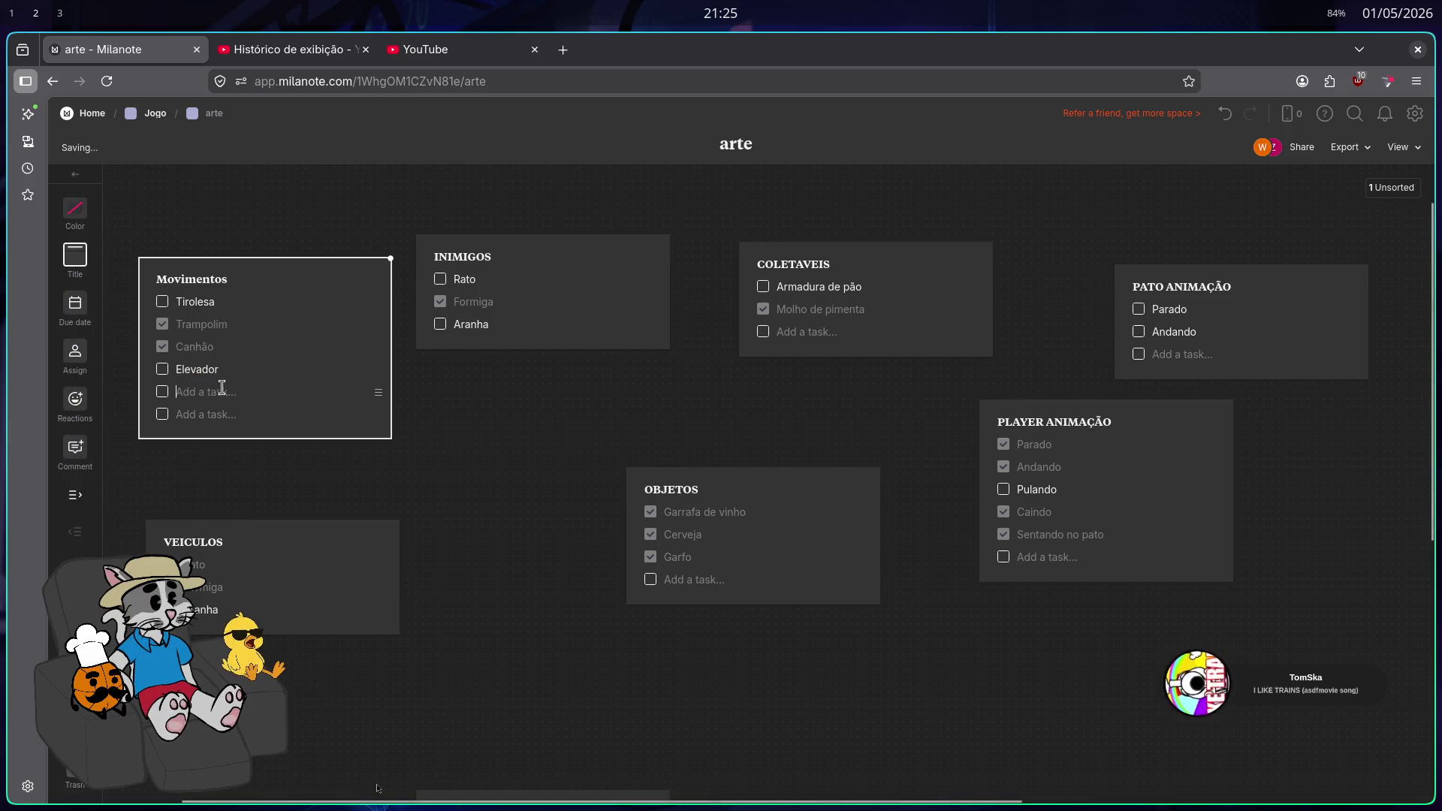
type("Mola")
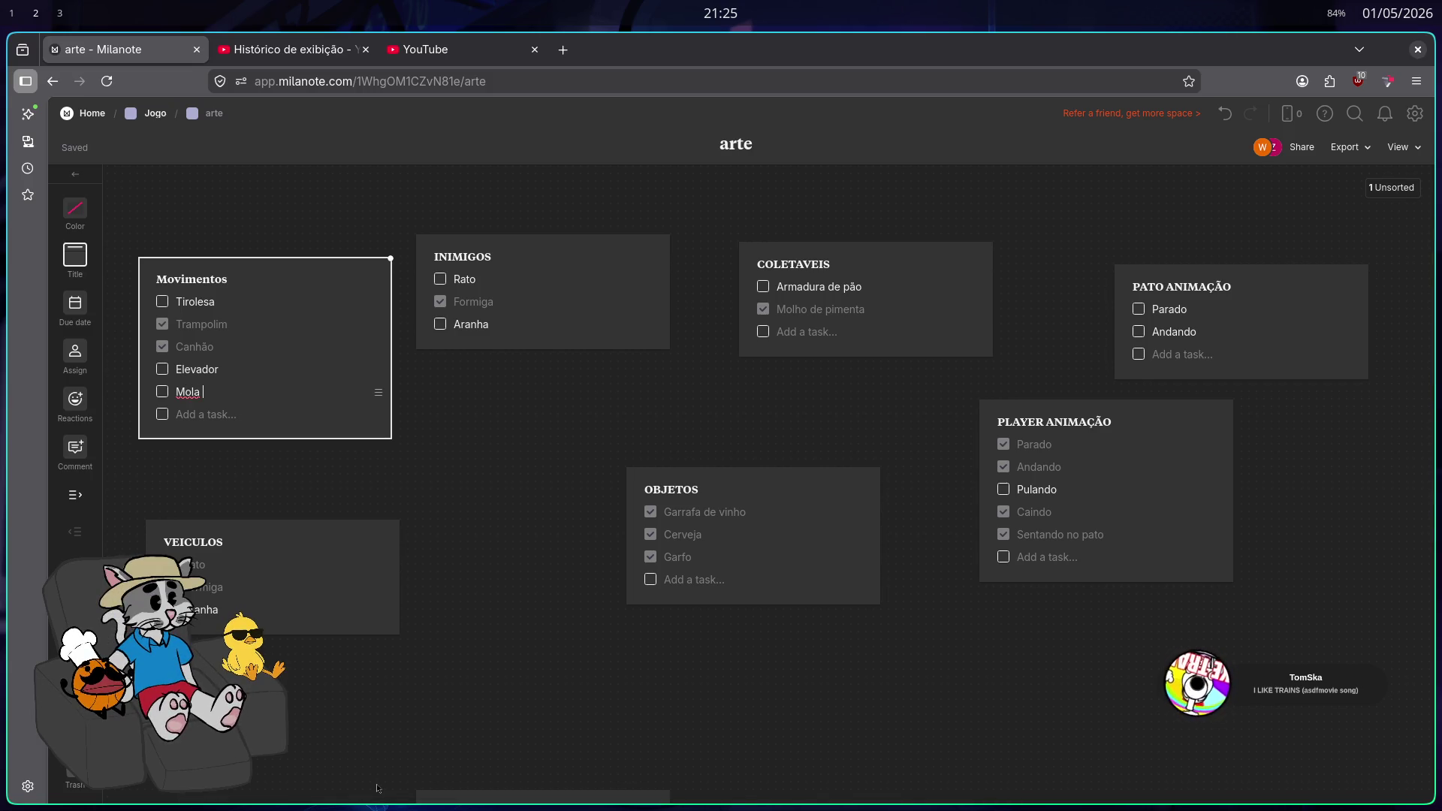
type(" pra ser um")
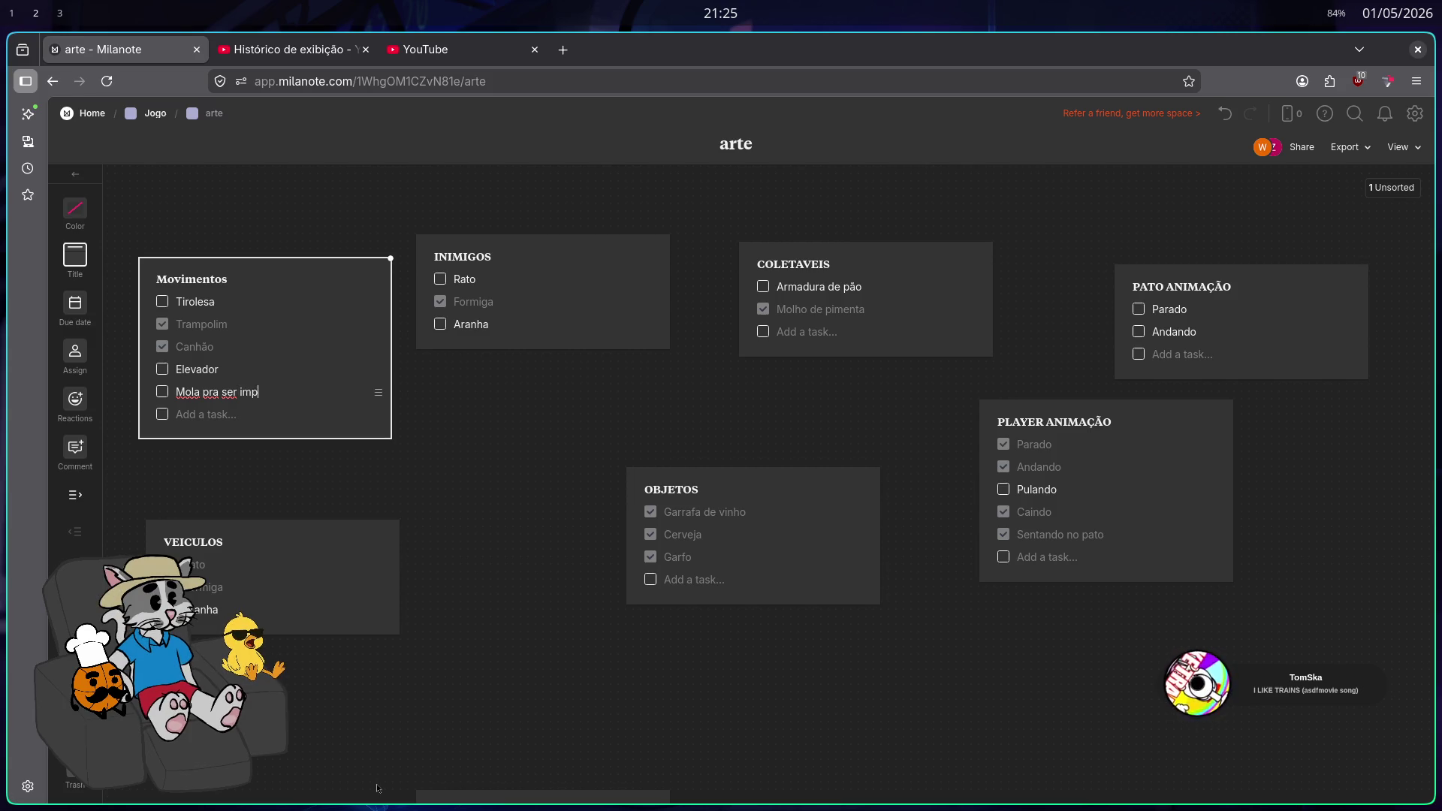
type("or horizontal")
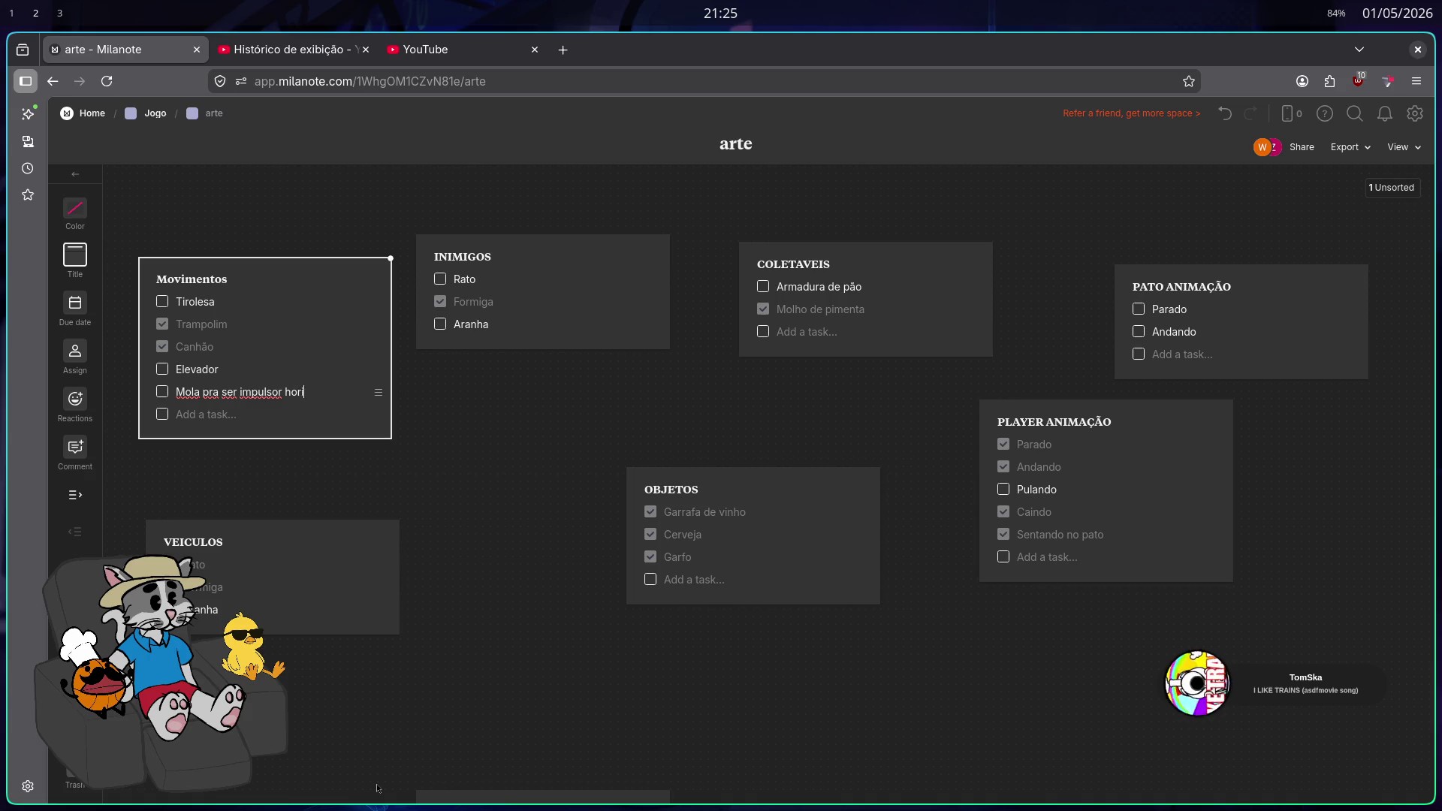
left_click(489, 478)
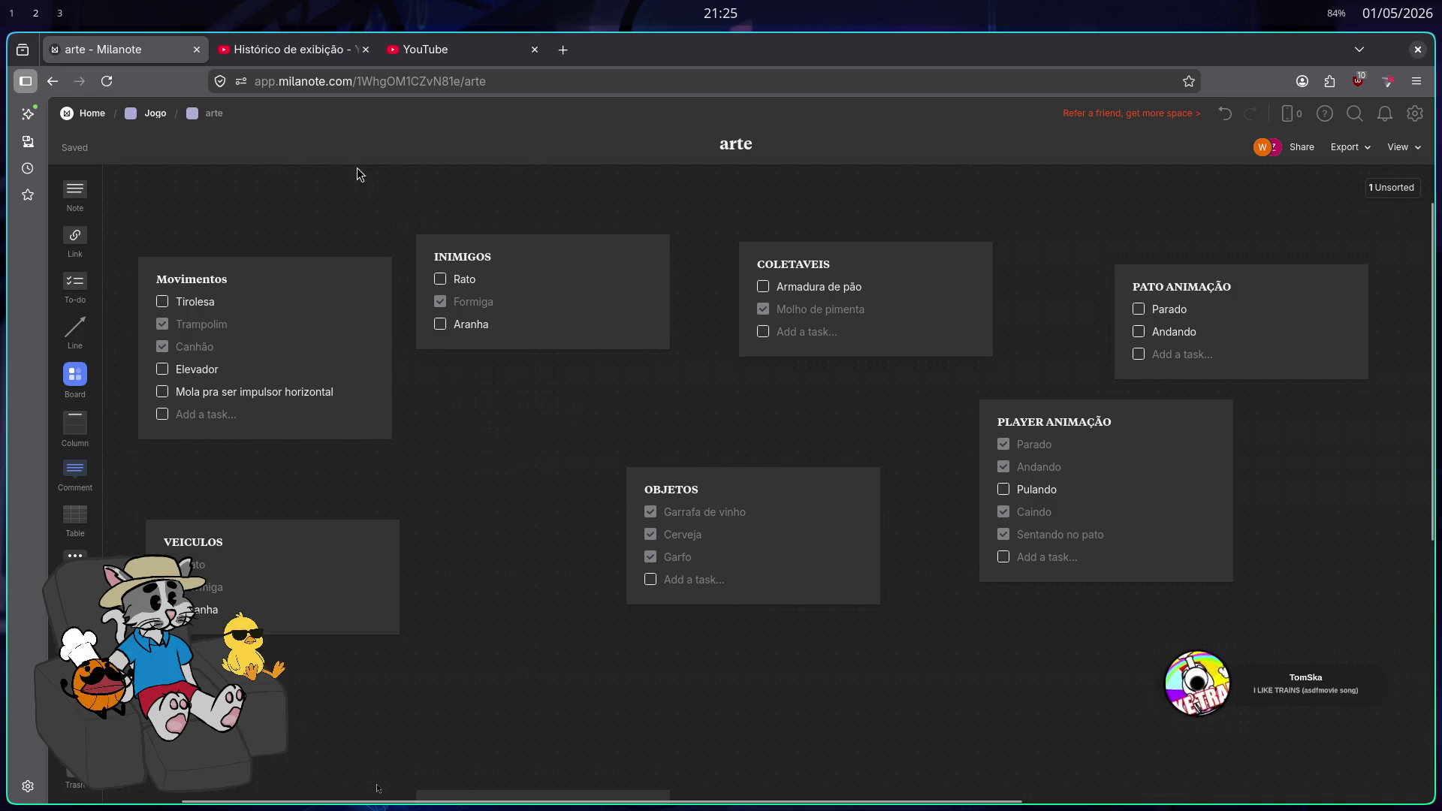
Close the watch-history and YouTube tabs and open a fresh browser tab
left_click(308, 47)
left_click(152, 45)
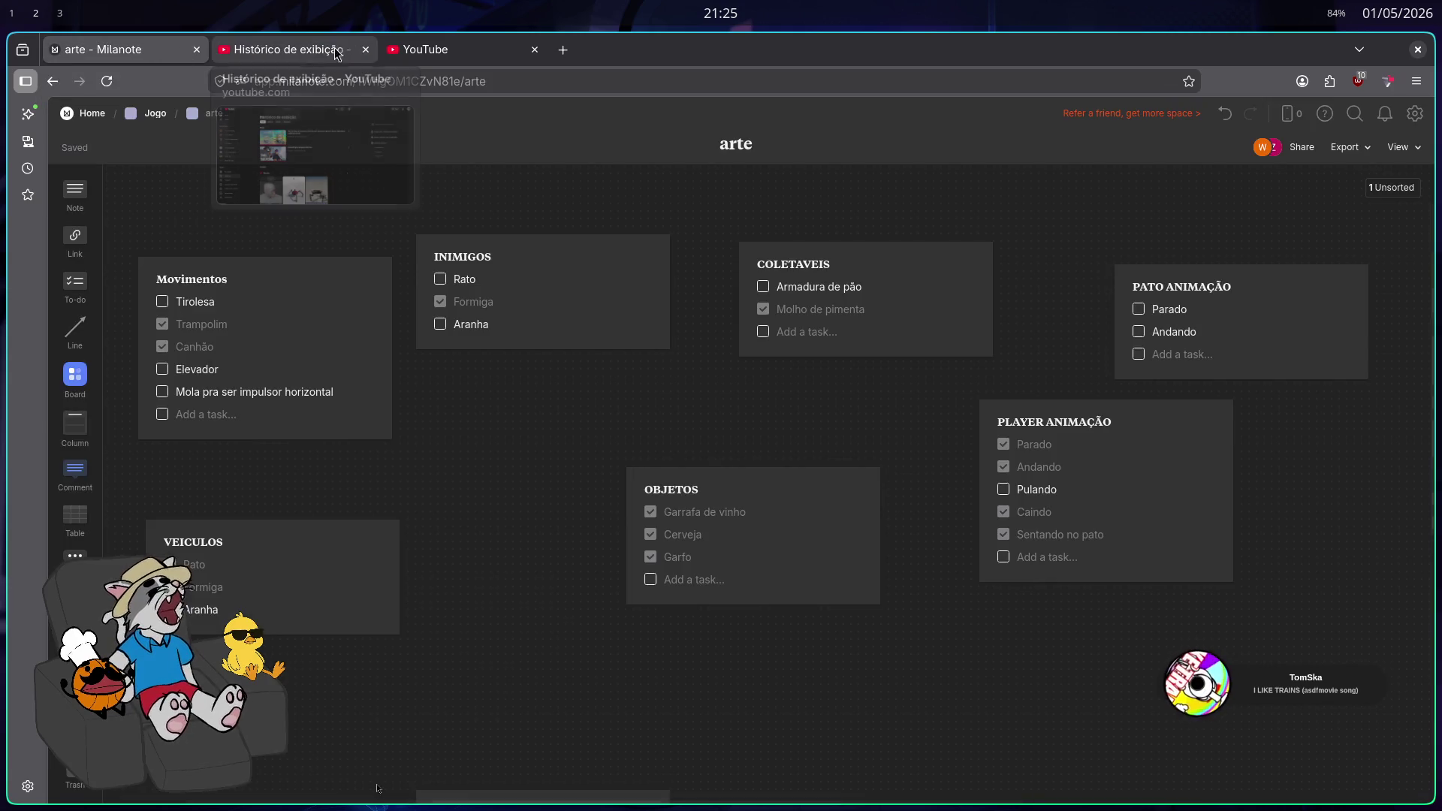
left_click(371, 47)
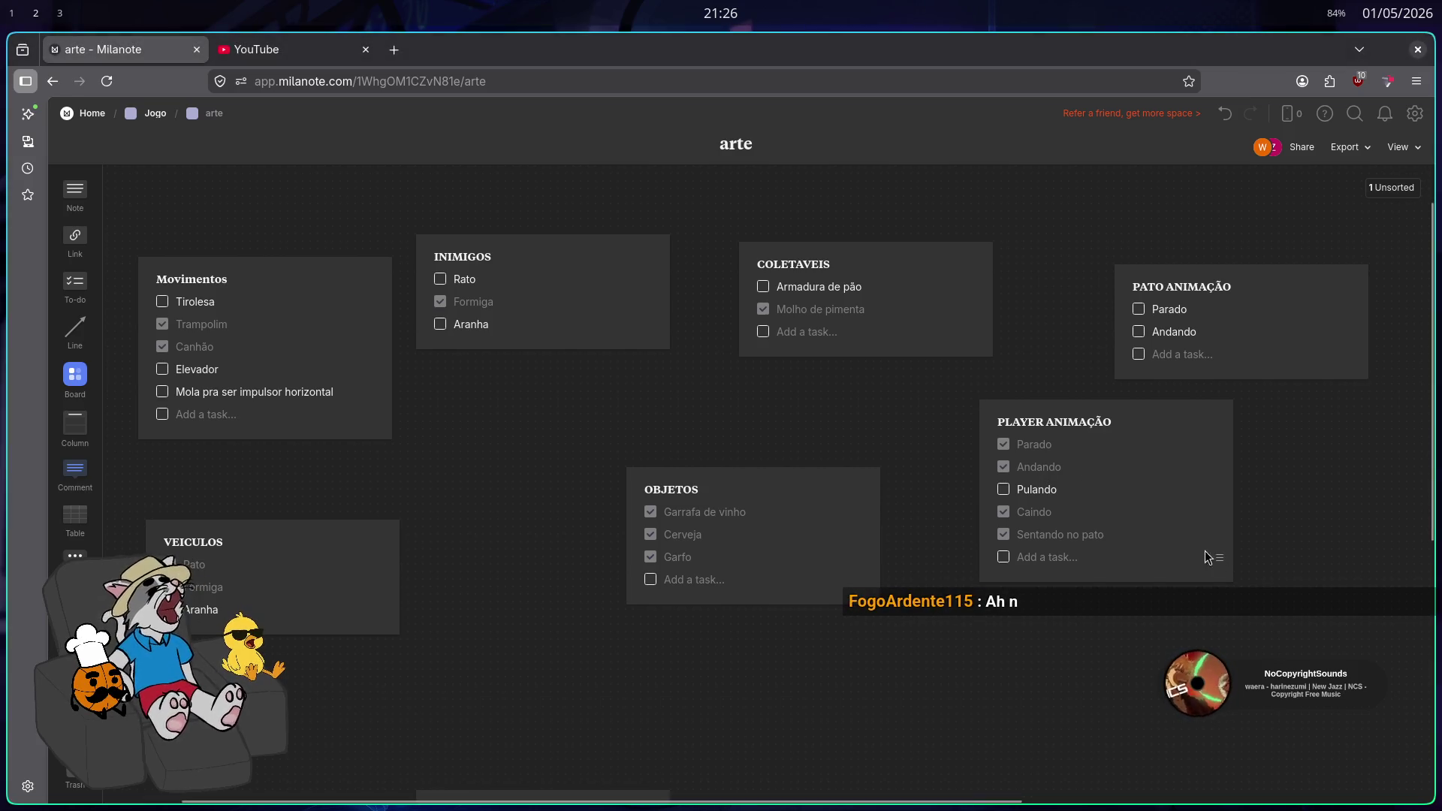
left_click(366, 50)
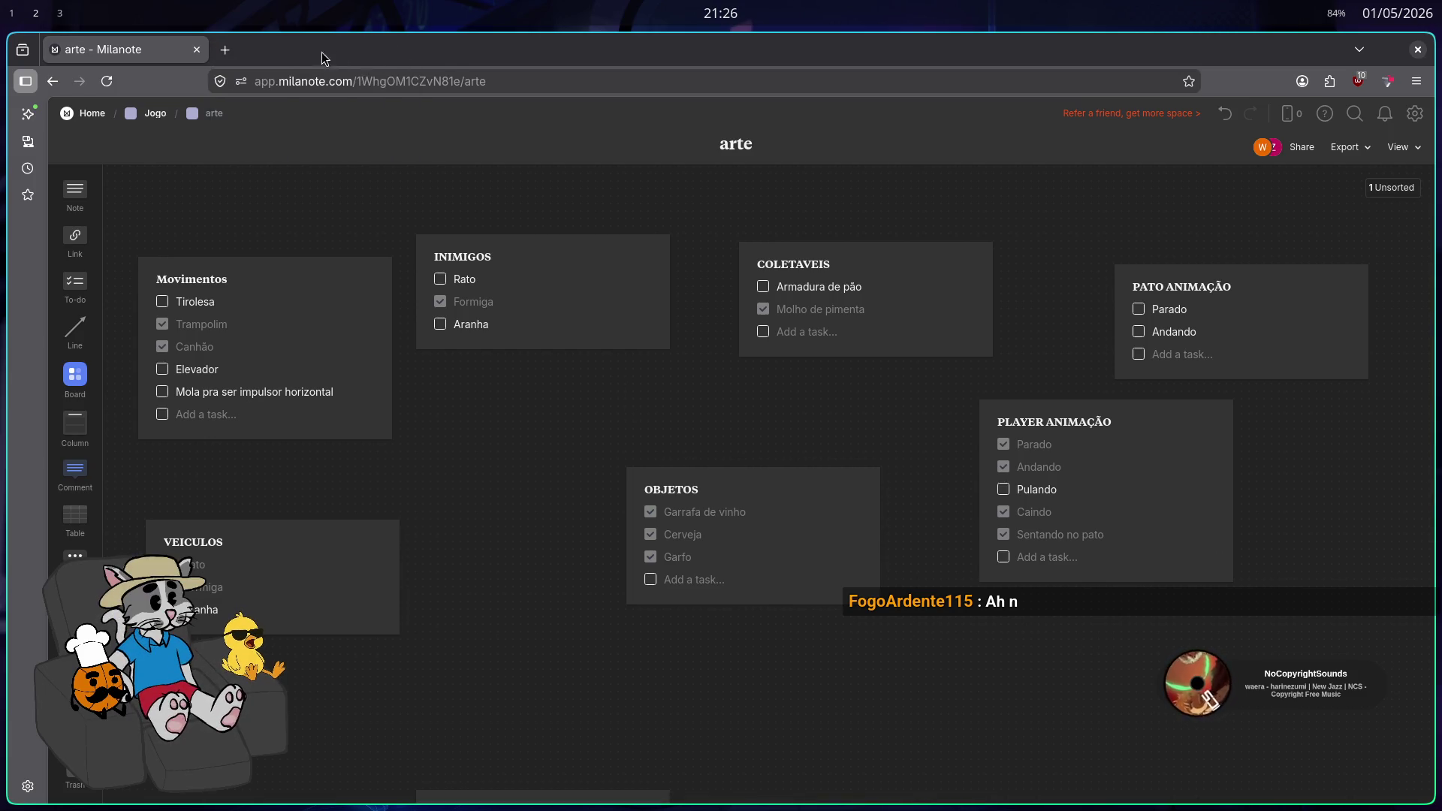
left_click(227, 51)
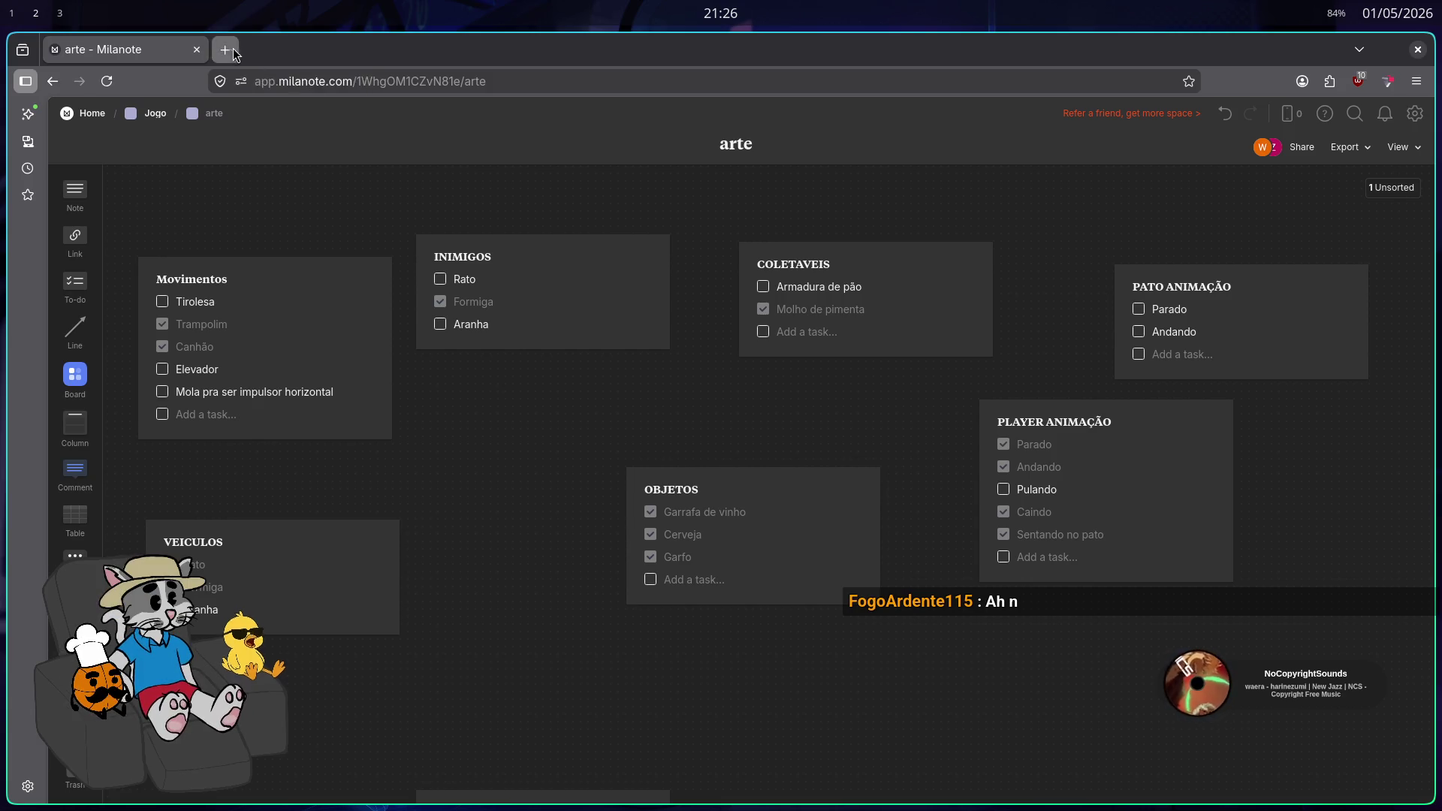
left_click(364, 81)
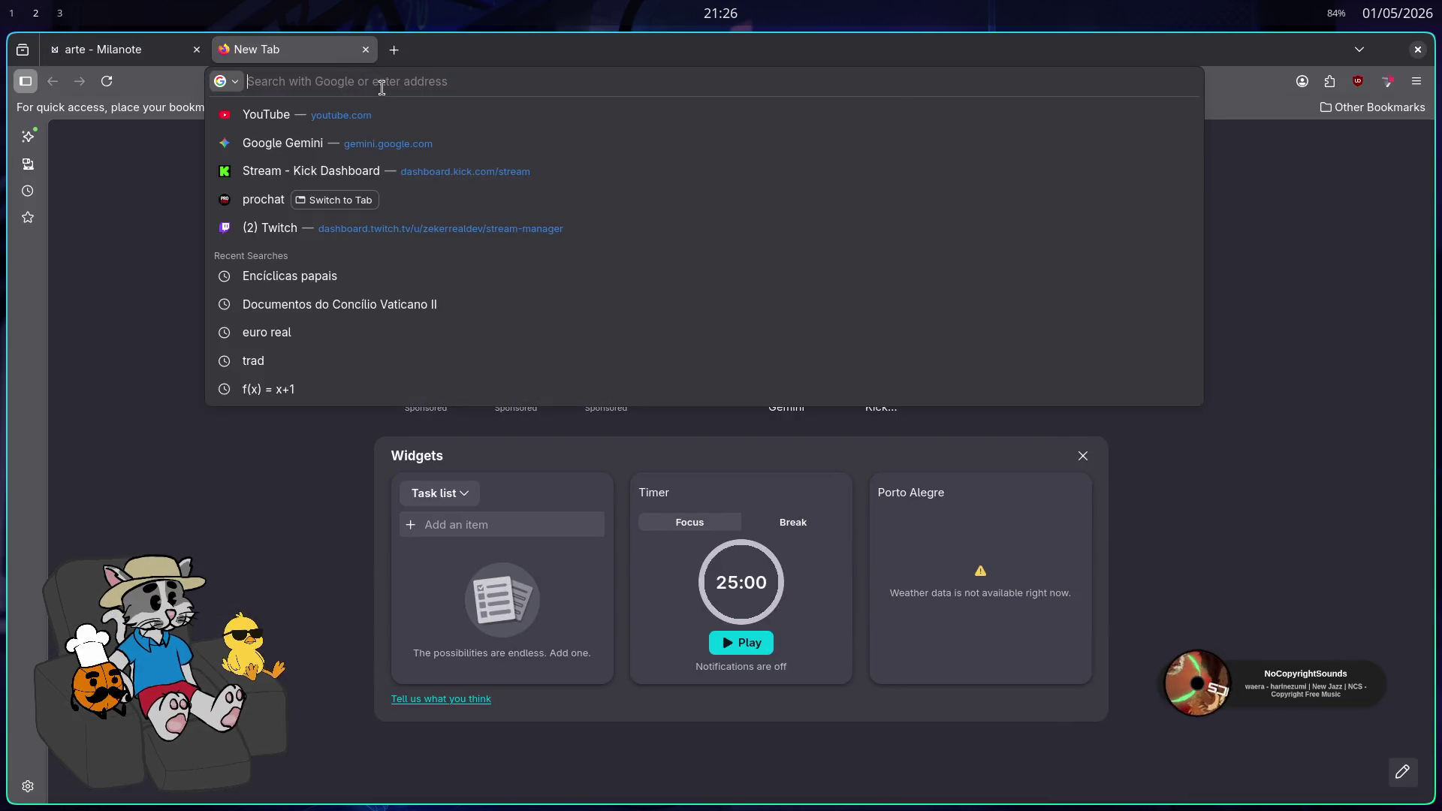
Load the Kick stream dashboard in a new browser tab
key("ctrl+w")
key("ctrl+t")
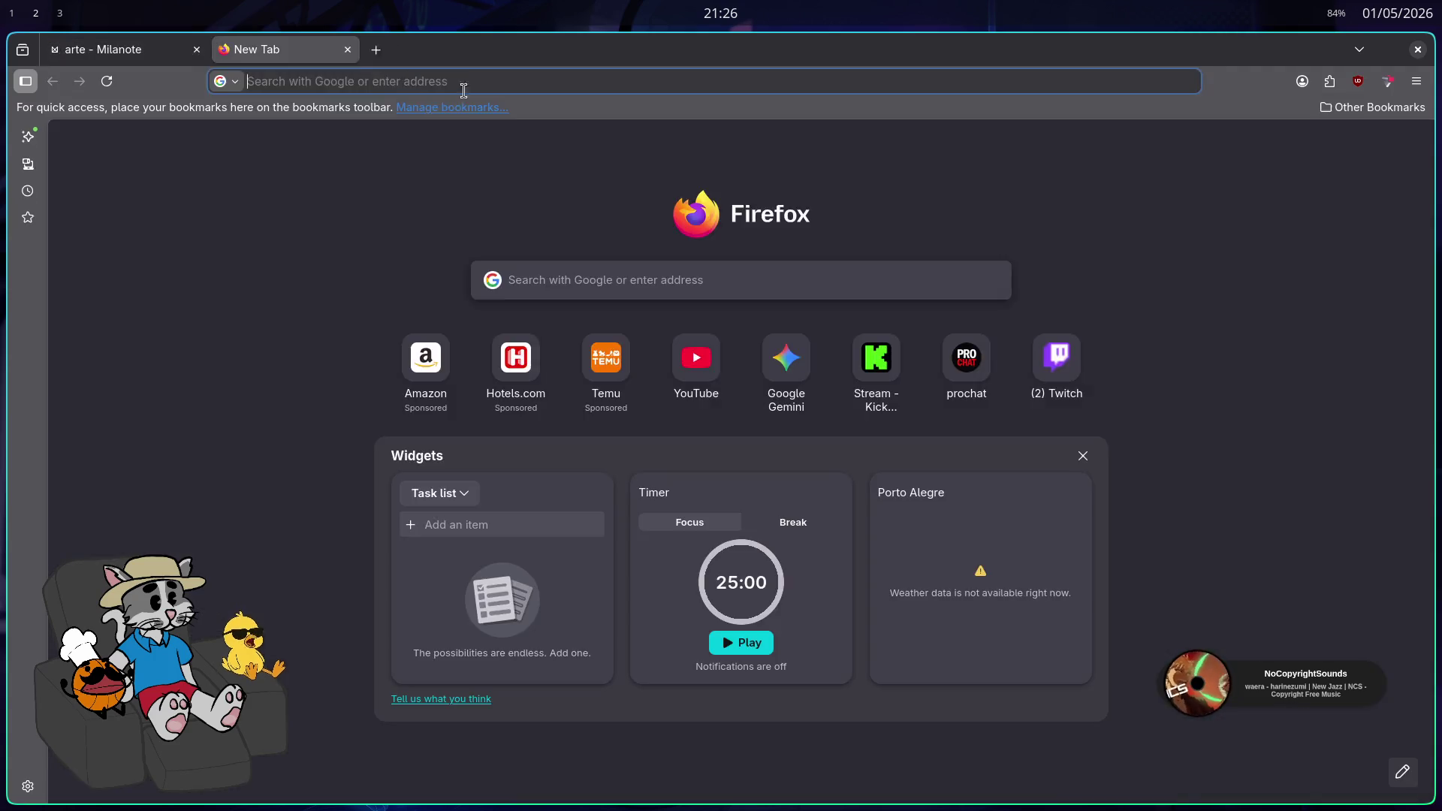
type("das")
key("Down")
key("Down")
key("Down")
key("Return")
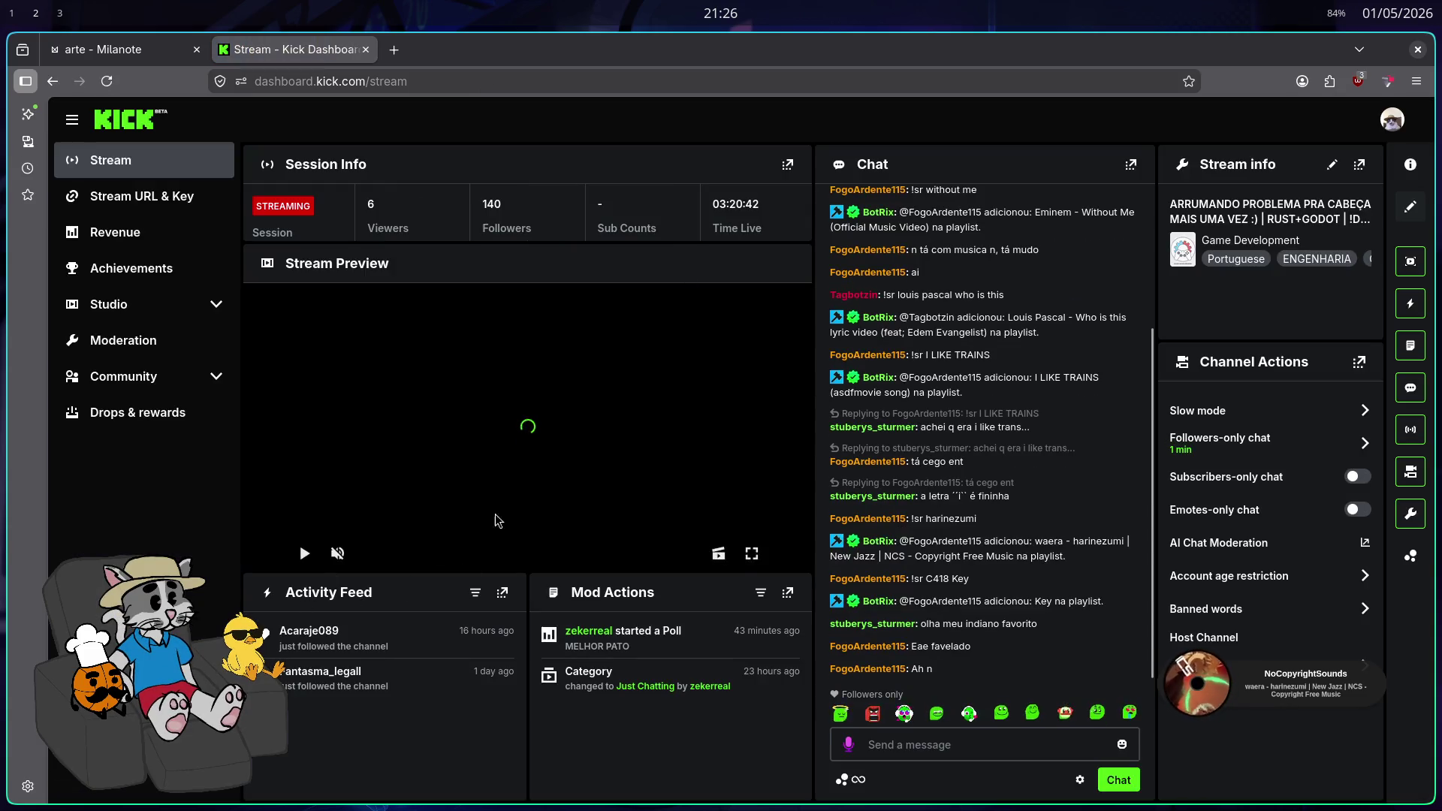
Change the stream title to HUNTER X HUNTER| ANIMELSON| !DC / !DISCORD
left_click(1332, 172)
left_click_drag(718, 258, 663, 262)
type("ANIMELSON| !DC / !DISCORD")
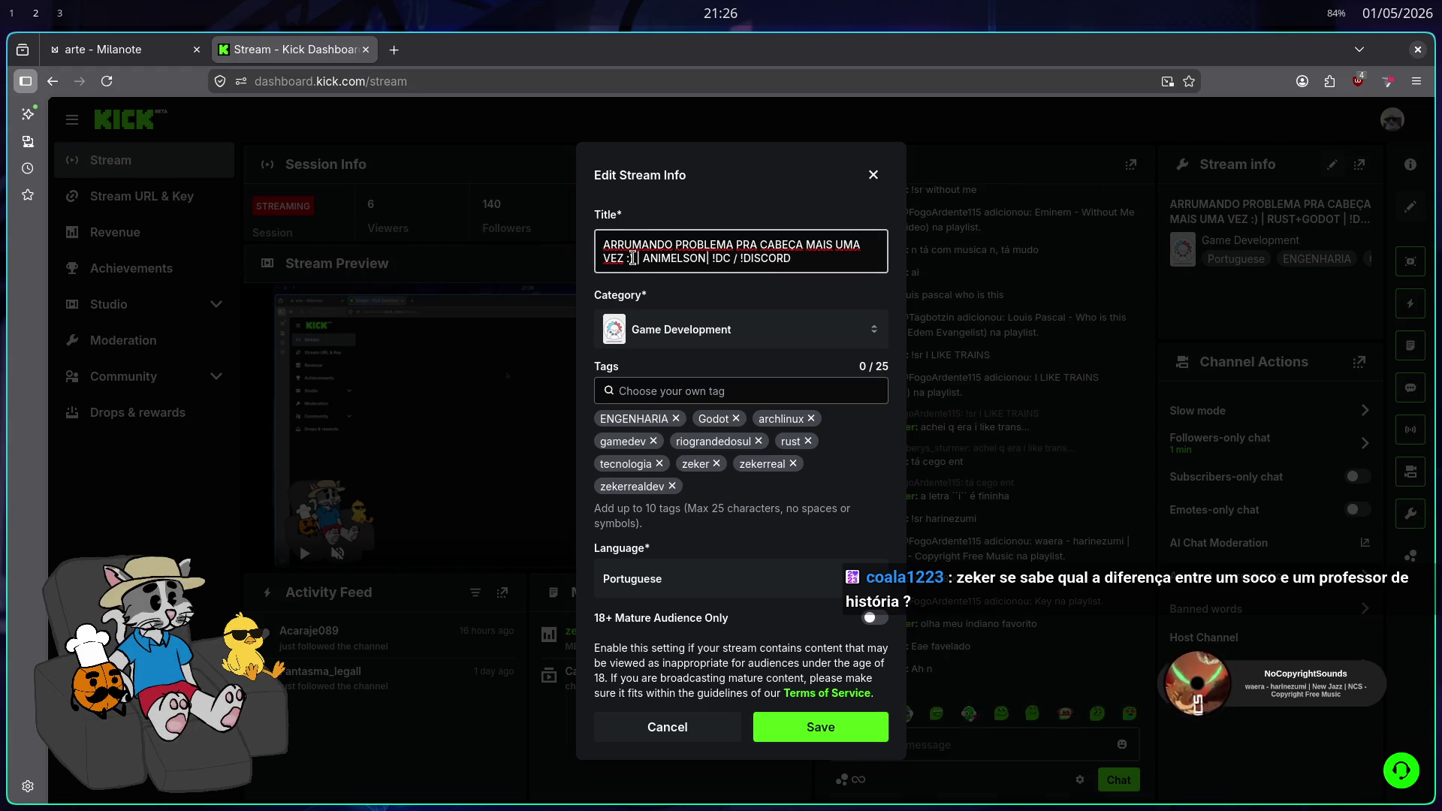
left_click_drag(636, 259, 577, 227)
type("HUNTER X HUNTE")
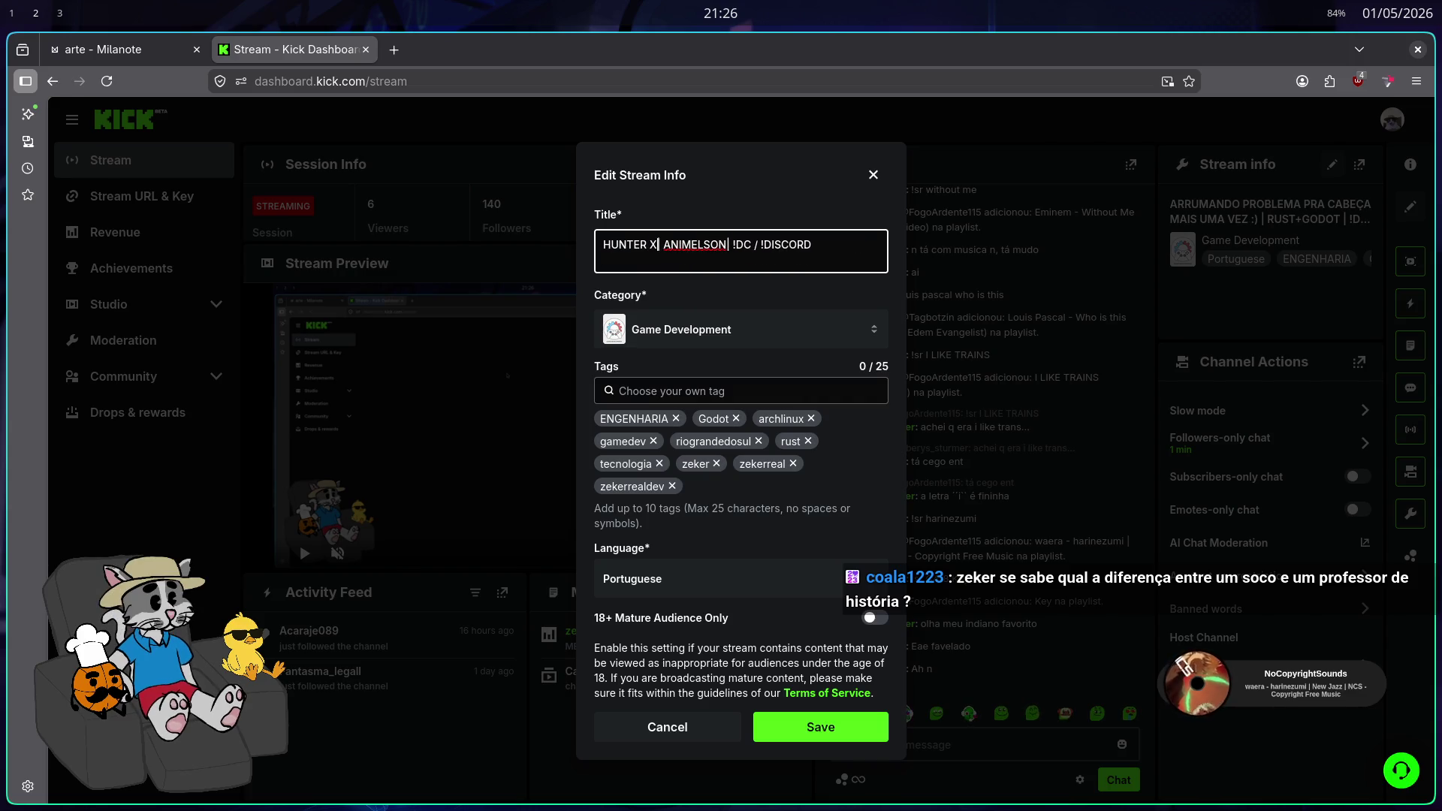
type("R")
key("ctrl+a")
key("ctrl+c")
Set the stream category to Just Chatting and save the stream info
left_click(775, 335)
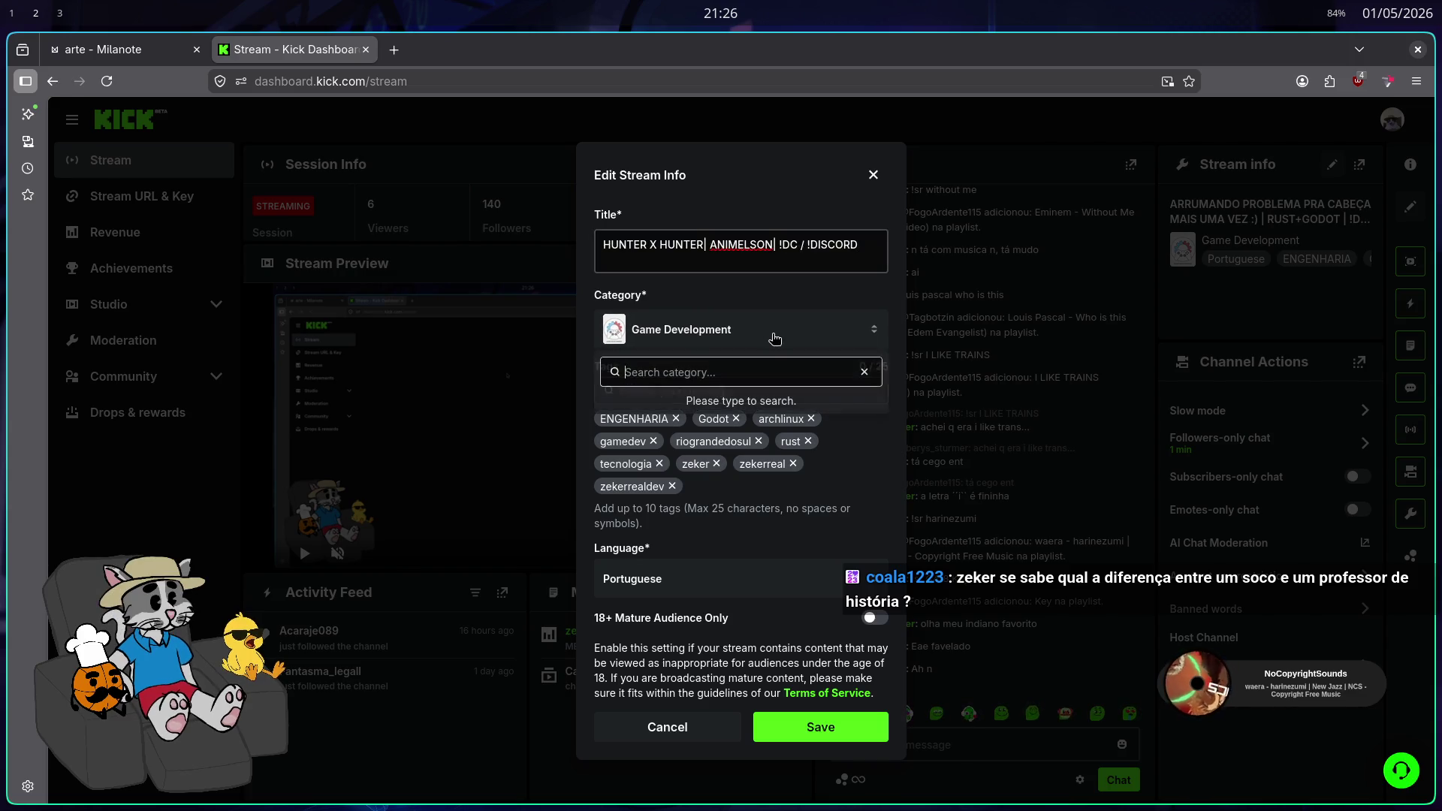
key("ctrl+a")
key("BackSpace")
type("JUST CH")
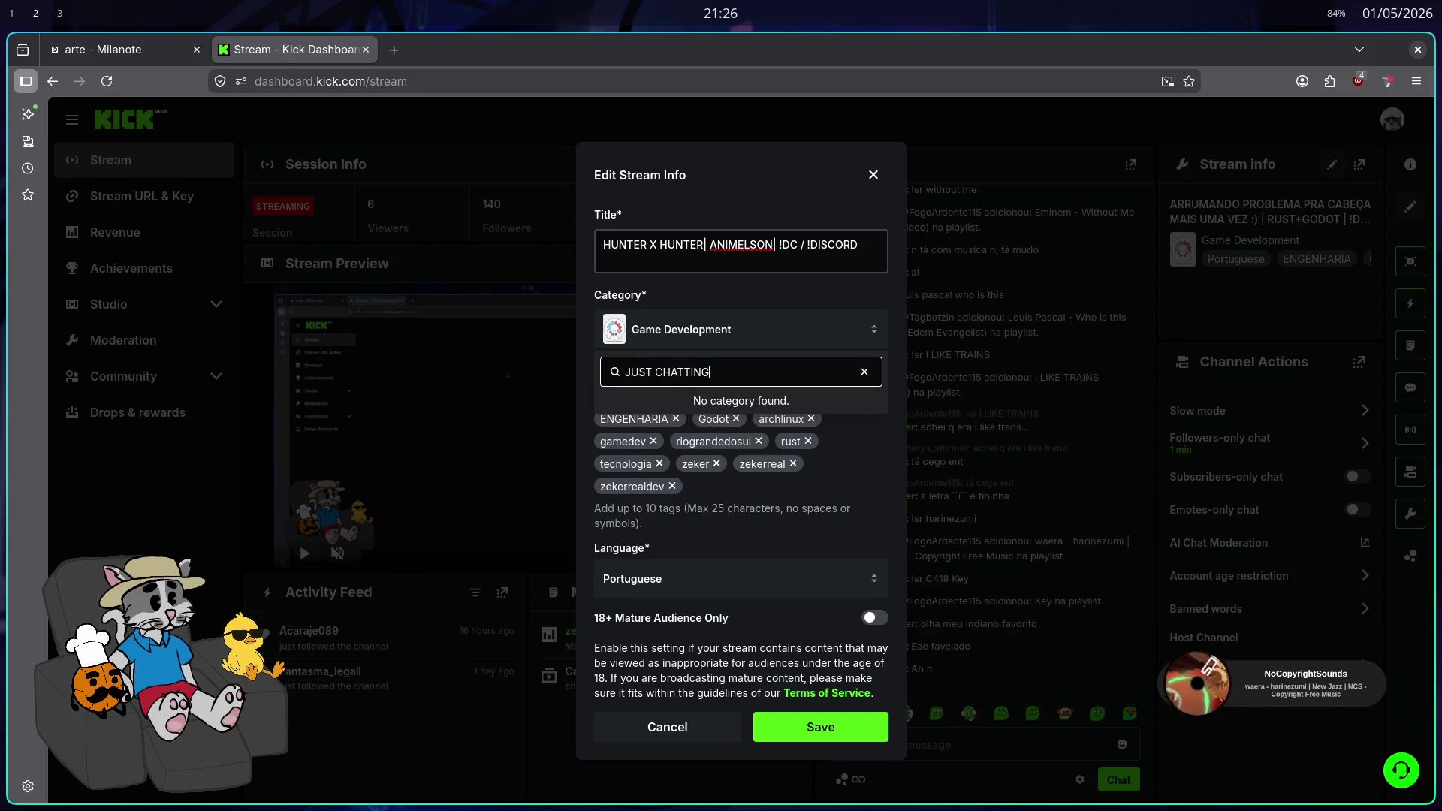
left_click(778, 417)
left_click(853, 742)
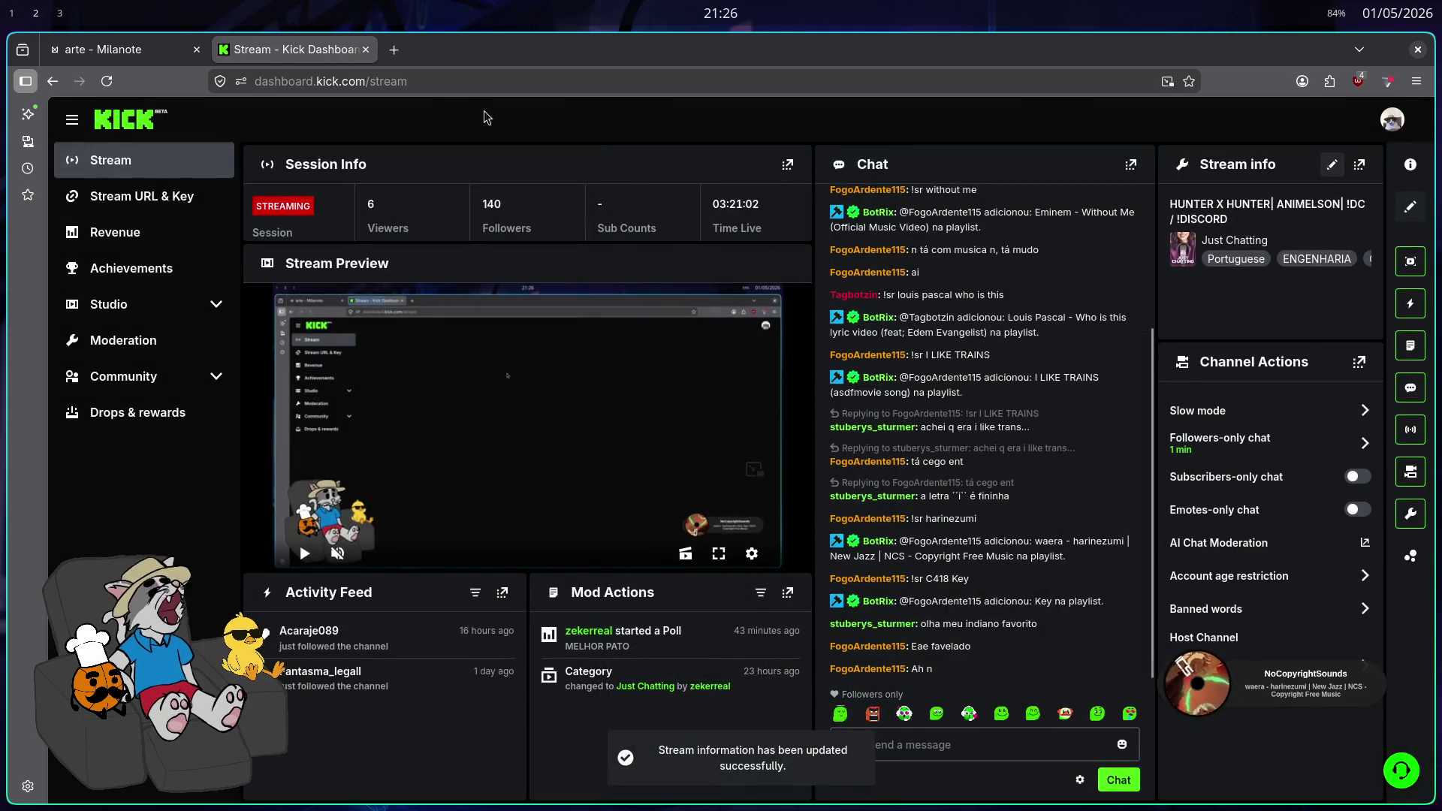
left_click(453, 81)
Open the Twitch stream manager and paste in the new HUNTER X HUNTER | ANIMELSON title
type("DAS")
key("Up")
key("Up")
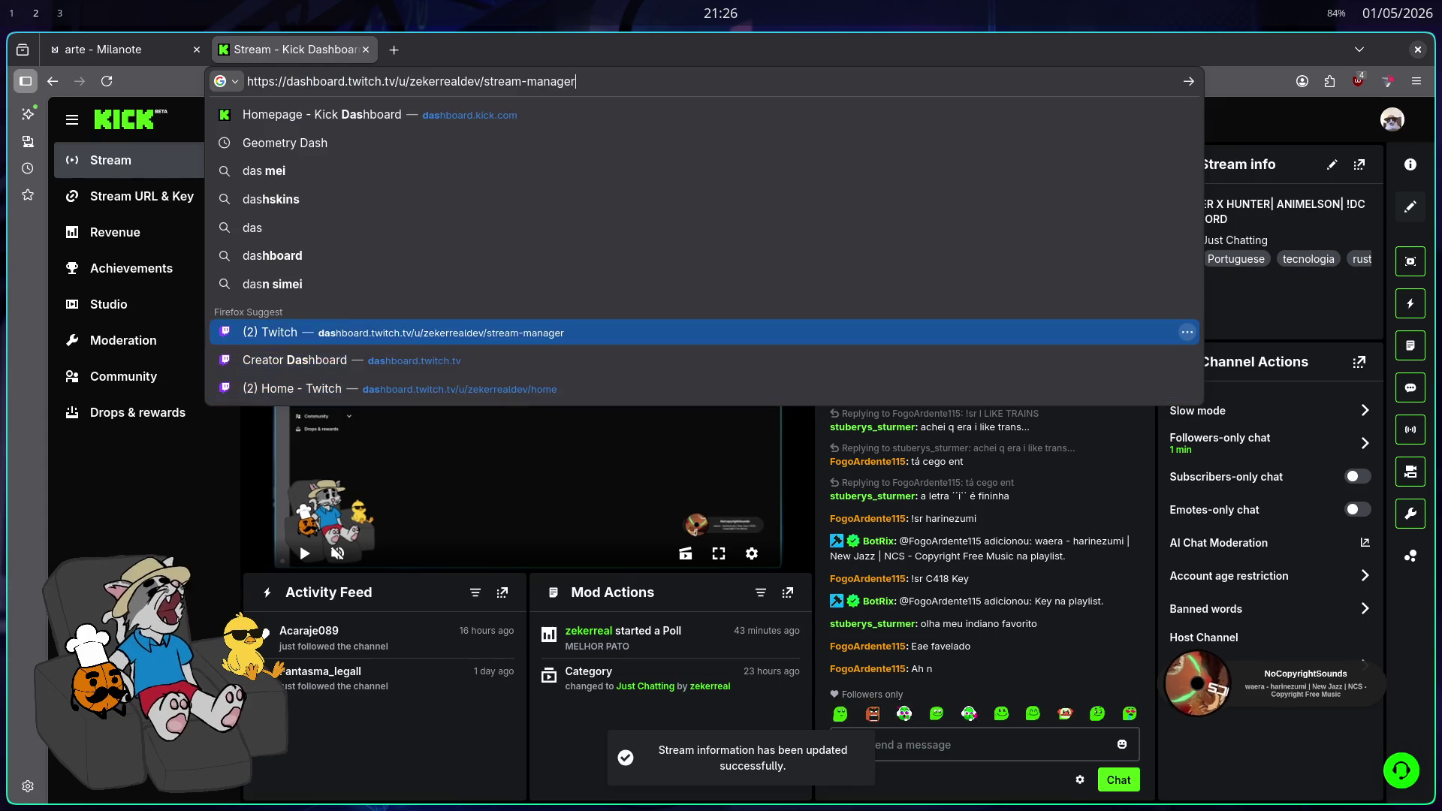
key("Return")
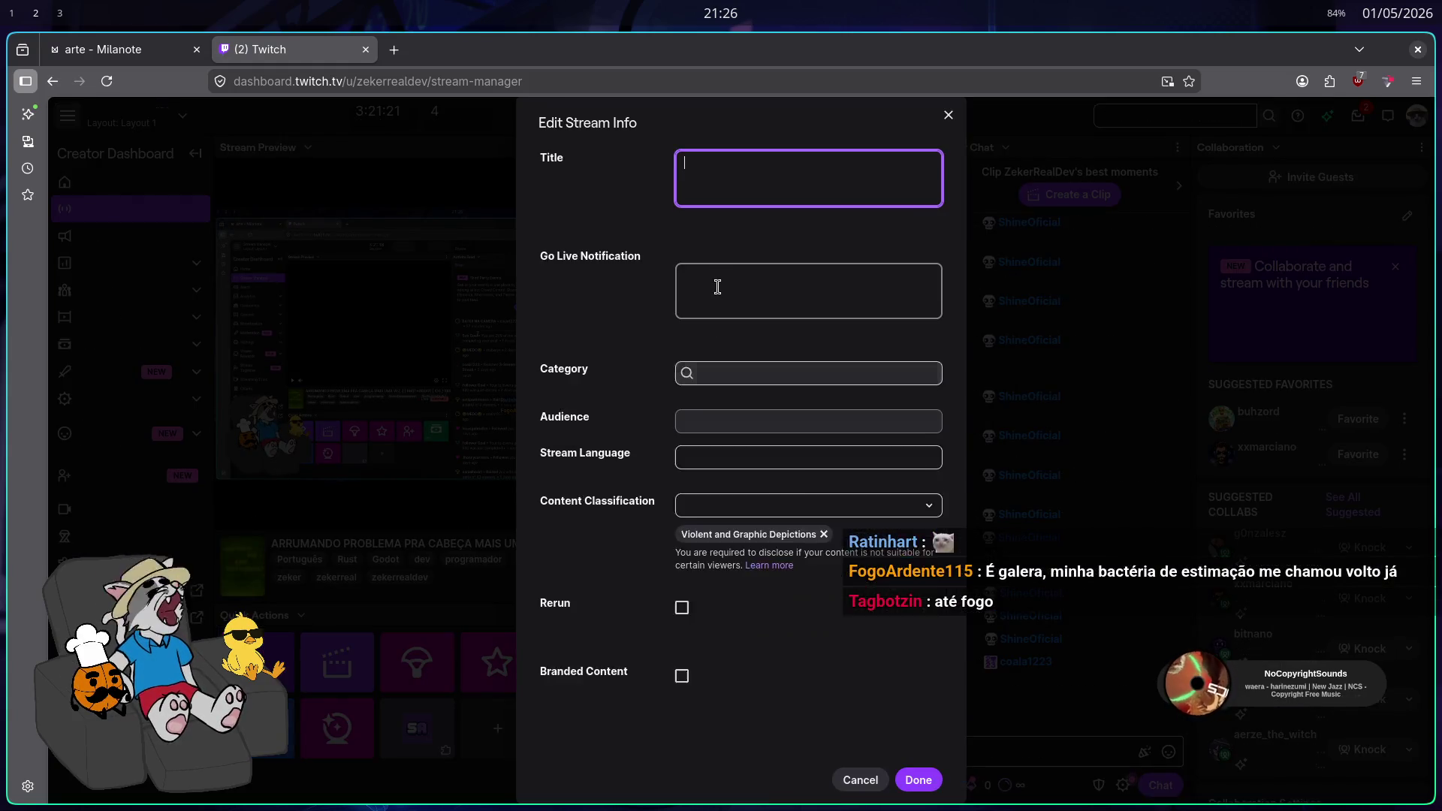
triple_click(775, 186)
key("ctrl+v")
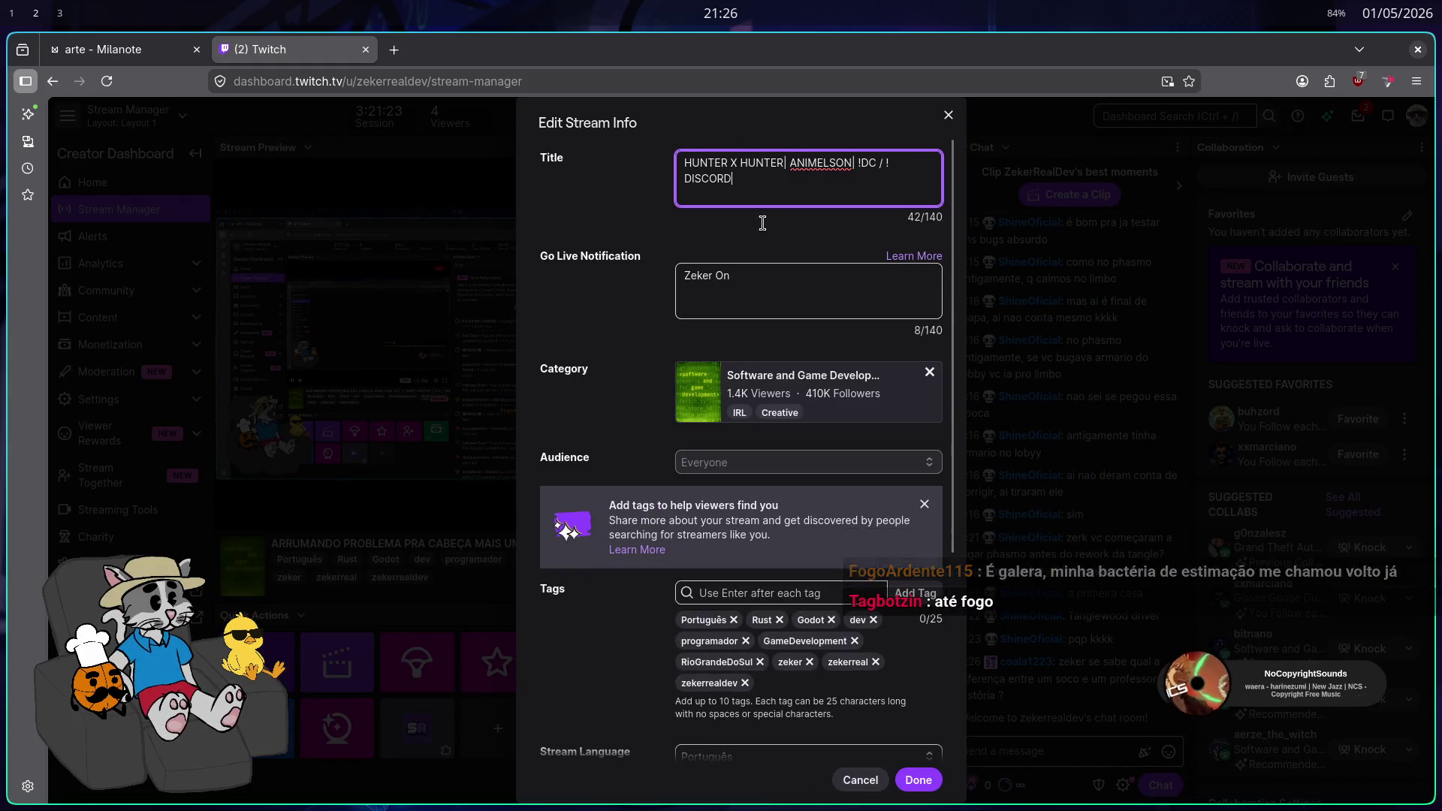
Replace the Software and Game Development category with Just Chatting and save the stream info
left_click(929, 372)
type("JUST CHATTING")
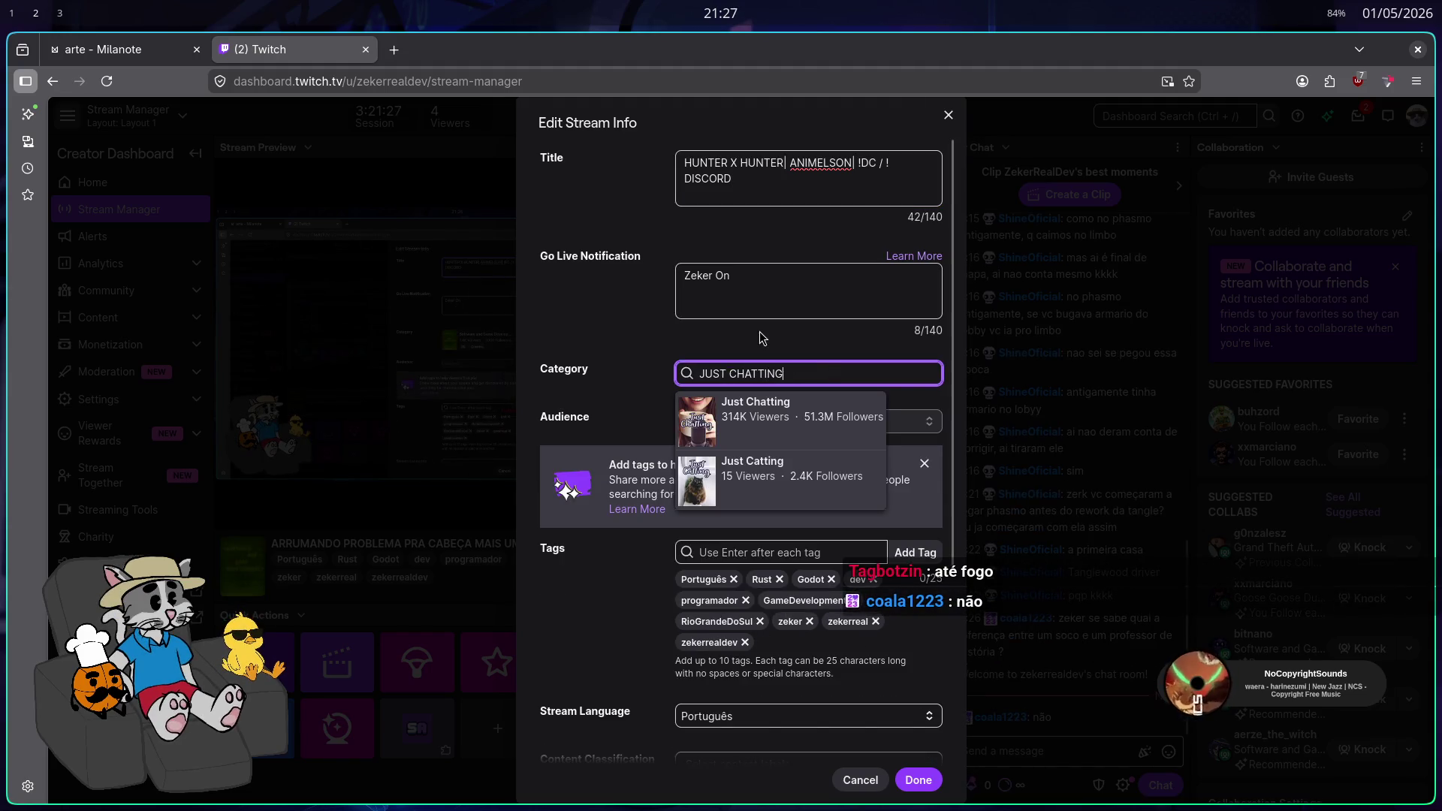
left_click(785, 432)
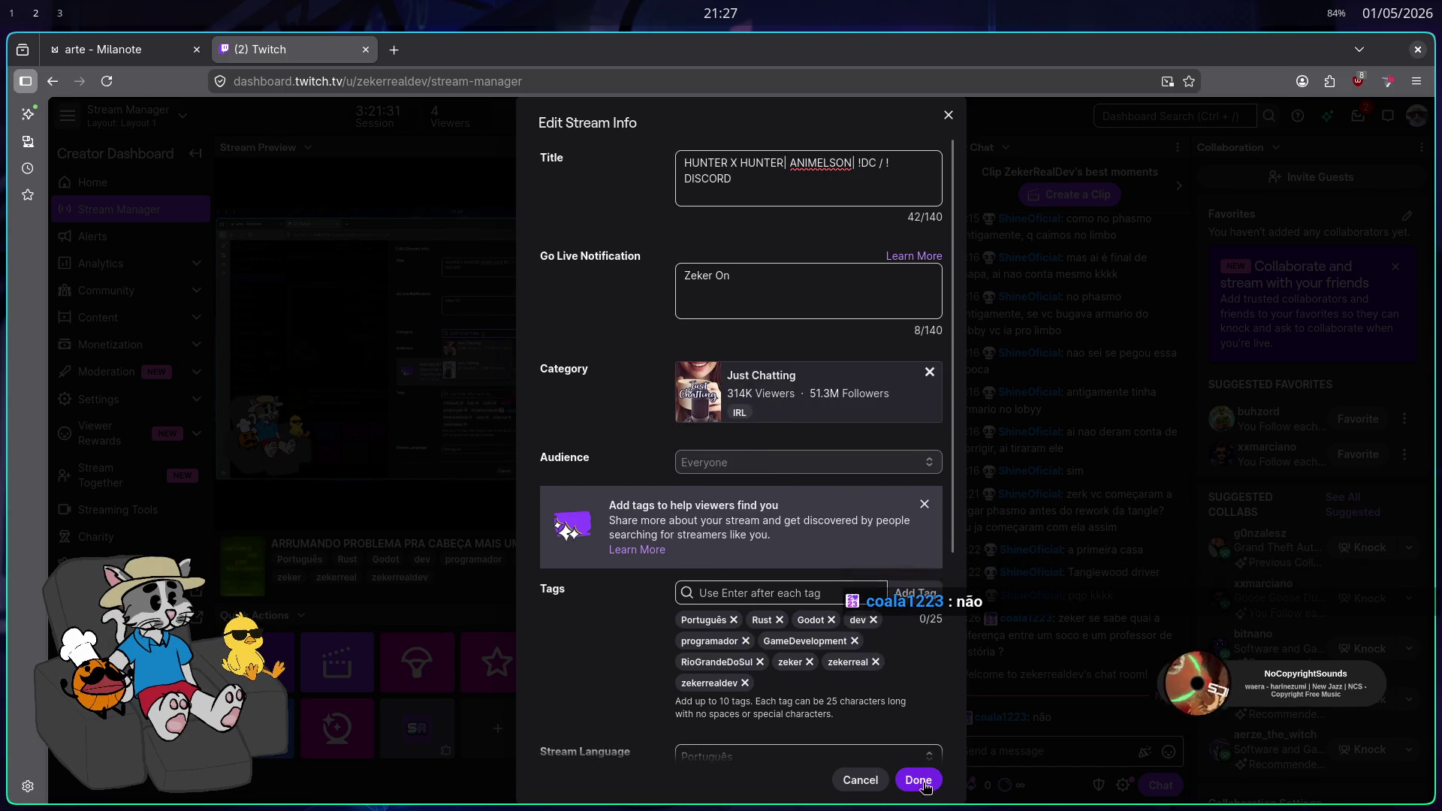
left_click(898, 200)
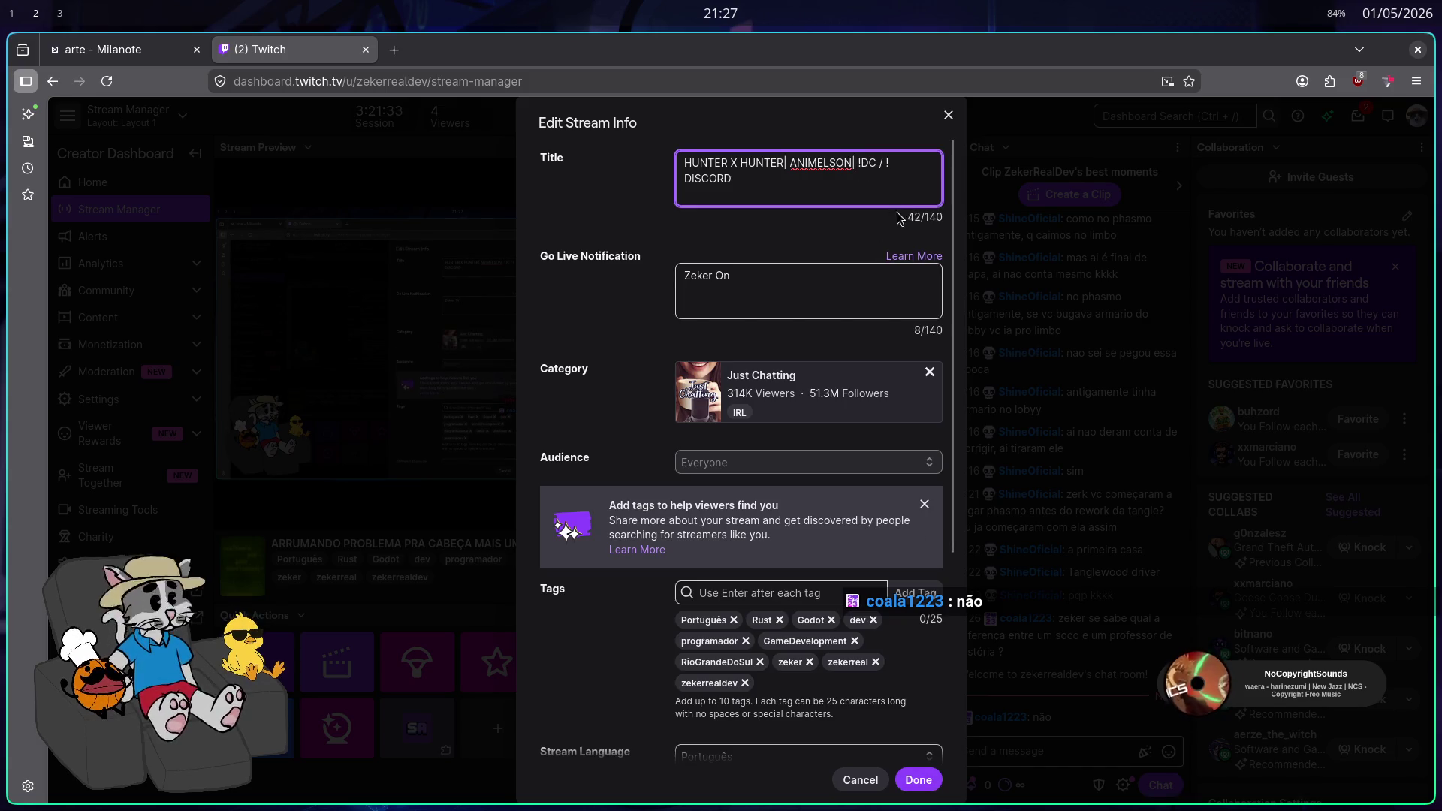
key("ctrl+a")
left_click(918, 780)
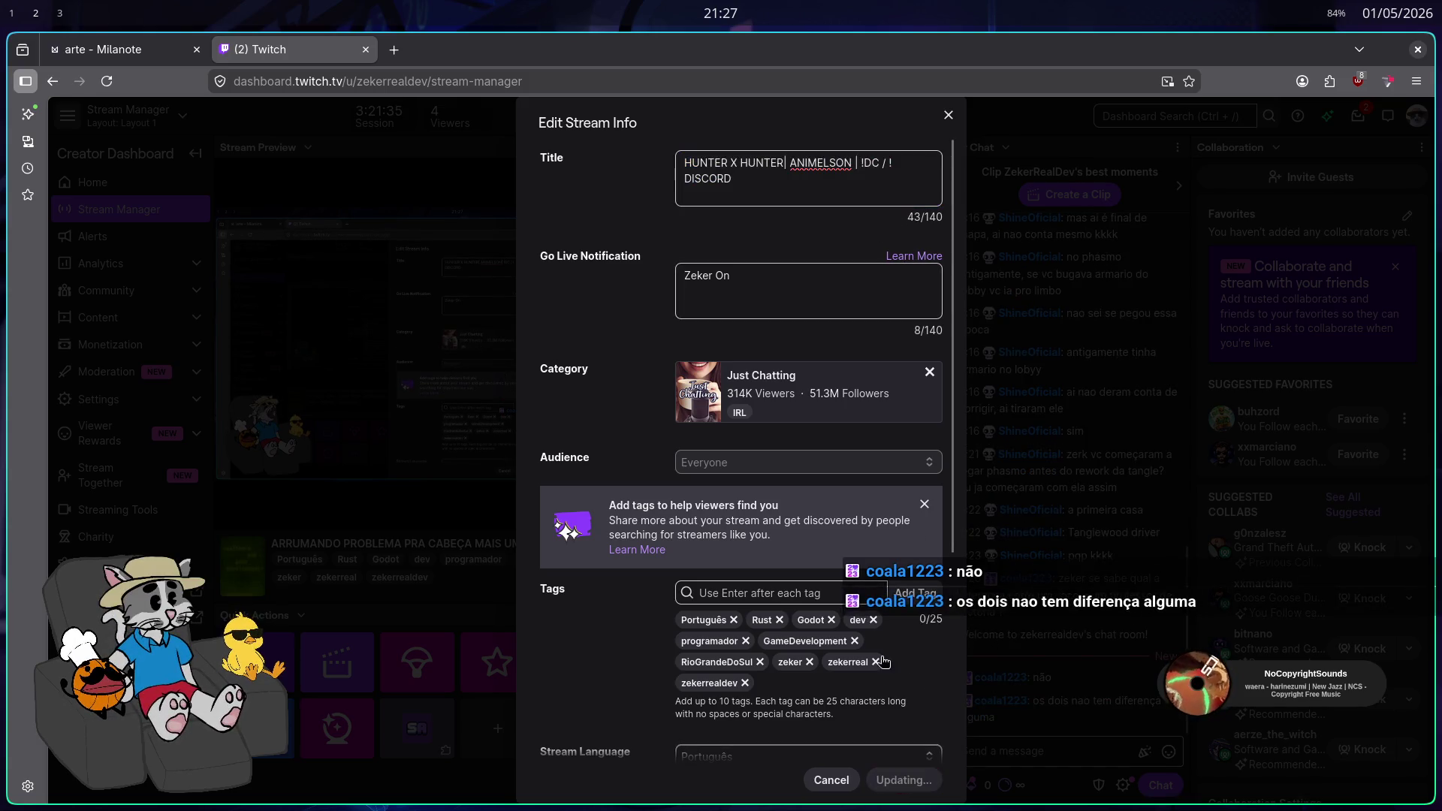
left_click(634, 83)
Resave the Kick dashboard stream info, then go back and close the Twitch dashboard tab
type("das")
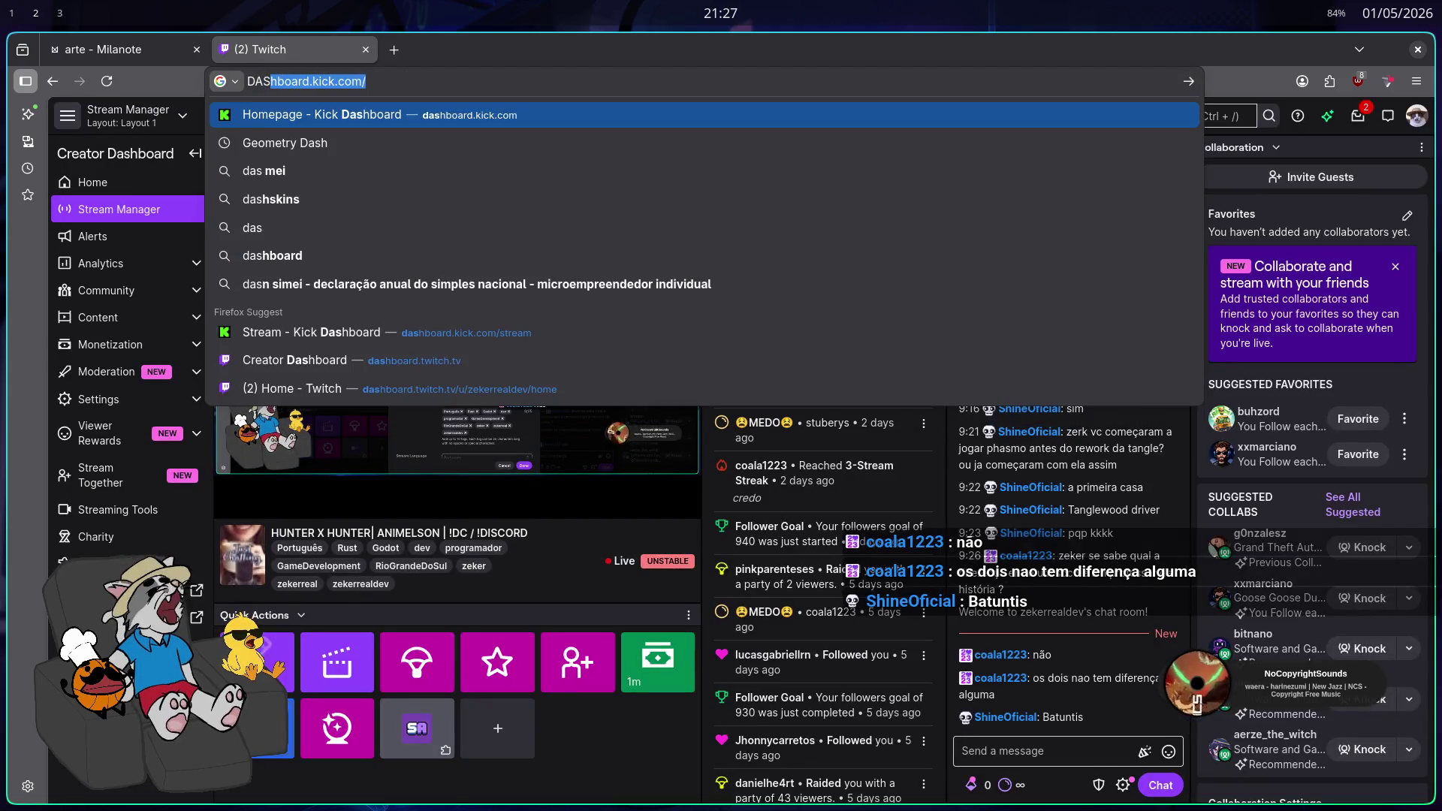
key("Up")
key("Up")
key("Up")
key("Return")
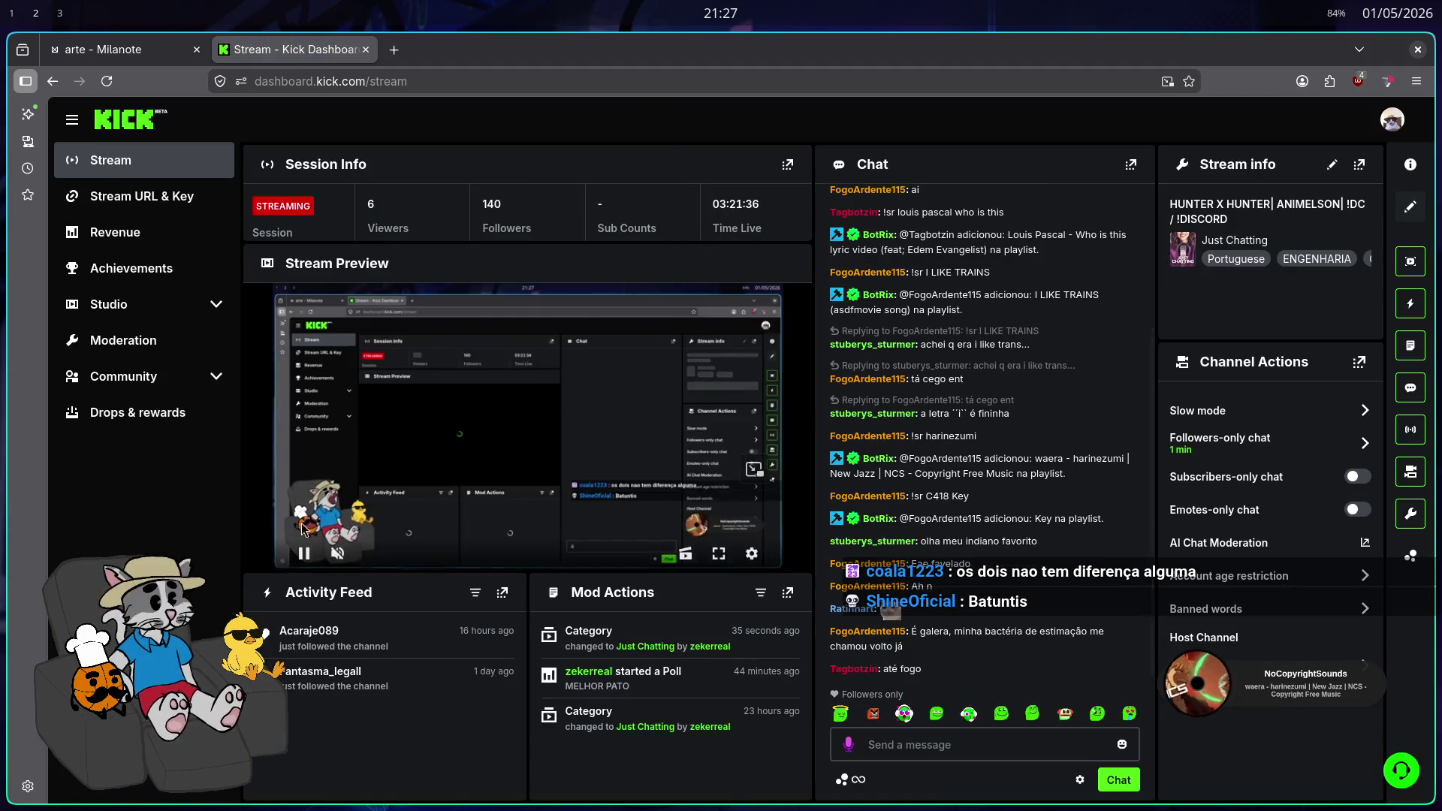
left_click(1332, 164)
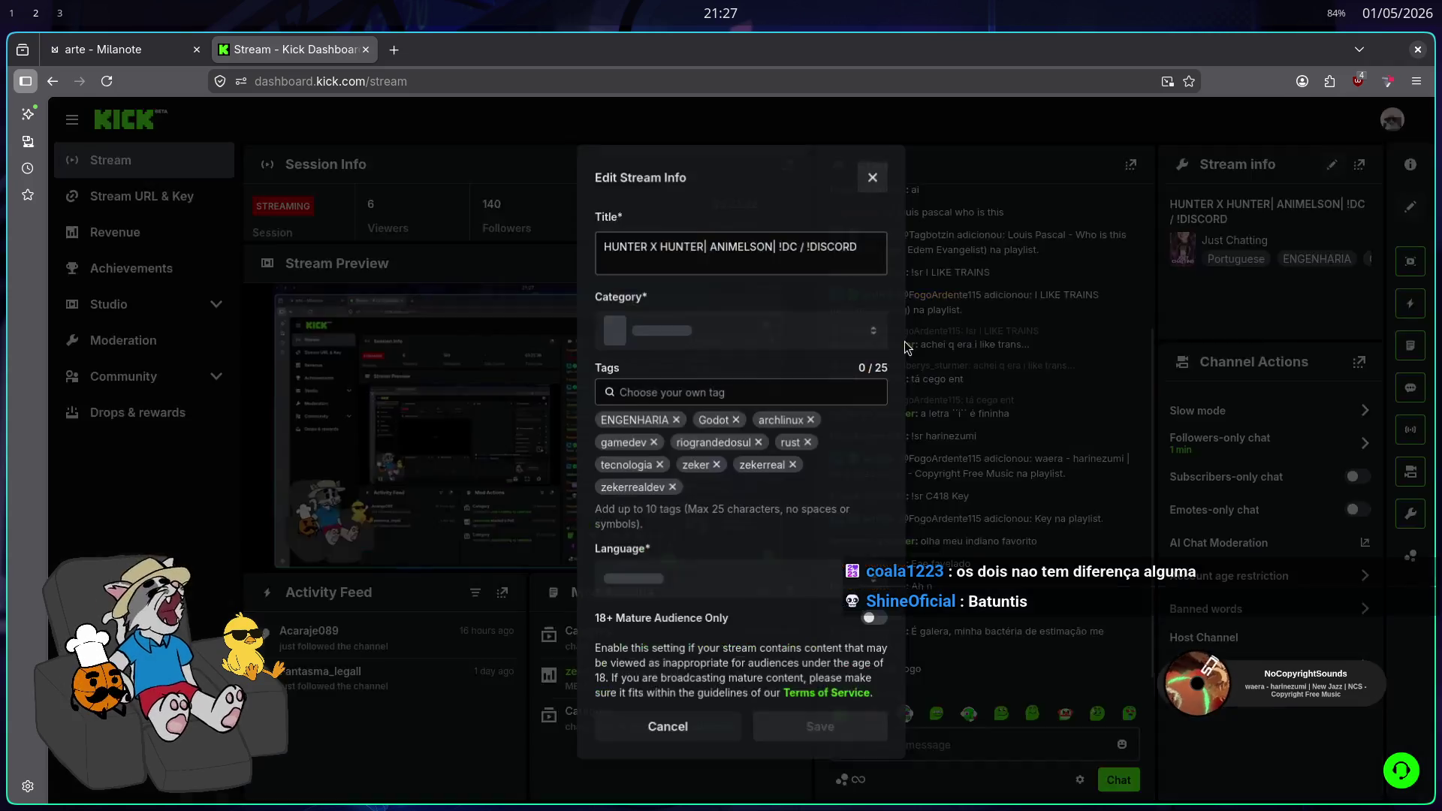
left_click(834, 734)
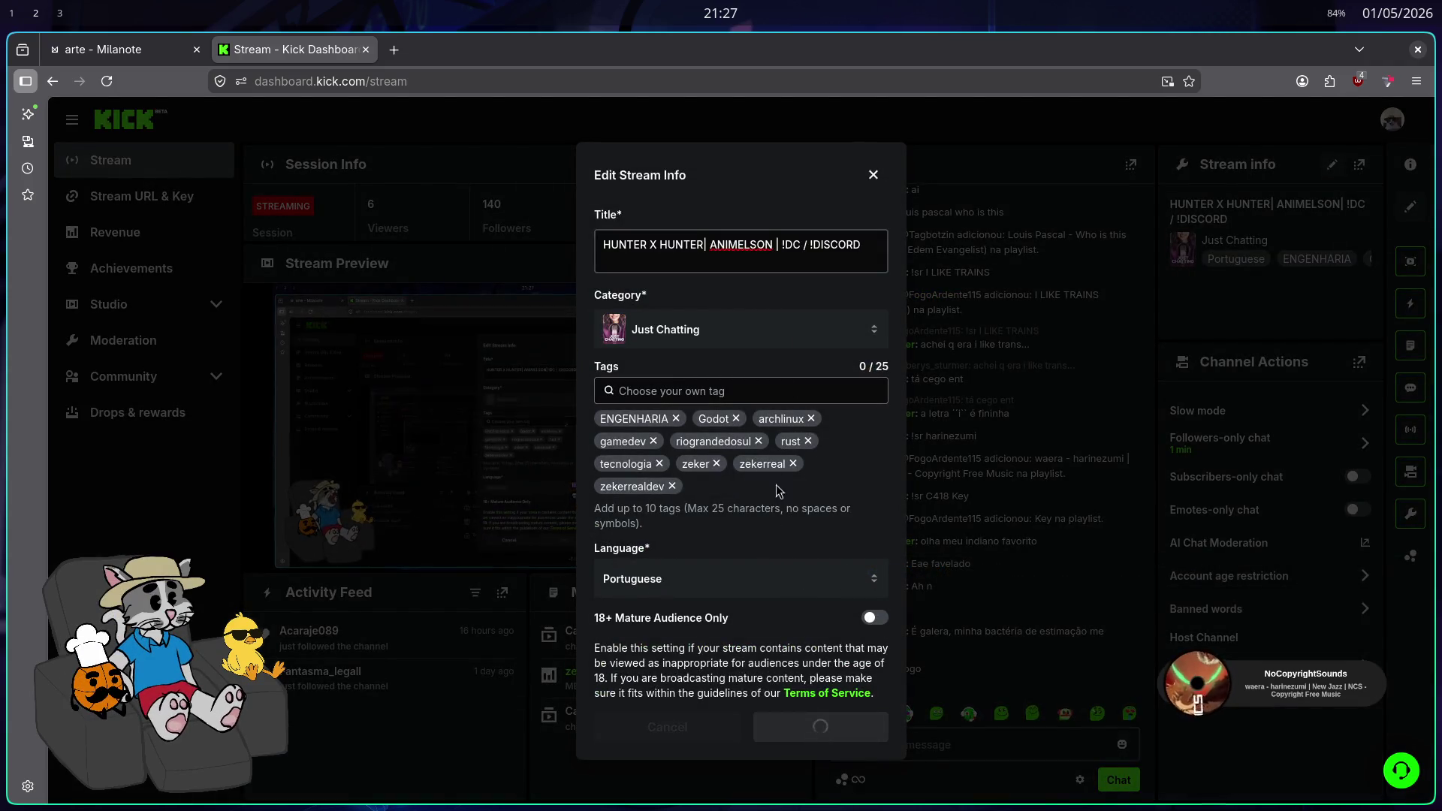
key("alt+Left")
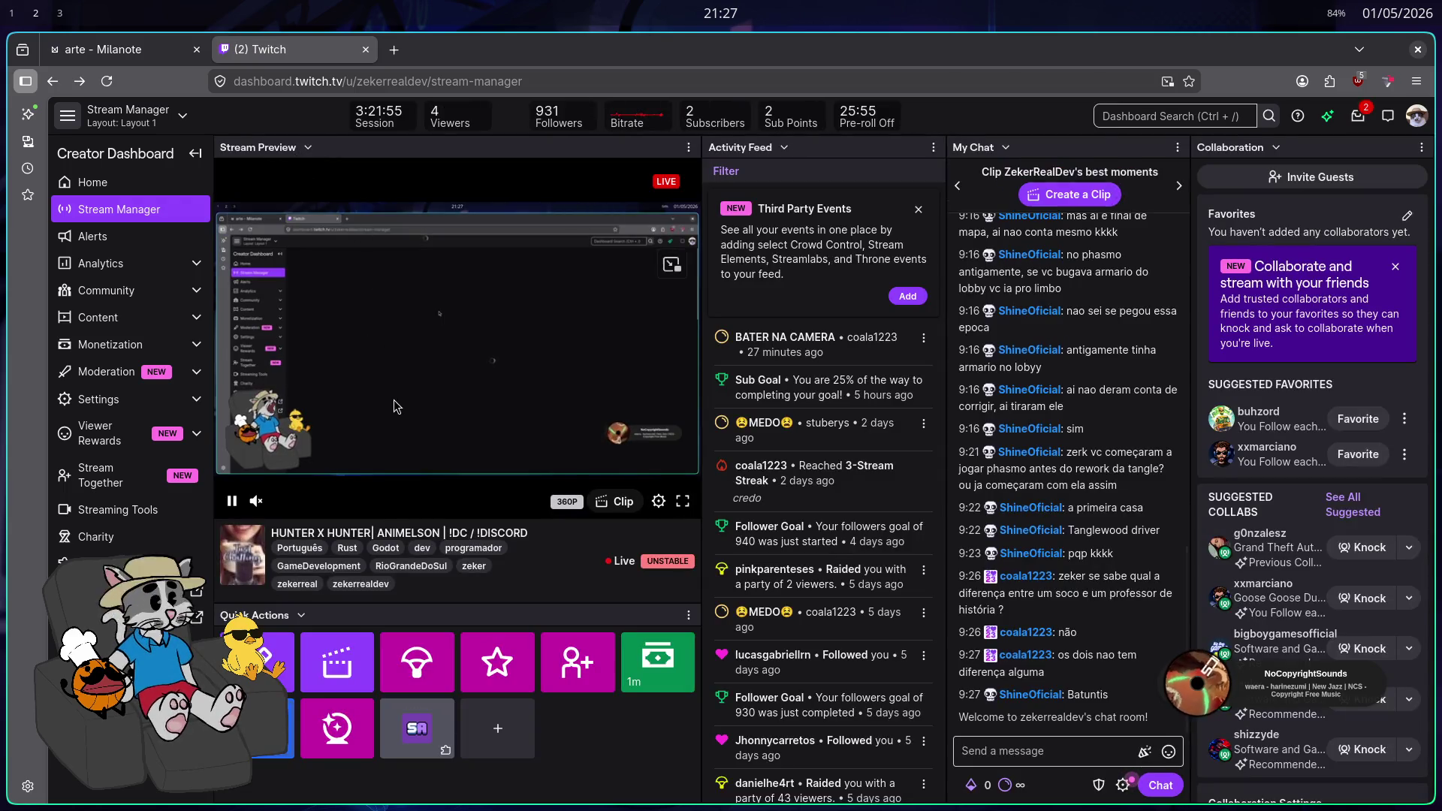
key("ctrl+w")
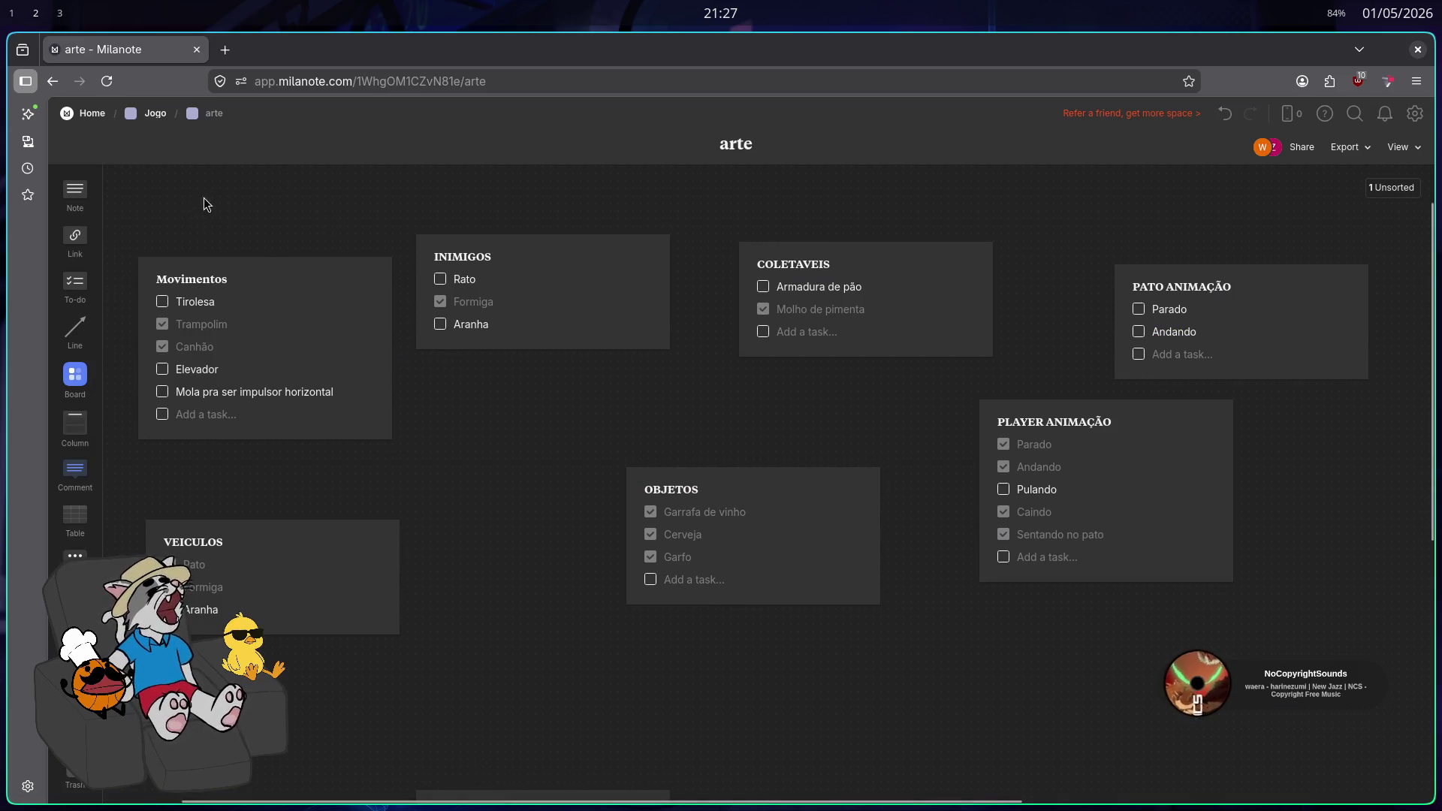
Make the code editor fill the screen on the Godot and code workspace
key("super")
type("brav")
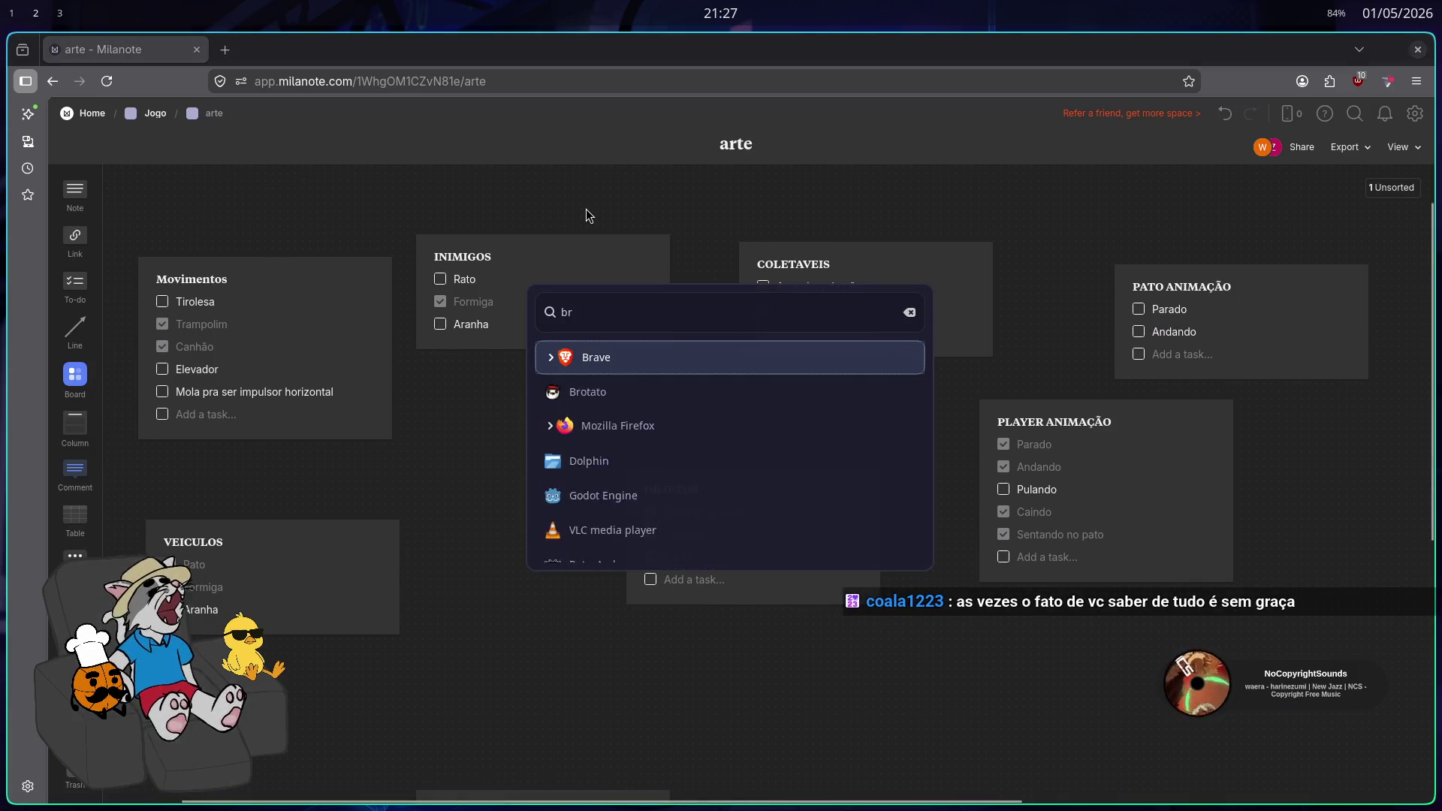
key("Escape")
key("super+Left")
key("super+Left")
key("super+Left")
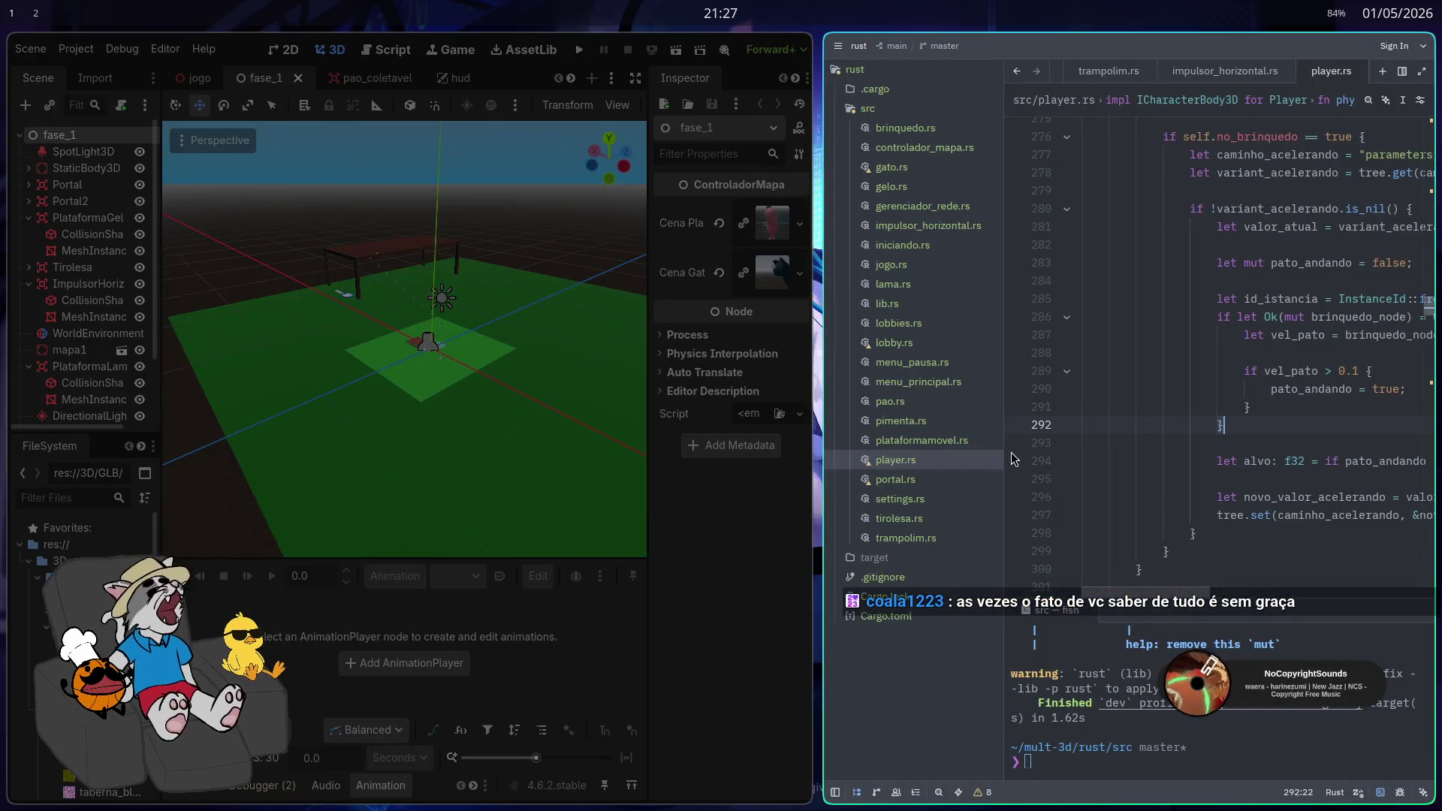
key("super+f")
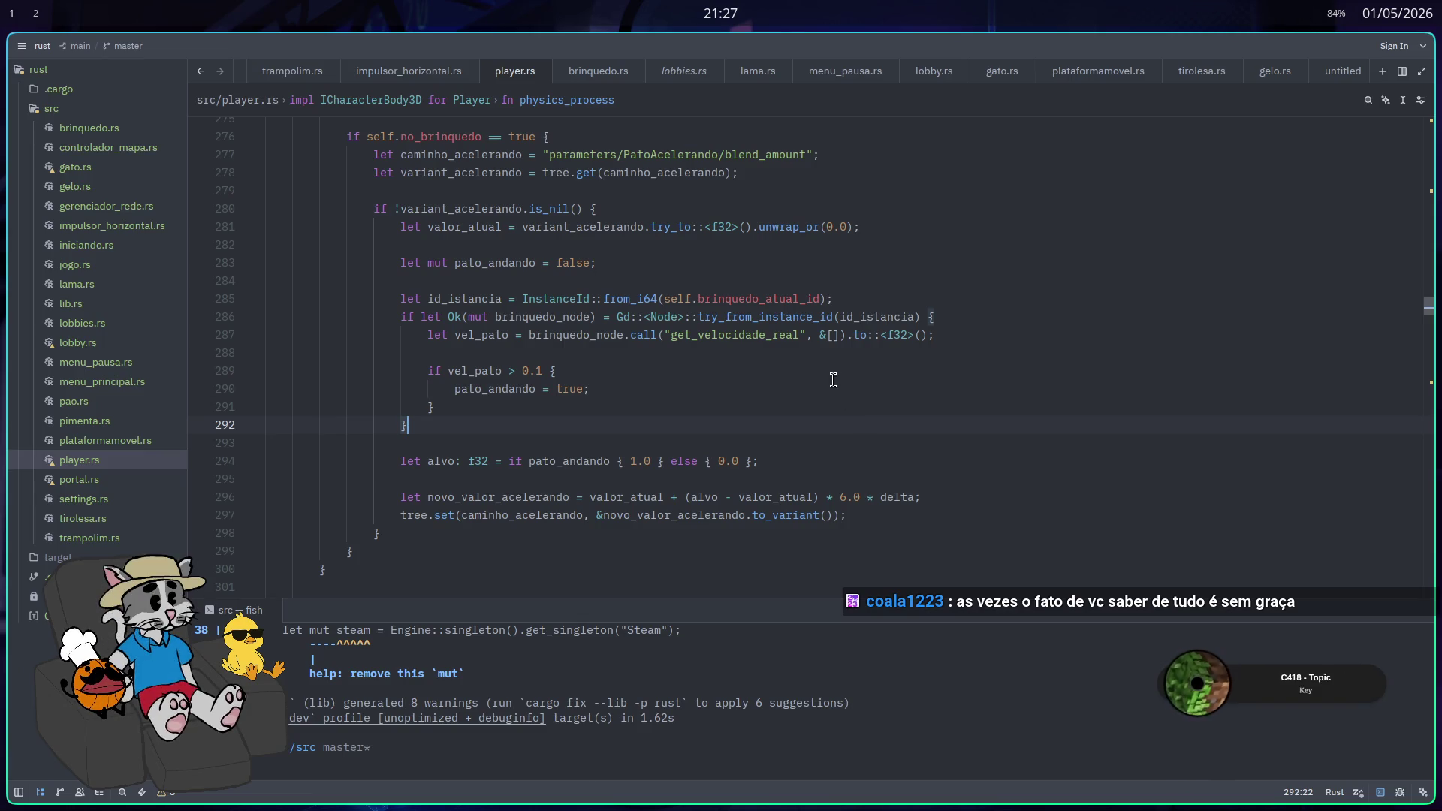
Hide the Milanote browser window and launch Firefox from the app launcher
key("super+Right")
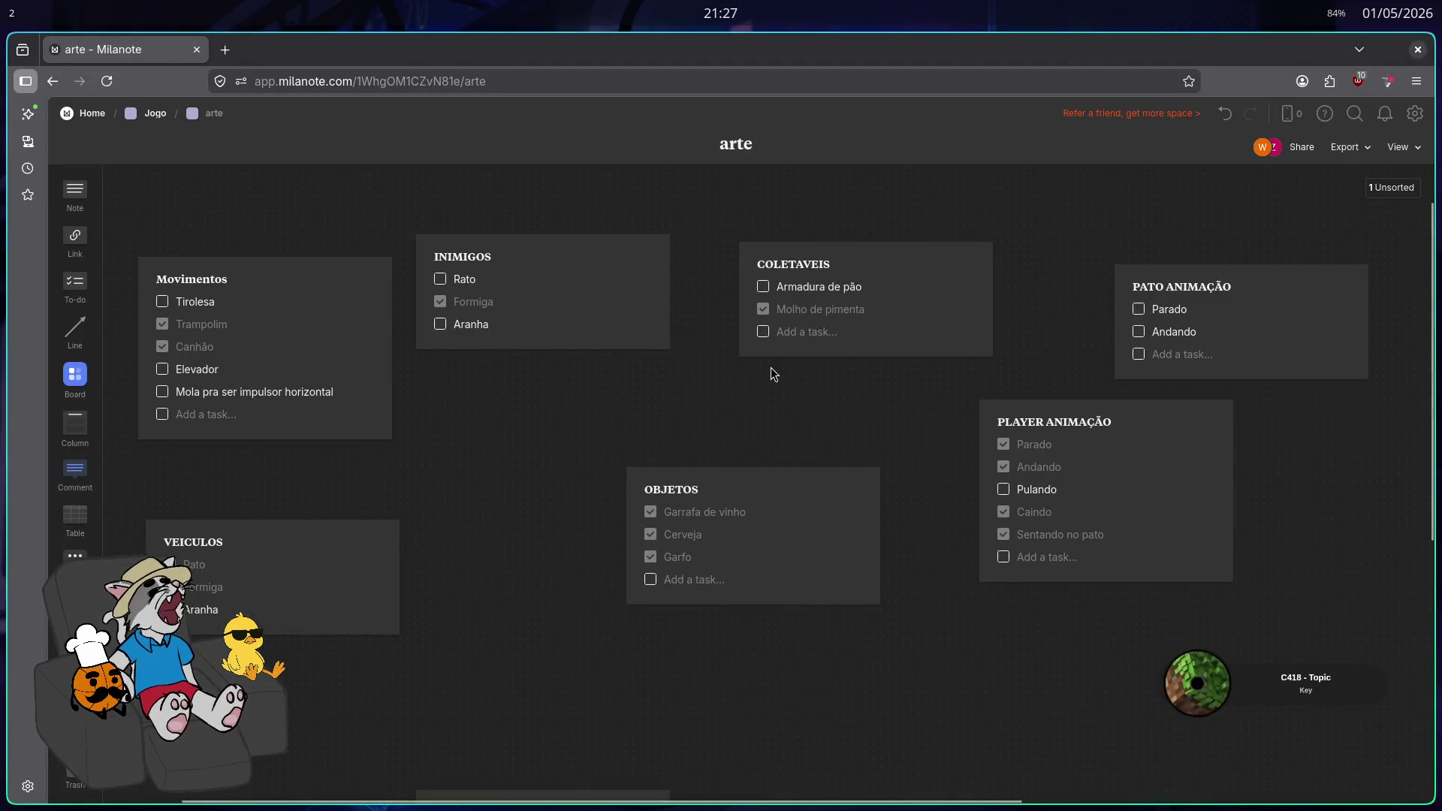
key("super+q")
key("super")
type("fi")
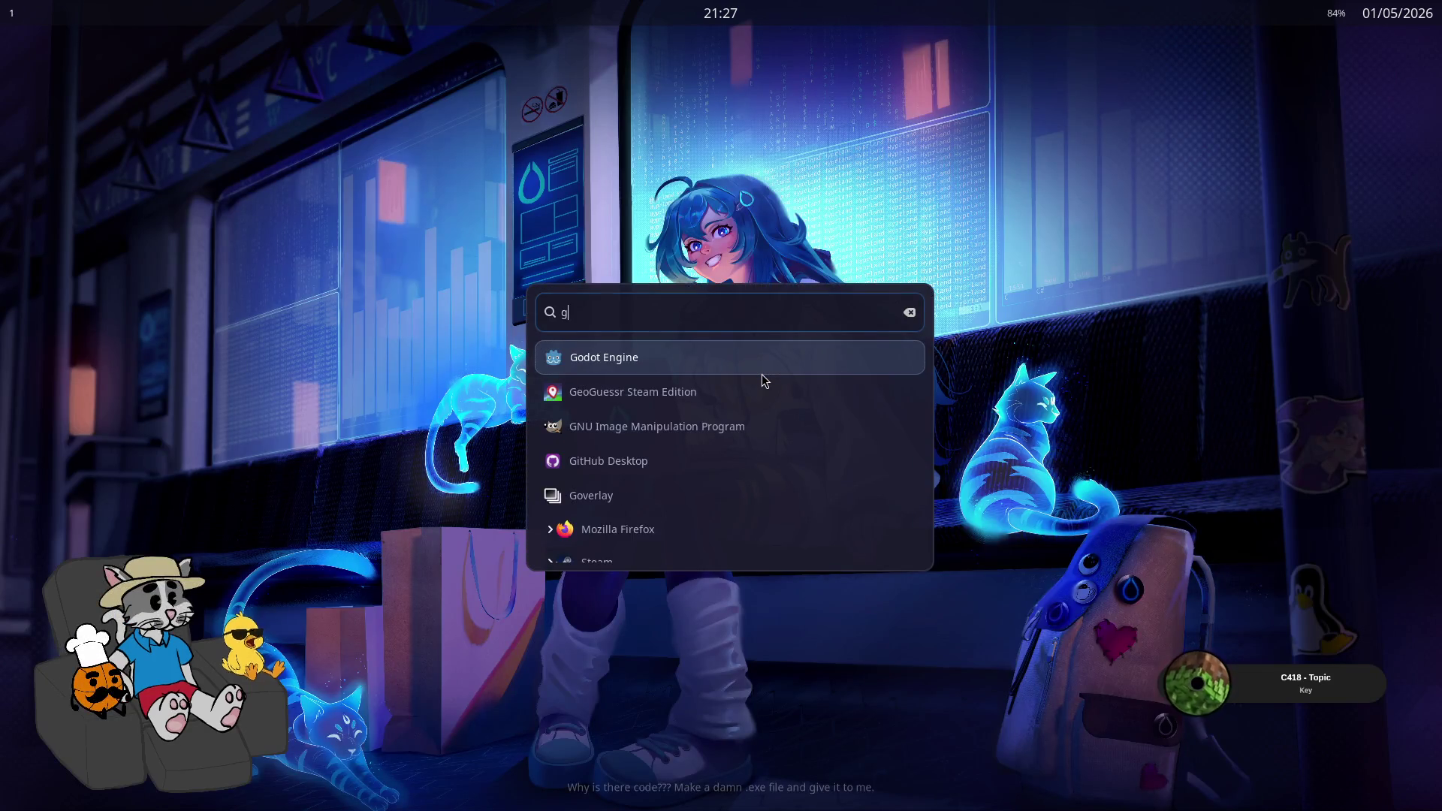
key("Return")
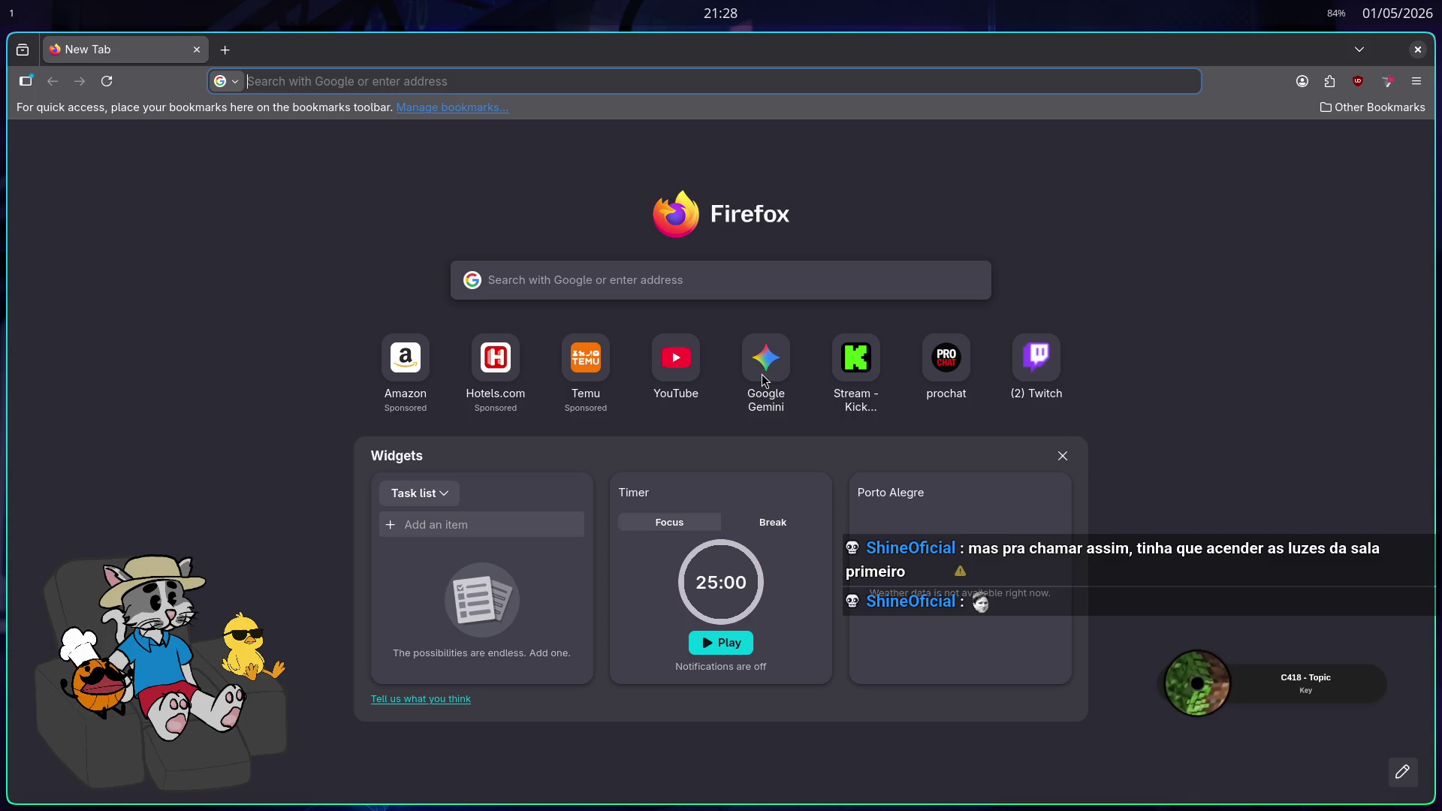
Close the Firefox window and launch the Brave browser instead
left_click(808, 147)
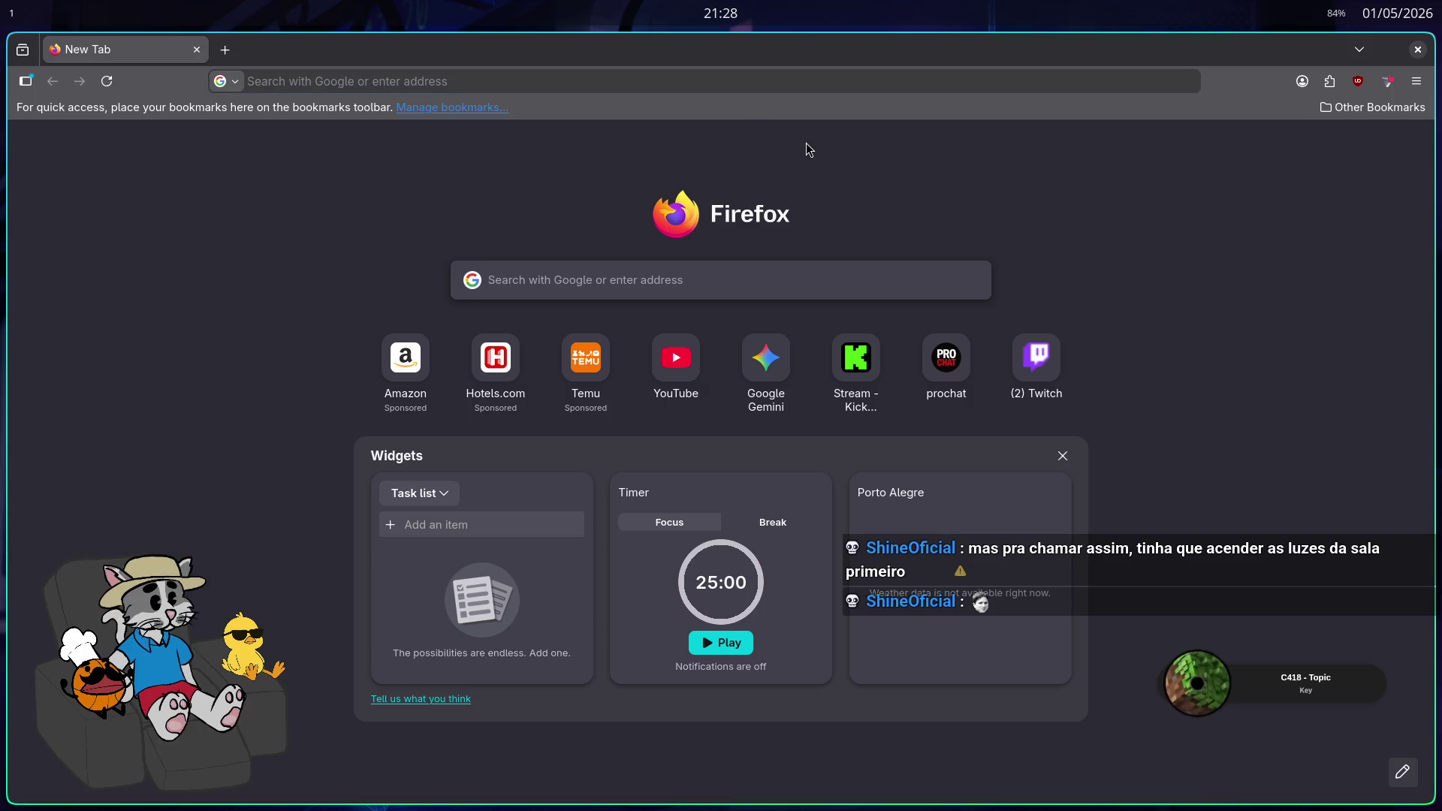
key("super+c")
key("super+r")
type("brave")
key("Return")
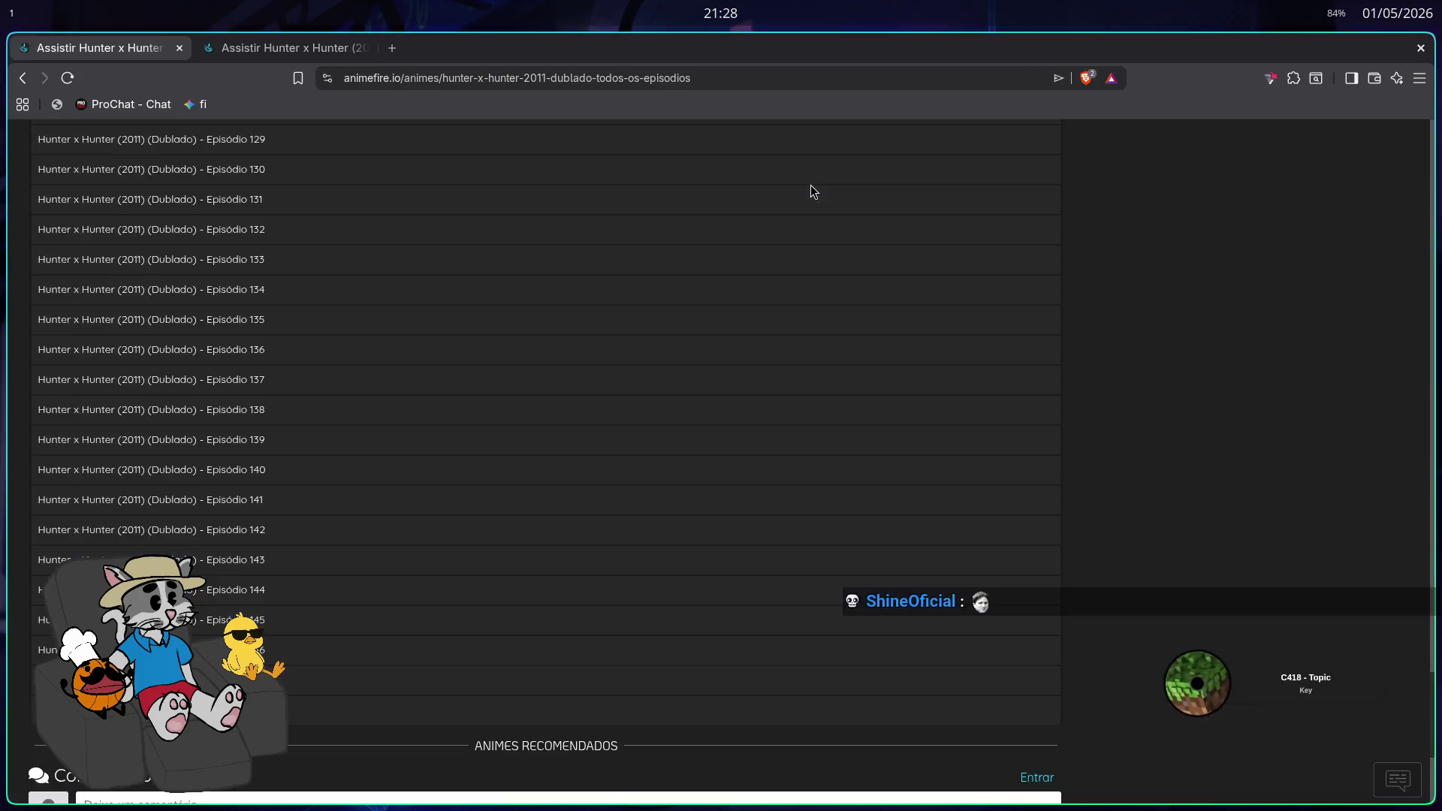
Open Episódio 46 of Hunter x Hunter (2011) Dublado and play it fullscreen
scroll(676, 434, "up", 20)
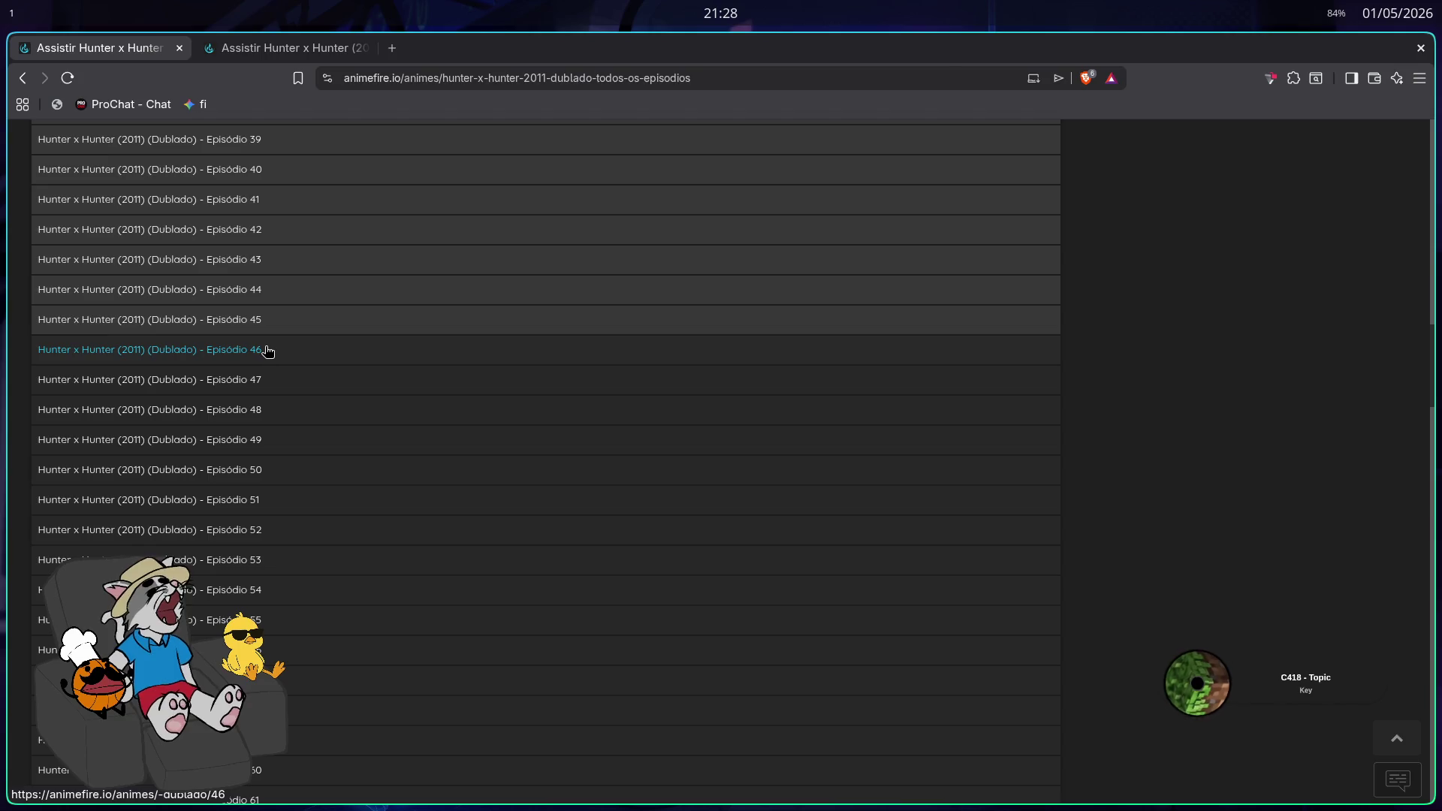
left_click(264, 350)
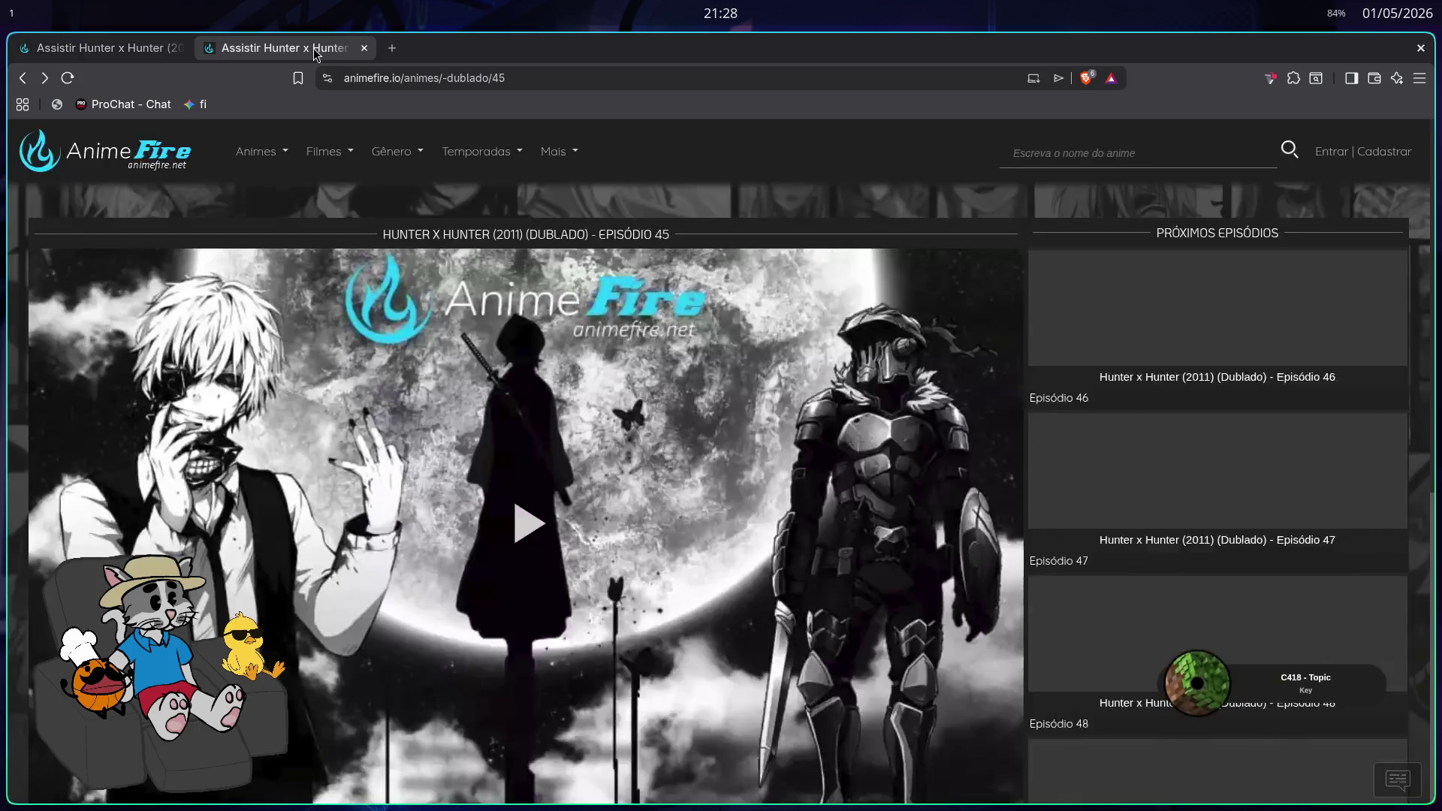
left_click(367, 52)
scroll(845, 552, "down", 2)
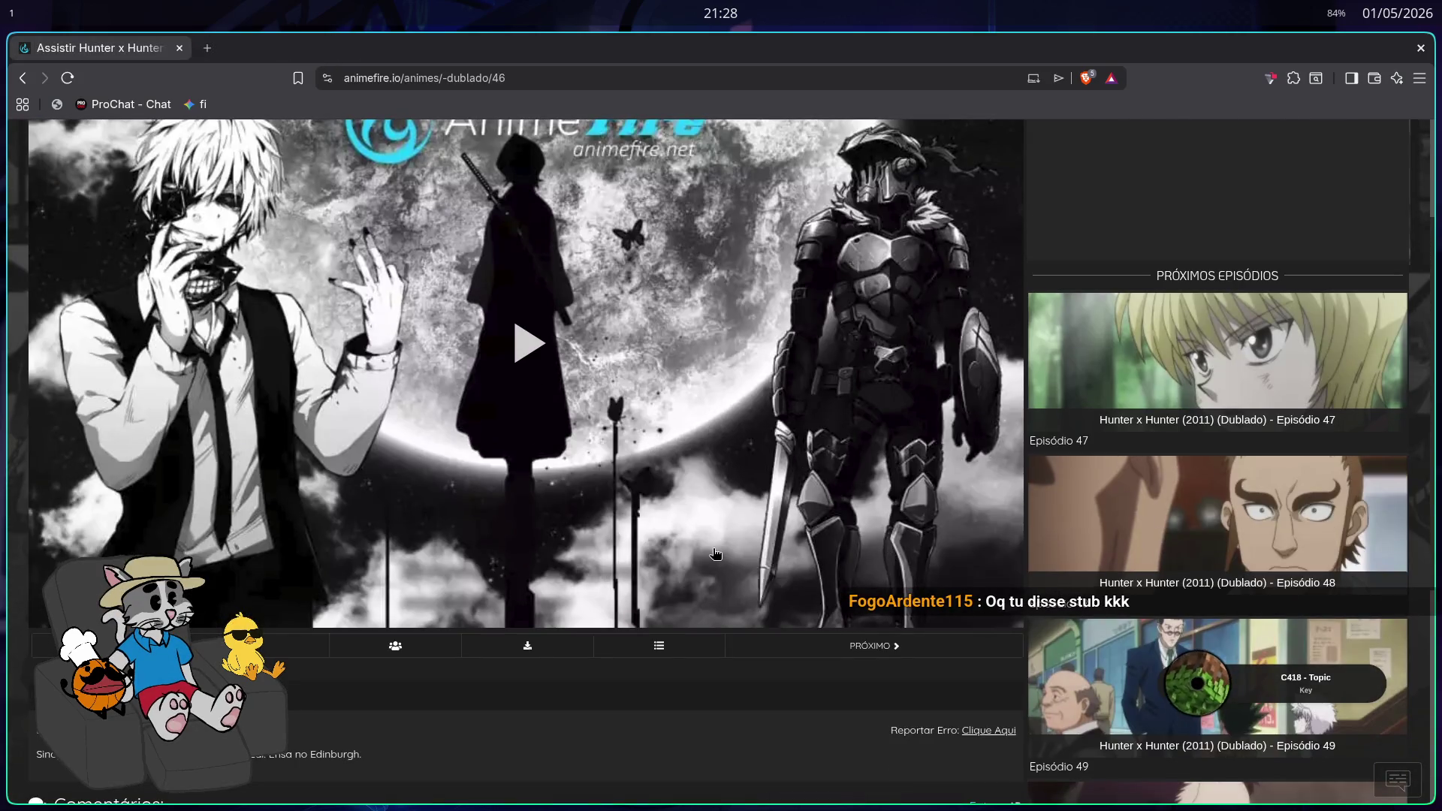
left_click(552, 379)
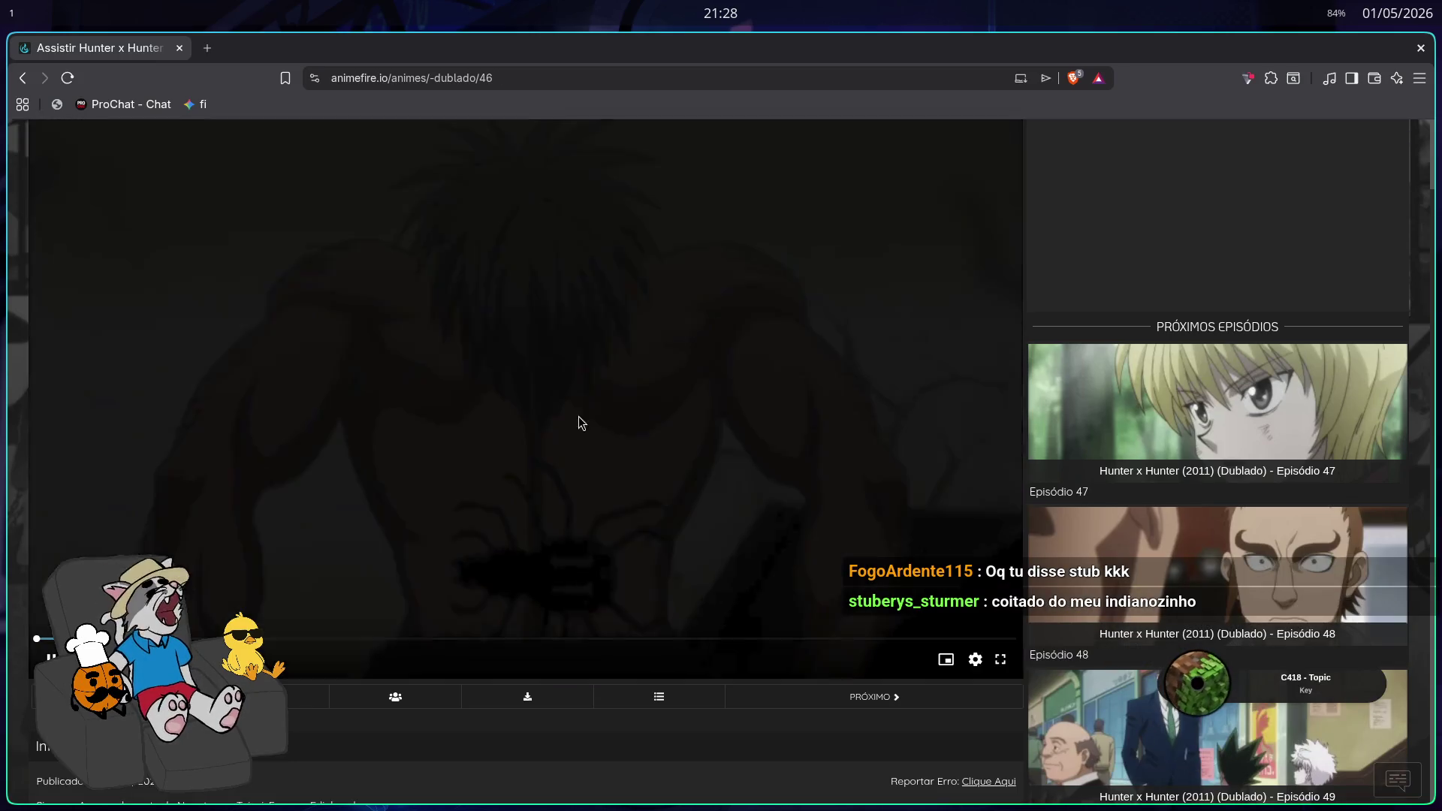
left_click(1001, 659)
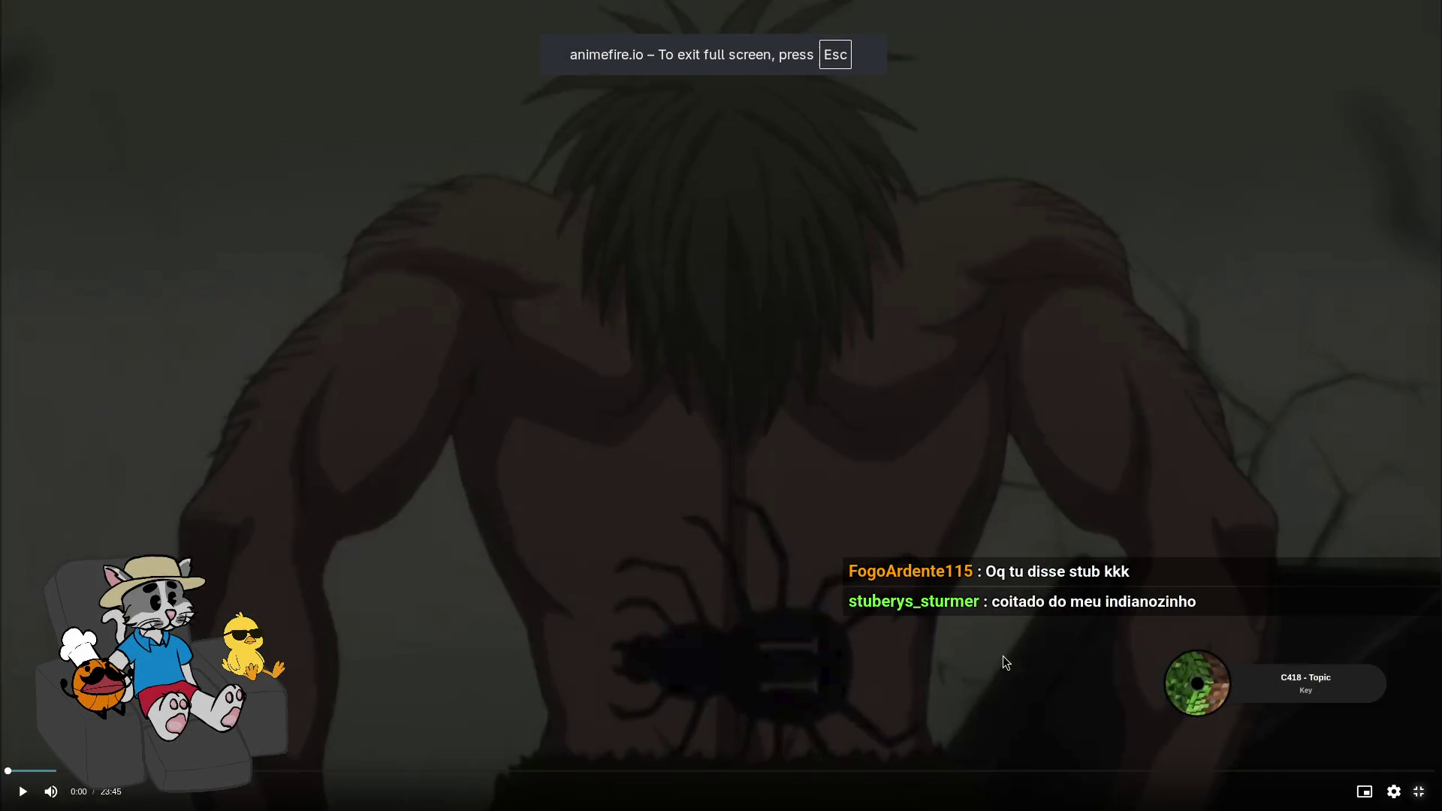
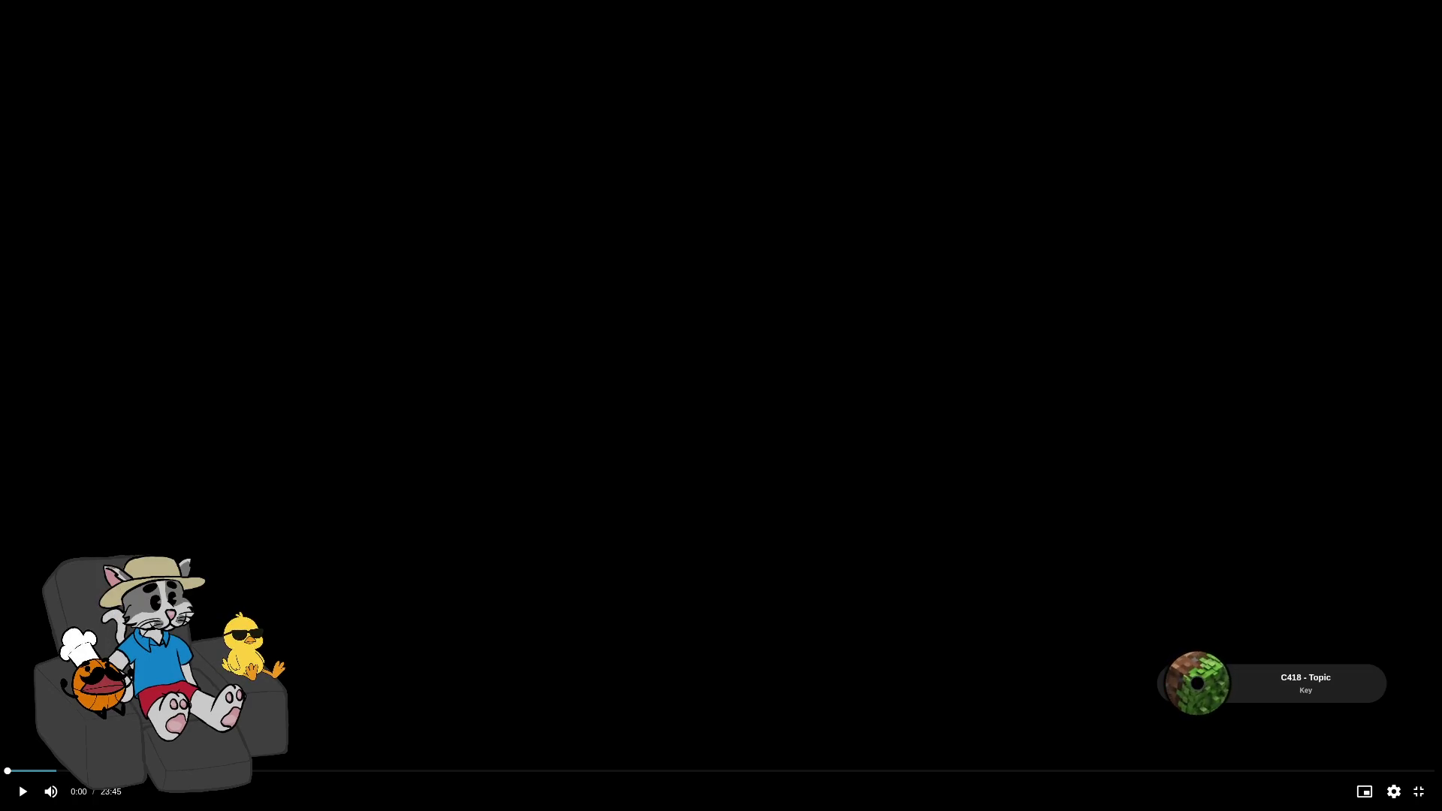
Return the 23:45 episode to full-screen and start it playing from 0:00
key("Escape")
left_click(992, 659)
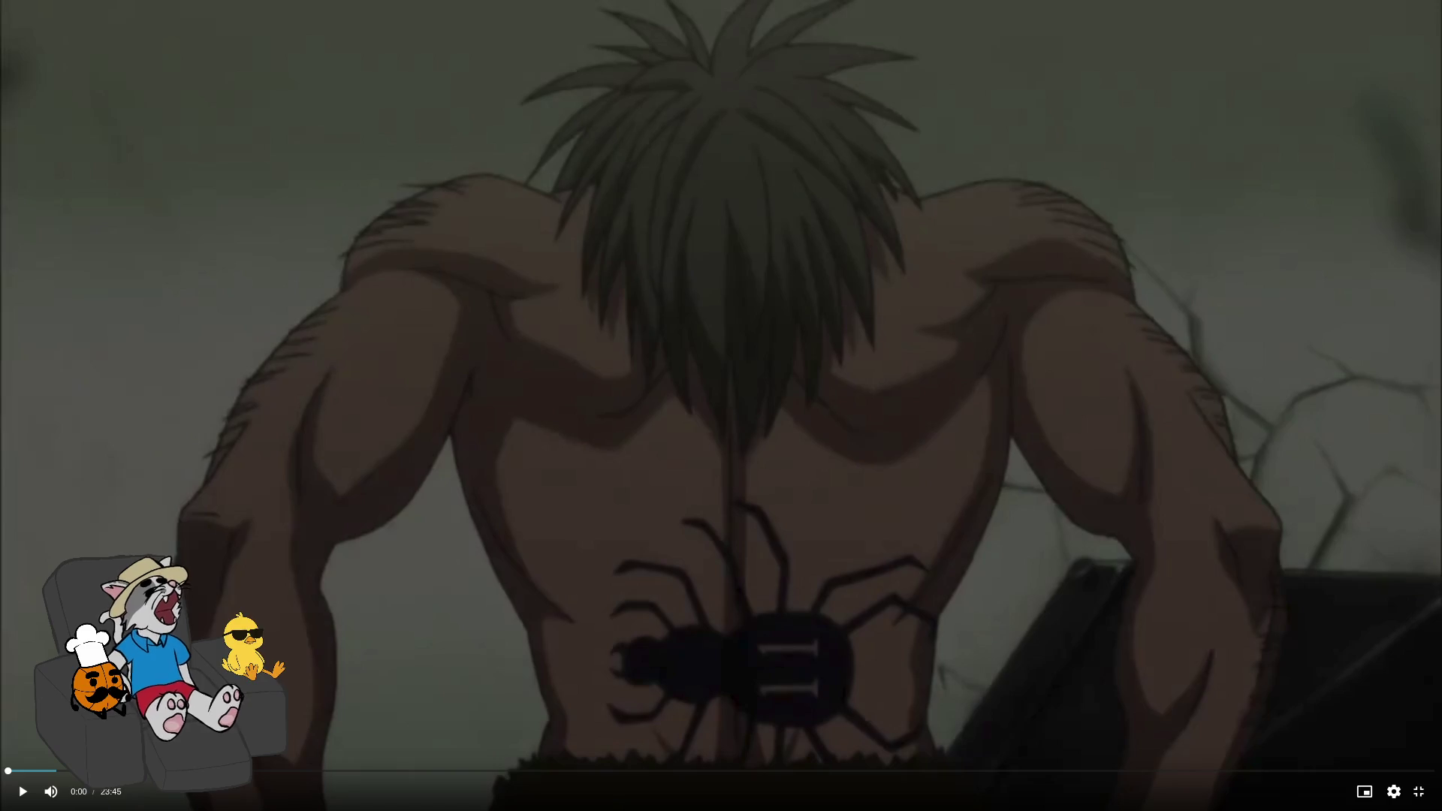
left_click(588, 360)
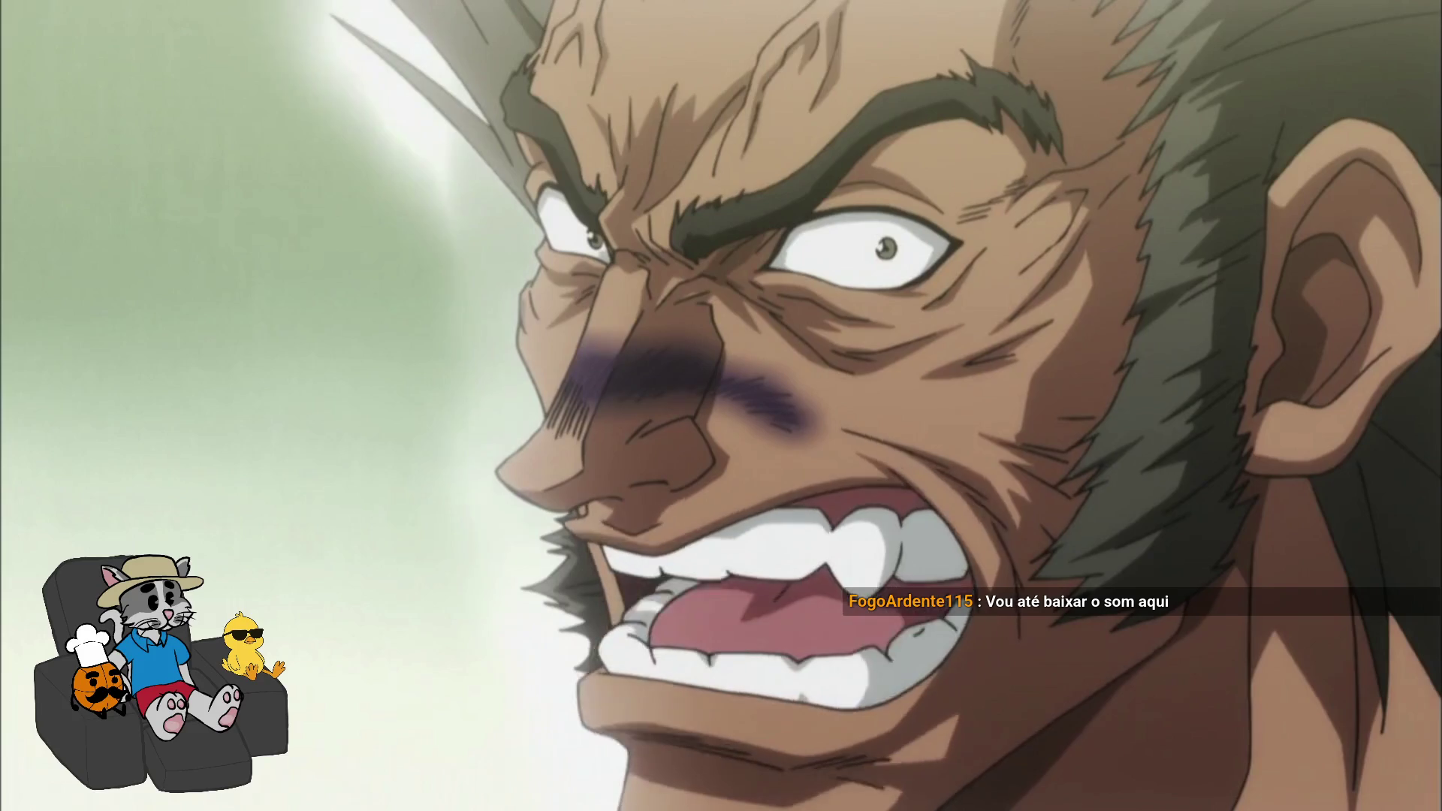
Rewind the Hunter x Hunter episode to 0:00 and leave it paused there after brief playback
left_click(588, 359)
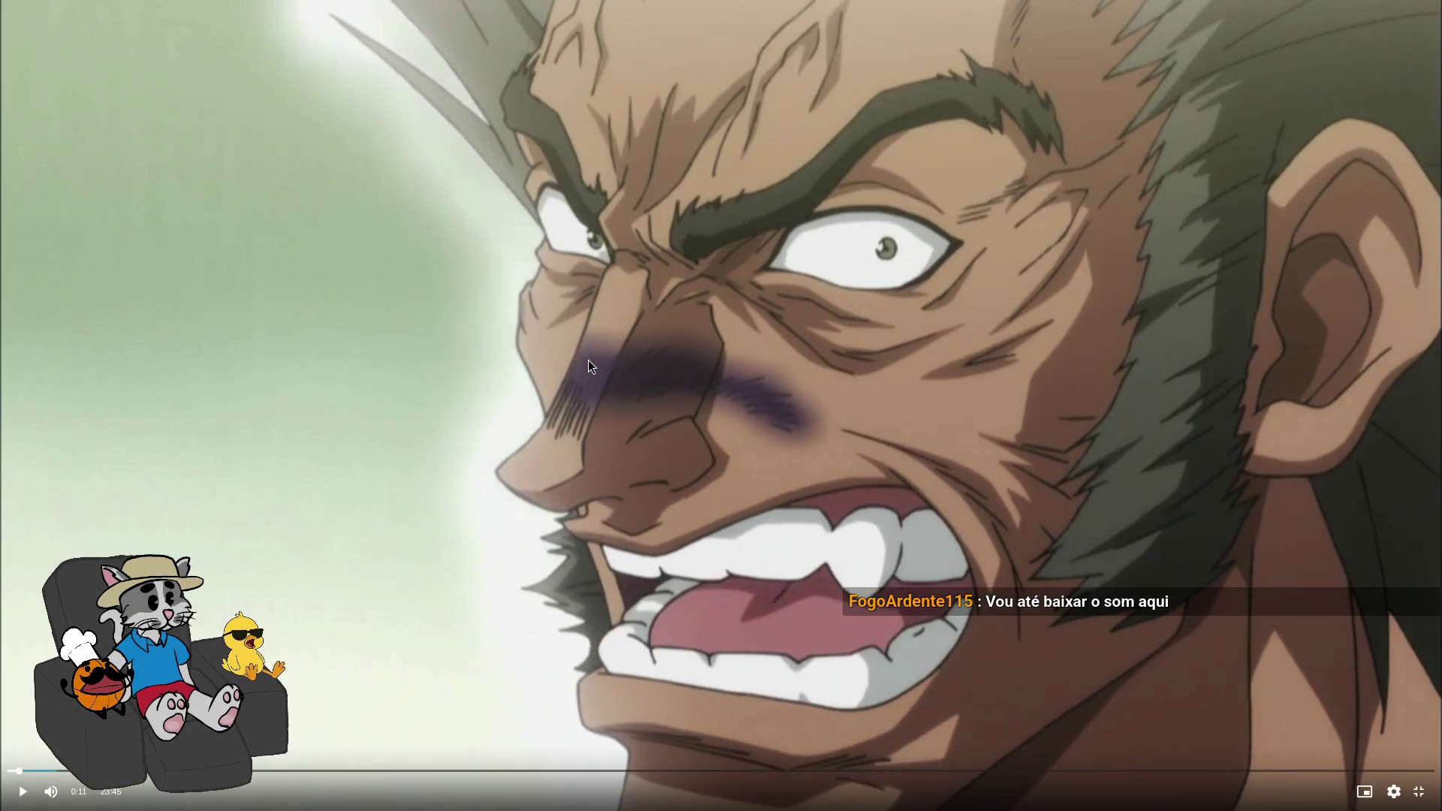
key("Left")
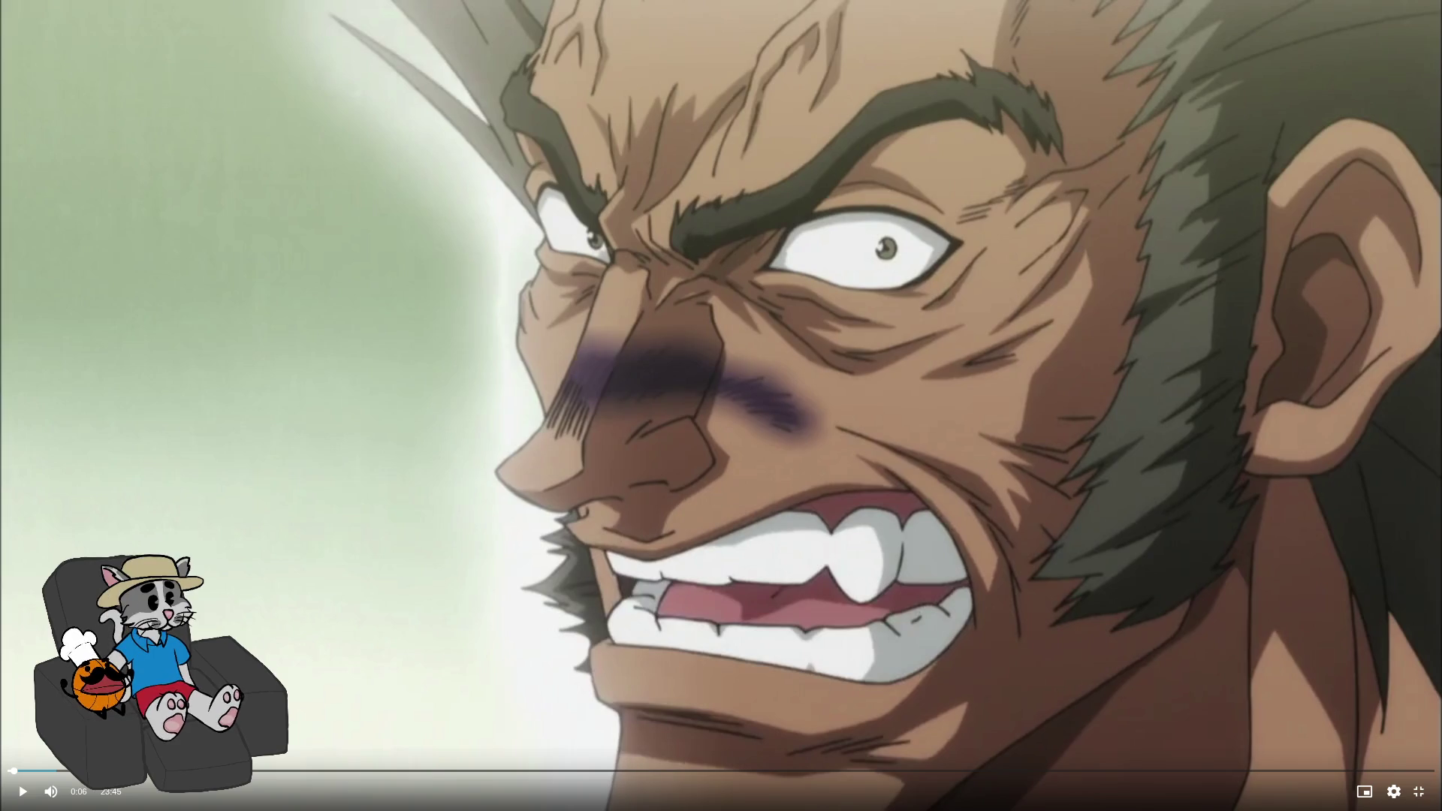
left_click(589, 360)
key("Left")
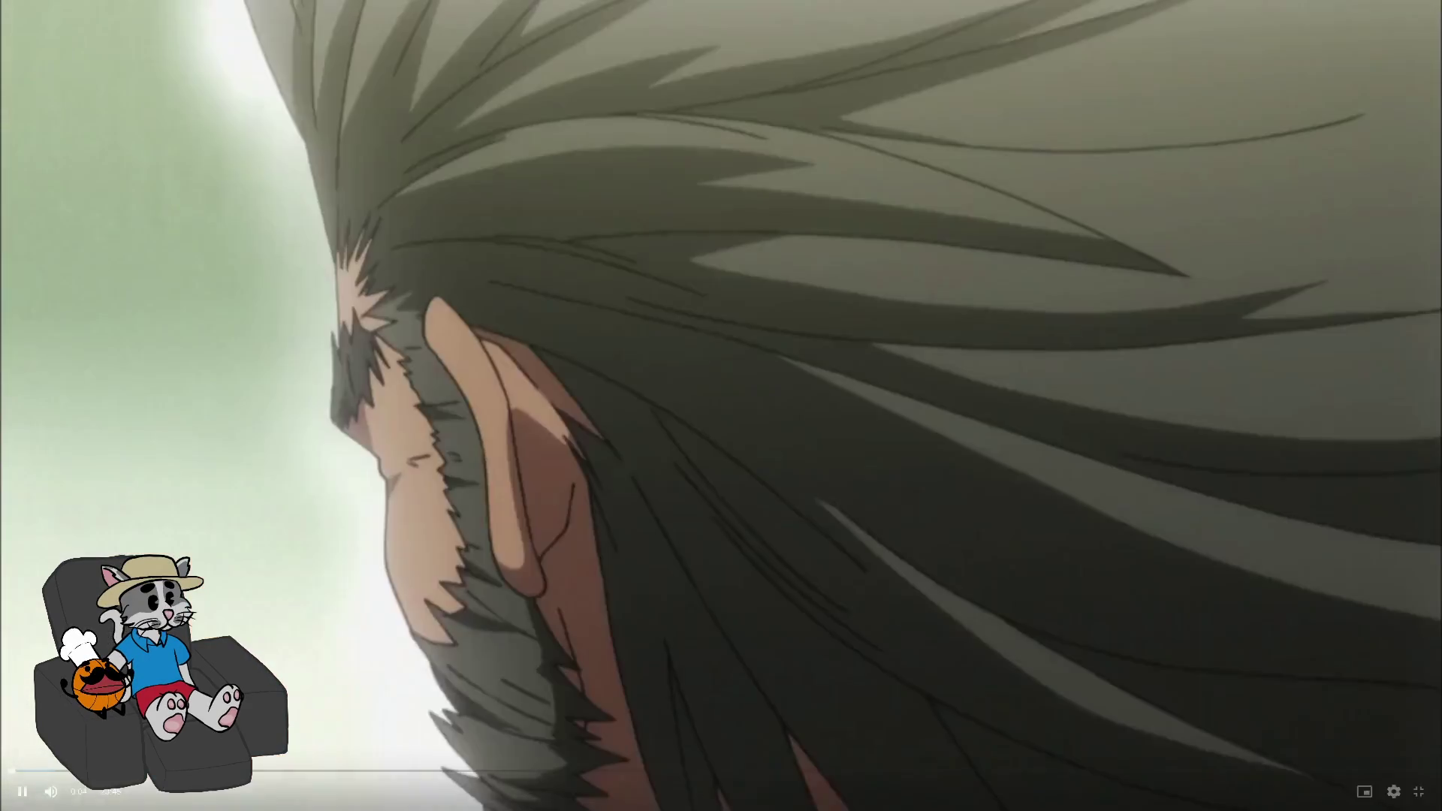
key("space")
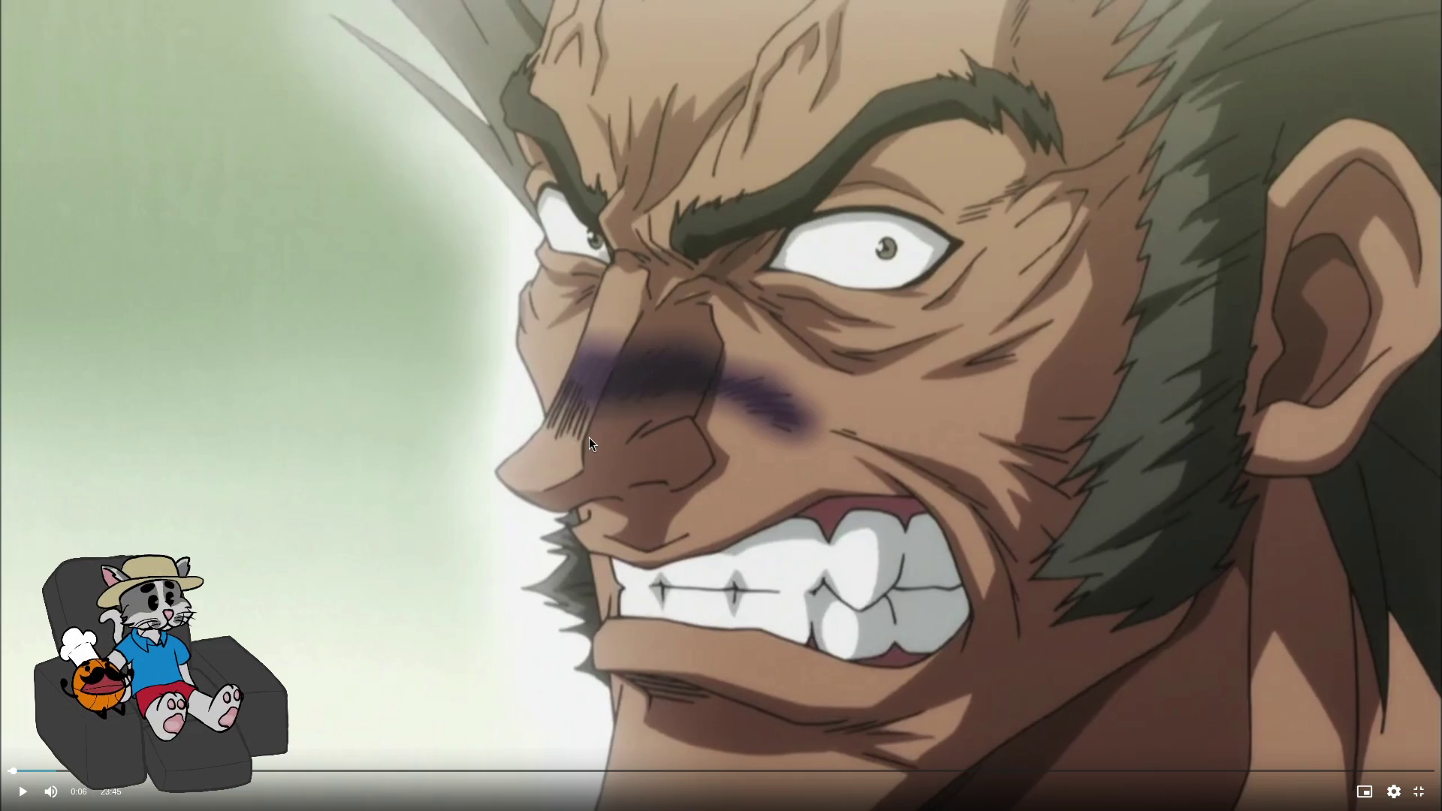
Search Google Images for 'blanka' in a new private window
key("ctrl+p")
key("Escape")
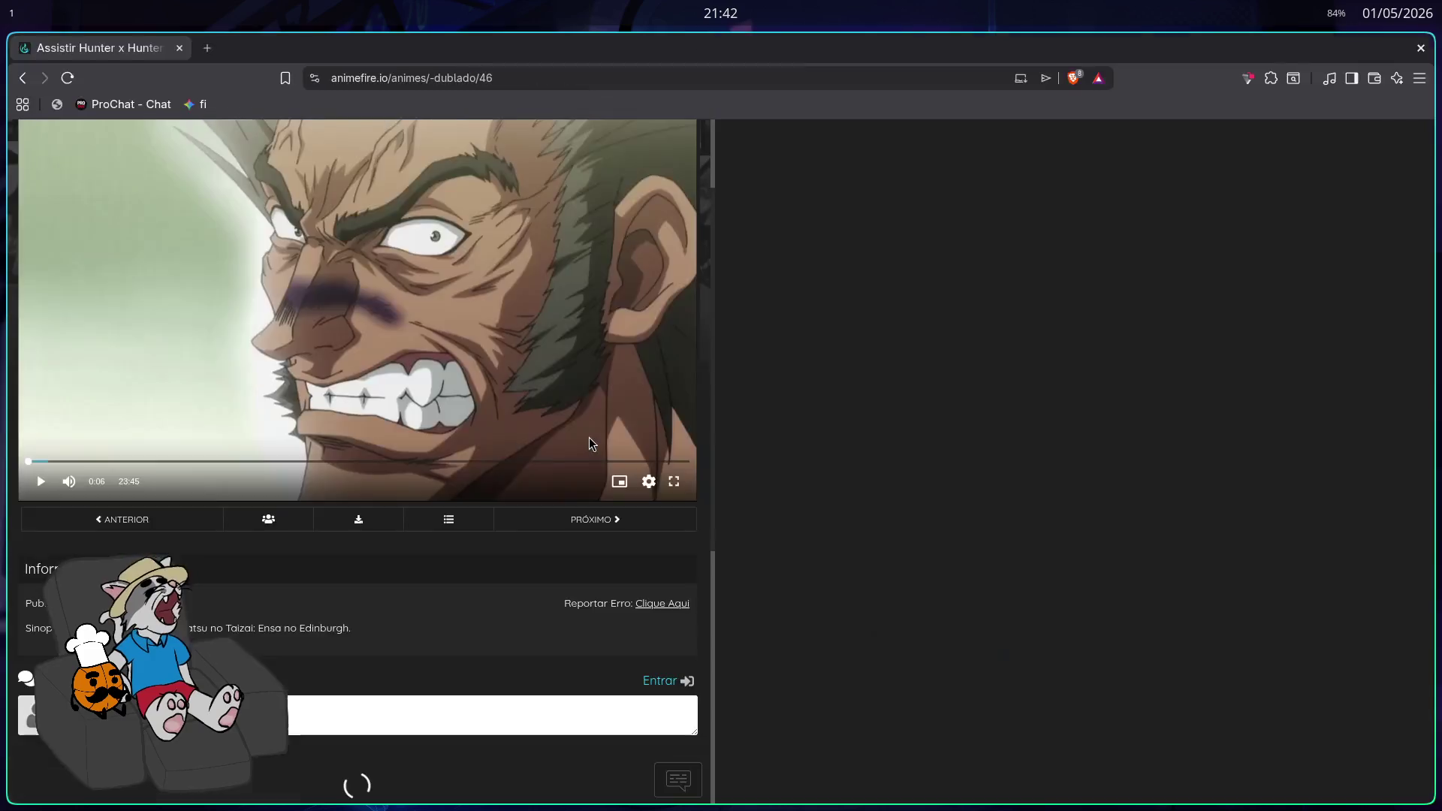
key("ctrl+shift+n")
type("blanka")
key("Return")
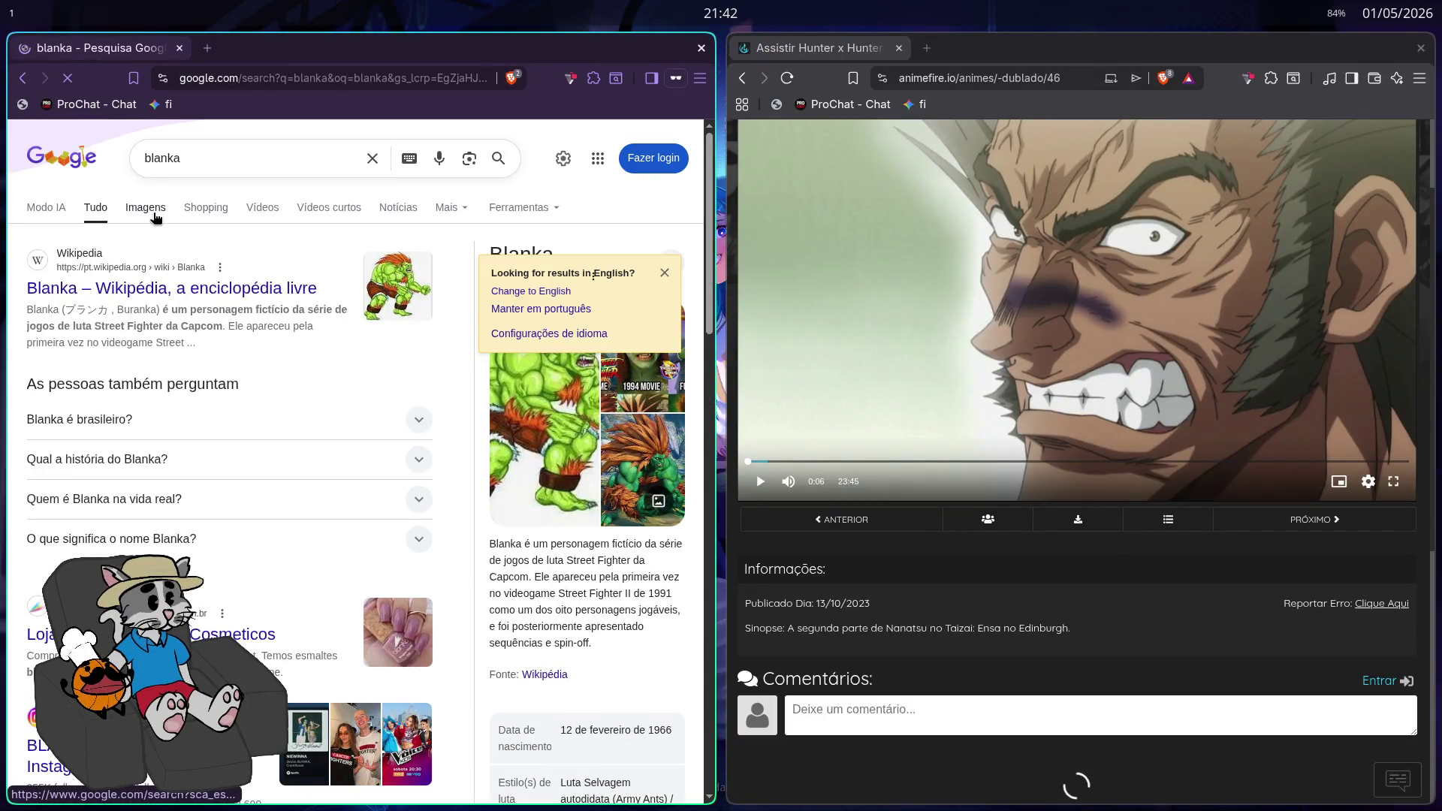
left_click(156, 218)
Bring the episode window back and resume it full-screen from 0:06
key("F11")
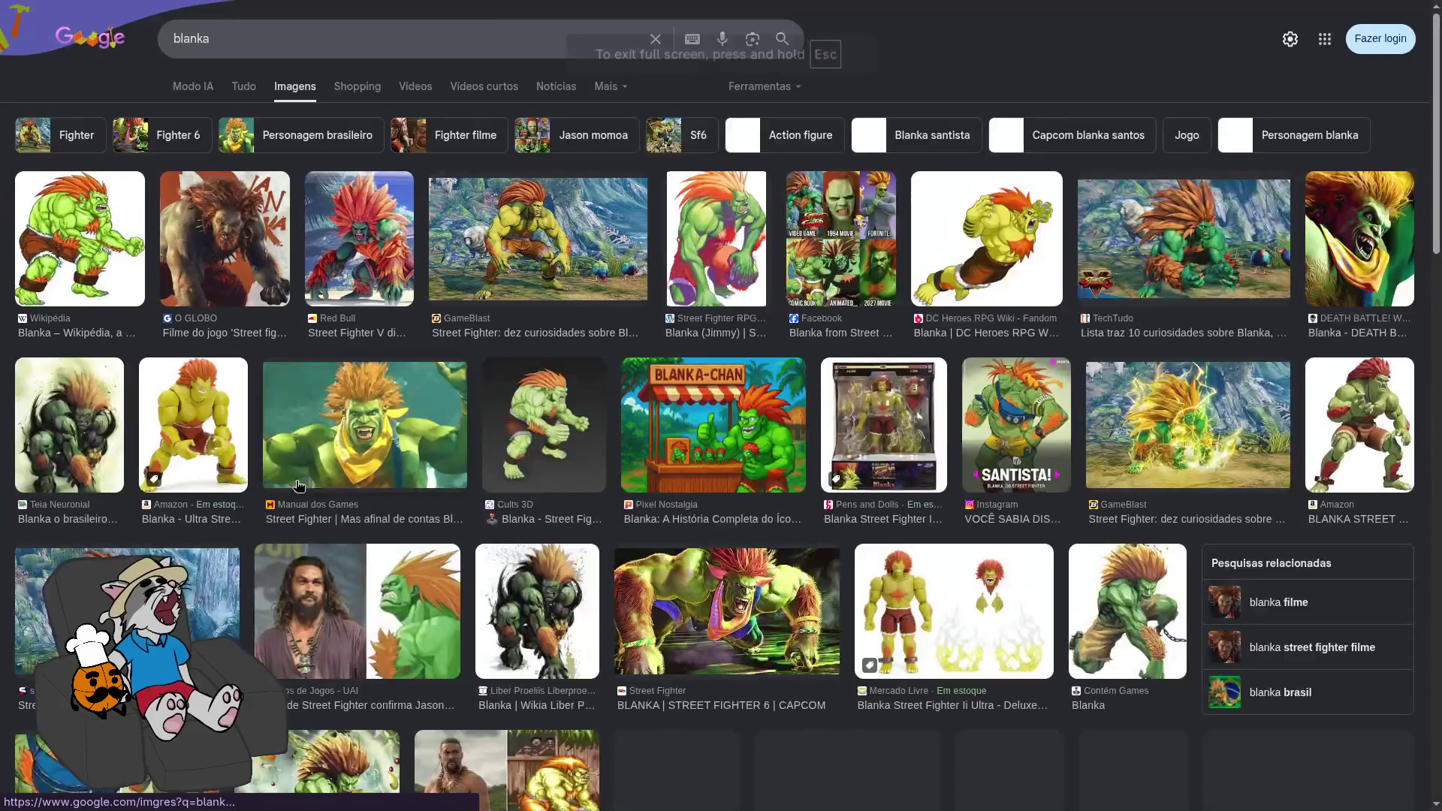
key("F11")
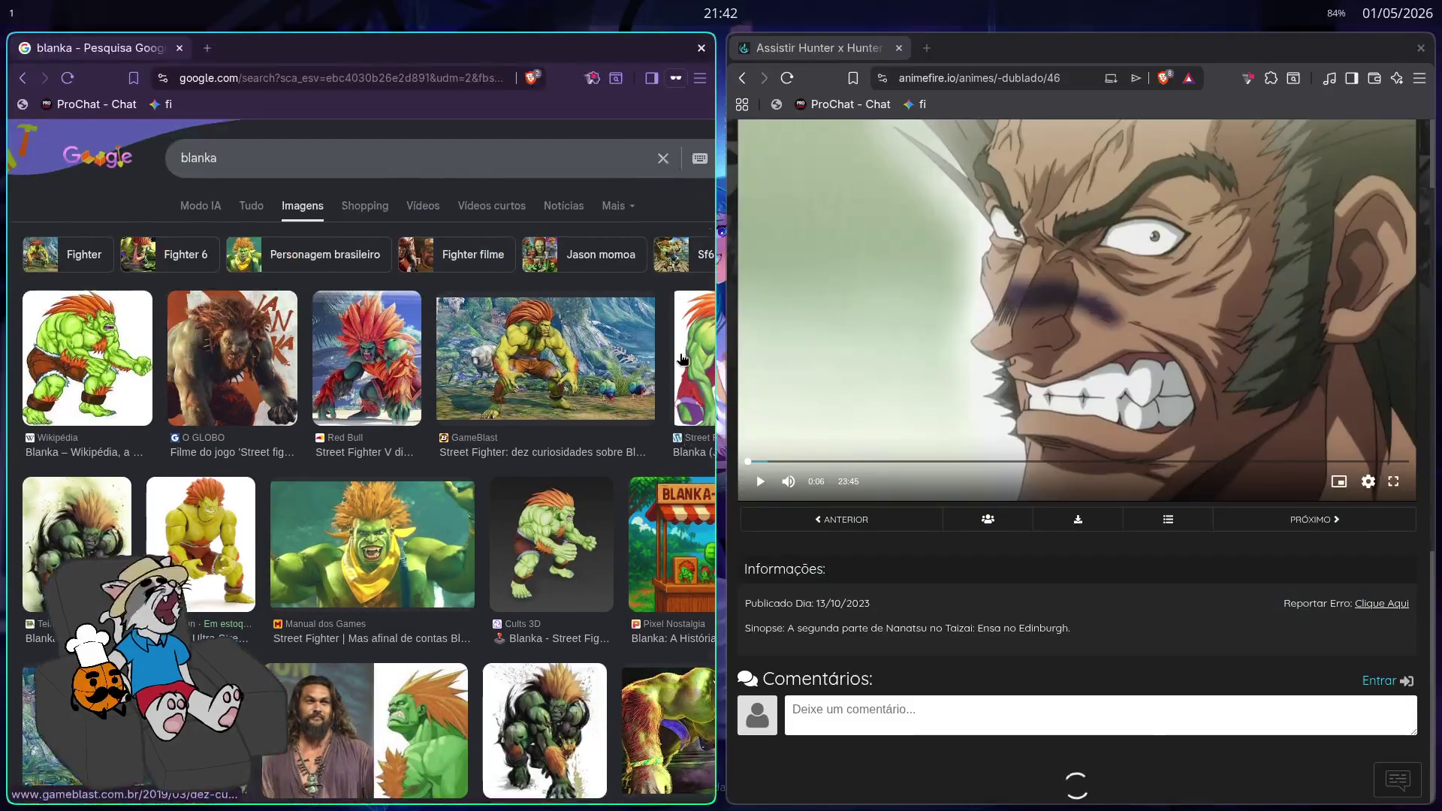
key("super+f")
double_click(841, 494)
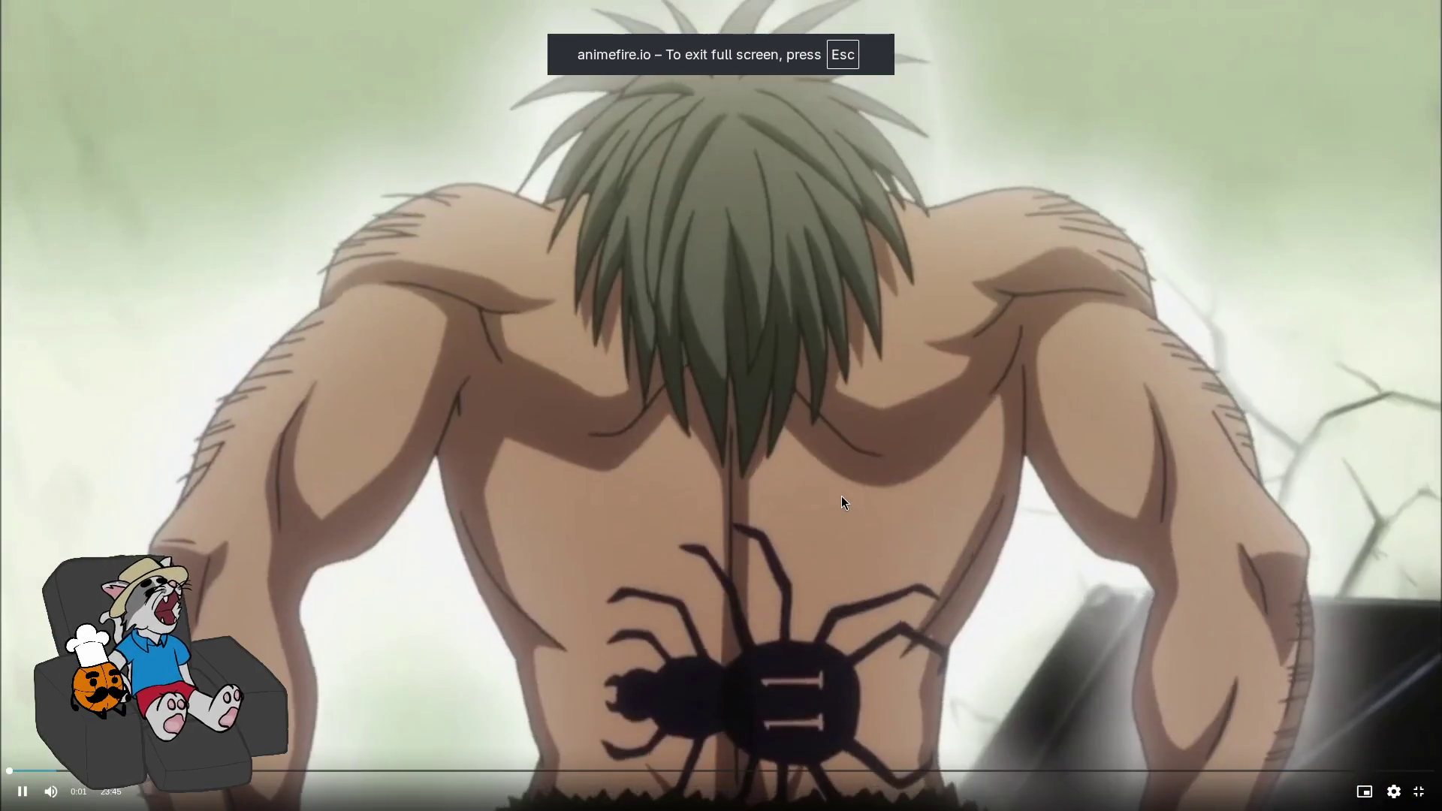
Play through the opening credits, pausing at 1:32, then continue to the title card
key("Left")
key("space")
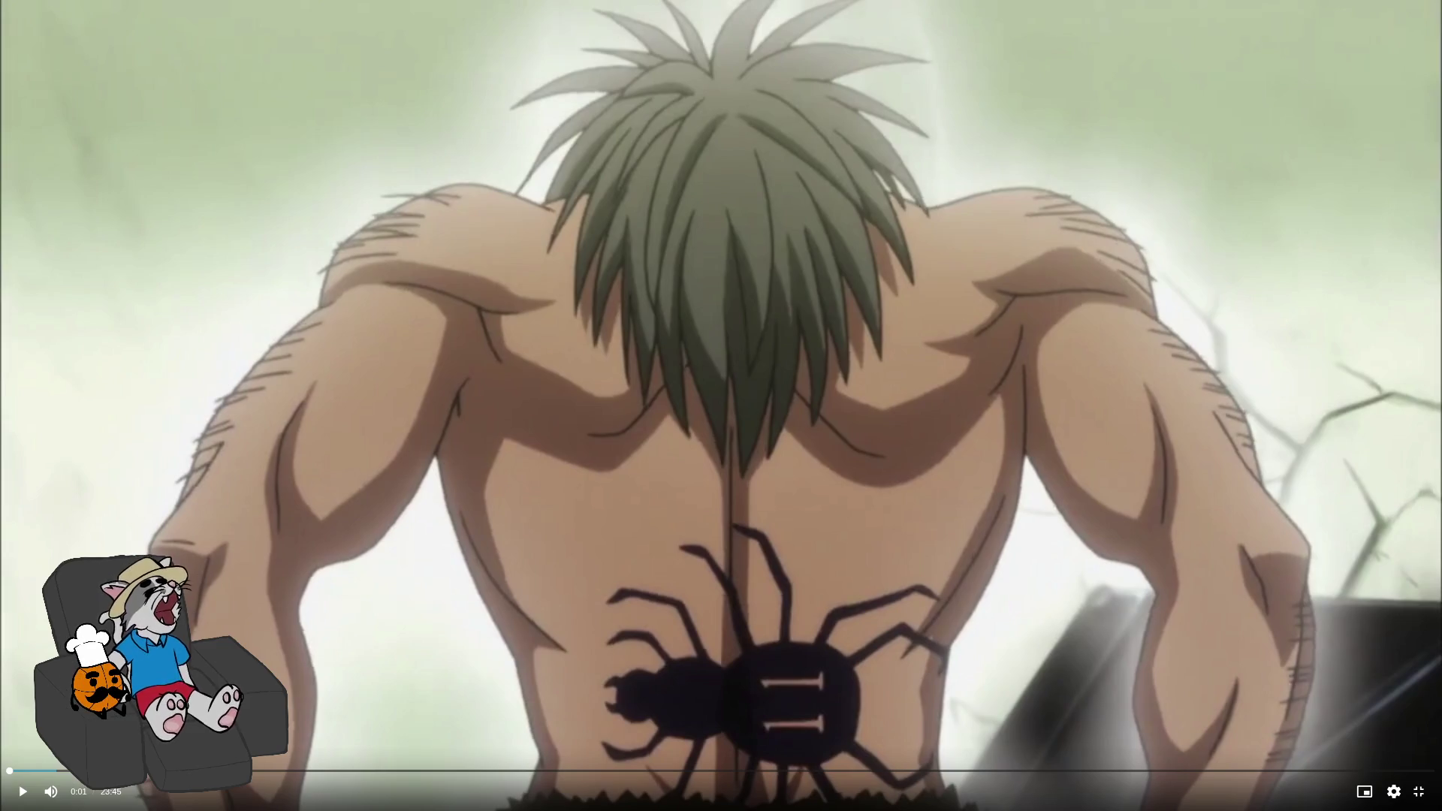
left_click(842, 496)
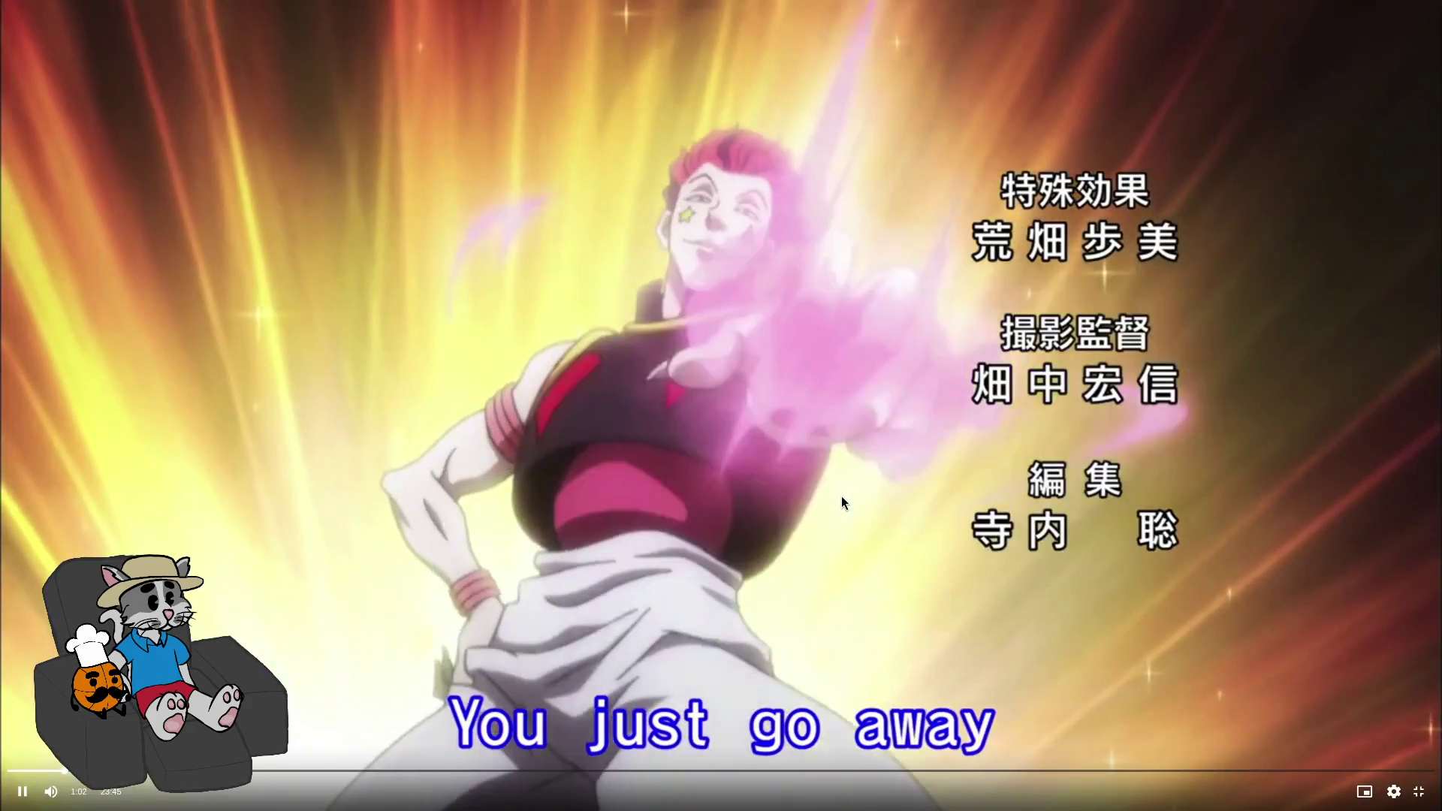
key("Right")
key("Right")
key("Right")
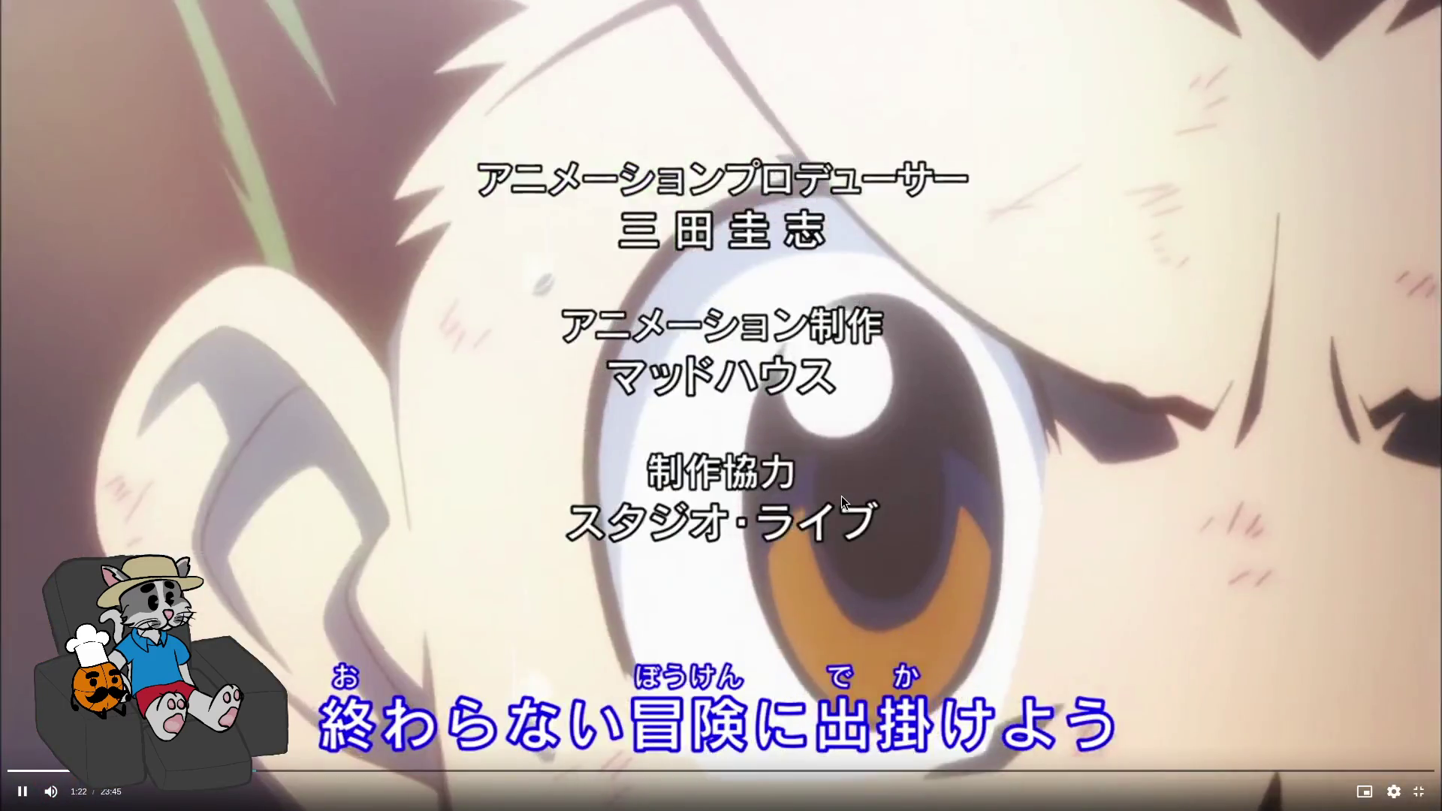
key("Right")
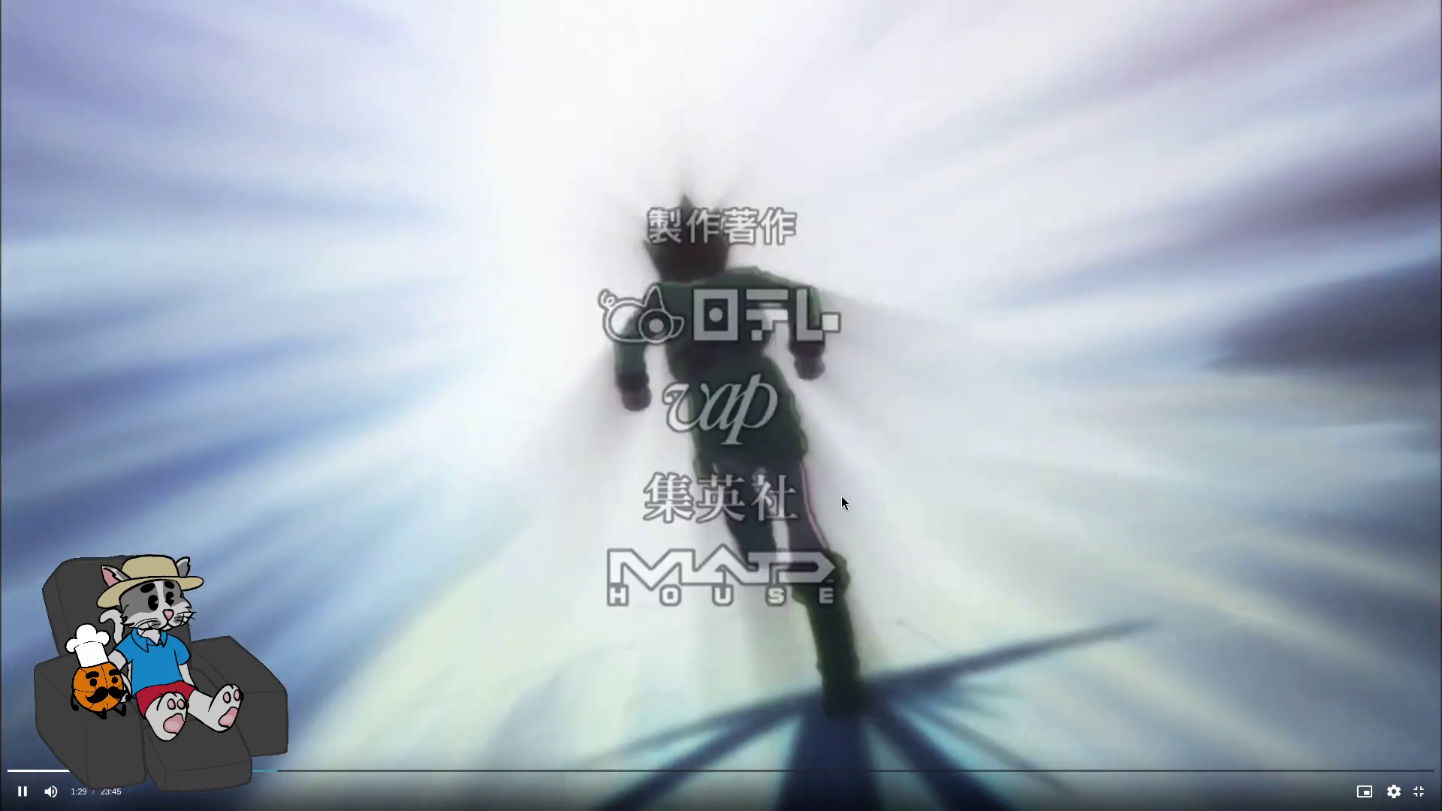
key("space")
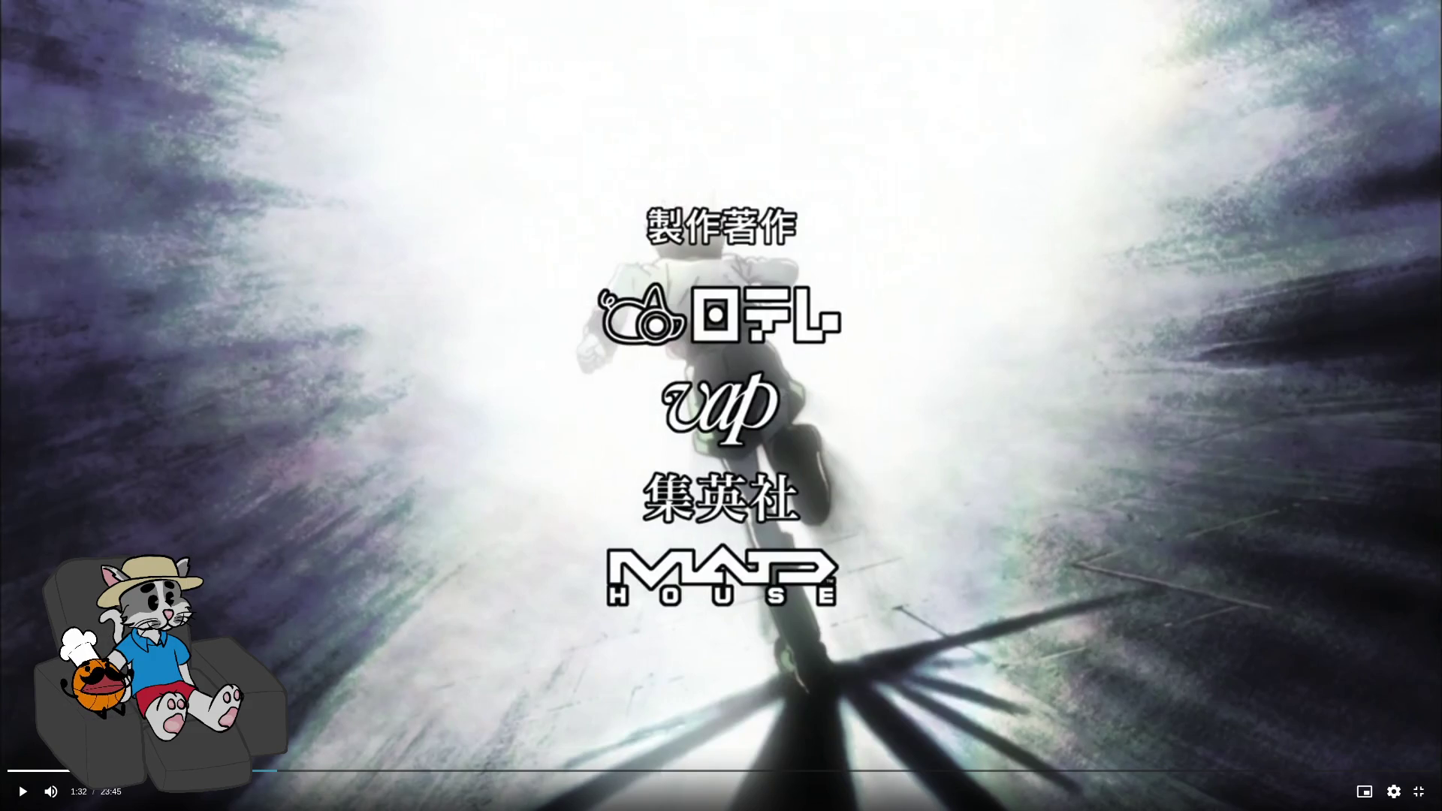
left_click(842, 496)
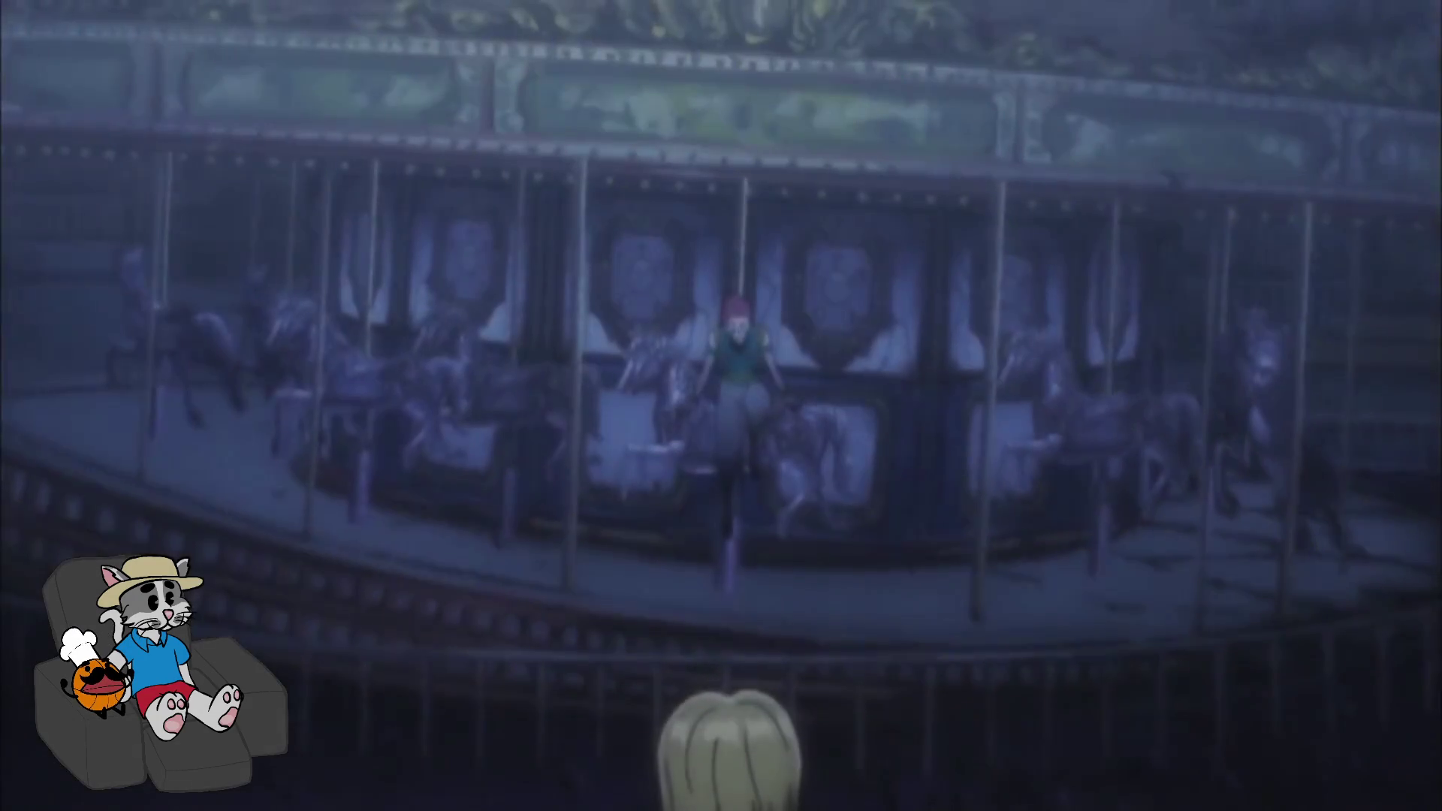
Pause at 1:41 in the carousel scene, rewind five seconds, then play on and pause at 3:15
left_click(841, 496)
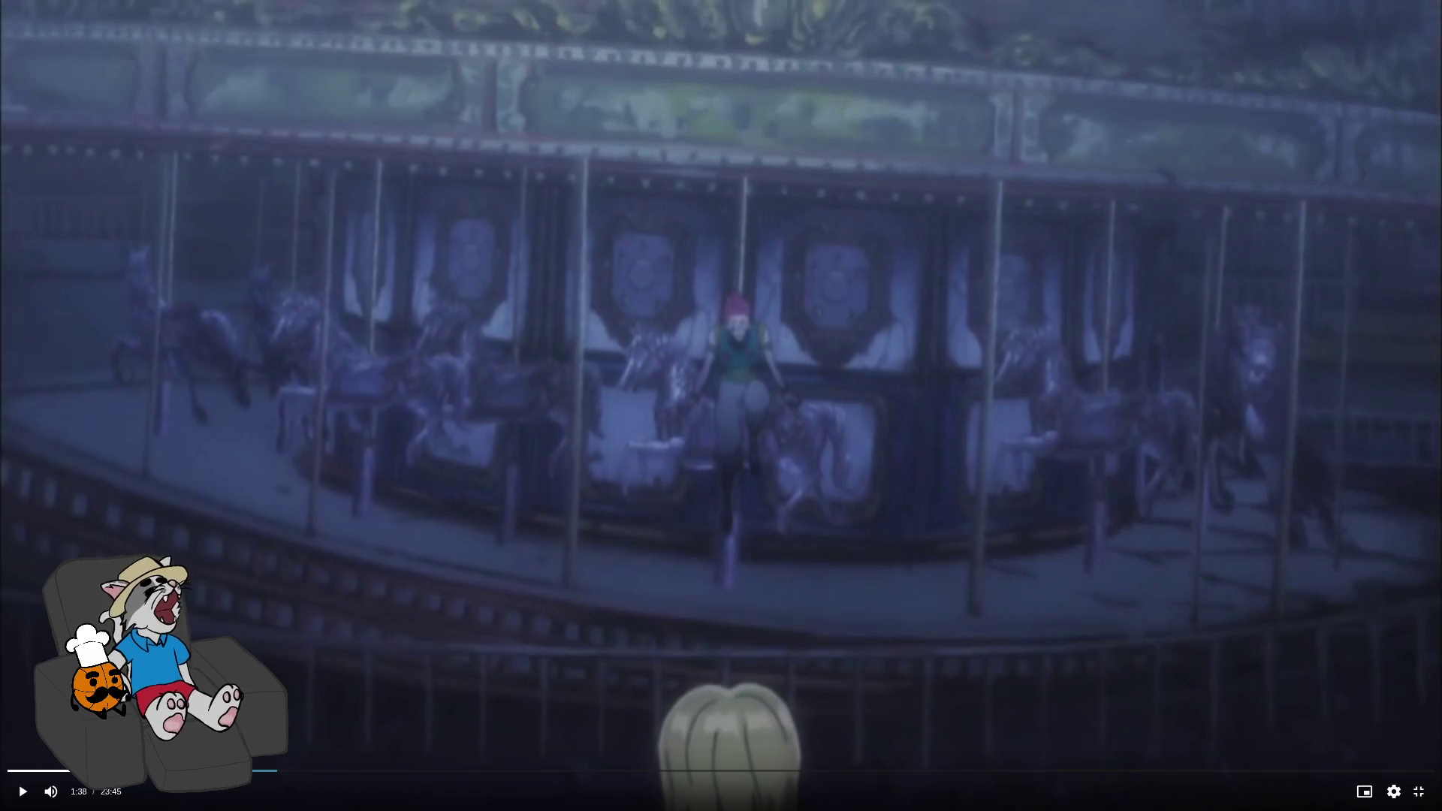
left_click(842, 495)
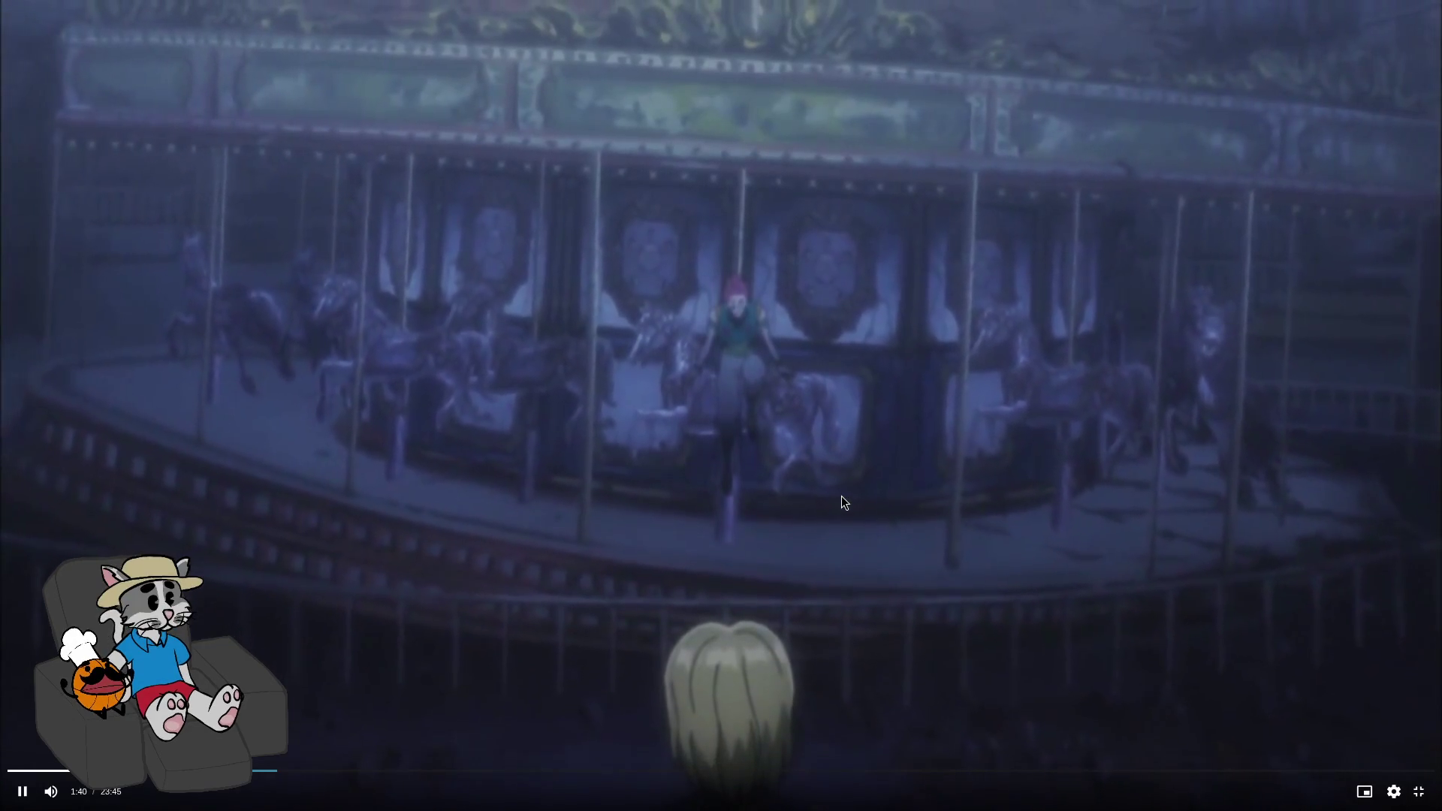
key("space")
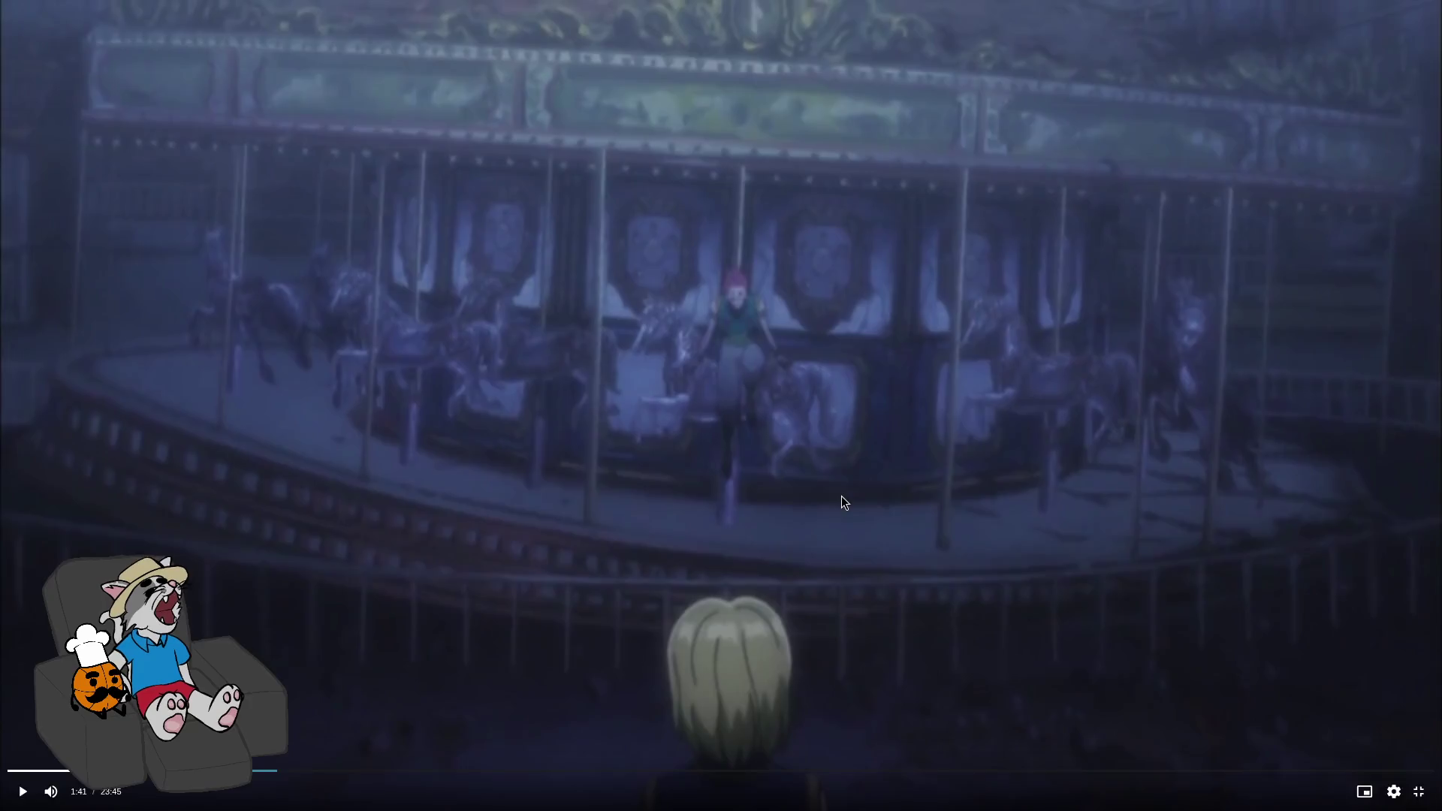
key("Left")
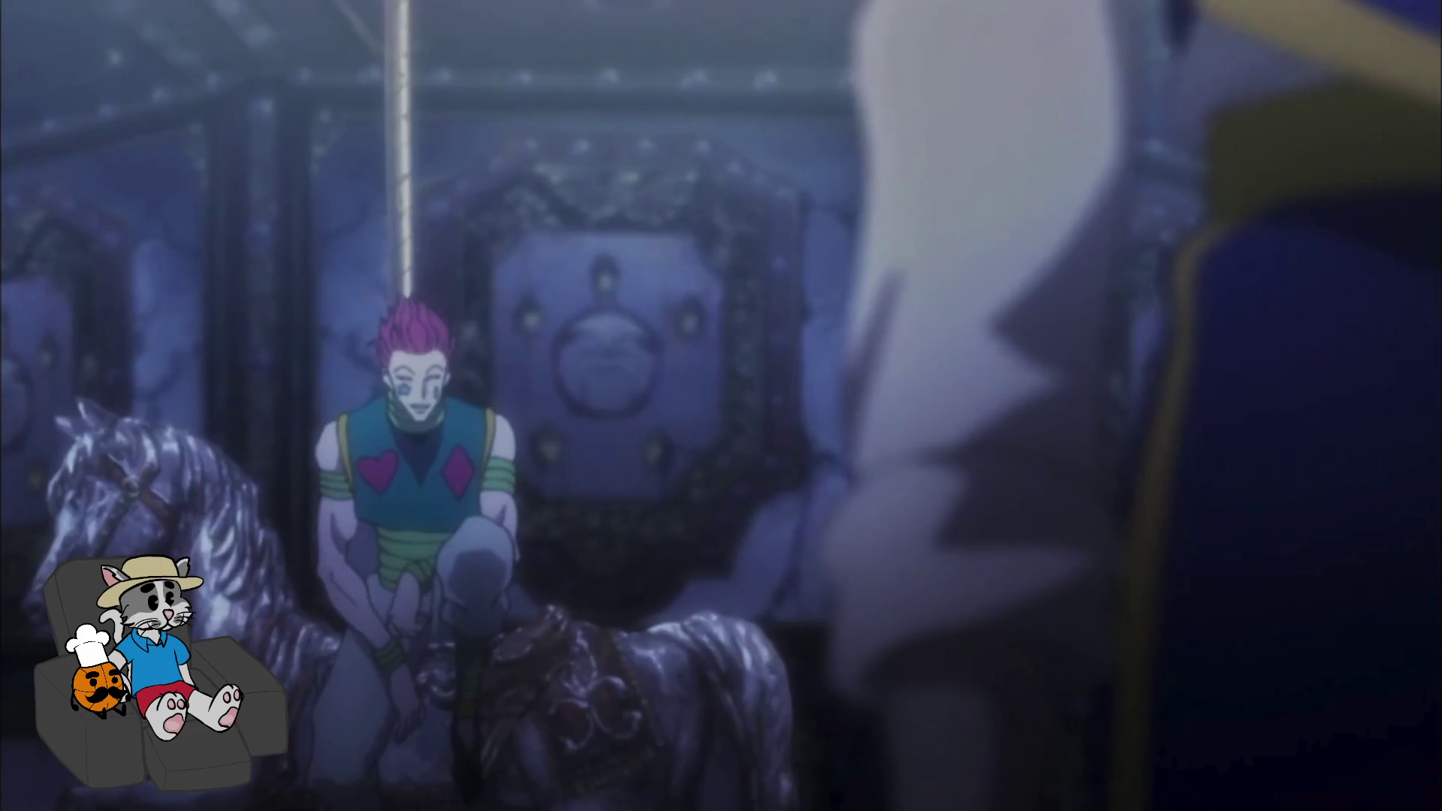
left_click(696, 468)
Rewind five seconds to replay the blond character's close-up and resume playback
key("Left")
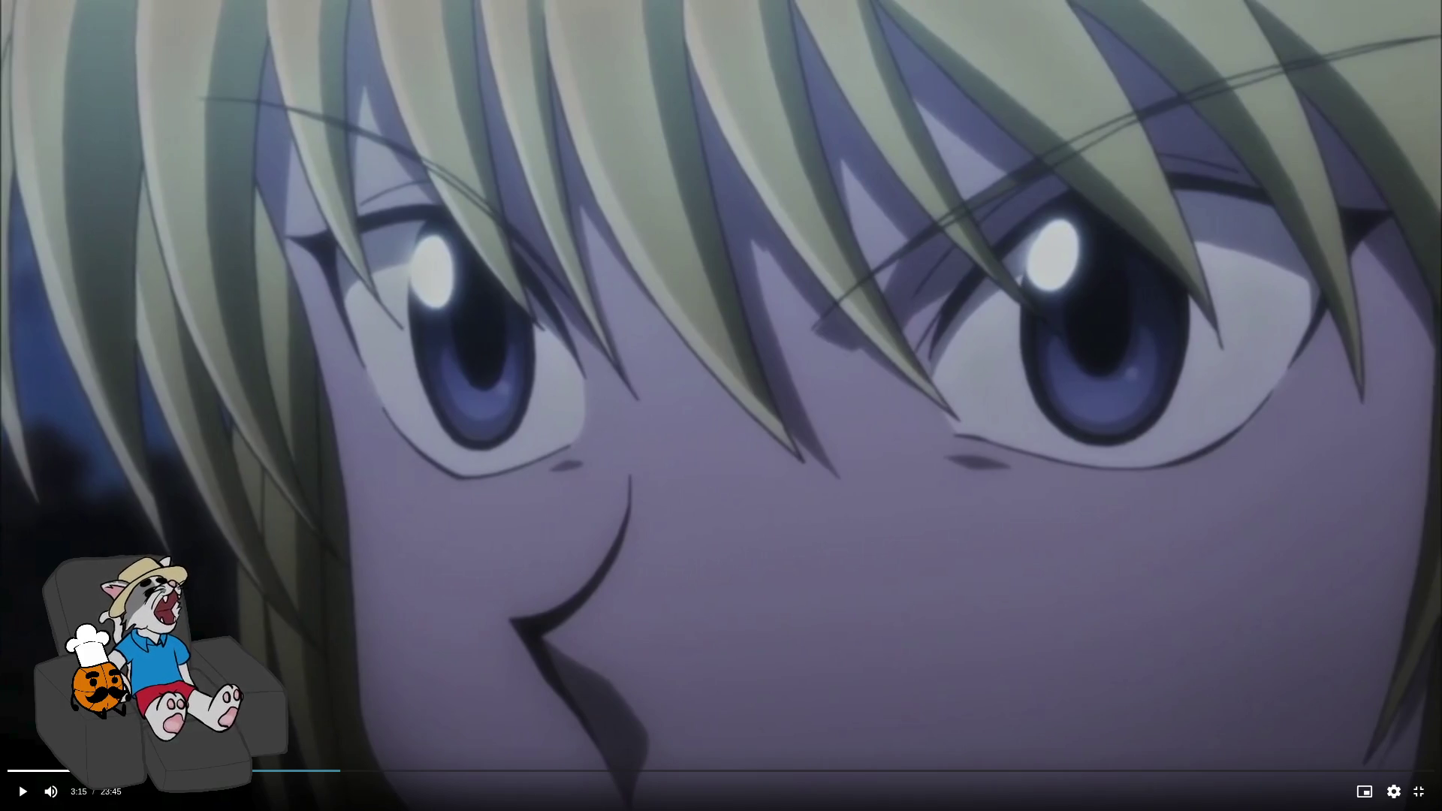
left_click(695, 468)
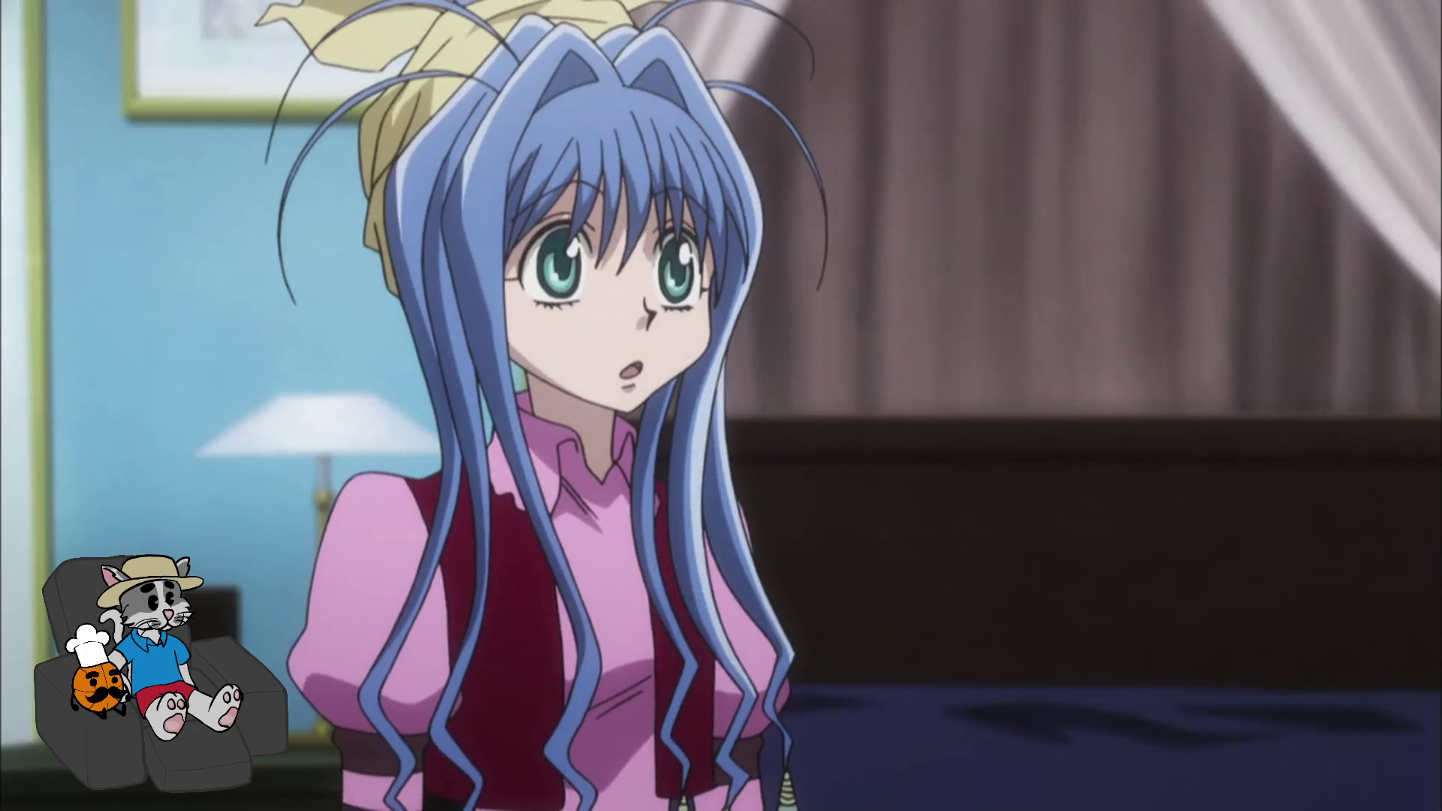
Pause the episode at 4:55, rewind to 4:47, and resume playing
mouse_move(950, 489)
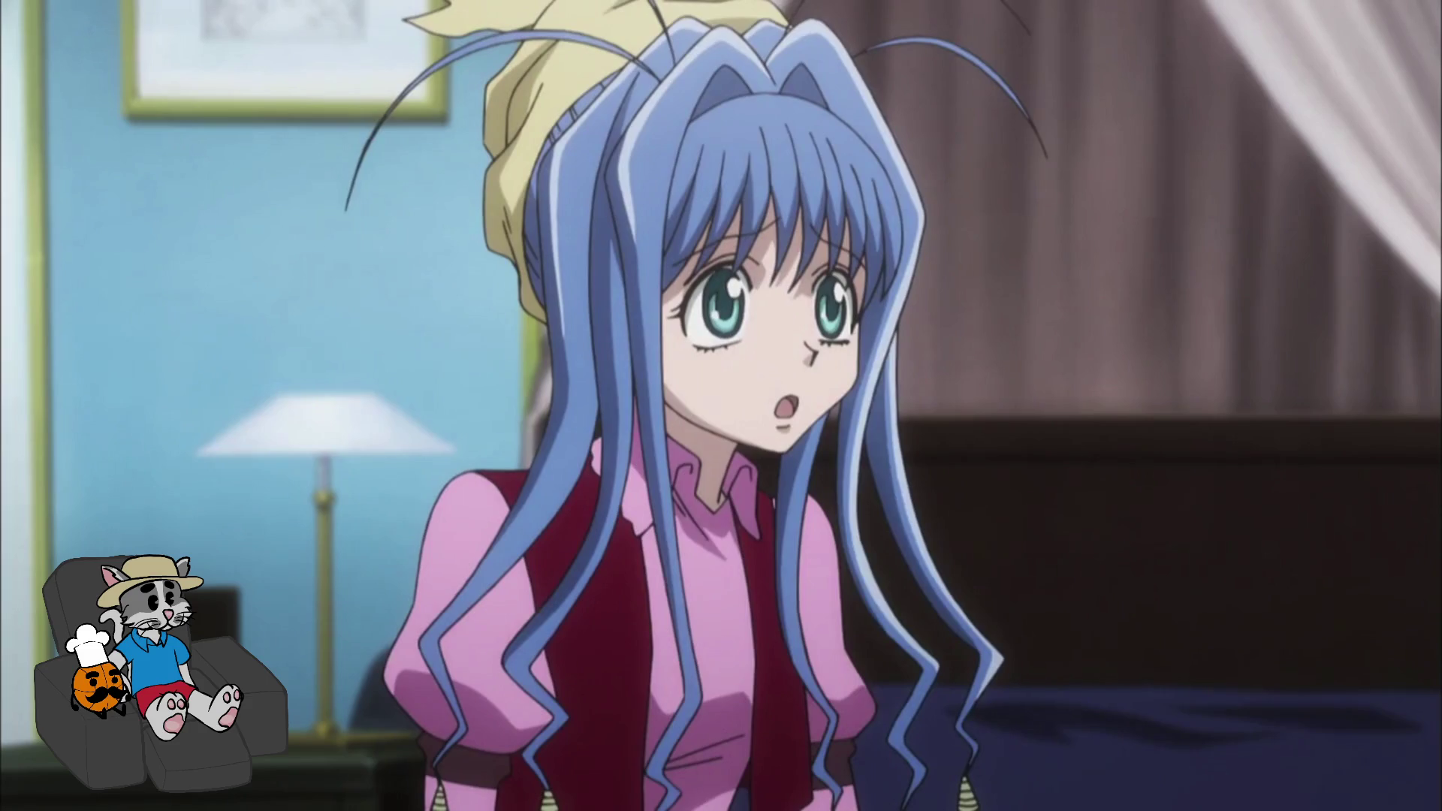
mouse_move(752, 497)
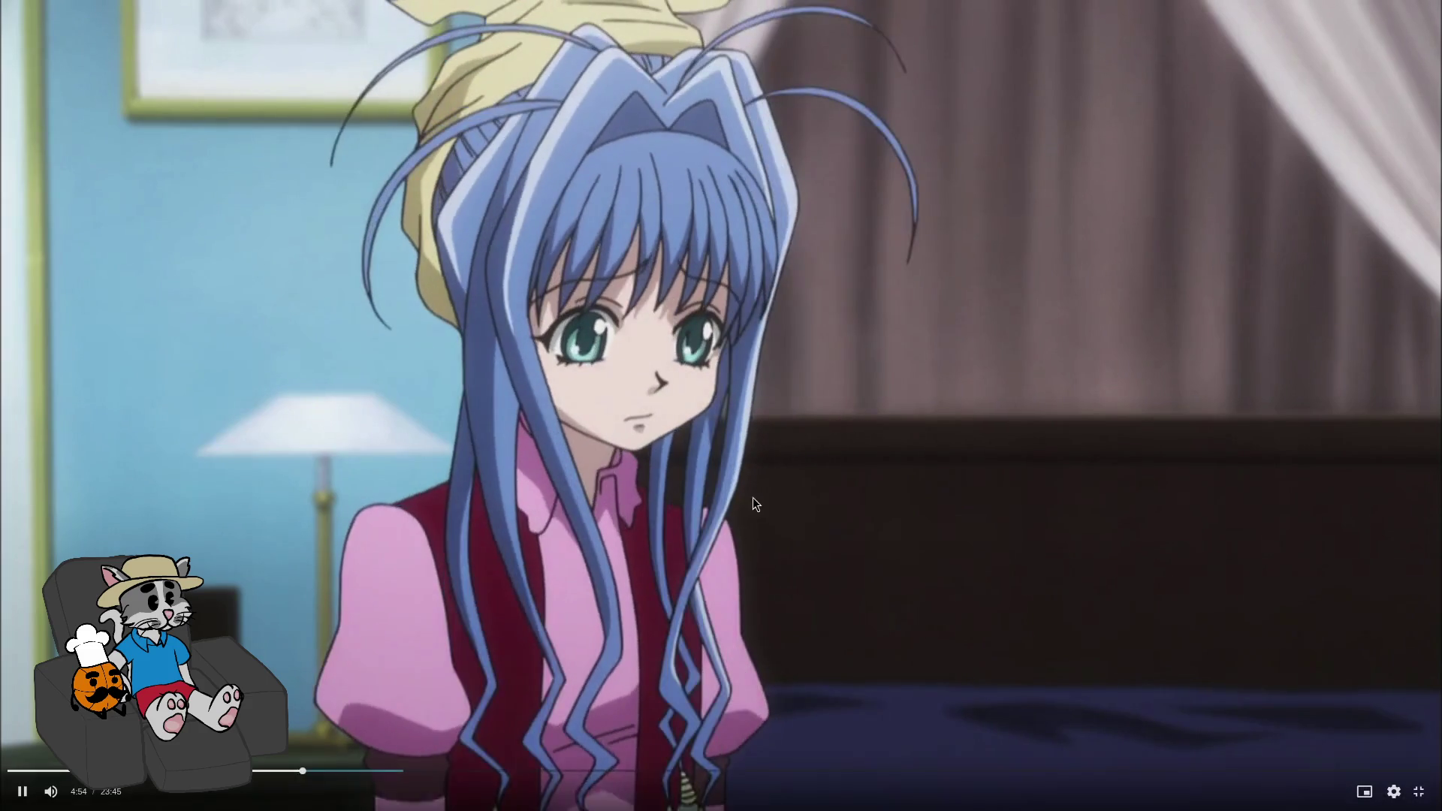
left_click(659, 494)
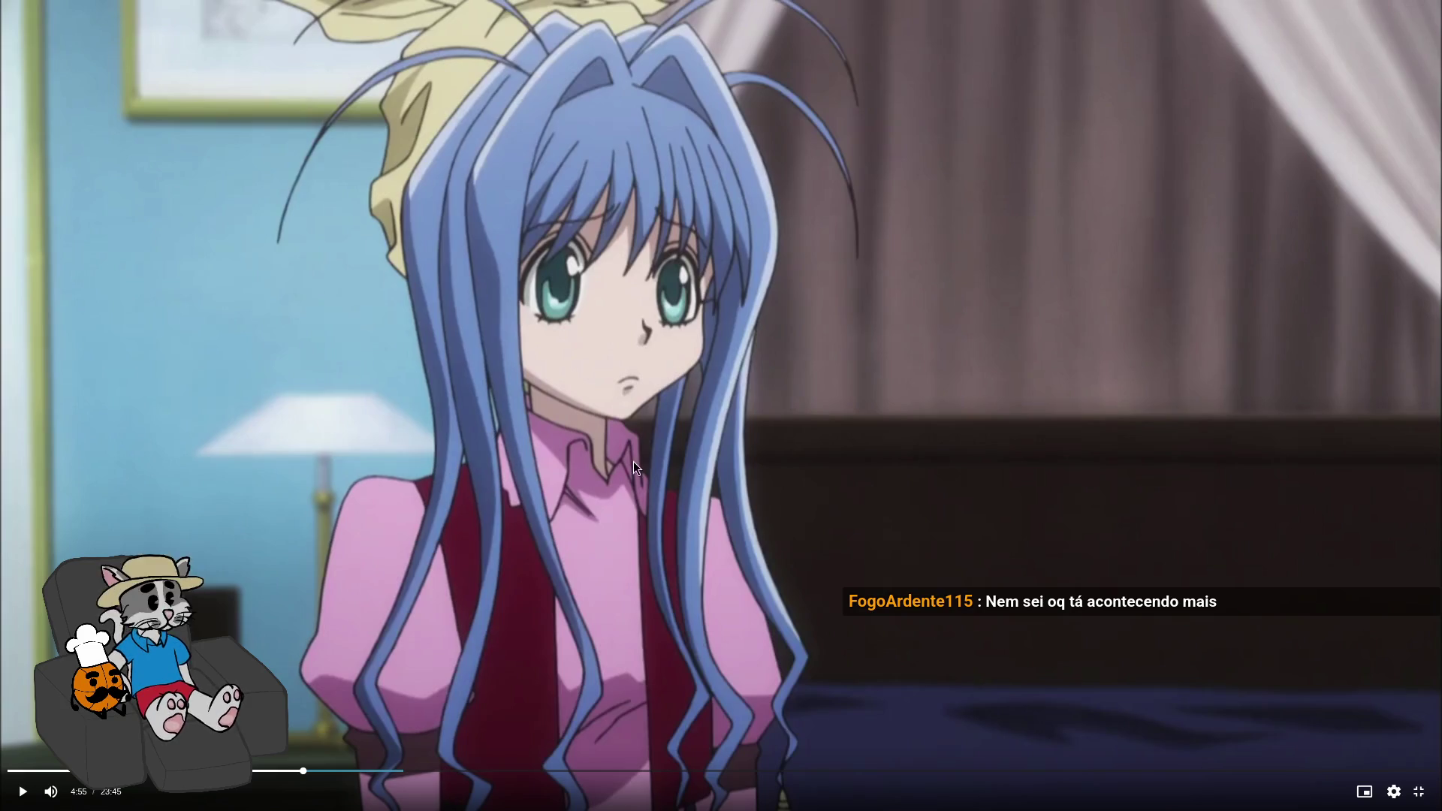
key("k")
key("j")
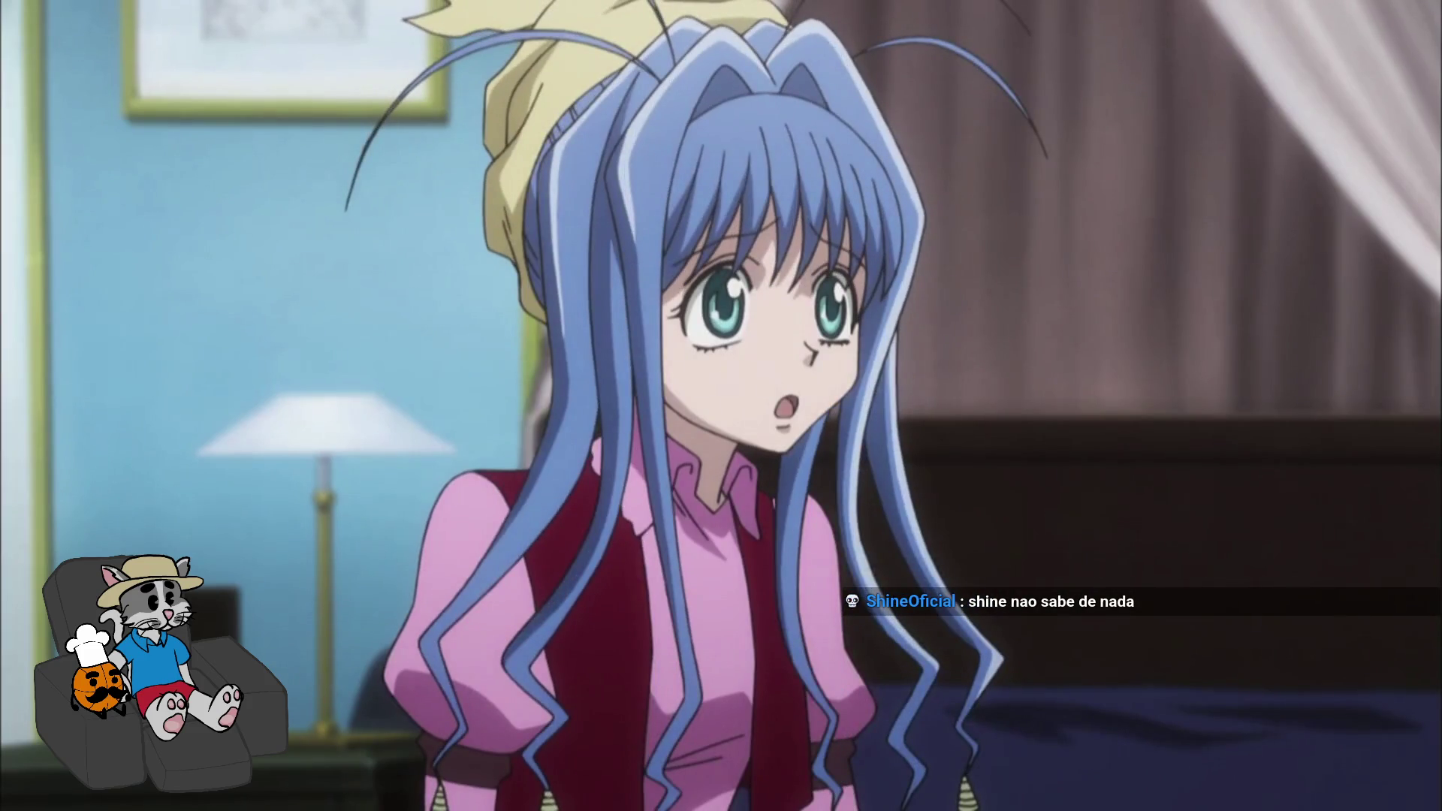
mouse_move(660, 473)
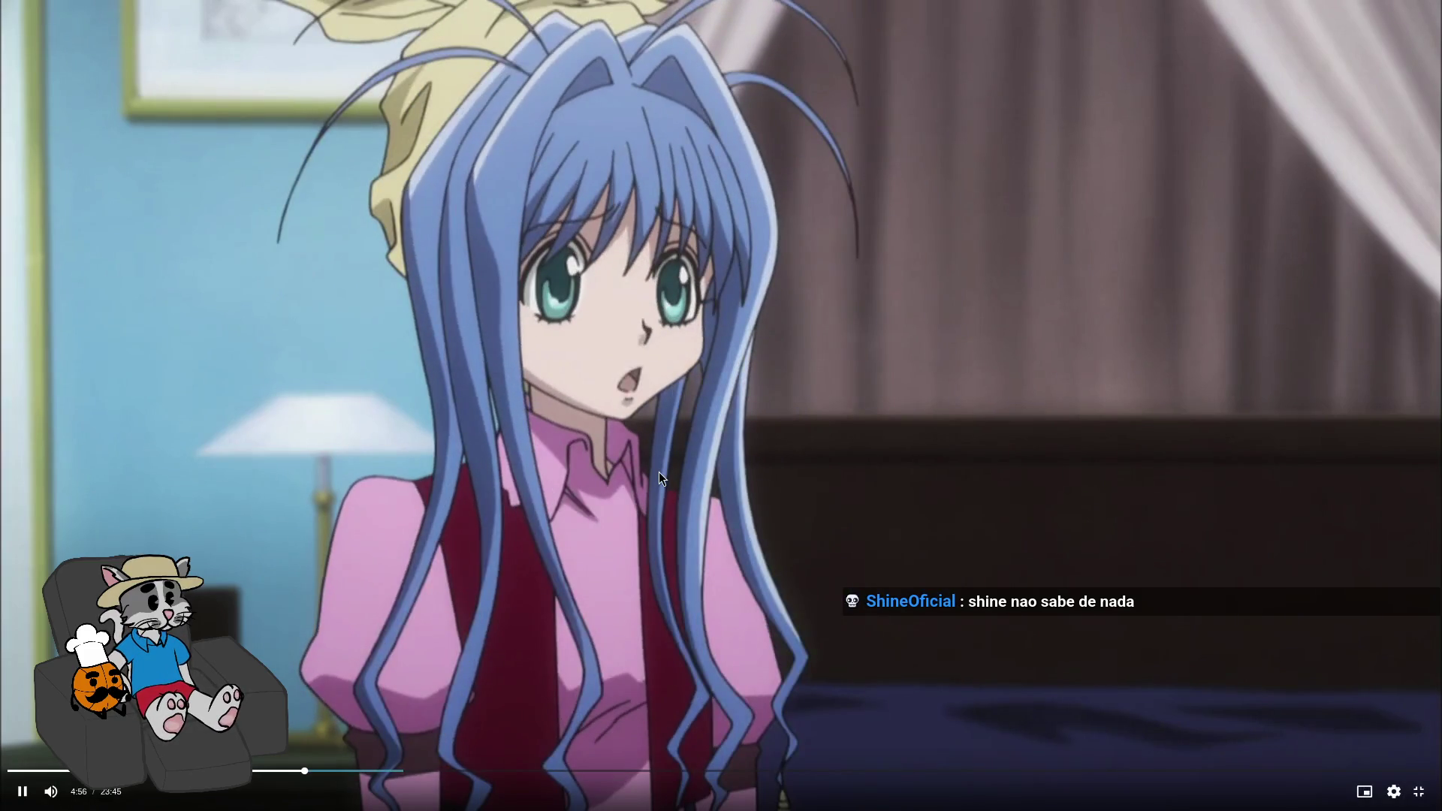